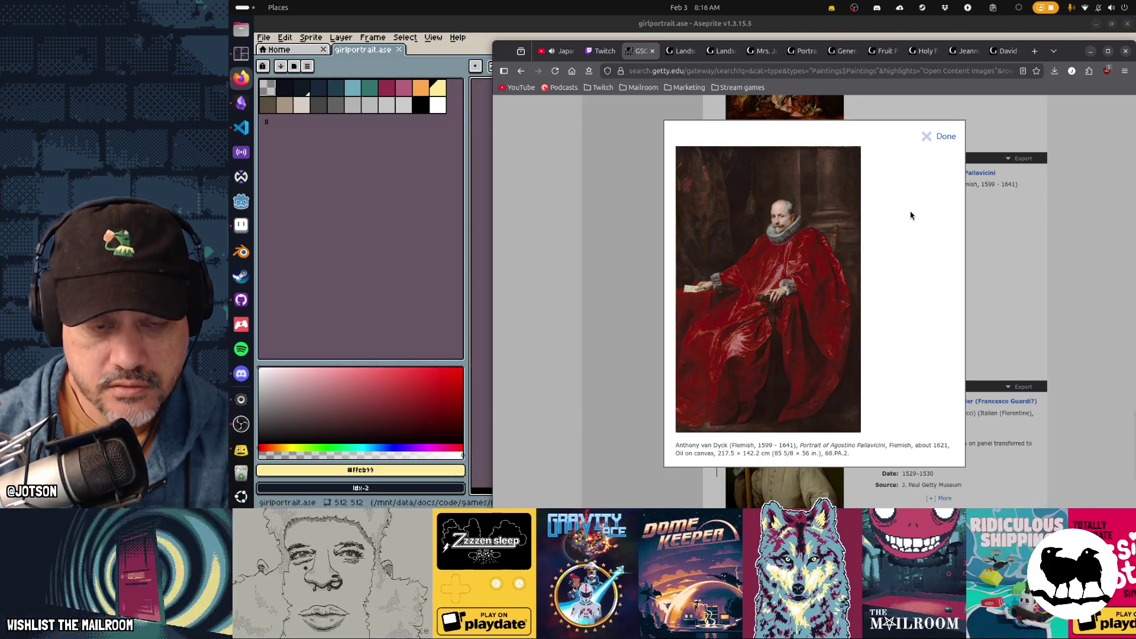
Close the enlarged Pallavicini portrait and page forward through results 48 and 49 to page 50
left_click(941, 135)
scroll(953, 291, "down", 3)
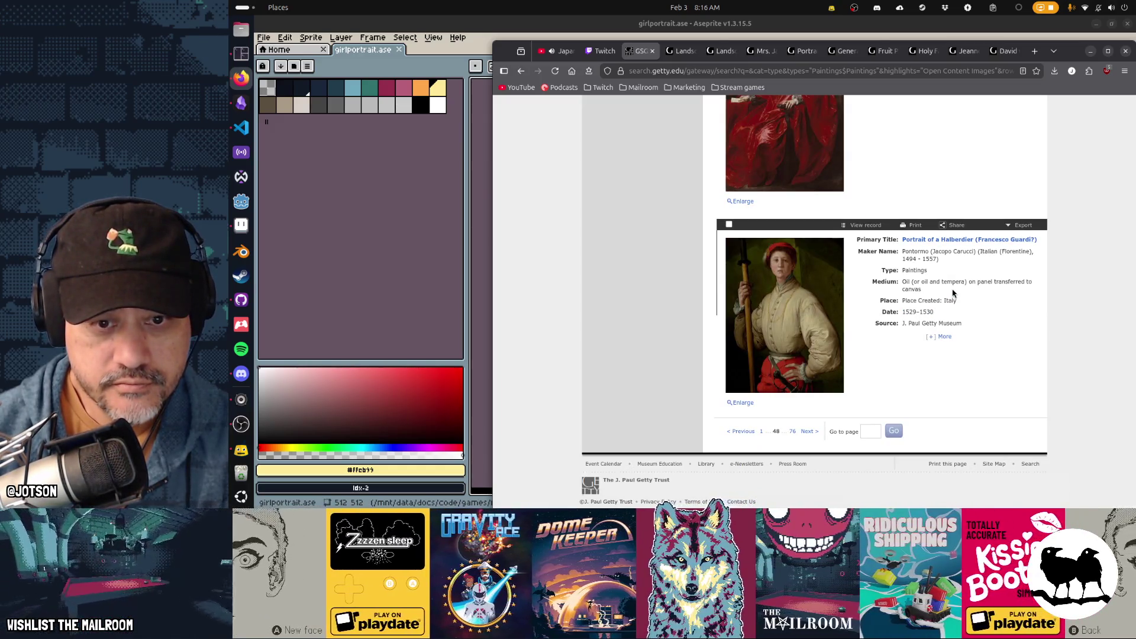
left_click(809, 430)
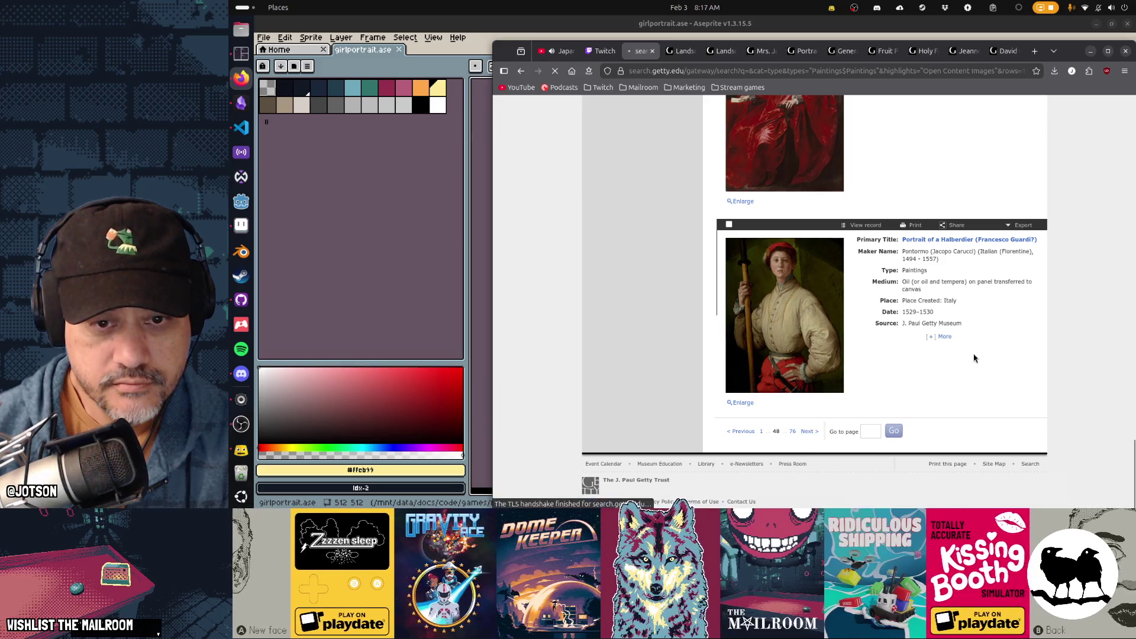
scroll(974, 357, "down", 4)
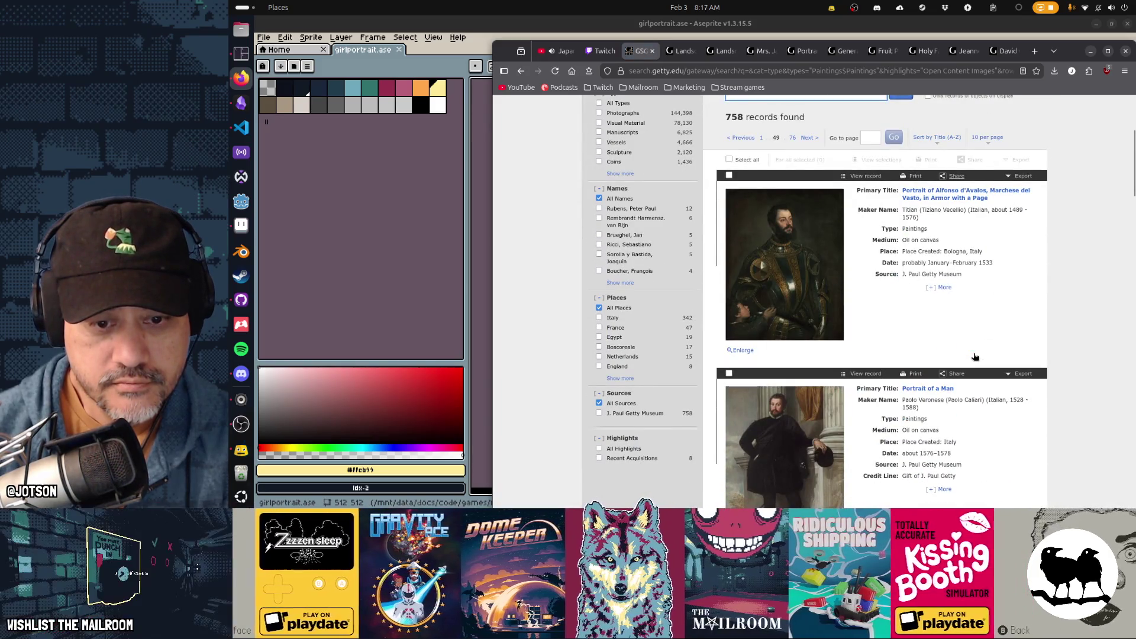
scroll(975, 356, "down", 10)
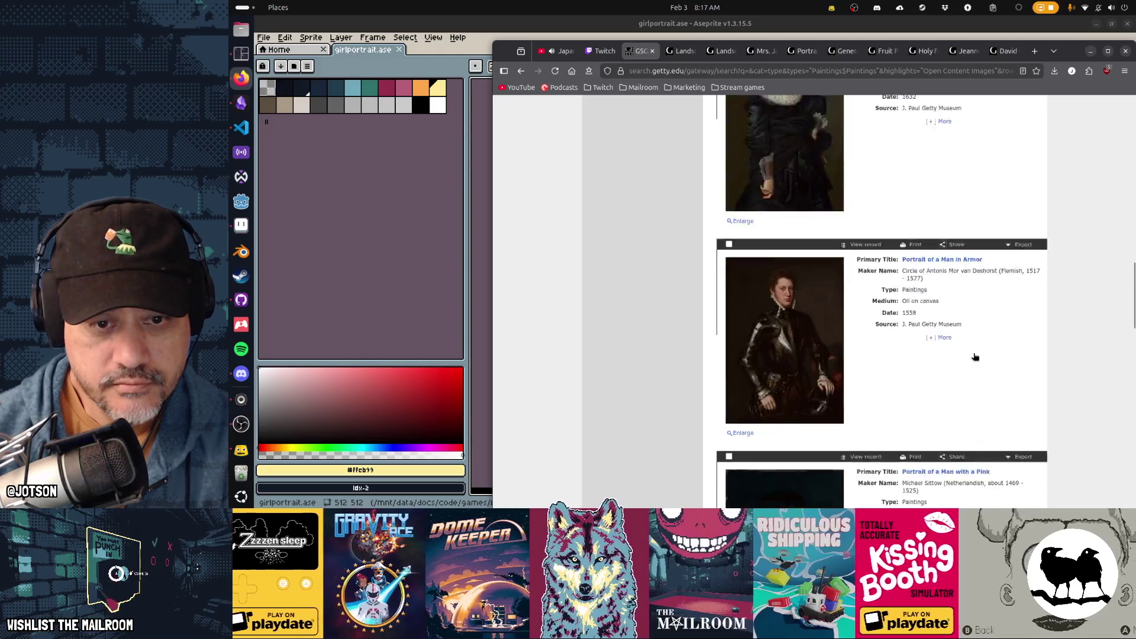
scroll(975, 356, "down", 10)
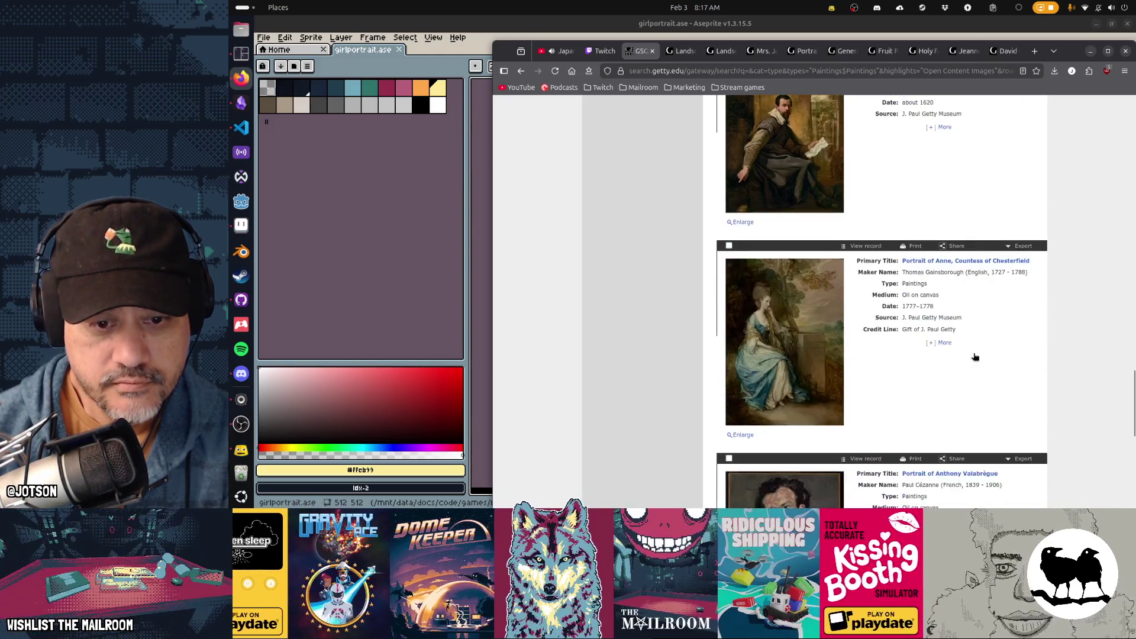
scroll(975, 357, "down", 8)
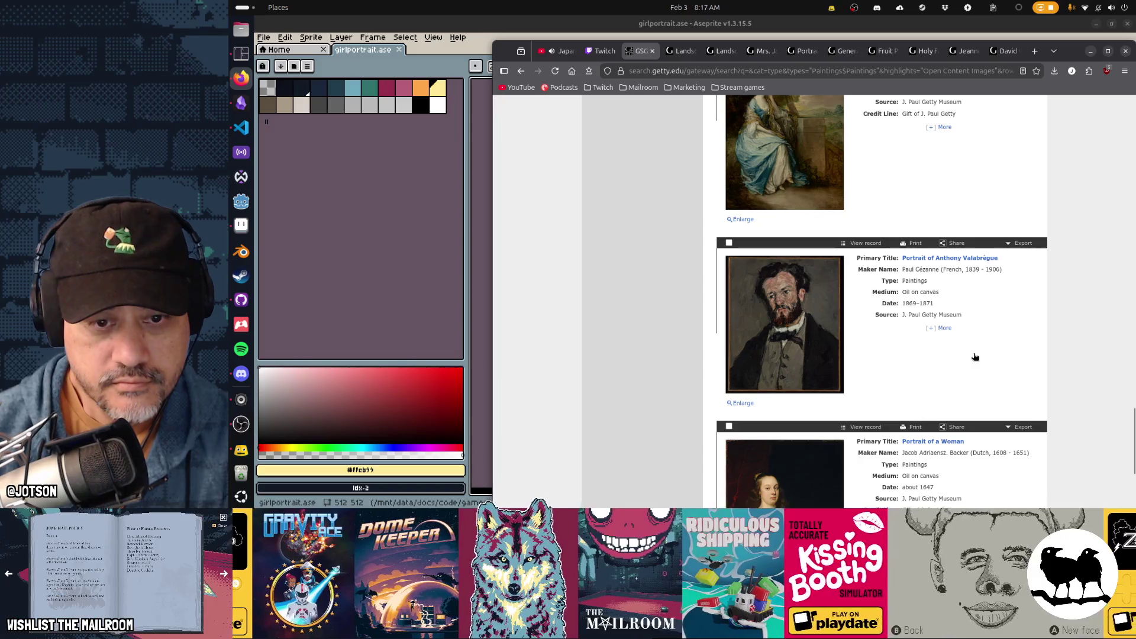
scroll(974, 357, "down", 2)
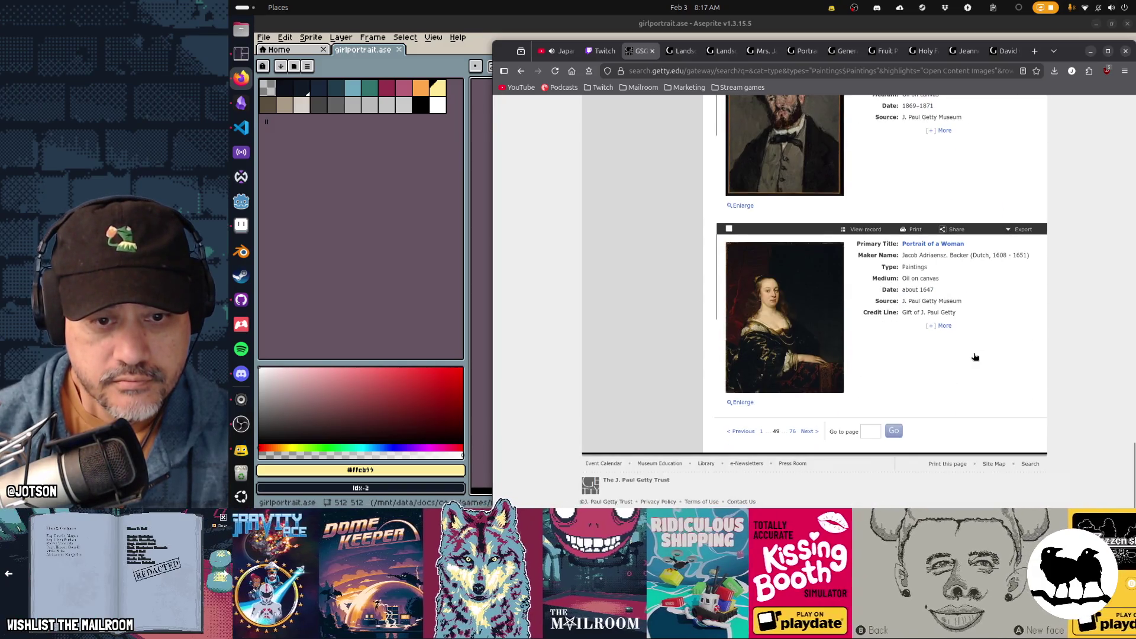
left_click(808, 432)
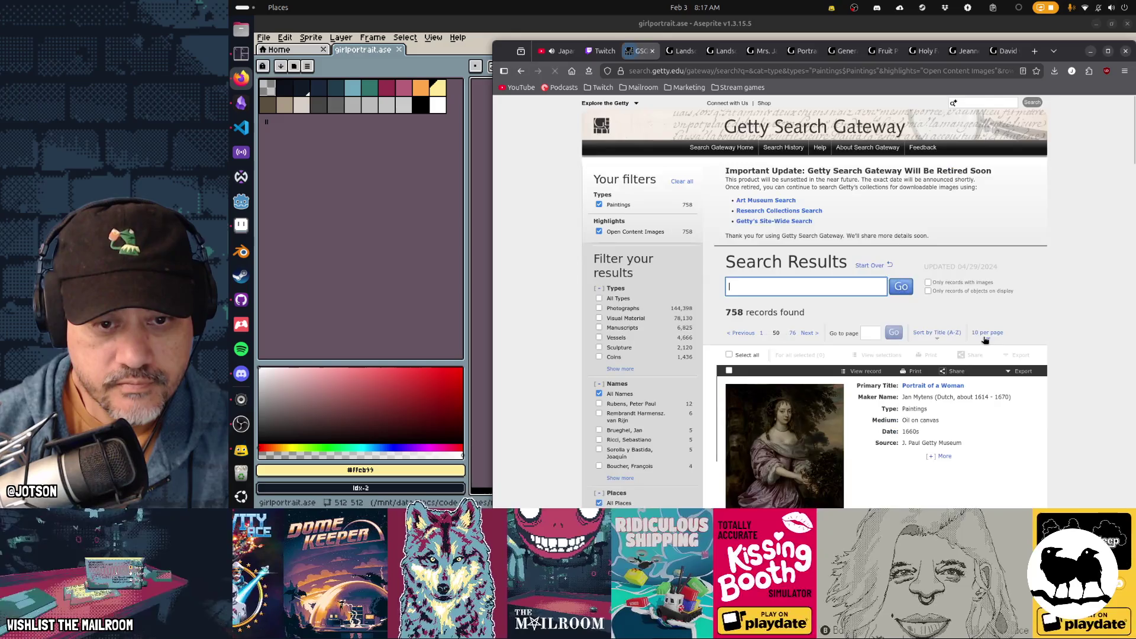
Look through the portraits on results page 50 and advance to page 51
scroll(984, 341, "down", 10)
scroll(984, 341, "down", 5)
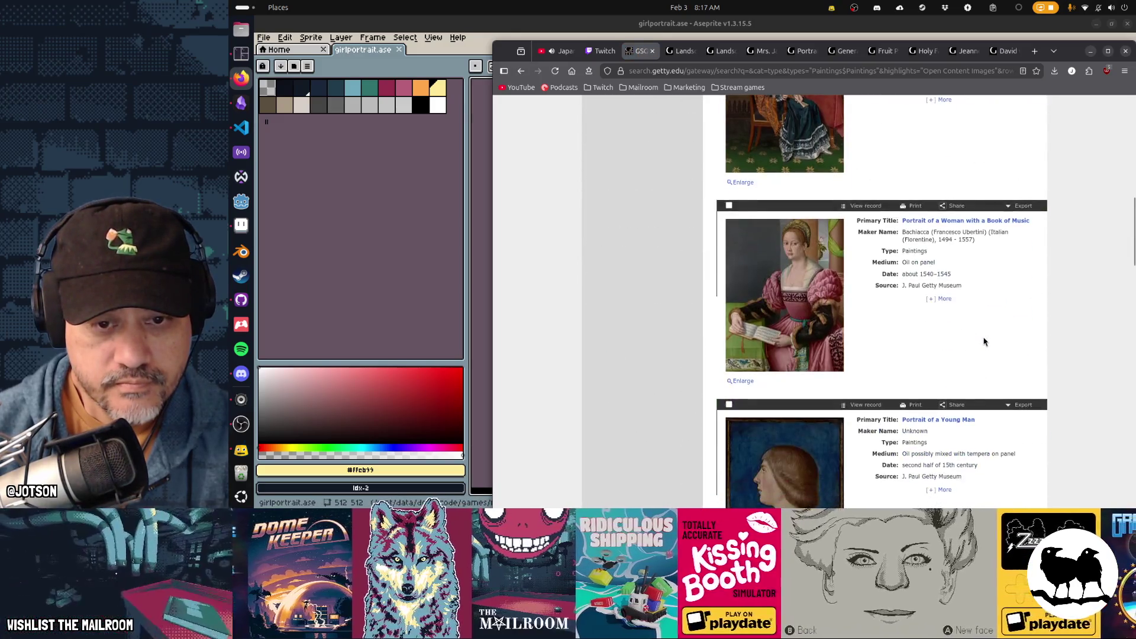
scroll(984, 341, "down", 15)
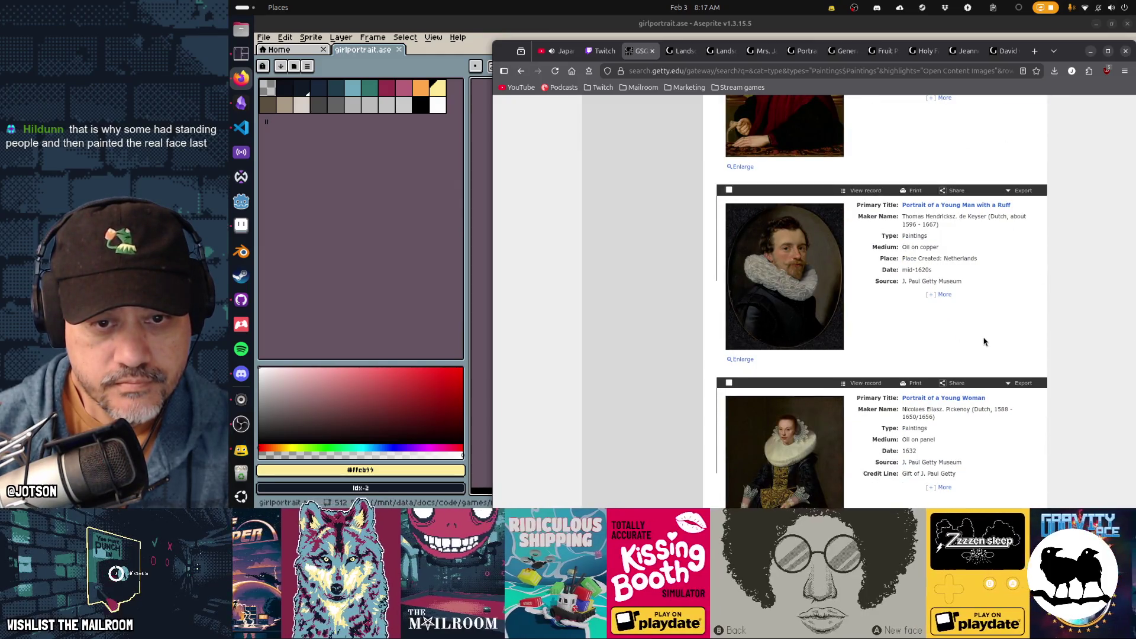
scroll(983, 341, "down", 1)
scroll(983, 341, "down", 2)
scroll(984, 342, "down", 5)
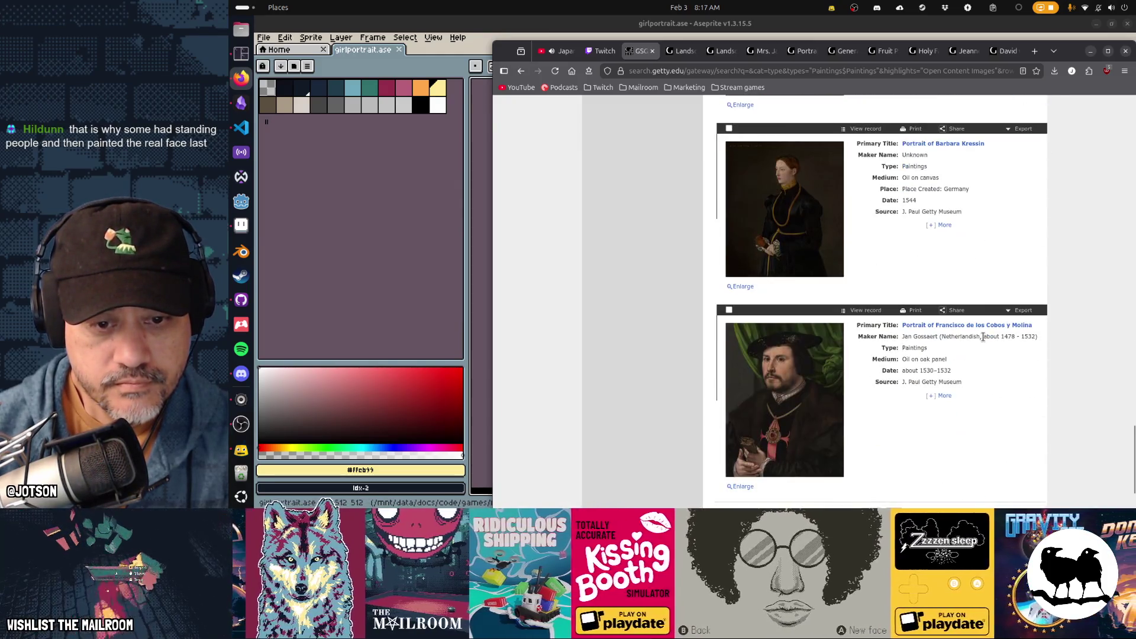
scroll(984, 340, "down", 2)
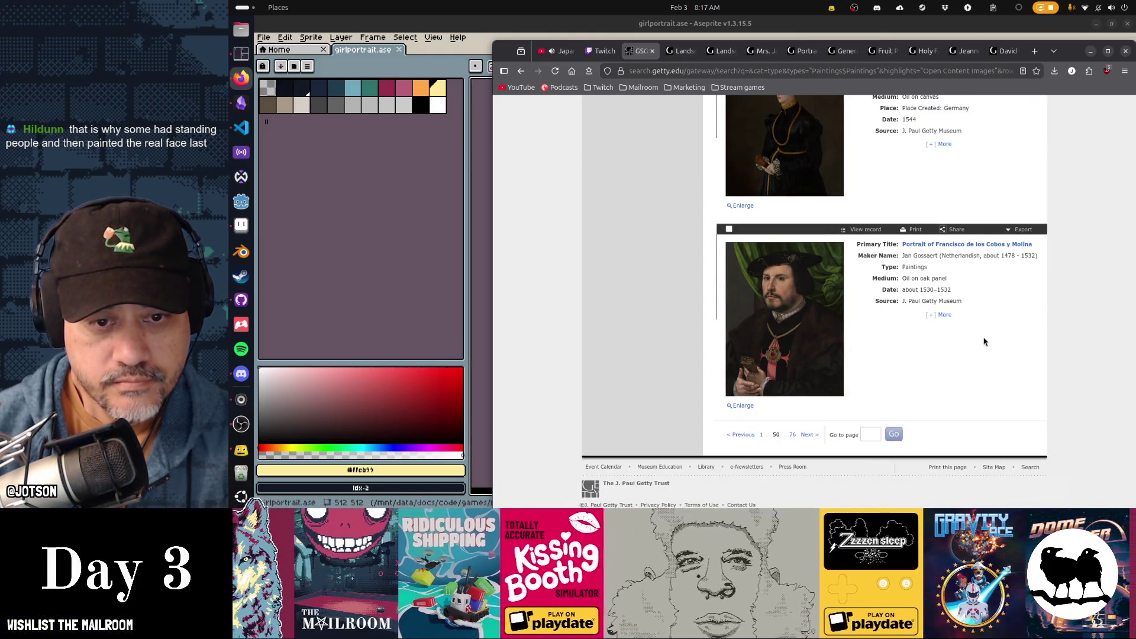
left_click(806, 435)
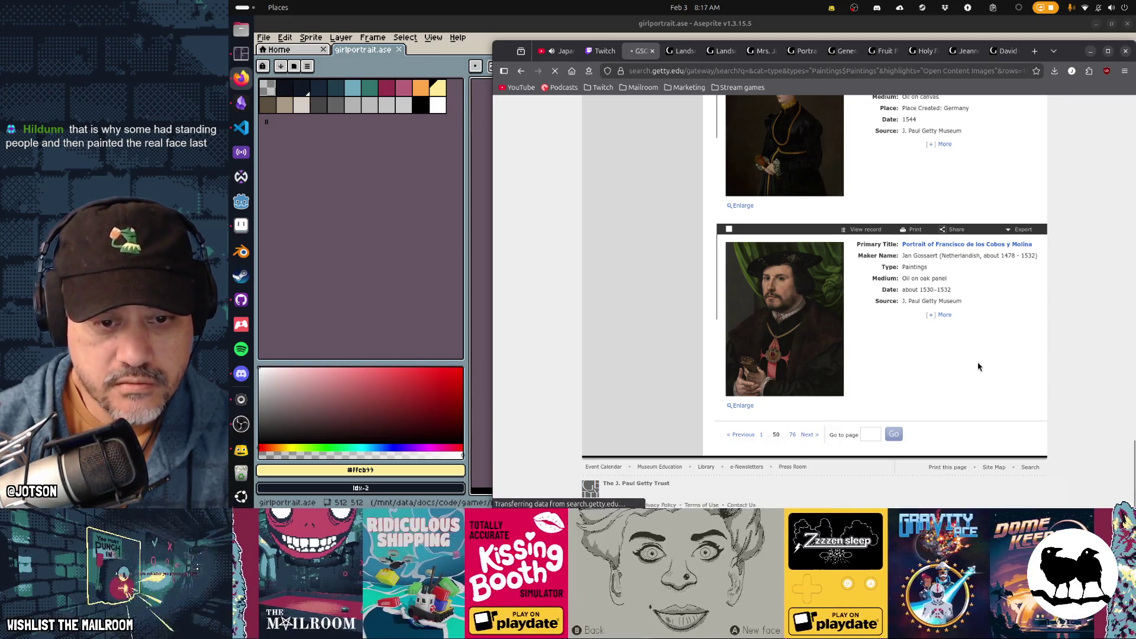
Scroll down page 51 to Peter Lely's Portrait of Louise de Keroualle, Duchess of Portsmouth
scroll(978, 366, "down", 7)
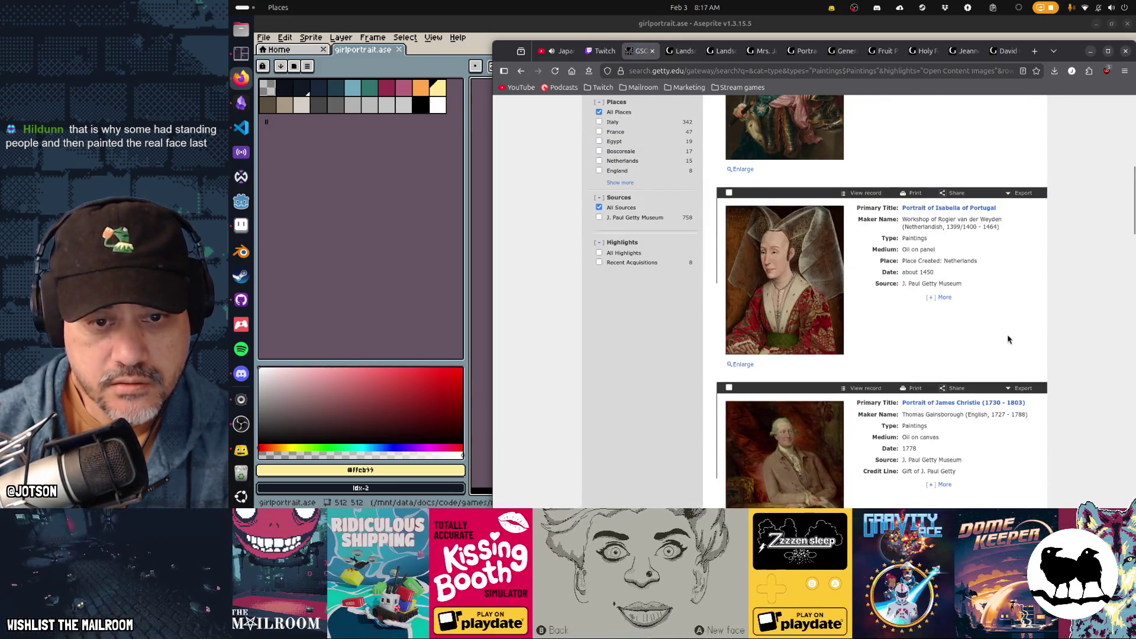
scroll(1009, 339, "down", 14)
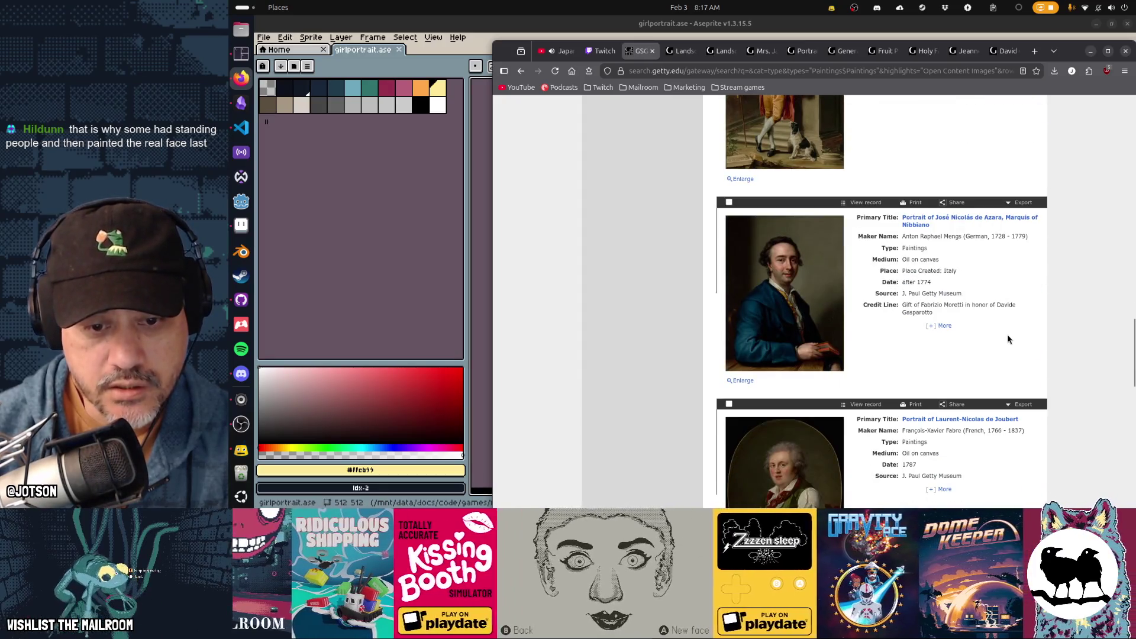
scroll(1009, 339, "down", 7)
scroll(1009, 339, "down", 5)
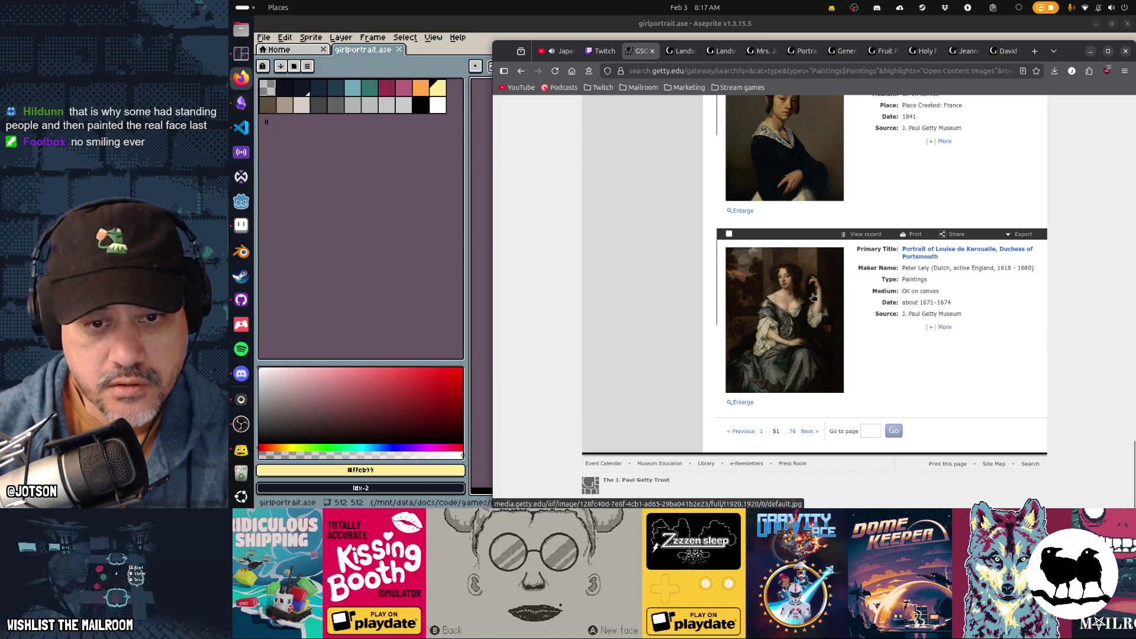
View the Louise de Keroualle portrait enlarged, then move to results page 52 and scroll it
left_click(814, 294)
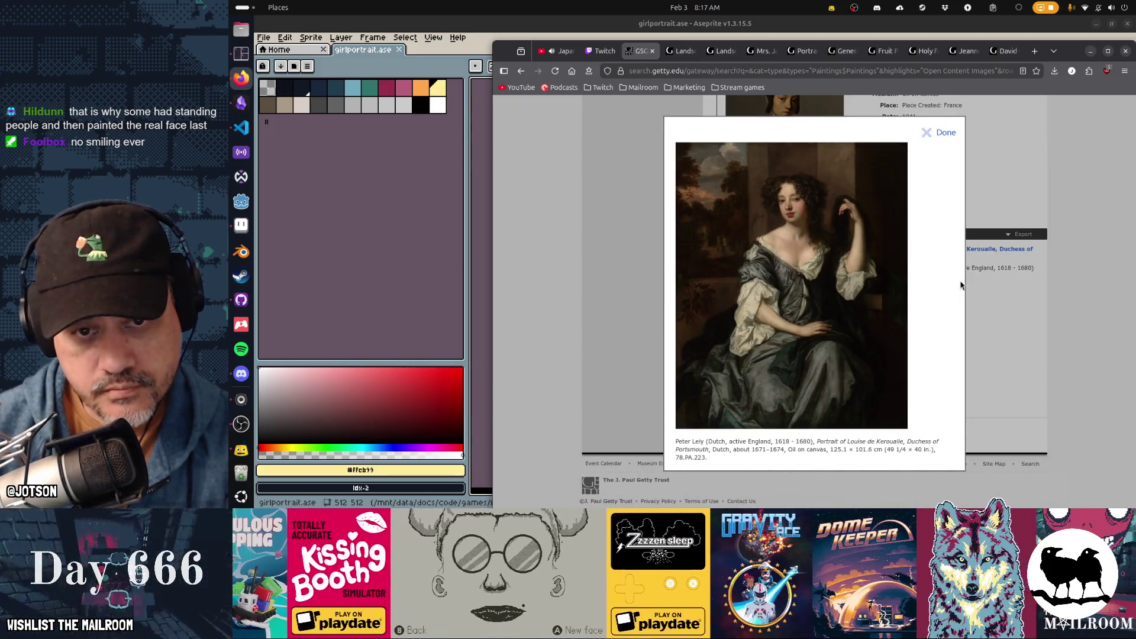
left_click(941, 132)
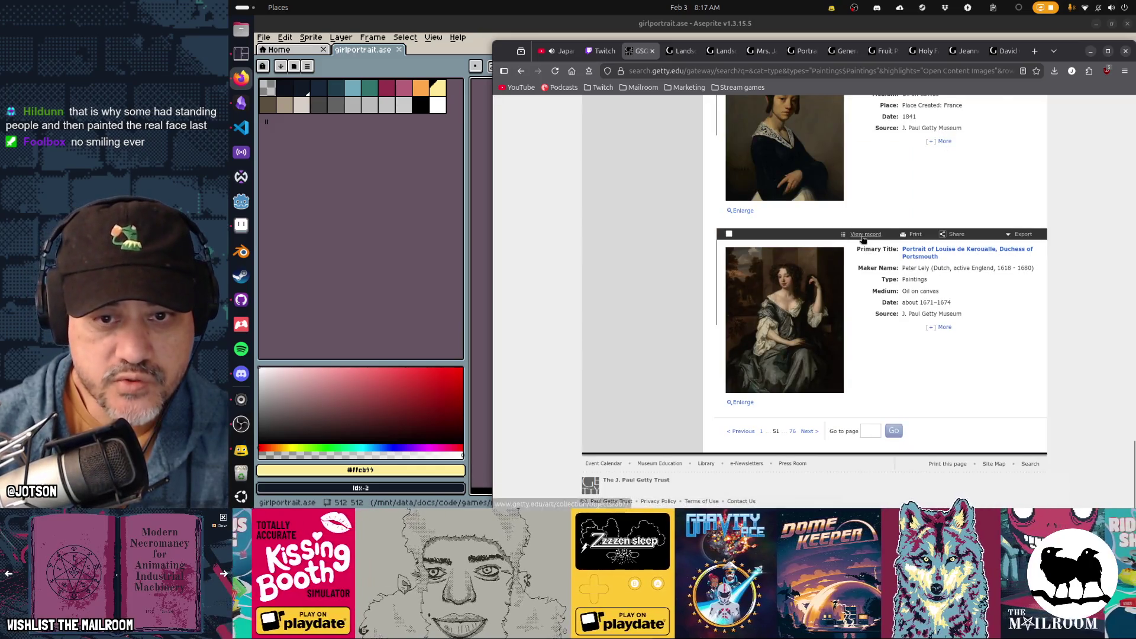
left_click(810, 430)
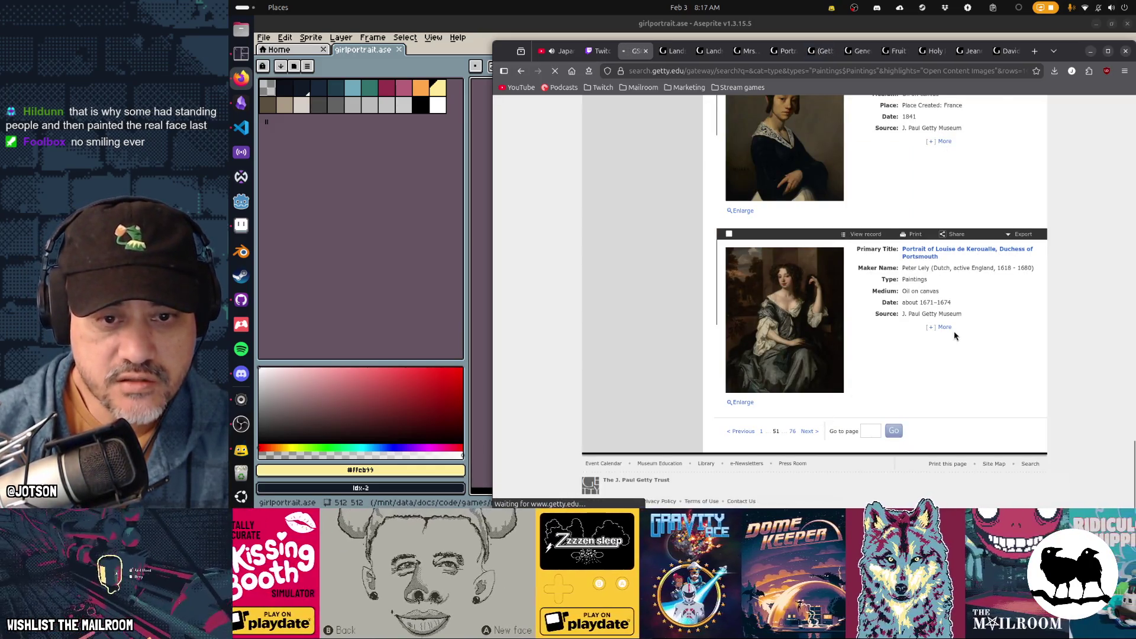
scroll(980, 249, "down", 10)
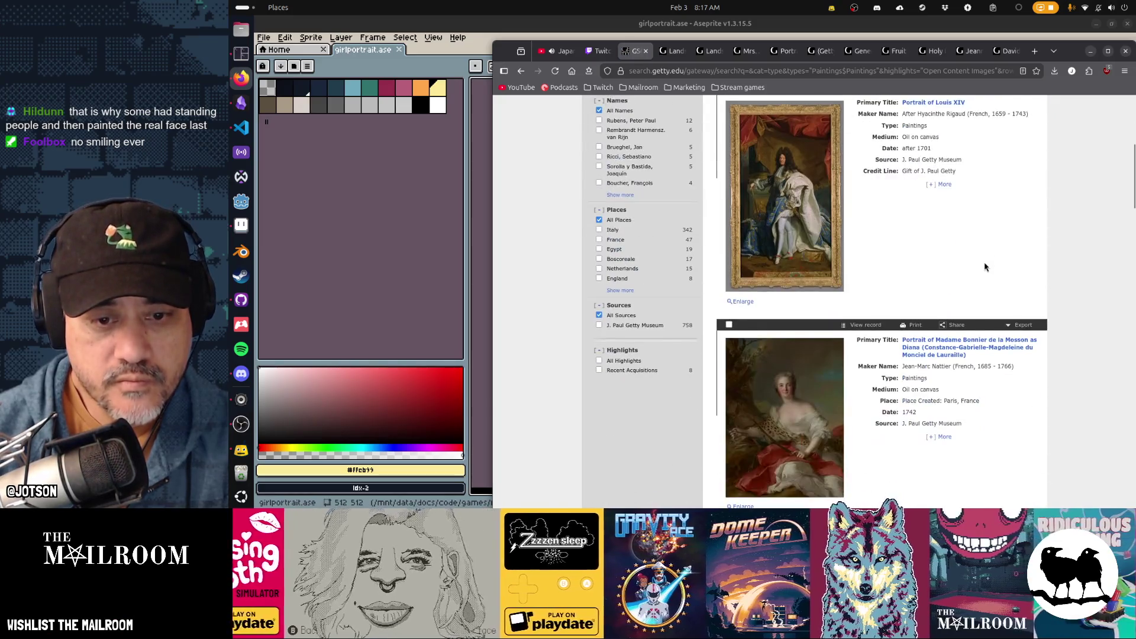
scroll(984, 267, "down", 12)
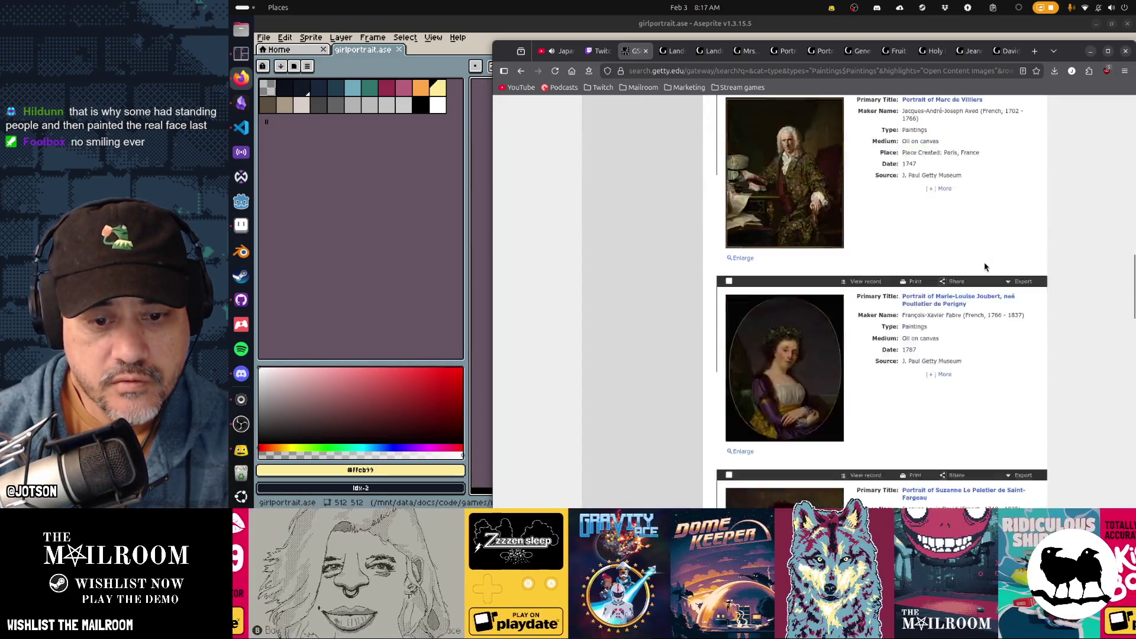
scroll(985, 267, "down", 5)
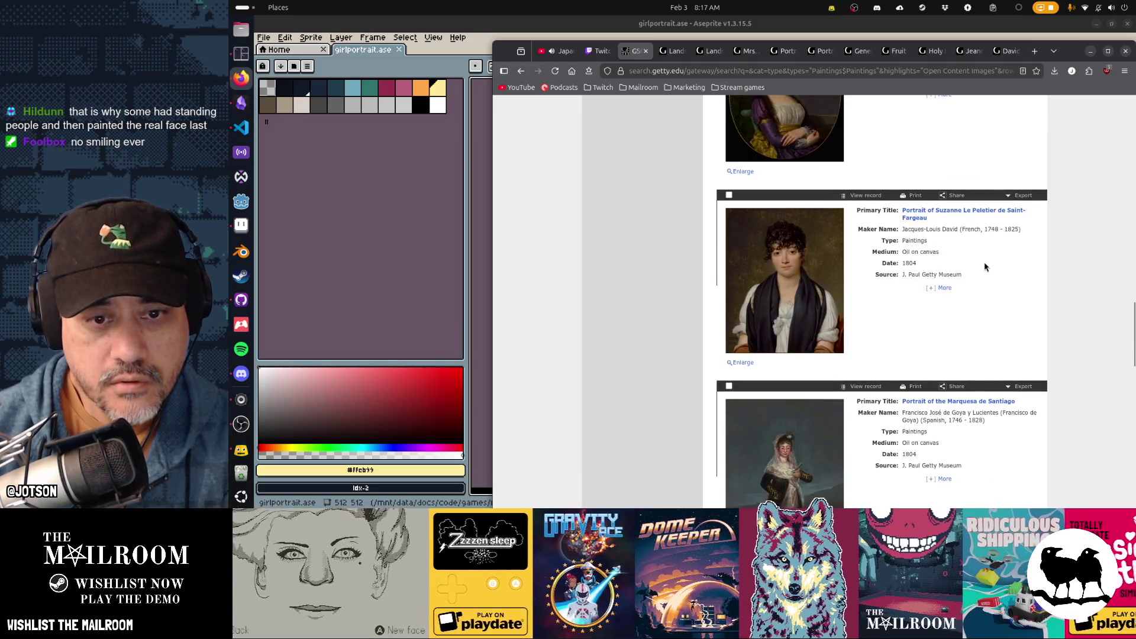
scroll(985, 267, "down", 7)
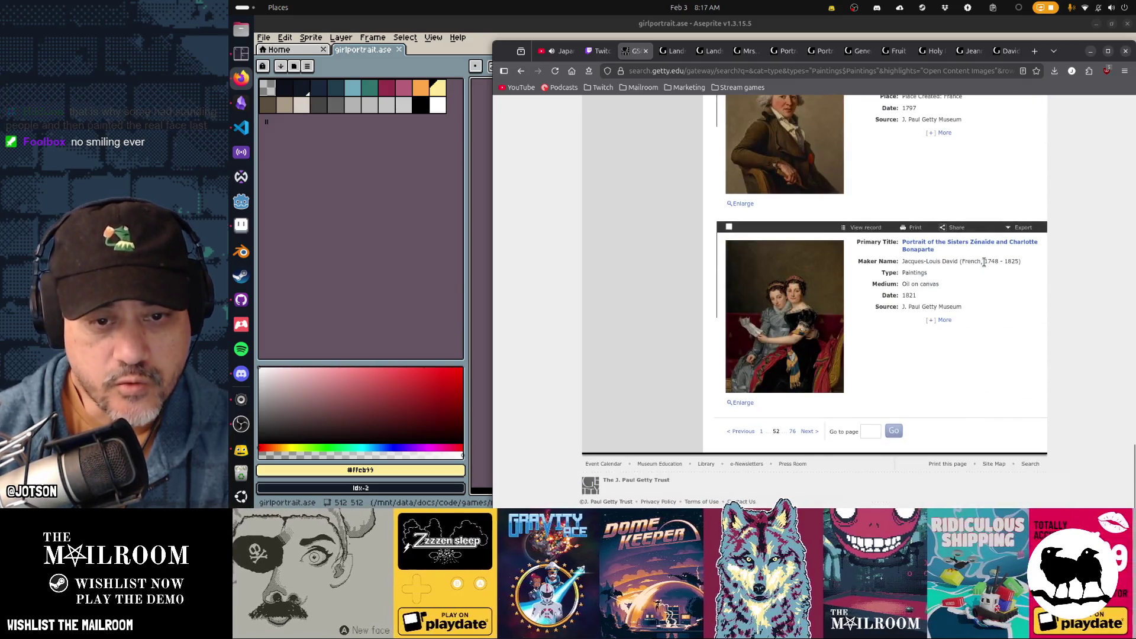
Browse results page 53 and continue to page 54, opening with Masaccio's Saint Andrew
left_click(810, 431)
scroll(929, 308, "down", 10)
scroll(929, 308, "down", 10)
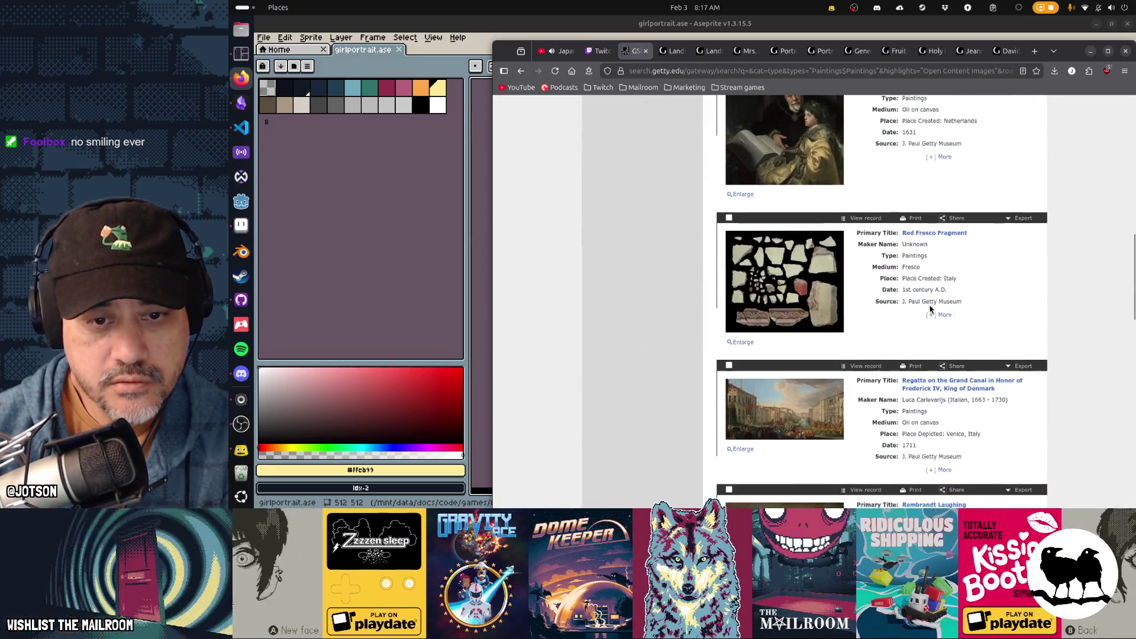
scroll(930, 308, "down", 1)
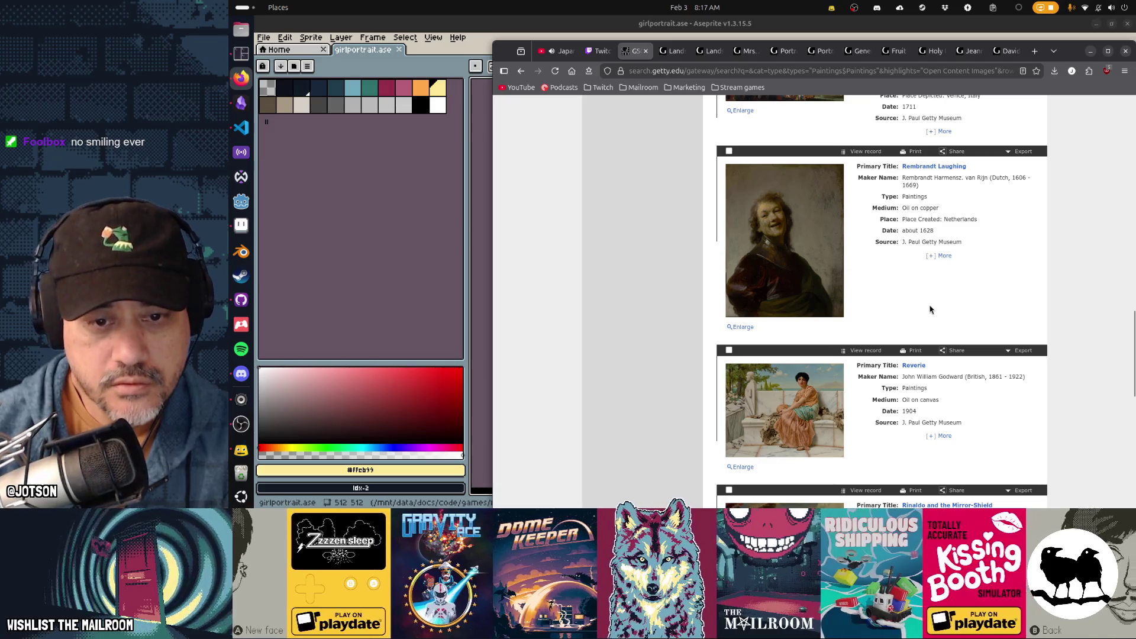
scroll(929, 309, "down", 10)
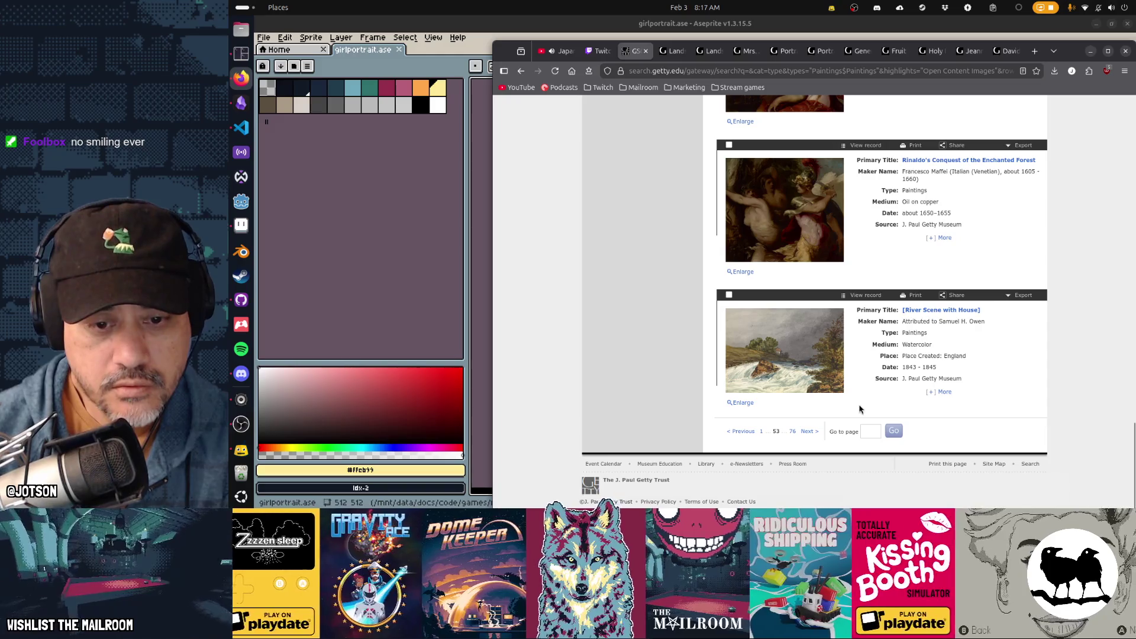
left_click(808, 431)
Finish scrolling page 54, load page 55, and browse down to Mariotto di Nardo's Saints Lawrence and Stephen
scroll(958, 362, "down", 5)
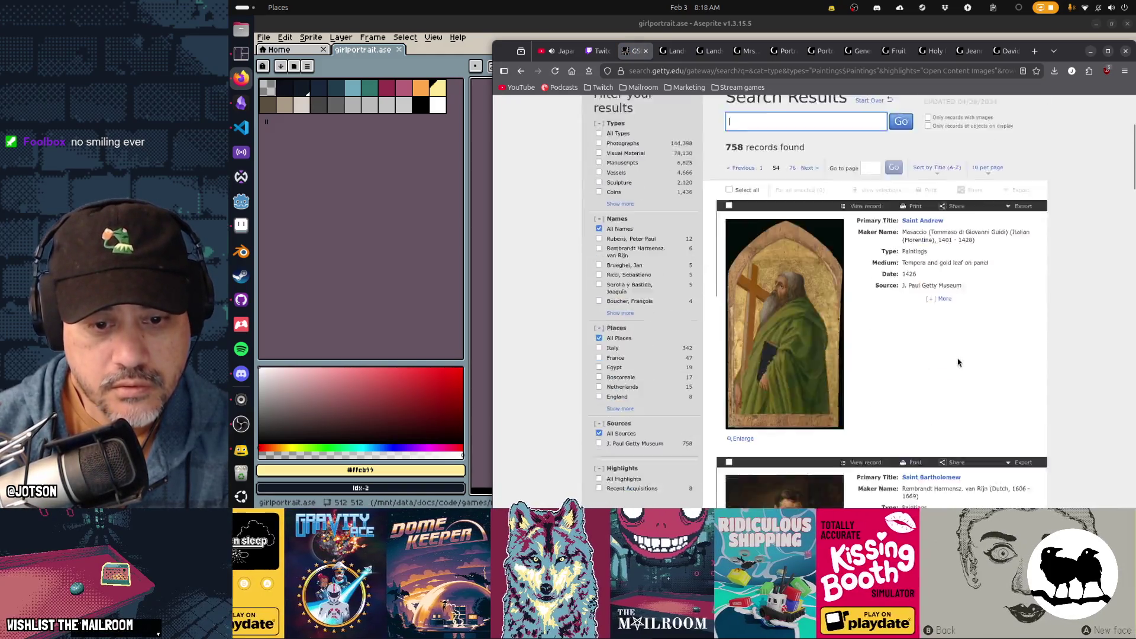
scroll(958, 362, "down", 10)
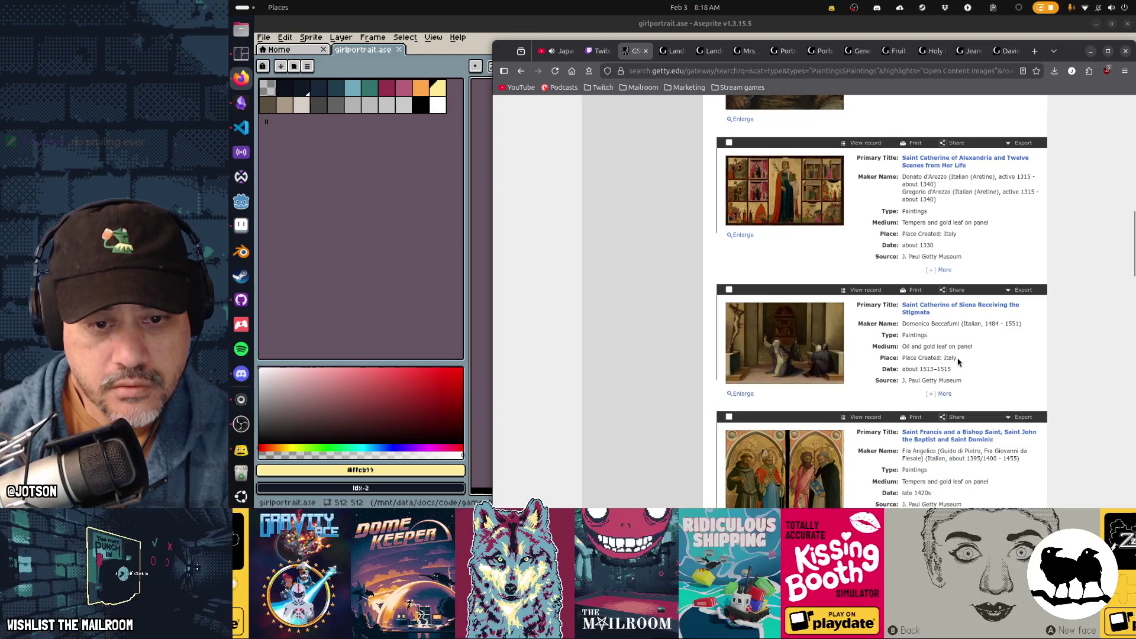
scroll(958, 362, "down", 5)
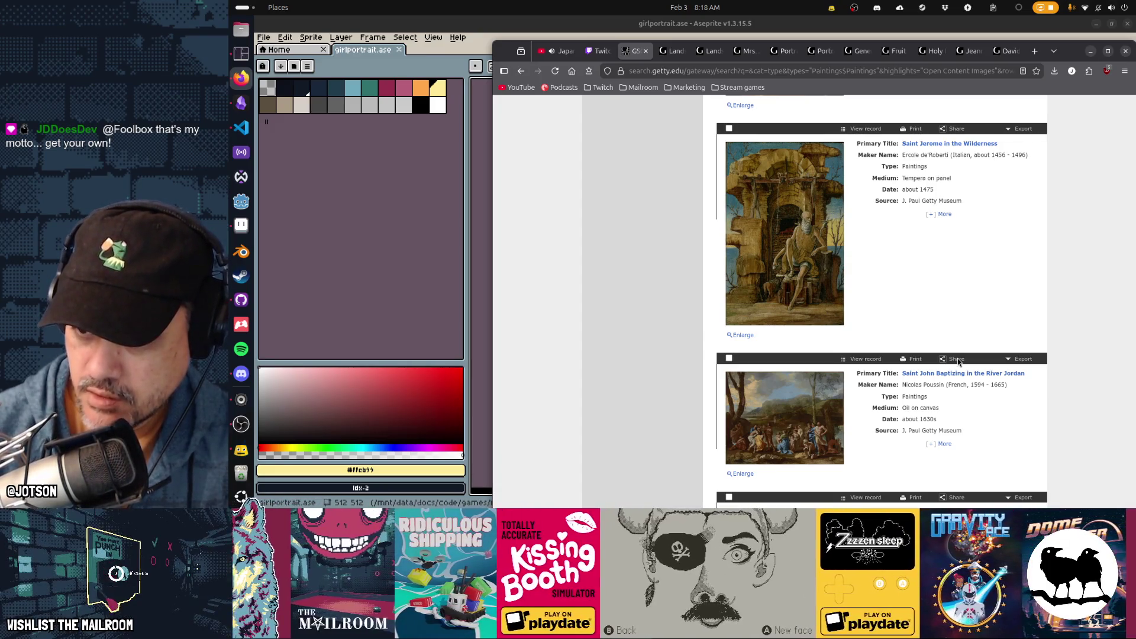
scroll(876, 320, "down", 10)
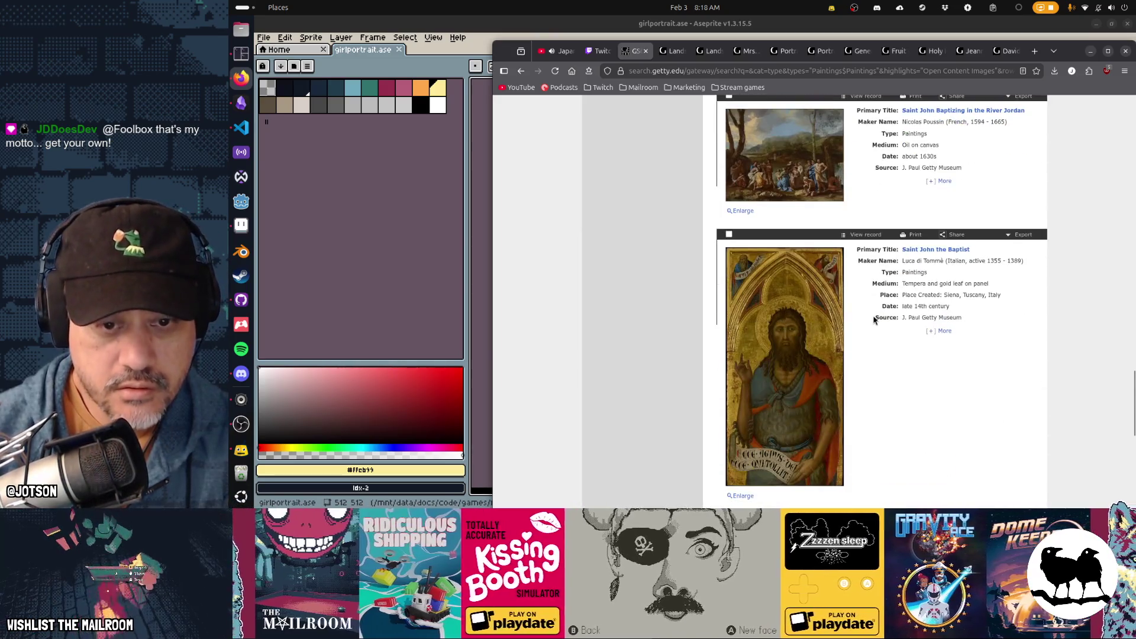
scroll(874, 320, "down", 3)
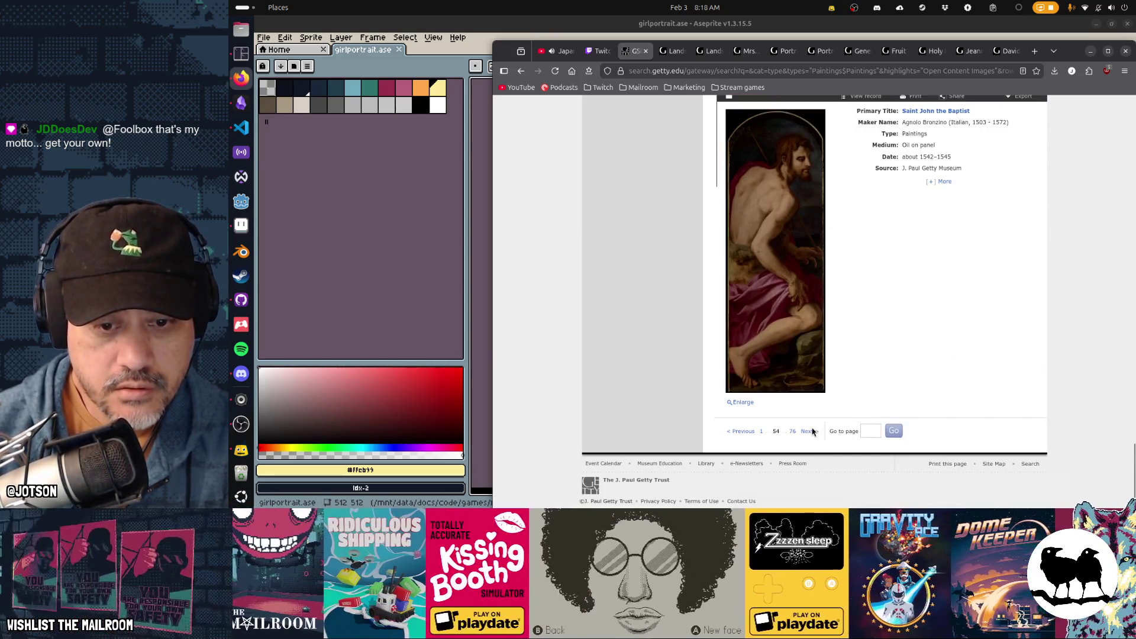
left_click(812, 433)
scroll(963, 385, "down", 8)
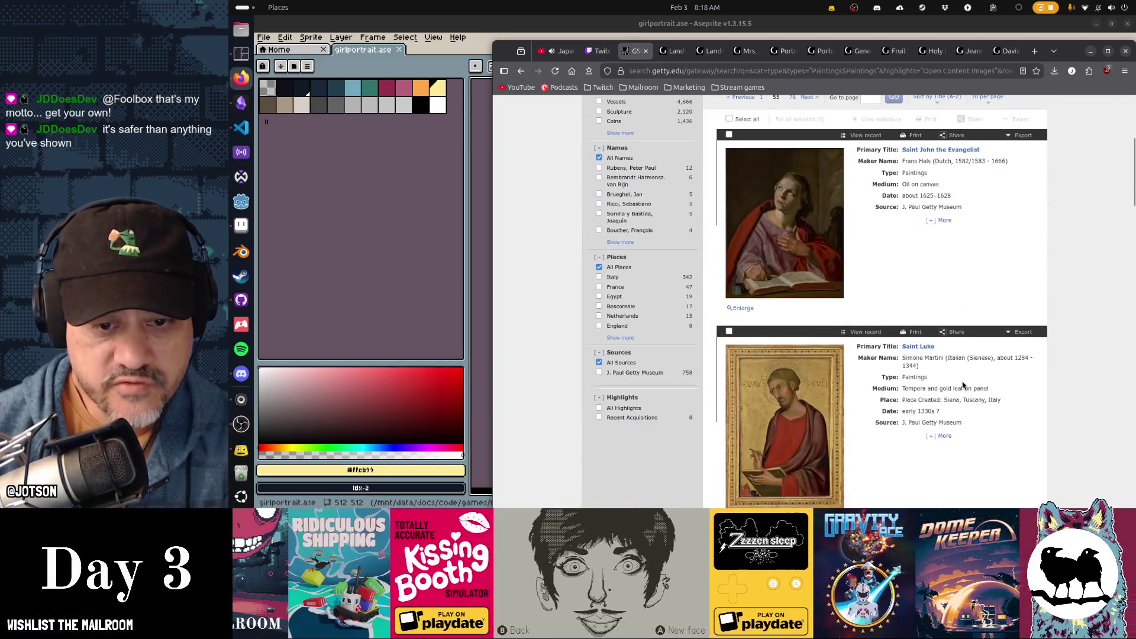
scroll(963, 385, "down", 10)
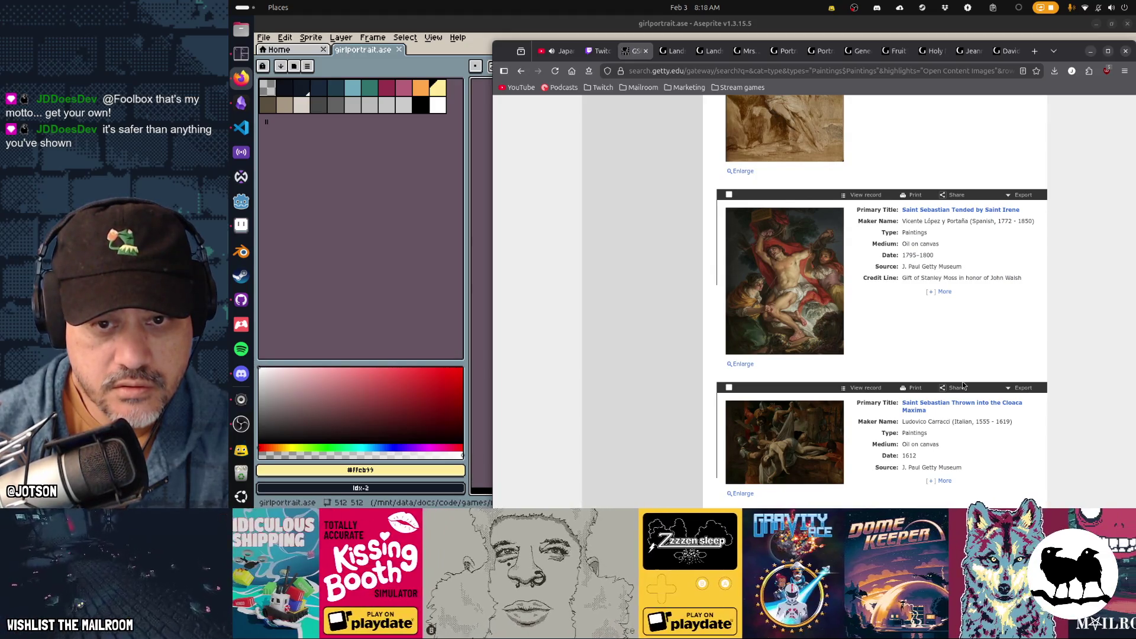
scroll(962, 385, "down", 8)
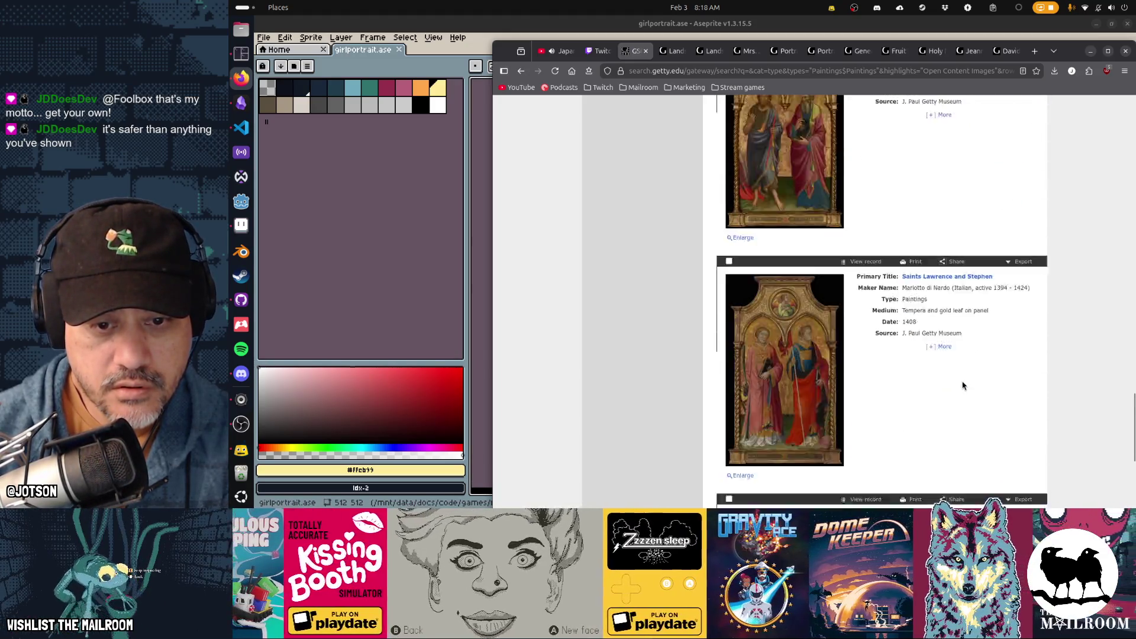
scroll(962, 385, "down", 4)
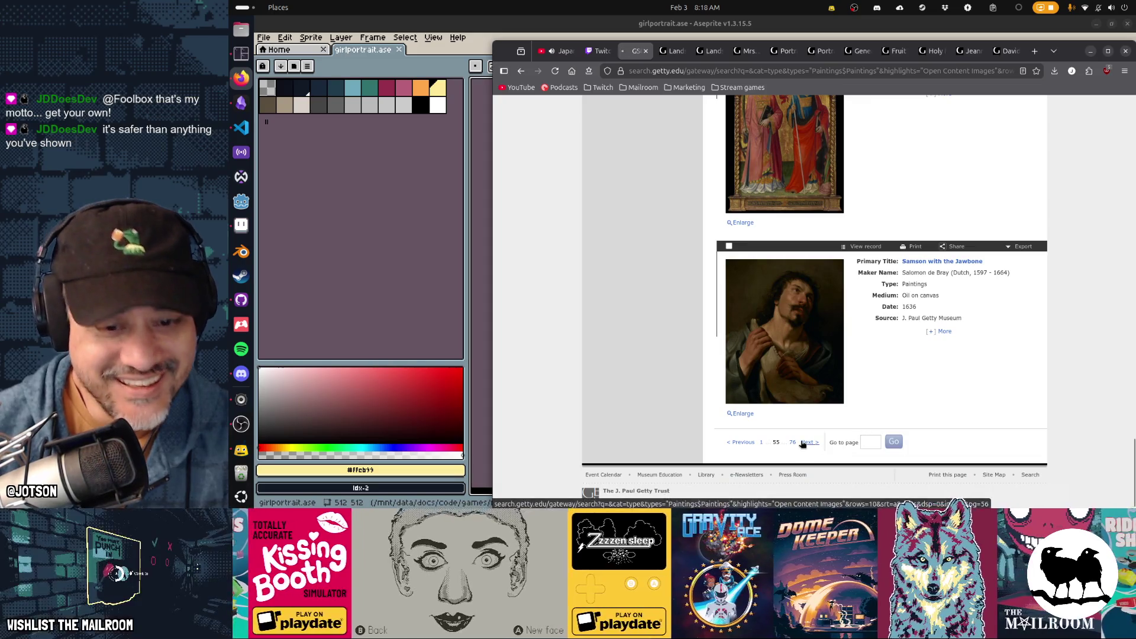
Load results page 56 and view Self-Portrait, Yawning enlarged
left_click(803, 444)
scroll(939, 352, "down", 5)
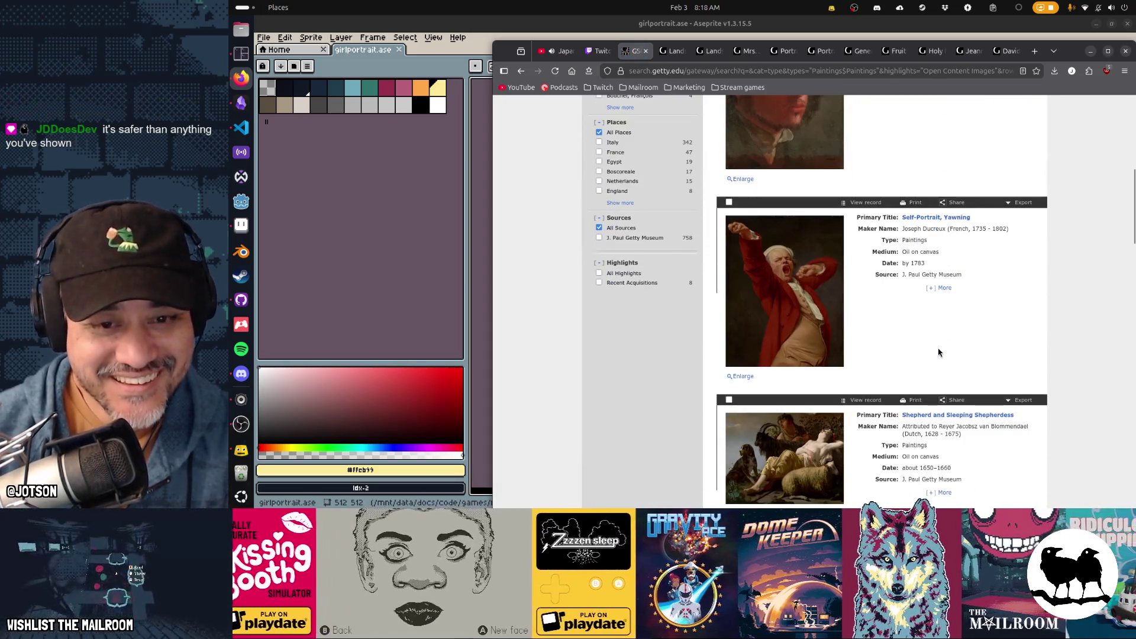
left_click(820, 262)
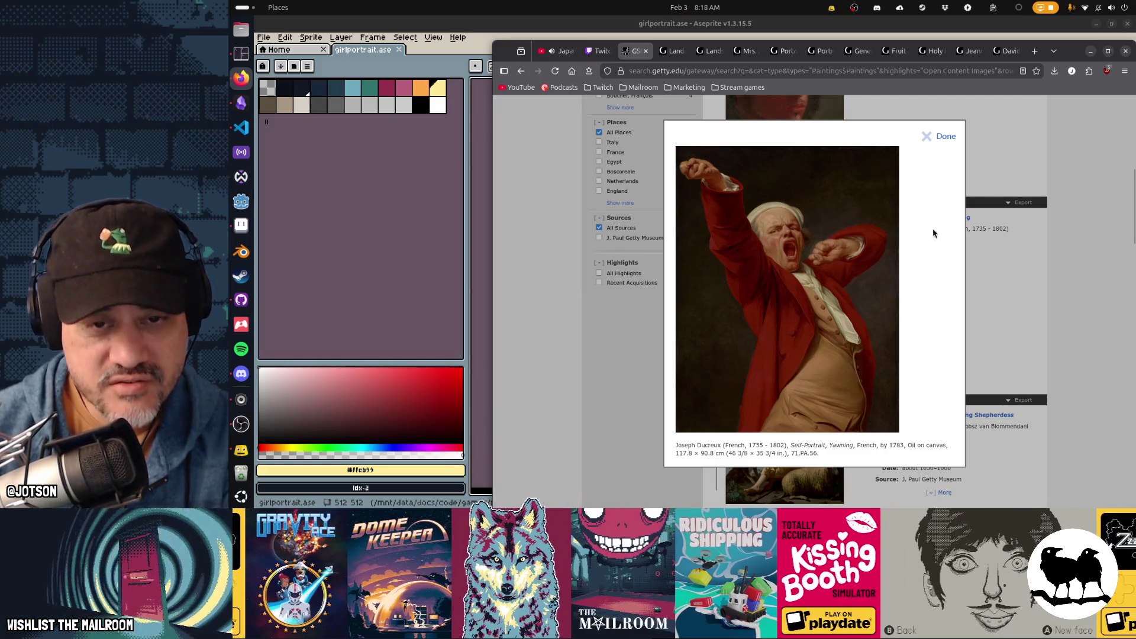
left_click(958, 136)
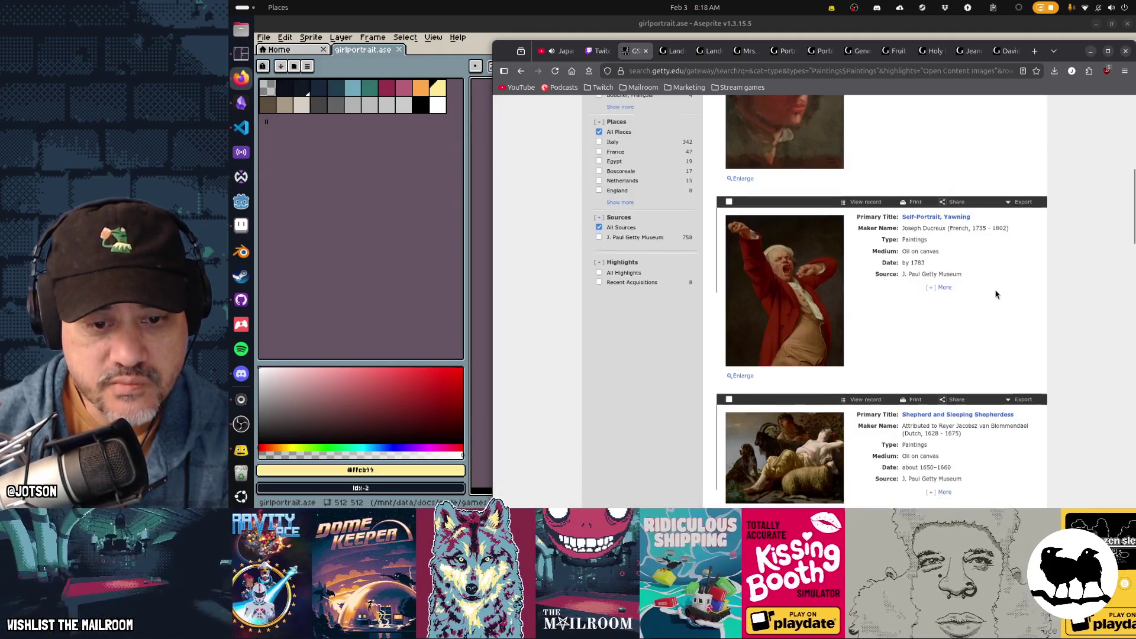
Preview Alma-Tadema's Spring enlarged and open its full collection record
scroll(996, 294, "down", 5)
scroll(996, 293, "down", 10)
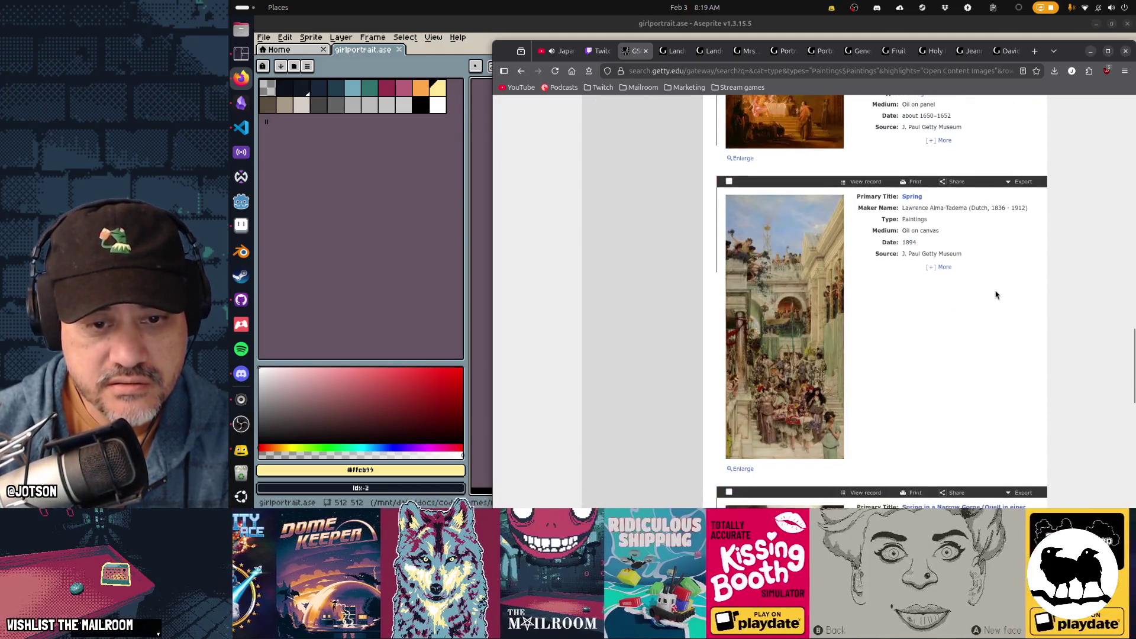
scroll(996, 294, "down", 8)
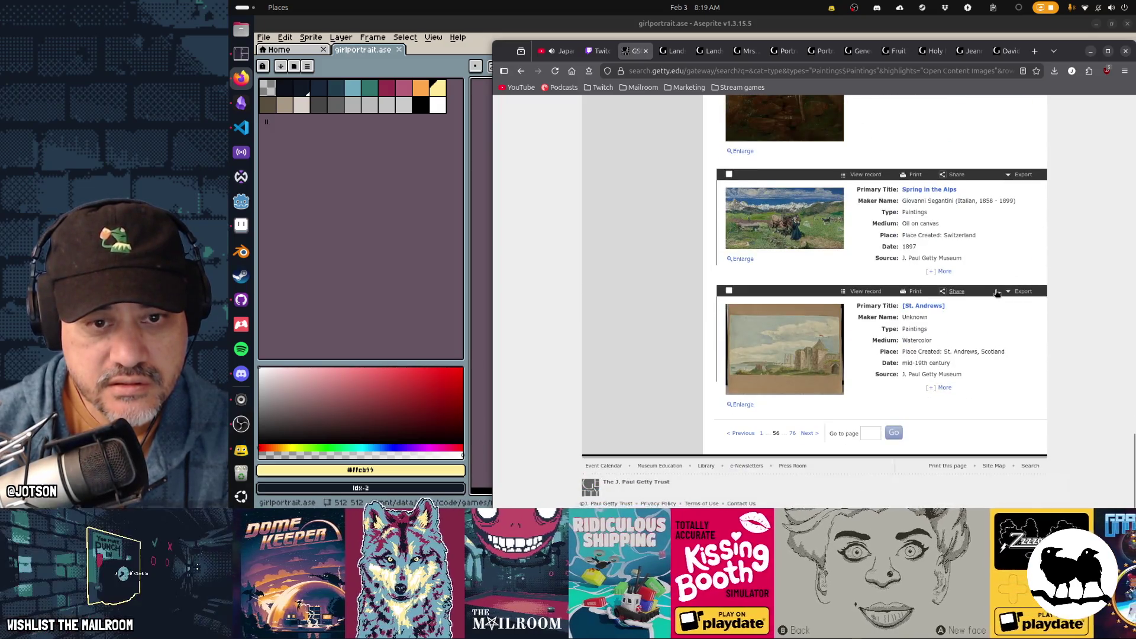
scroll(996, 294, "up", 6)
scroll(995, 294, "up", 2)
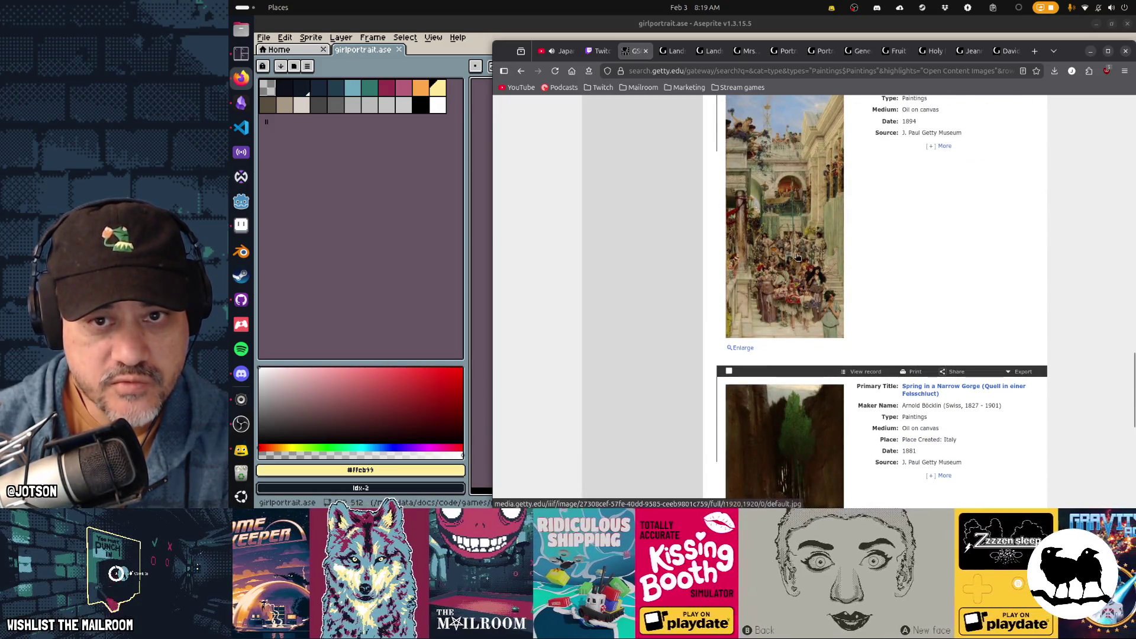
scroll(850, 277, "up", 1)
left_click(800, 270)
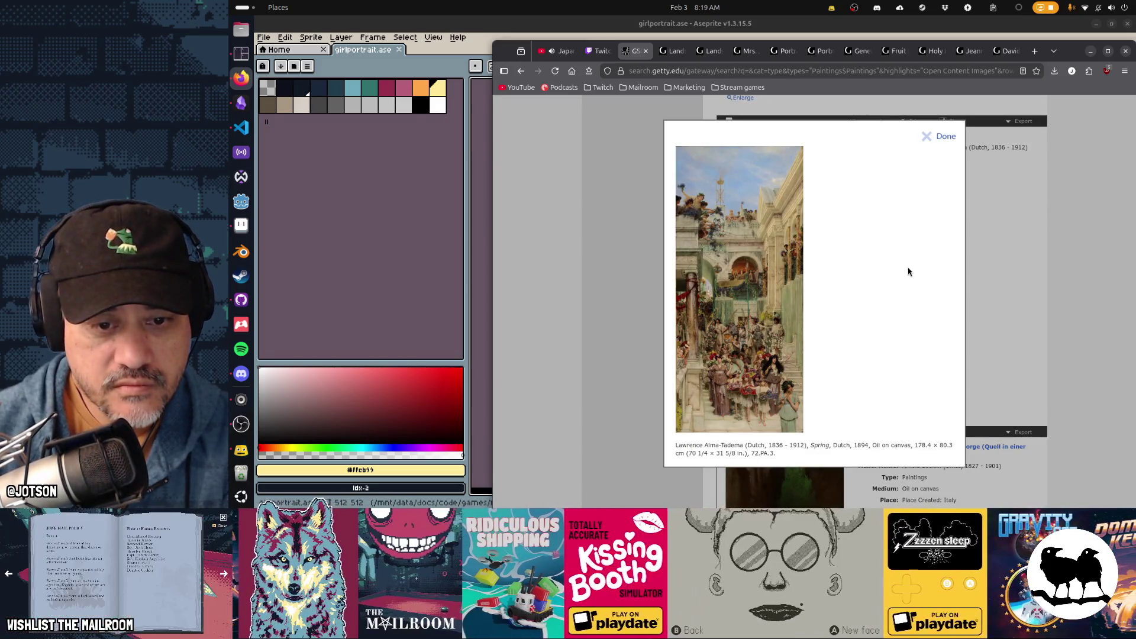
left_click(927, 136)
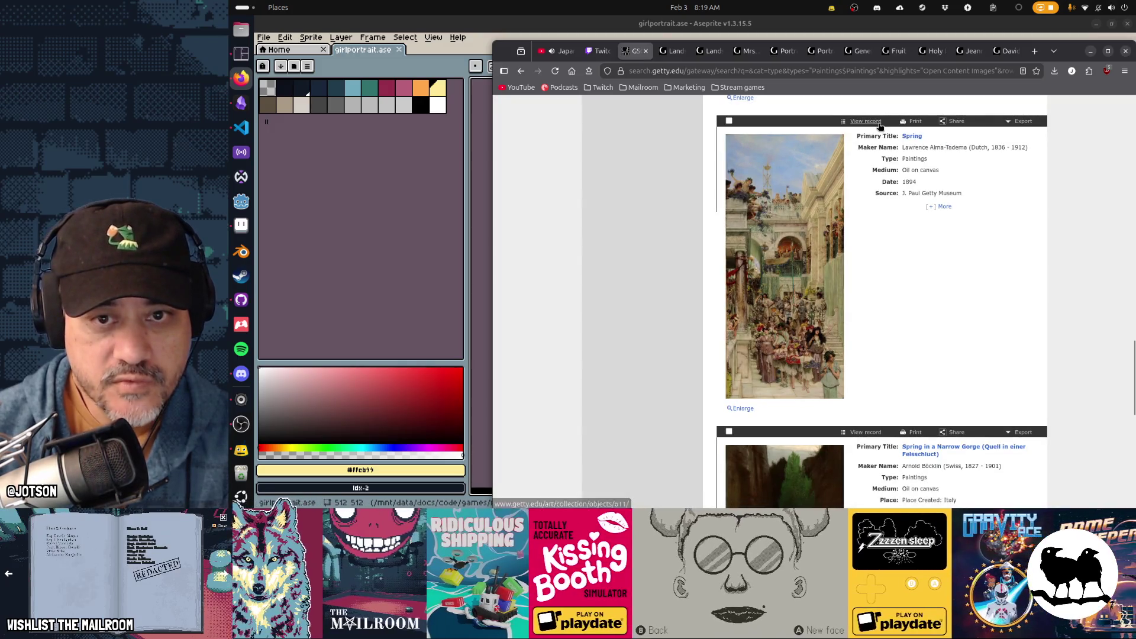
left_click(879, 122)
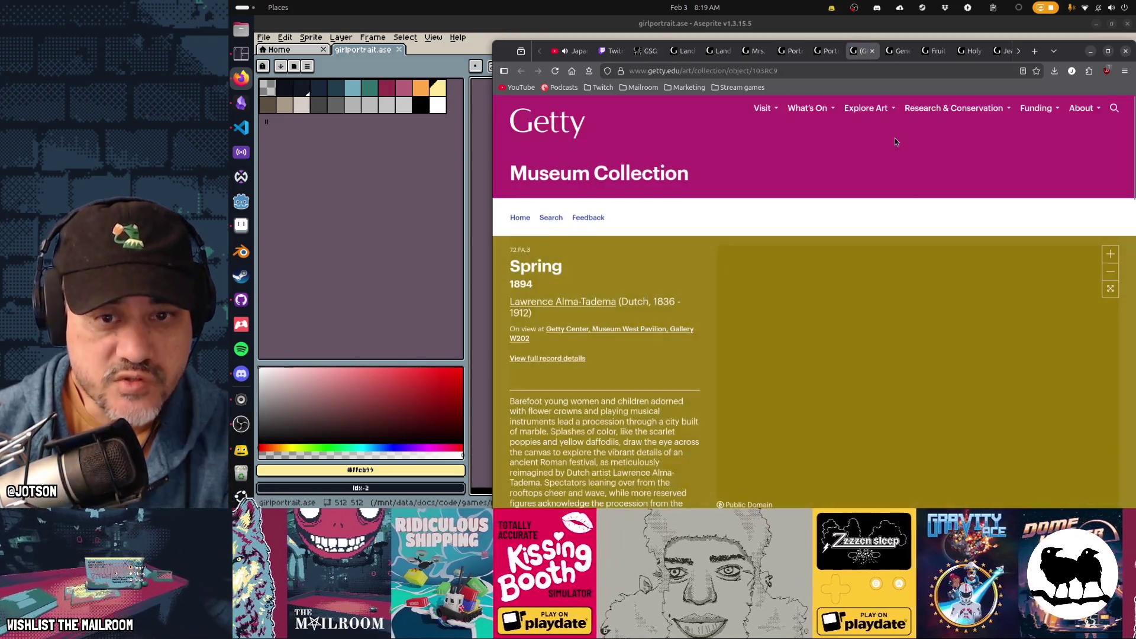
Zoom into the Spring painting and pan to the left group of flower-crowned girls
left_click(1110, 253)
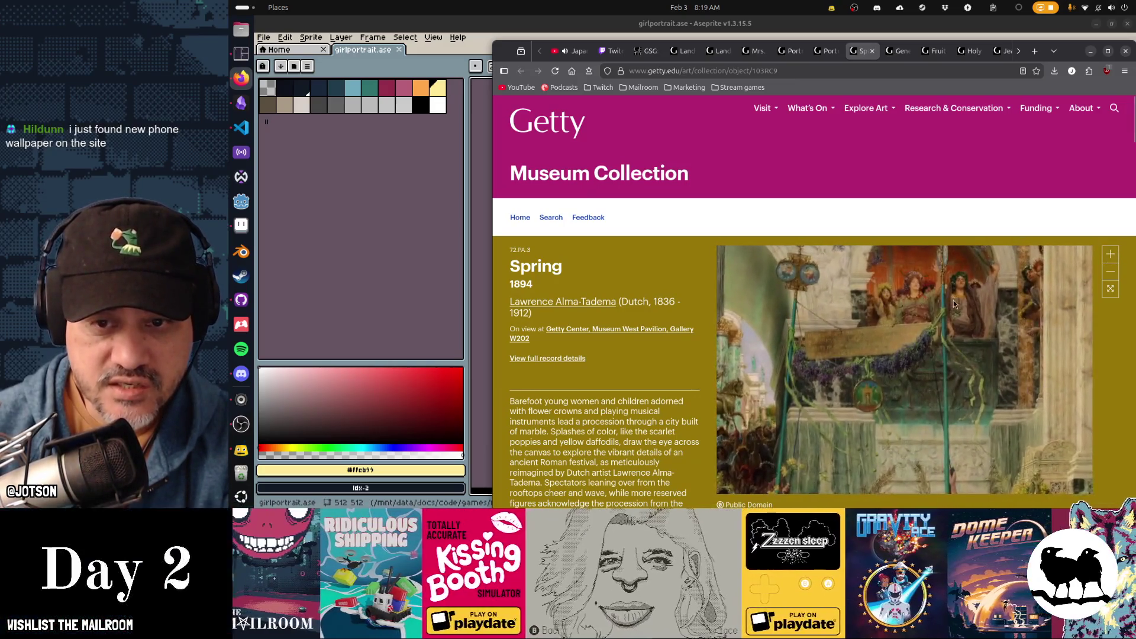
scroll(893, 364, "up", 3)
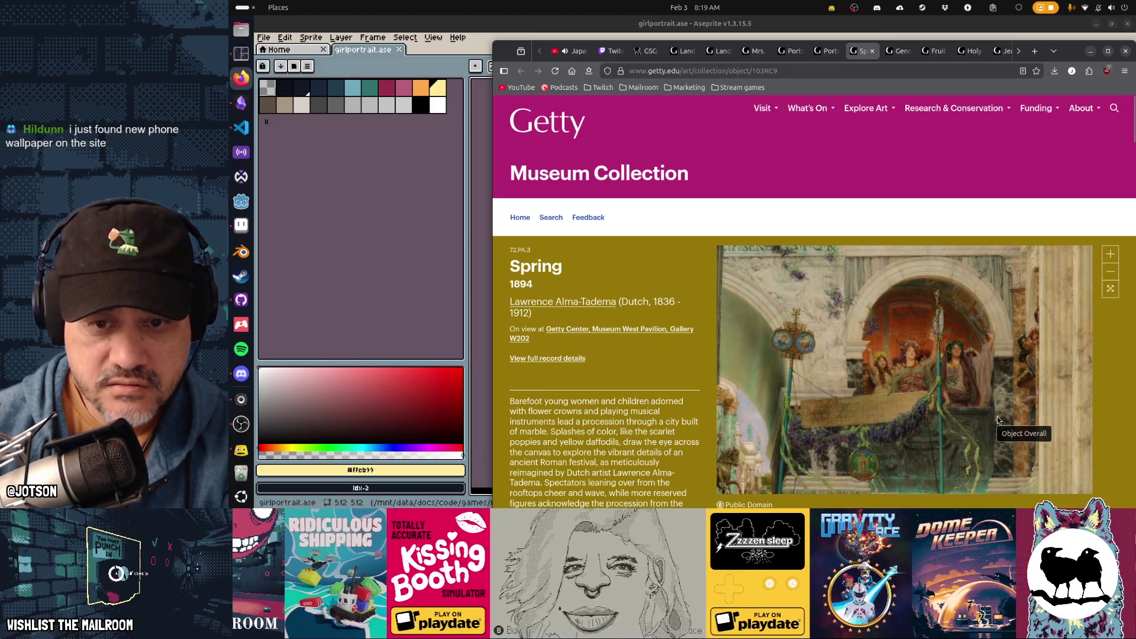
scroll(888, 366, "down", 3)
scroll(959, 357, "up", 3)
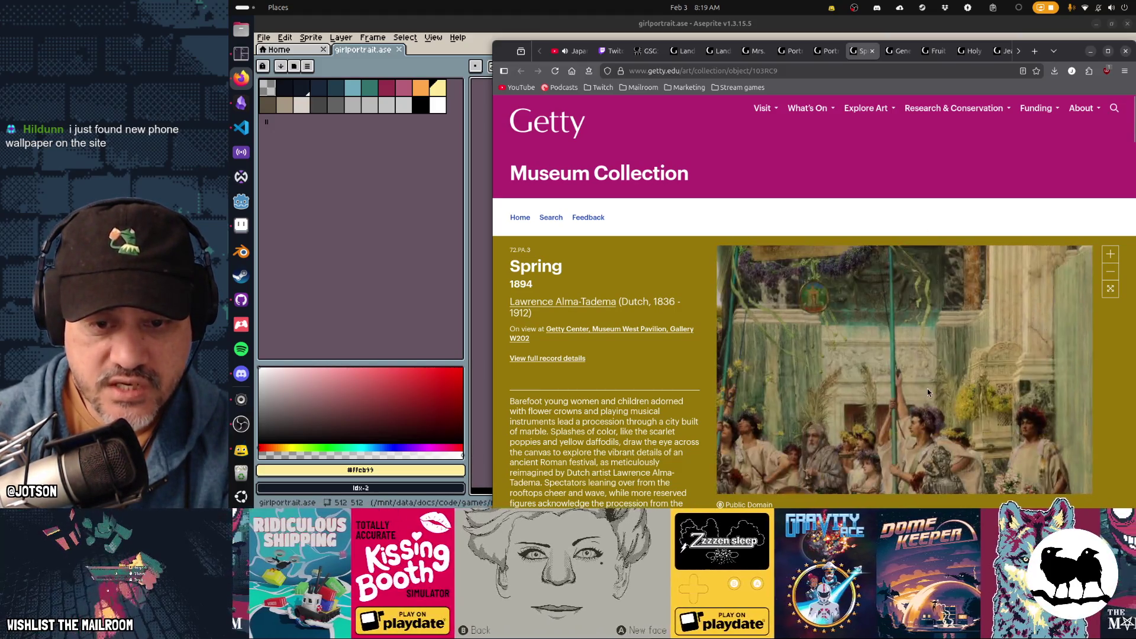
scroll(966, 346, "up", 5)
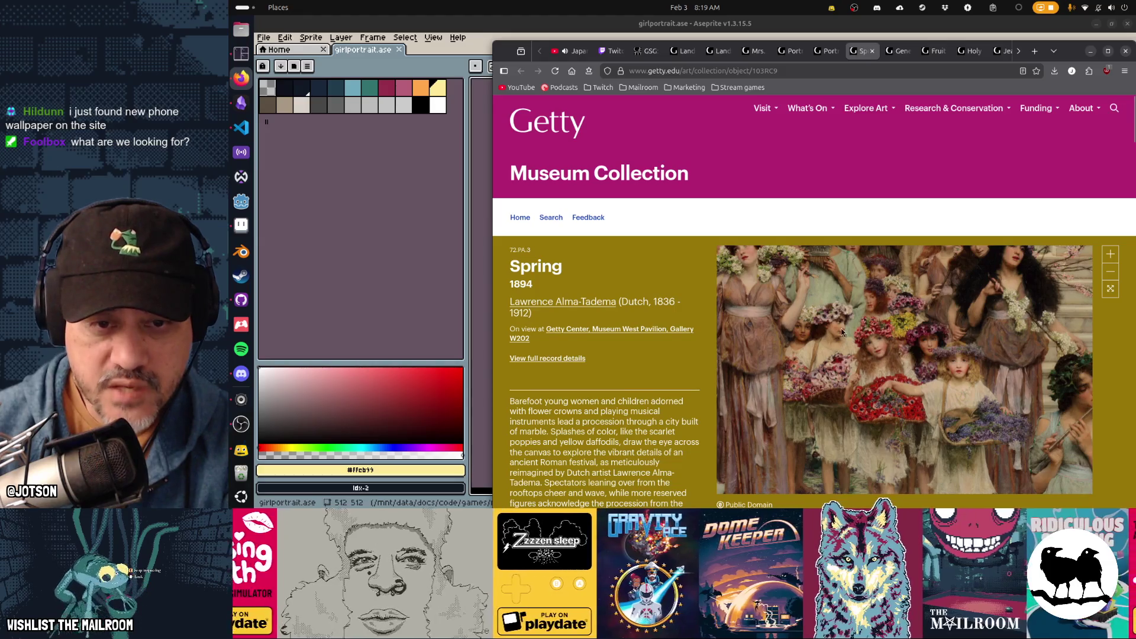
scroll(852, 335, "down", 3)
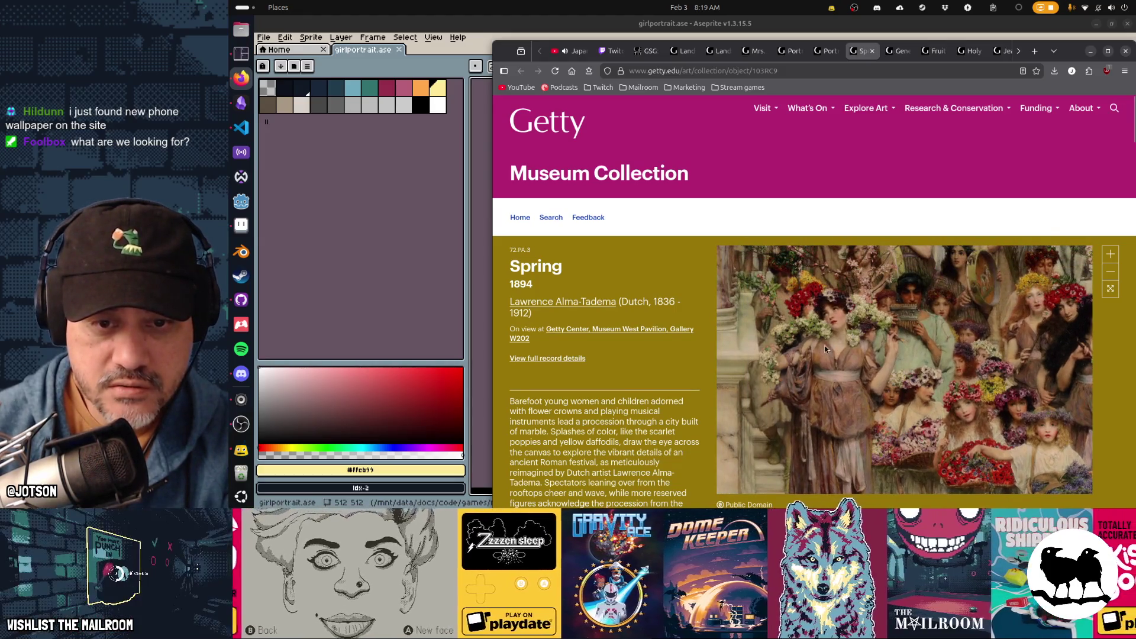
left_click_drag(897, 319, 769, 323)
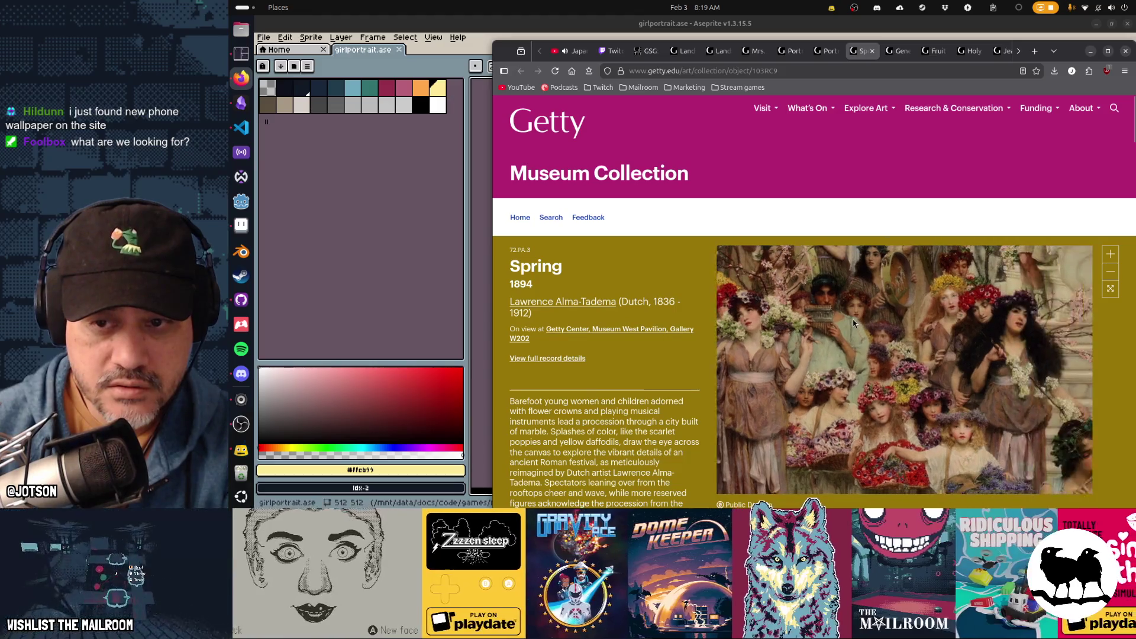
left_click_drag(900, 346, 982, 322)
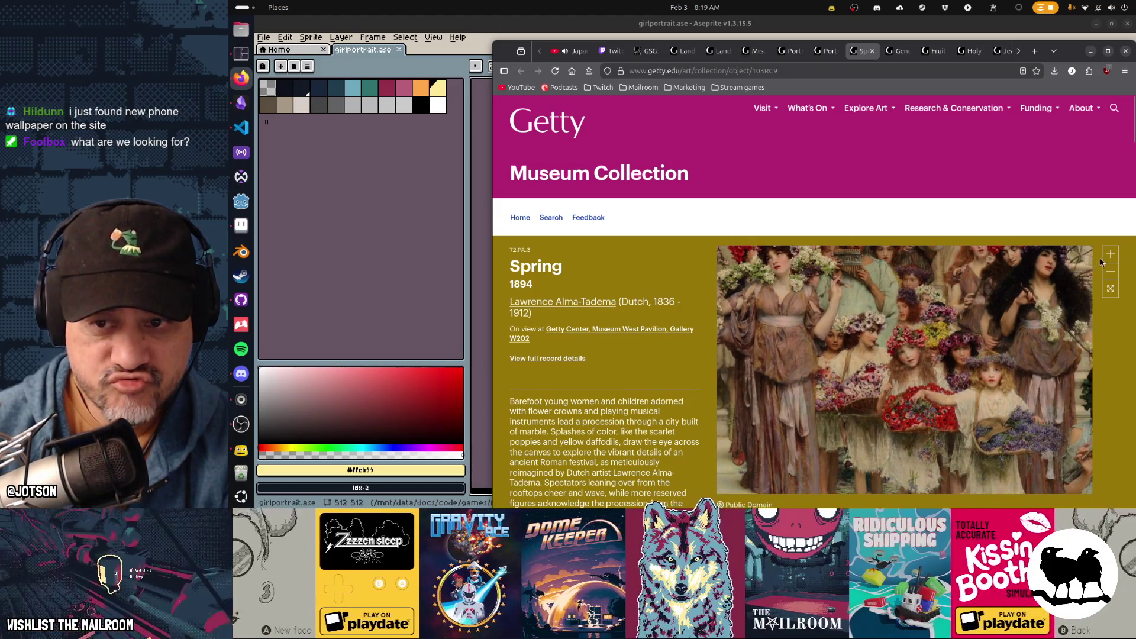
Zoom further to a close-up centred on the blonde girl, then return to the search results
left_click(1105, 255)
left_click(1105, 256)
mouse_move(1033, 291)
left_mouse_down()
mouse_move(981, 314)
mouse_move(1000, 309)
left_mouse_up()
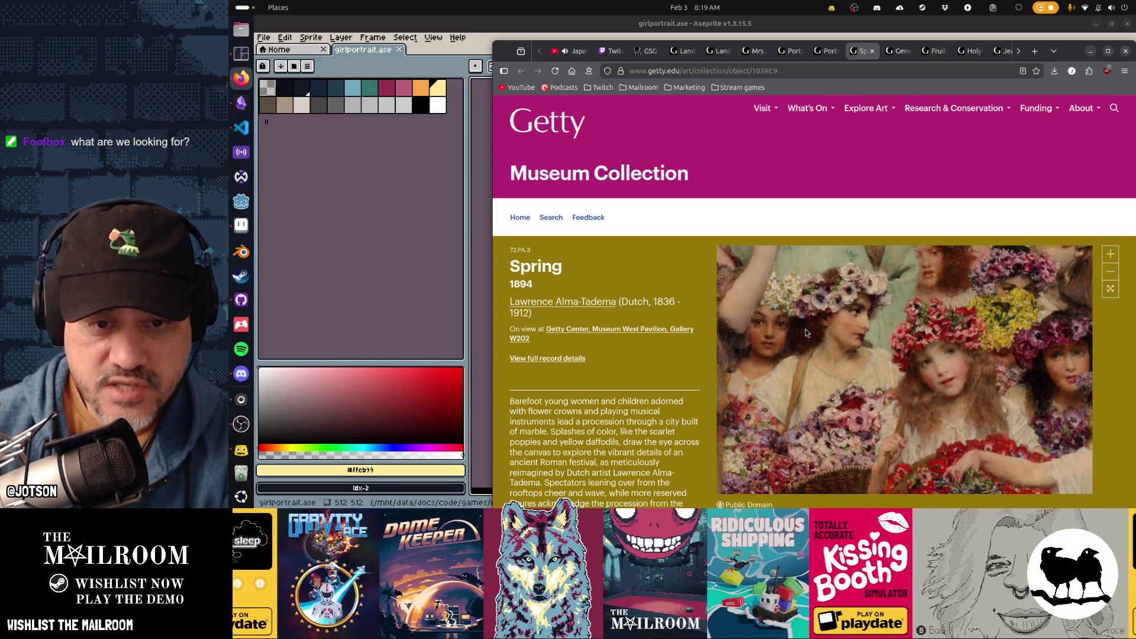
left_click_drag(804, 329, 796, 320)
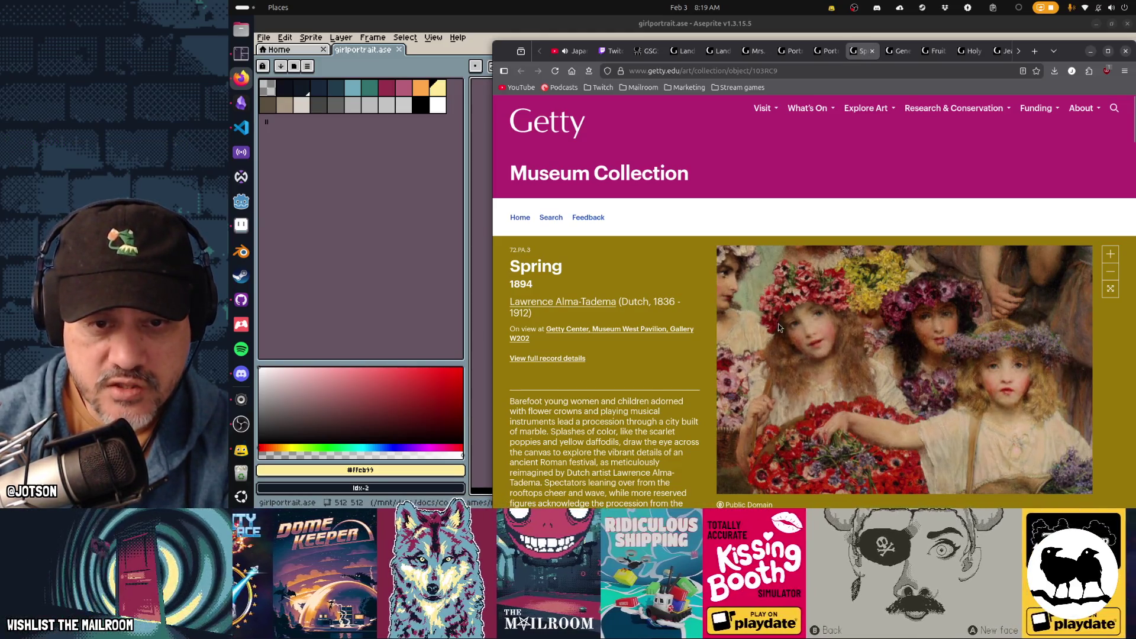
left_click_drag(883, 376, 774, 330)
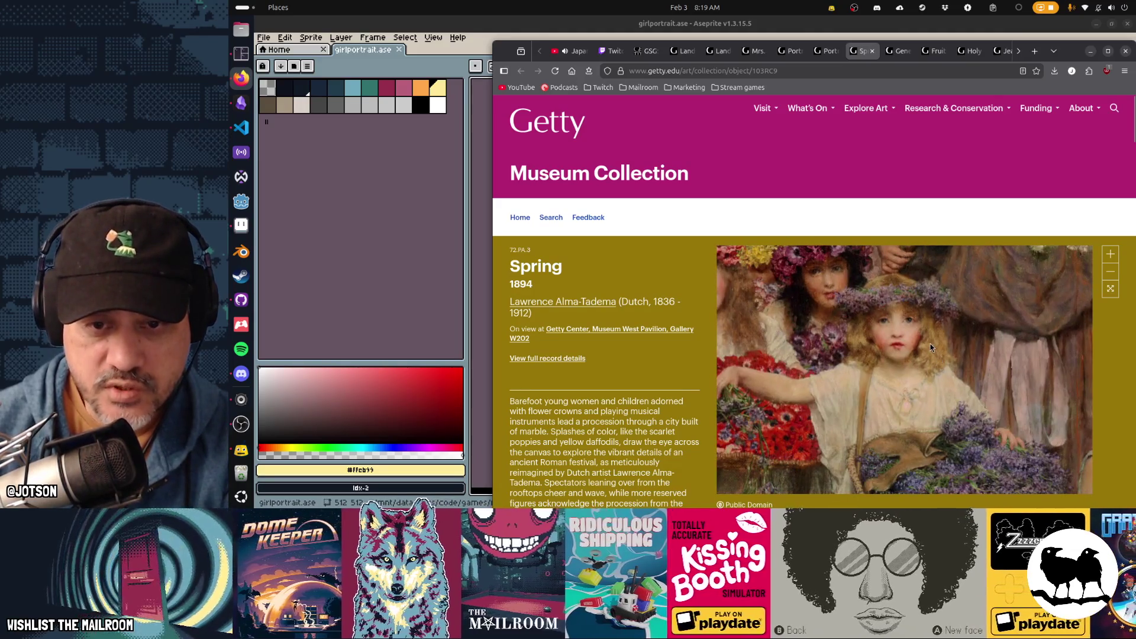
left_click_drag(910, 329, 925, 354)
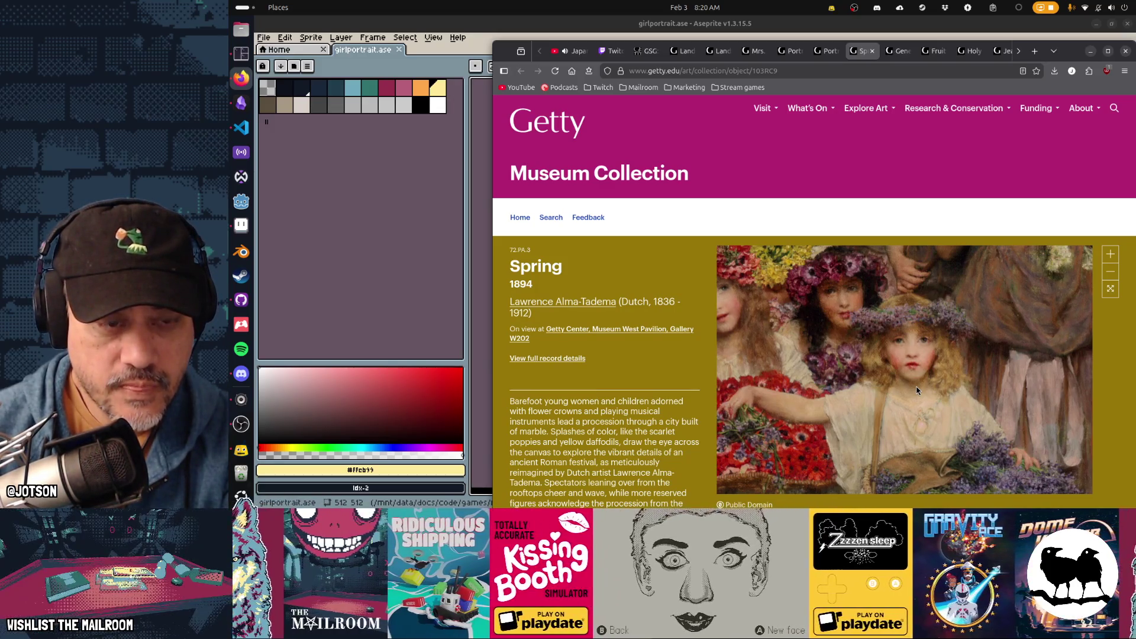
left_click(645, 52)
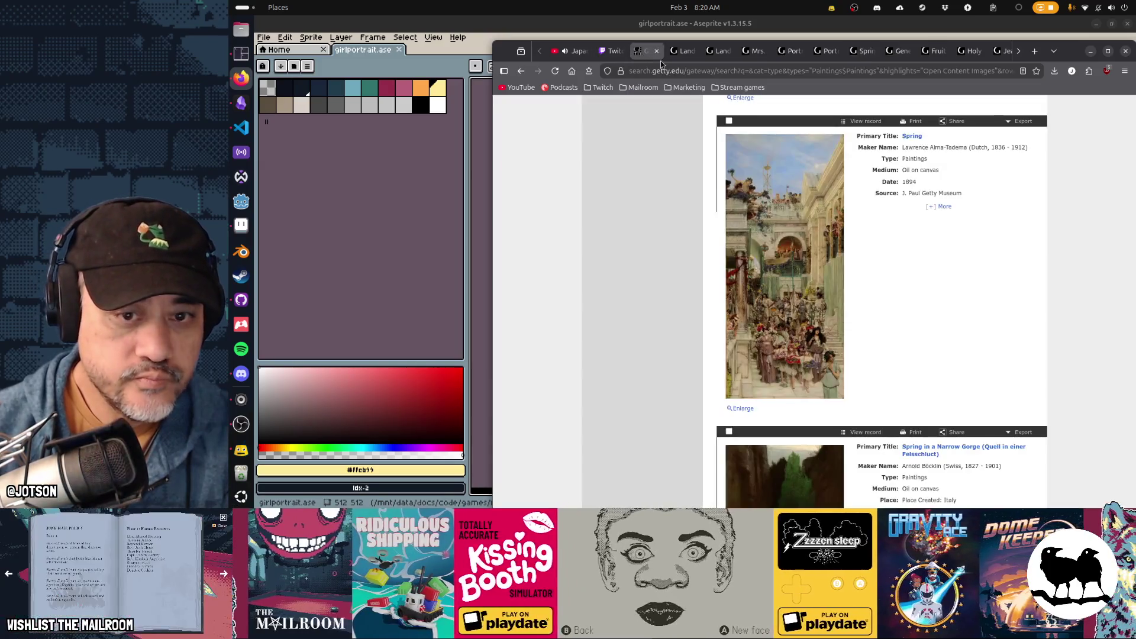
Scroll through the painting results, advancing to page 57 and then page 58
scroll(895, 218, "down", 4)
scroll(898, 218, "down", 3)
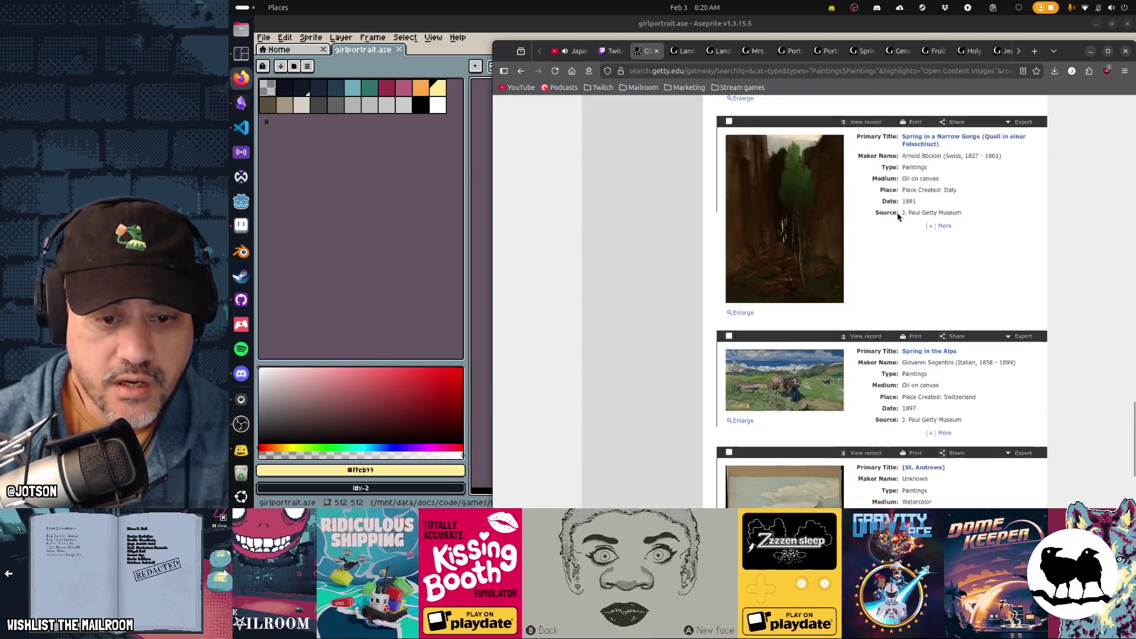
scroll(898, 217, "down", 2)
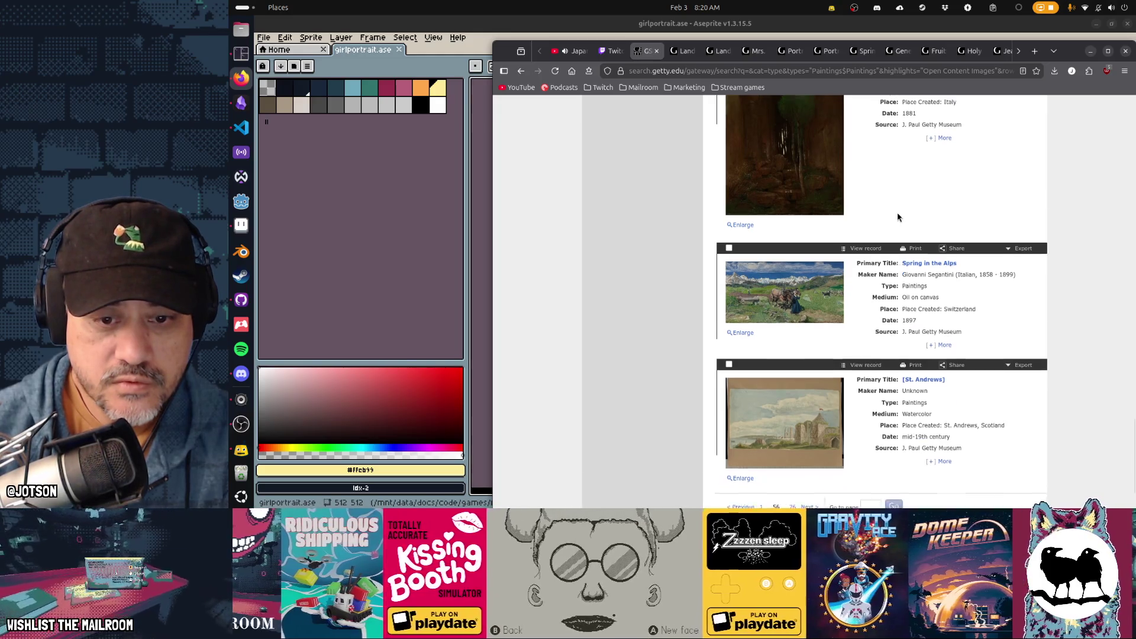
left_click(808, 431)
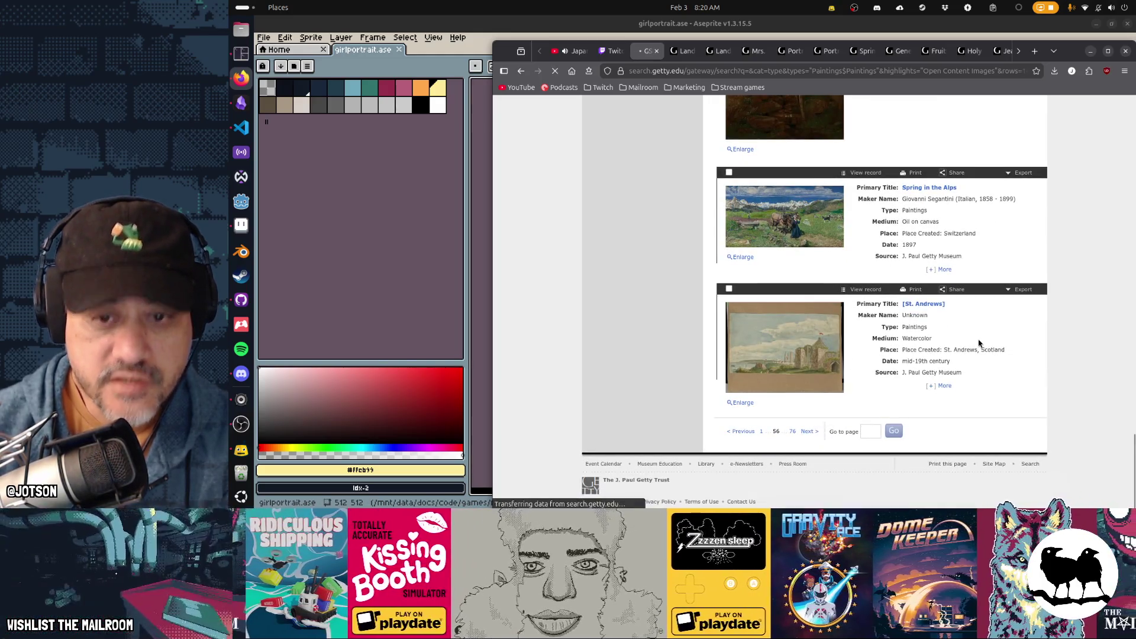
scroll(979, 342, "down", 5)
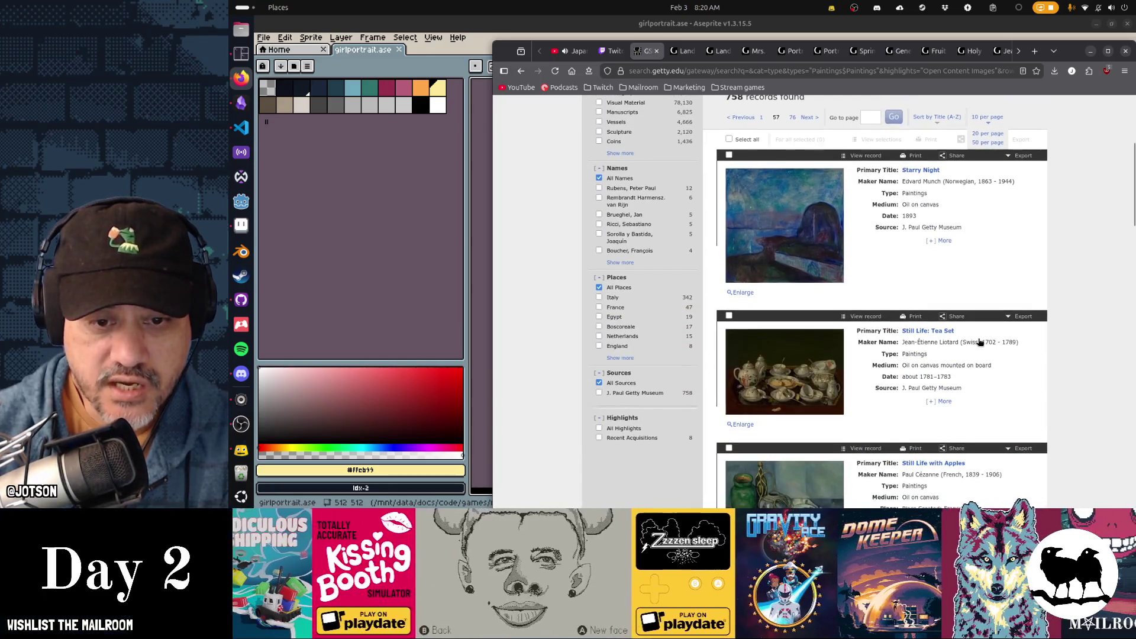
scroll(980, 342, "up", 2)
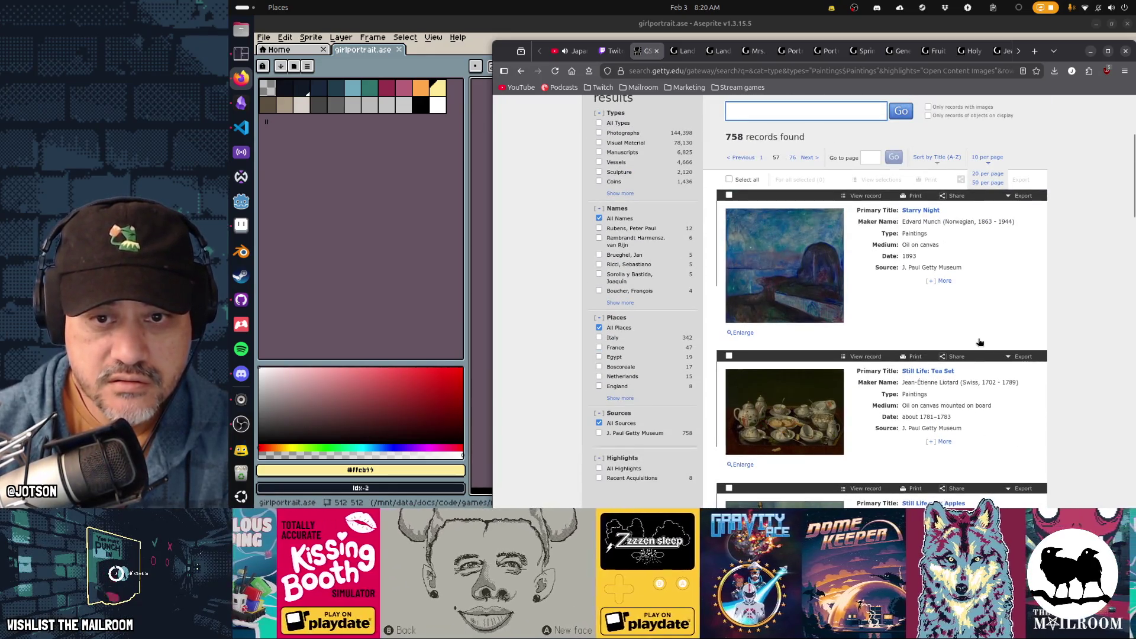
scroll(979, 342, "down", 6)
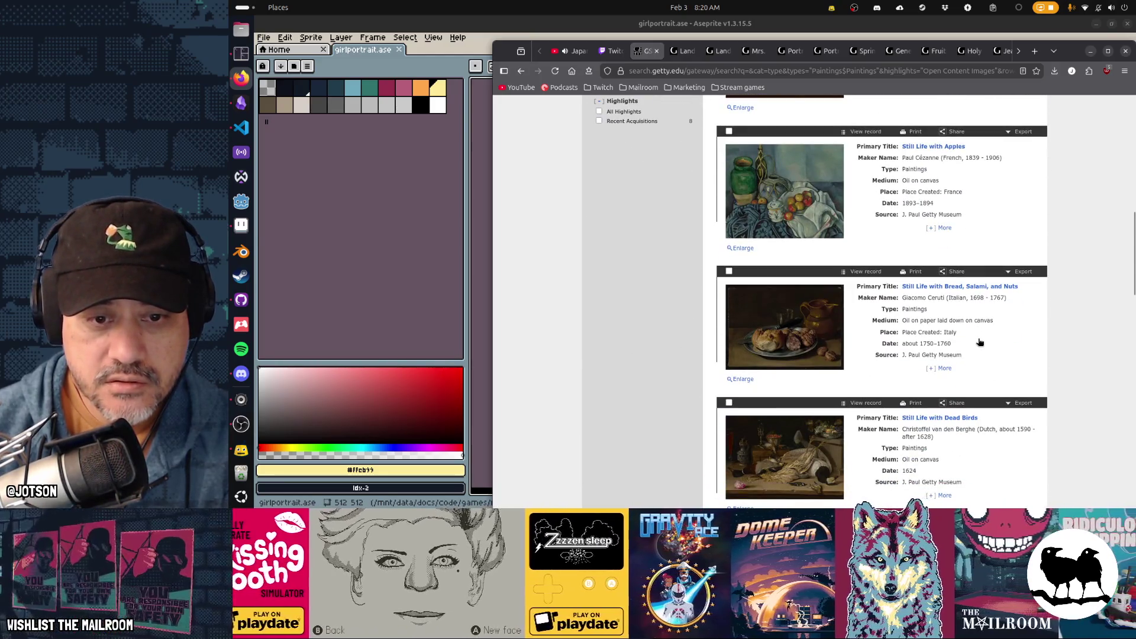
scroll(980, 342, "down", 14)
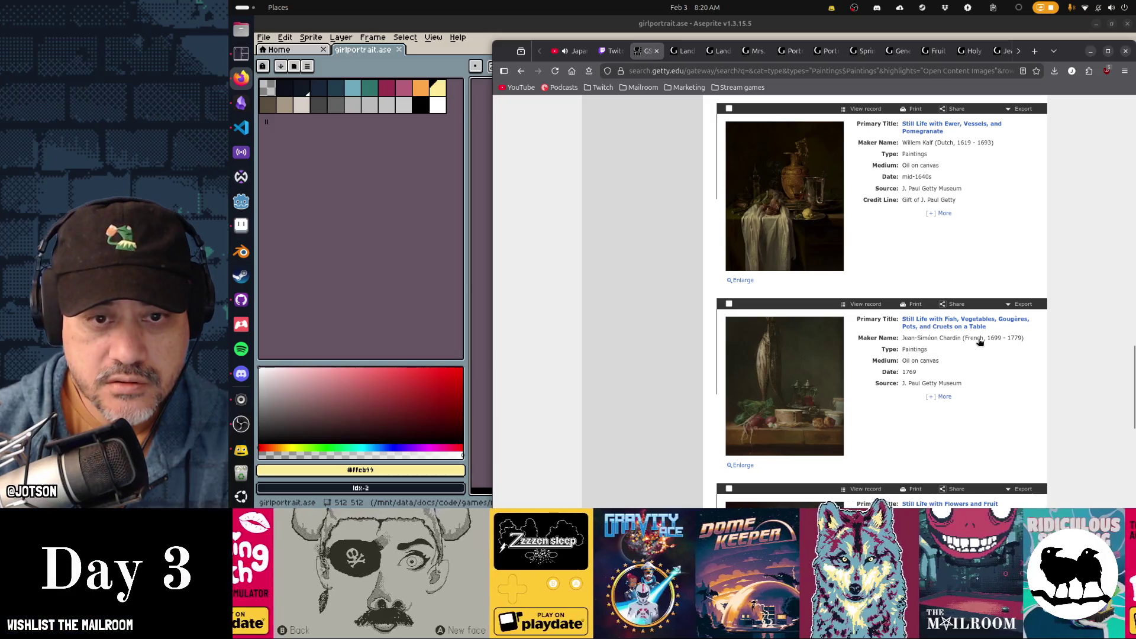
scroll(980, 342, "down", 5)
scroll(980, 342, "down", 2)
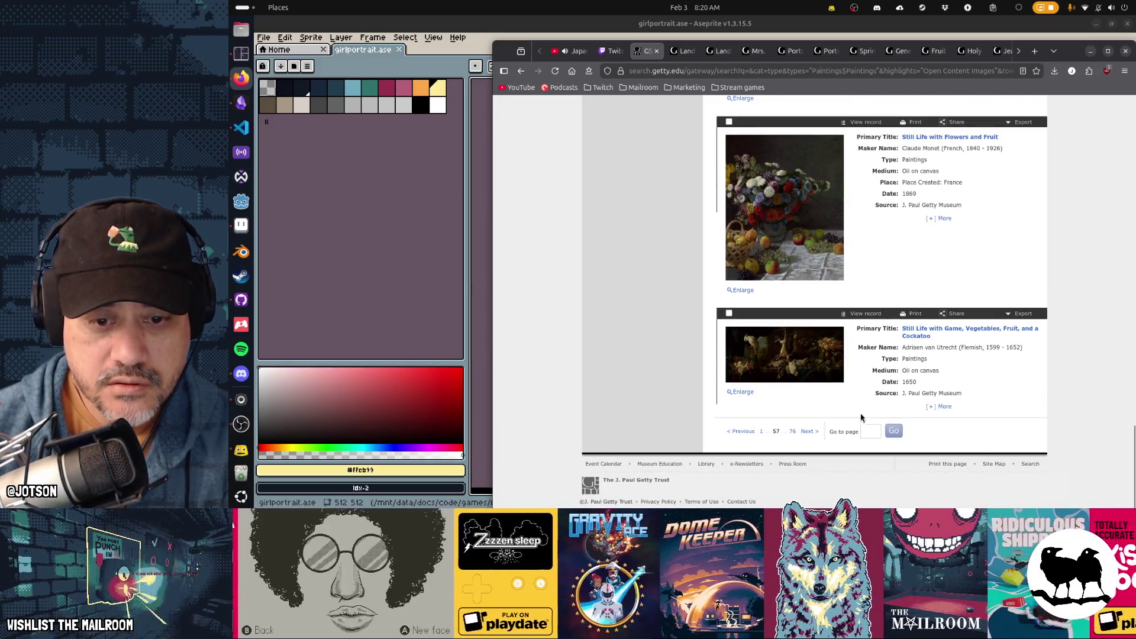
left_click(808, 431)
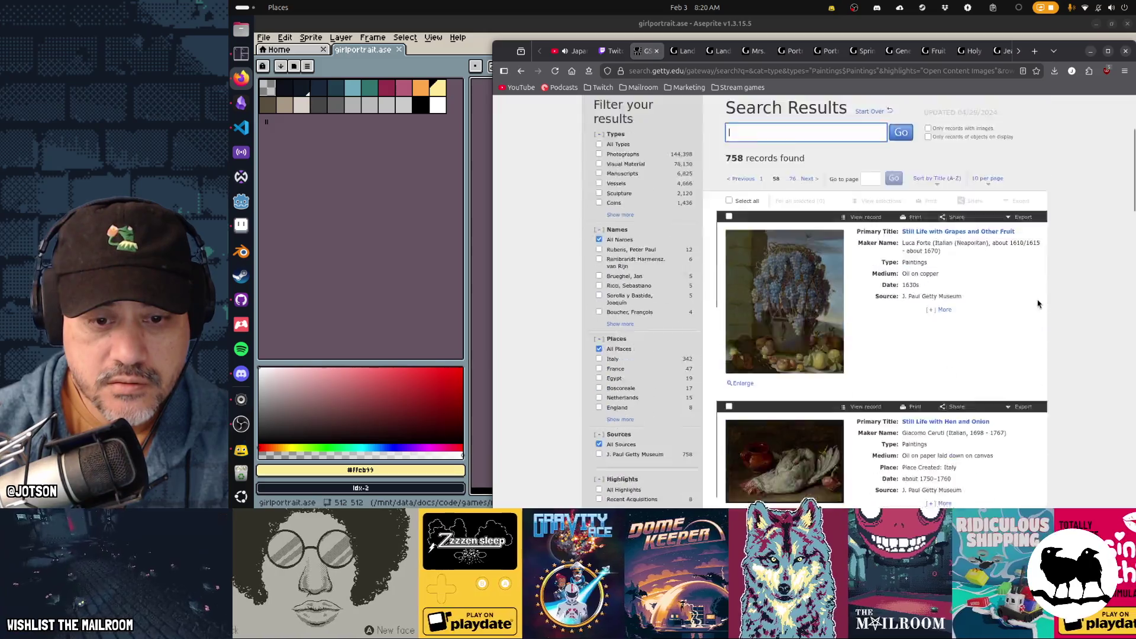
Scroll down results page 58 and advance to page 59
scroll(1037, 304, "down", 8)
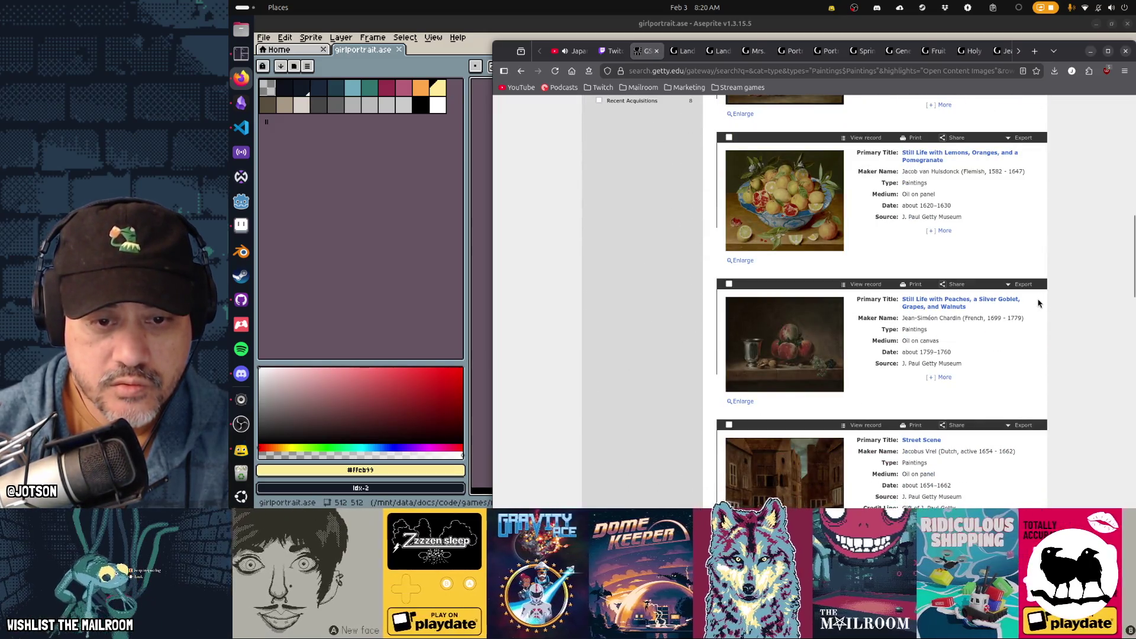
scroll(1037, 304, "down", 5)
scroll(1037, 304, "down", 5)
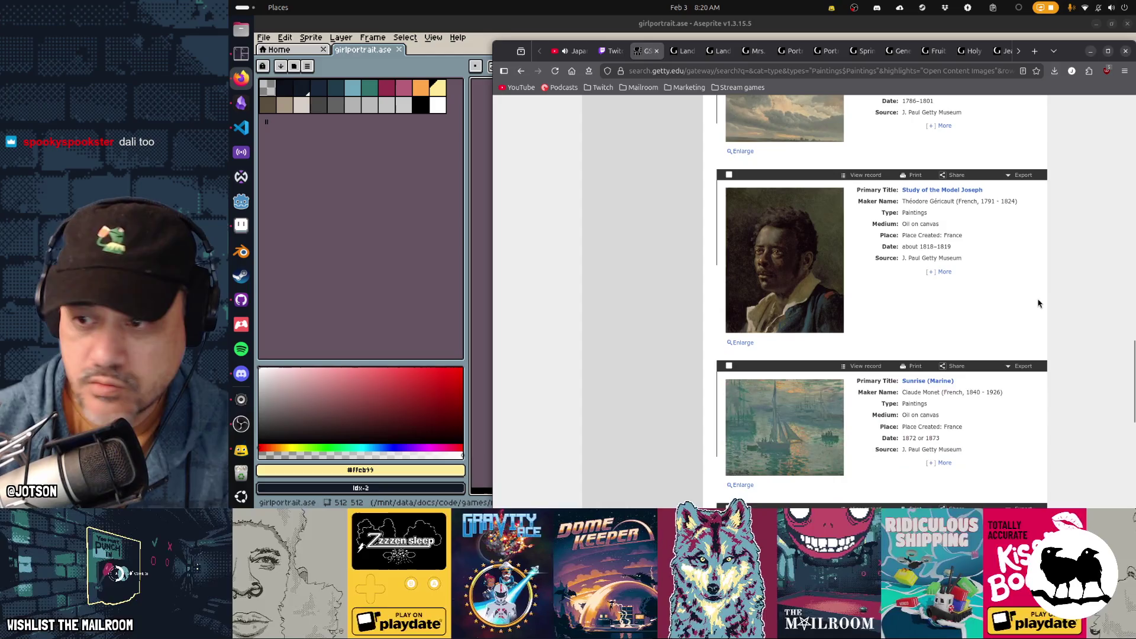
scroll(1037, 304, "down", 2)
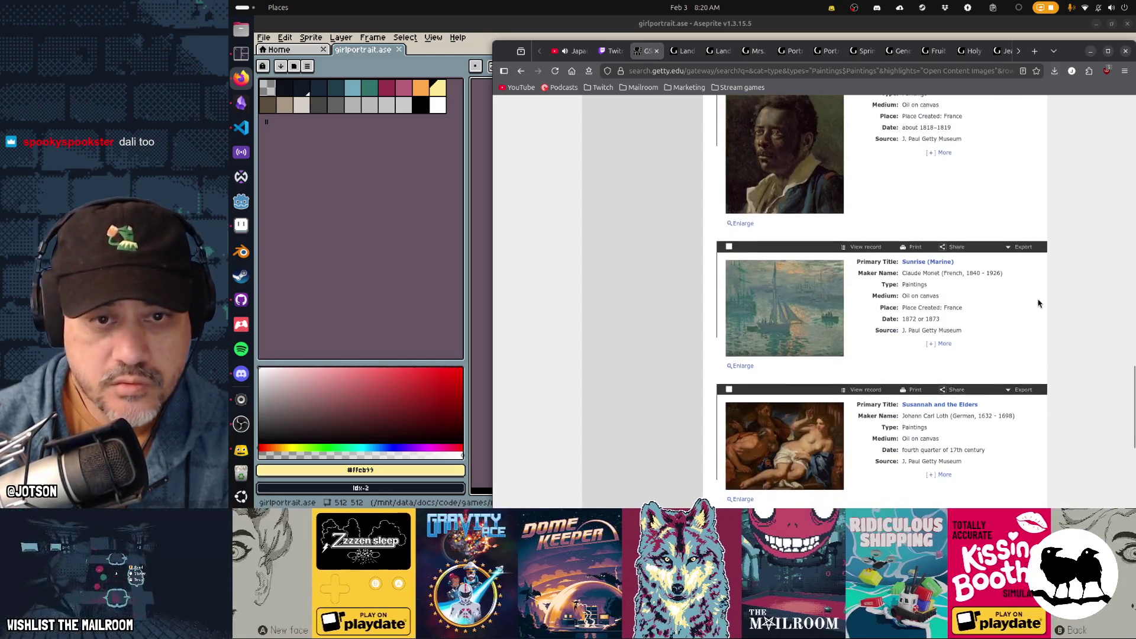
scroll(1038, 304, "down", 3)
scroll(1038, 303, "down", 2)
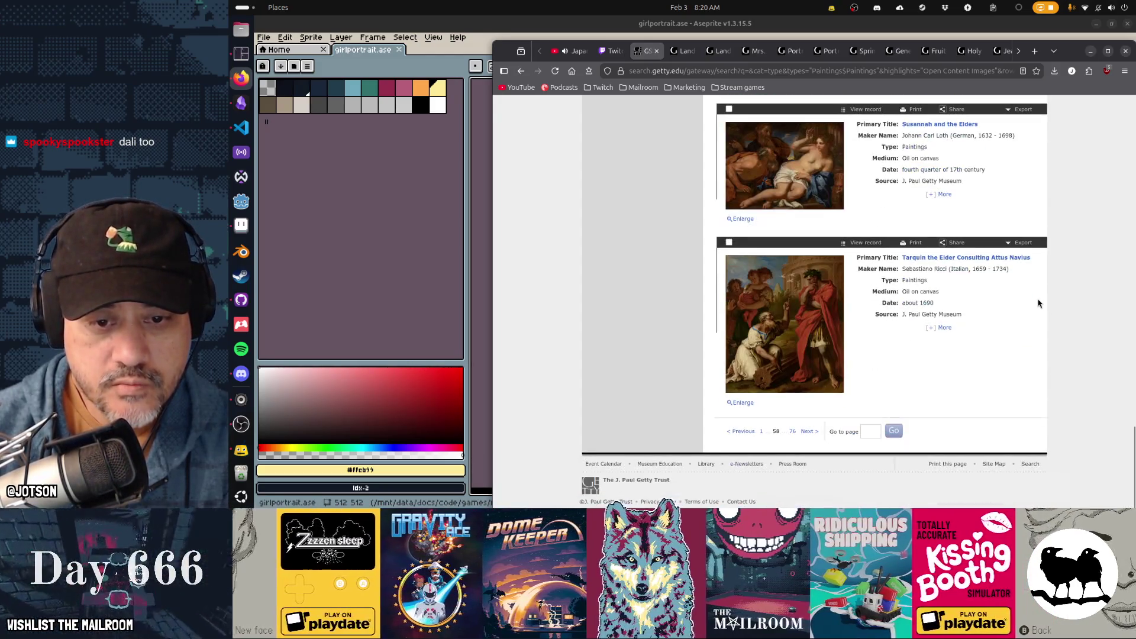
left_click(807, 431)
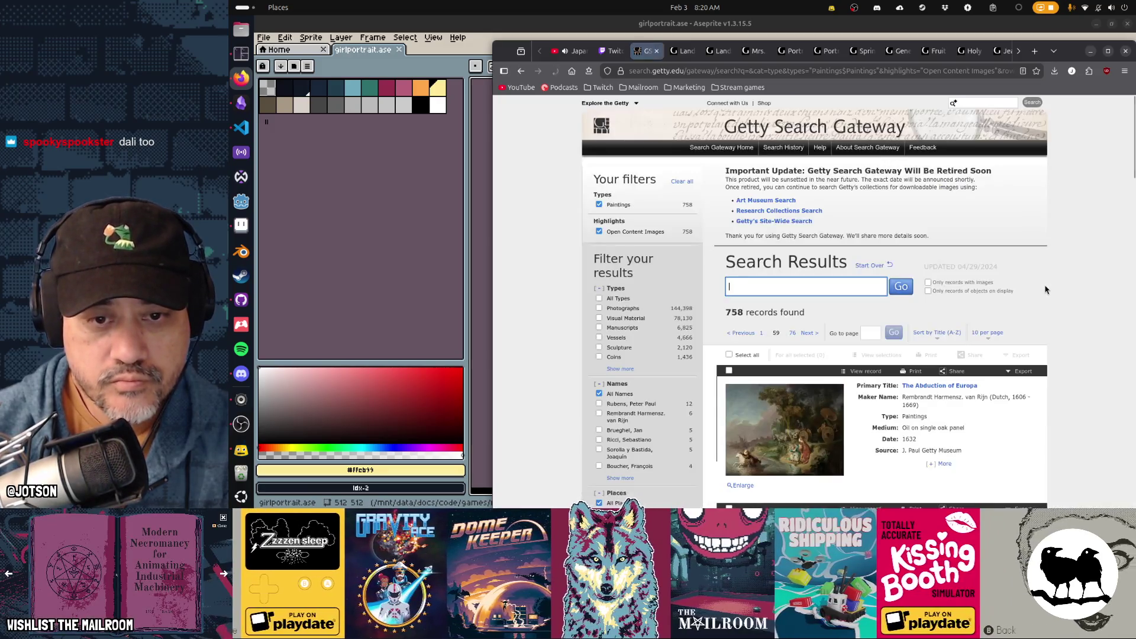
Scroll page 59, move to page 60, and browse down to Boucher's The Bird Catchers
scroll(1045, 289, "down", 3)
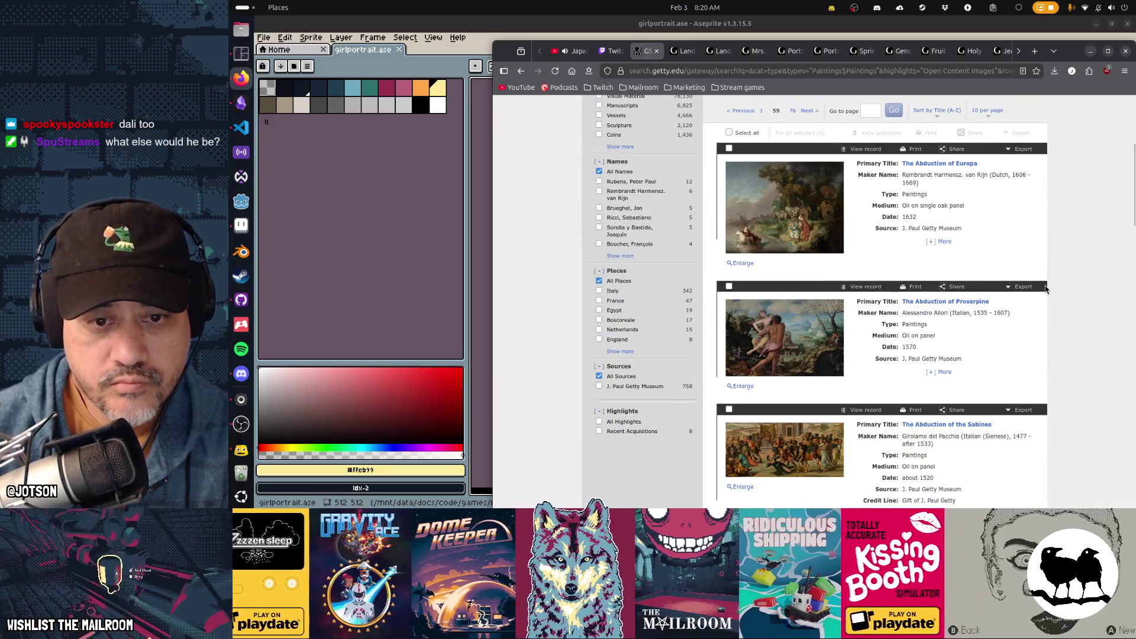
scroll(1044, 289, "down", 4)
scroll(1045, 289, "down", 3)
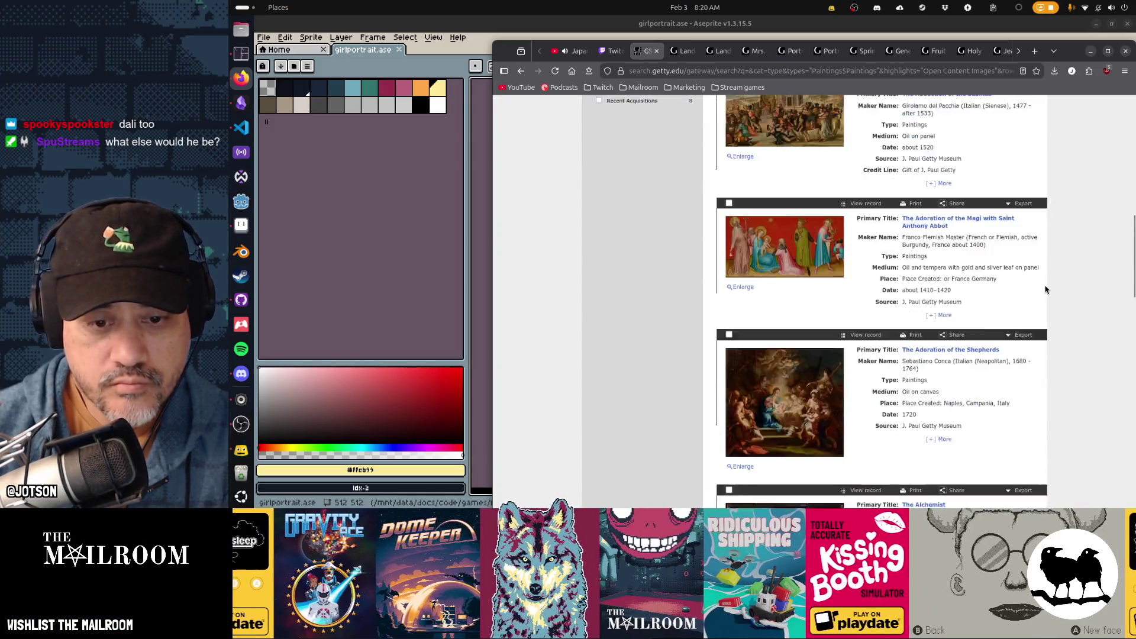
scroll(1044, 290, "down", 4)
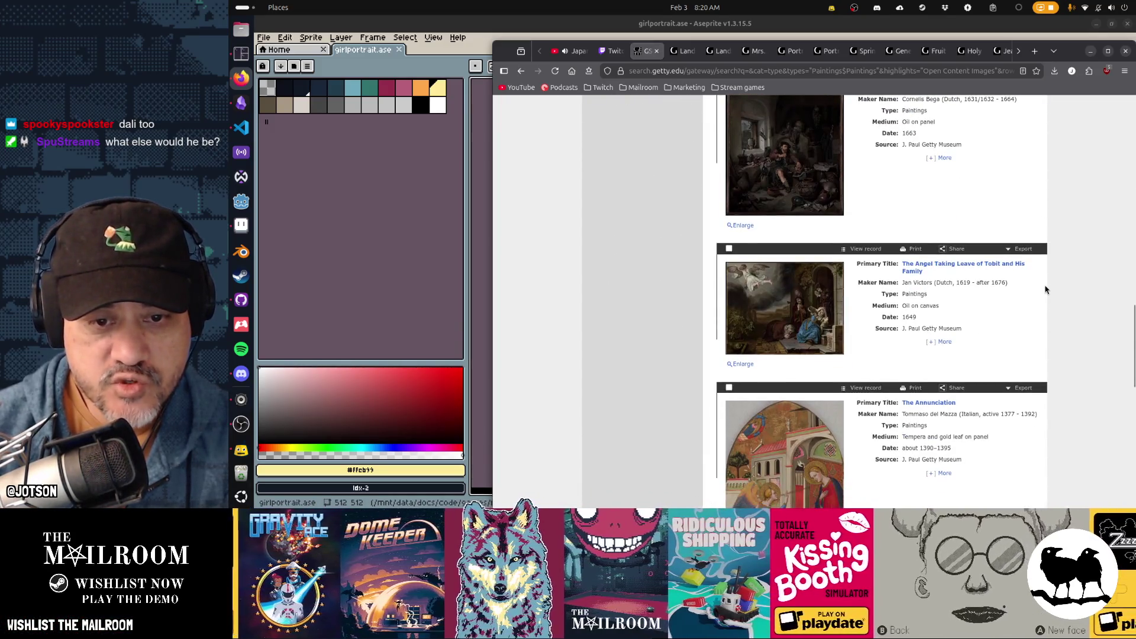
scroll(1045, 289, "down", 4)
scroll(1045, 289, "down", 4)
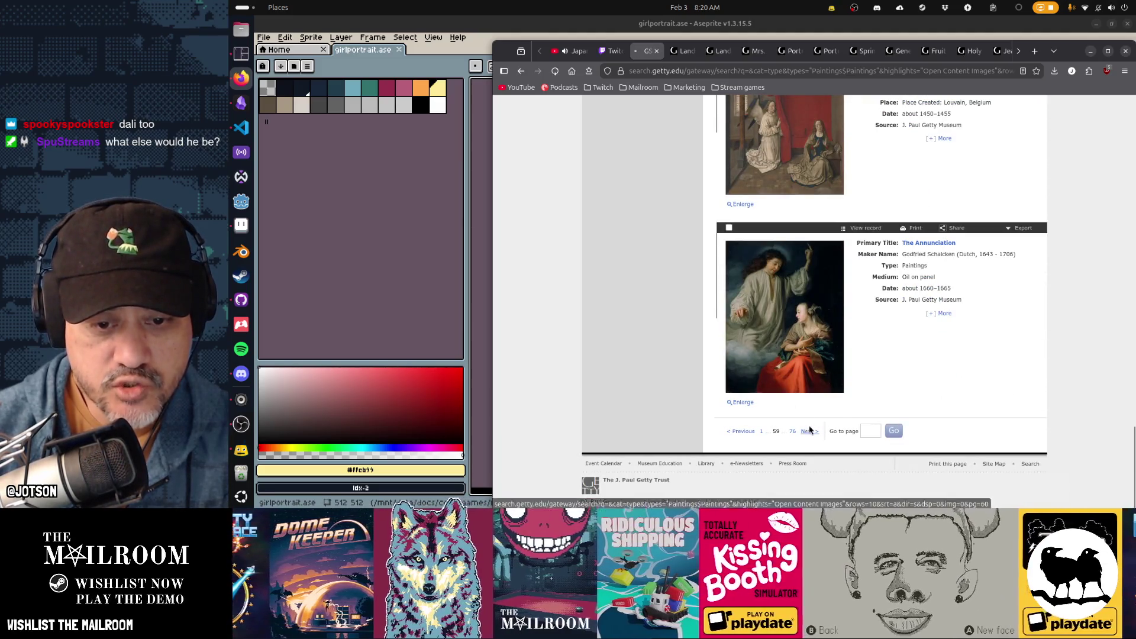
left_click(808, 432)
scroll(994, 314, "down", 5)
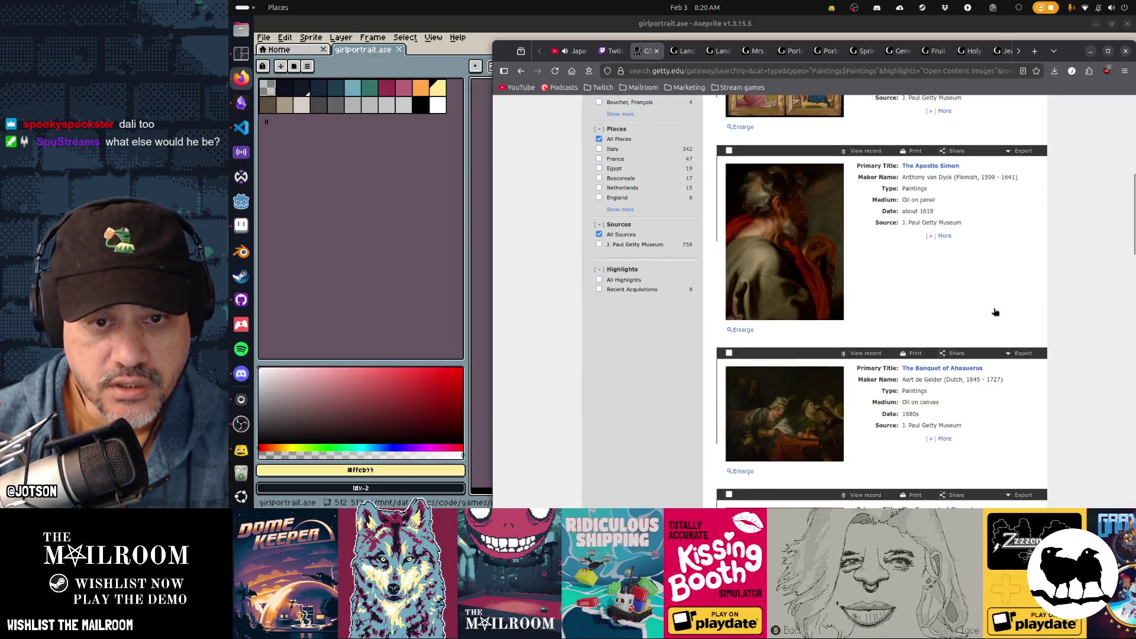
scroll(994, 312, "down", 5)
scroll(996, 311, "down", 5)
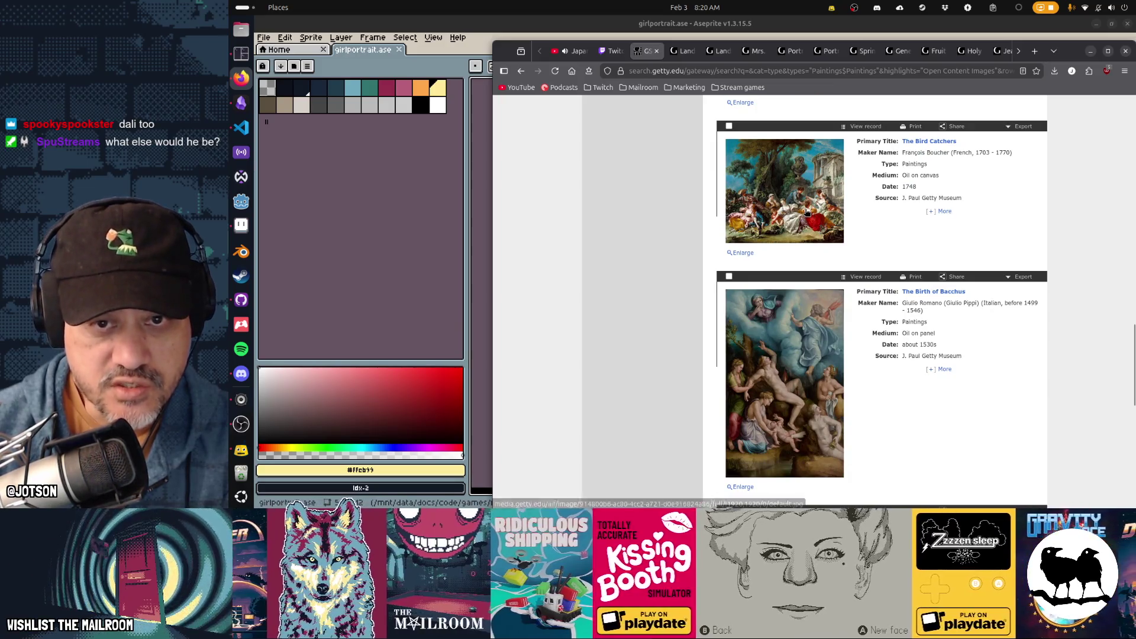
View Boucher's The Bird Catchers enlarged, then advance to results page 61
left_click(808, 216)
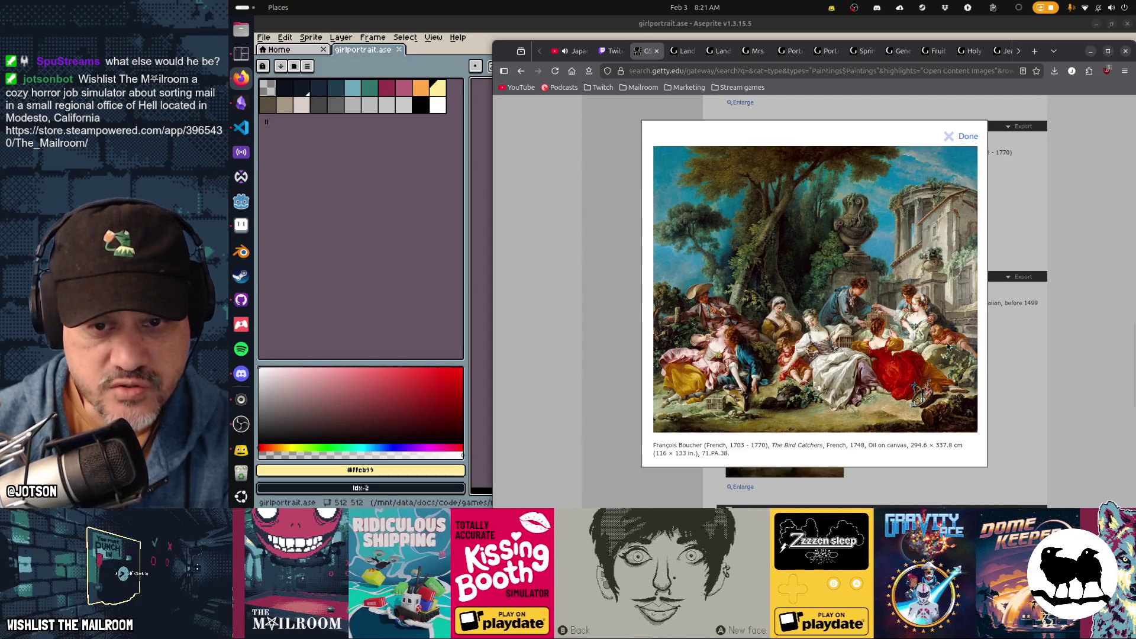
left_click(1017, 354)
scroll(893, 350, "down", 10)
scroll(893, 351, "down", 2)
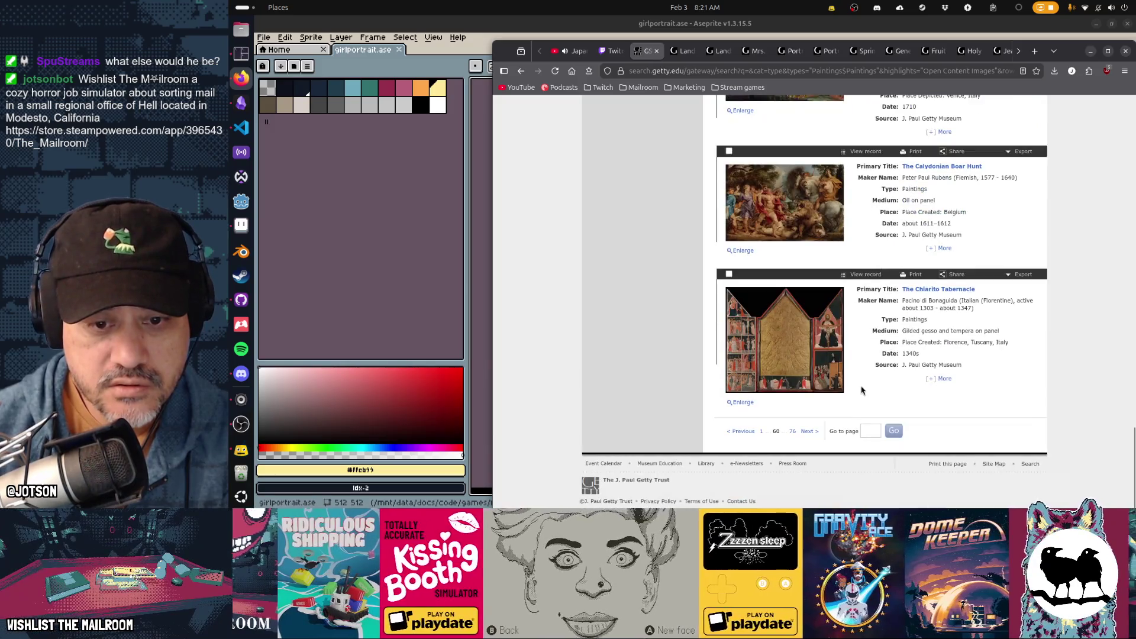
left_click(809, 430)
Scroll down results page 61 and advance to page 62
scroll(970, 300, "down", 10)
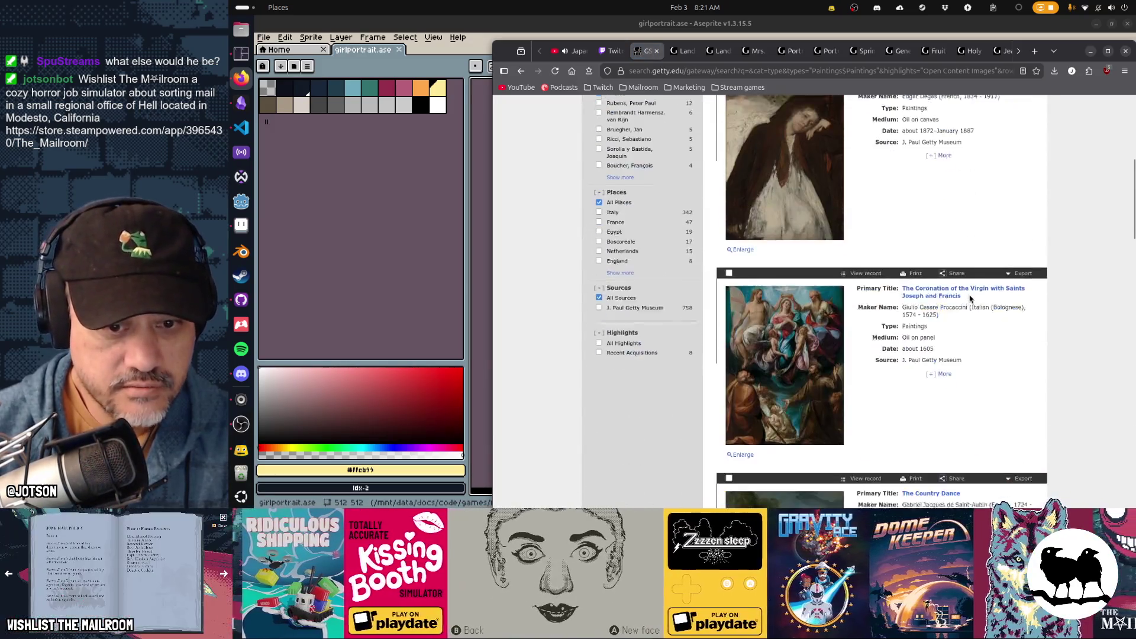
scroll(970, 299, "down", 15)
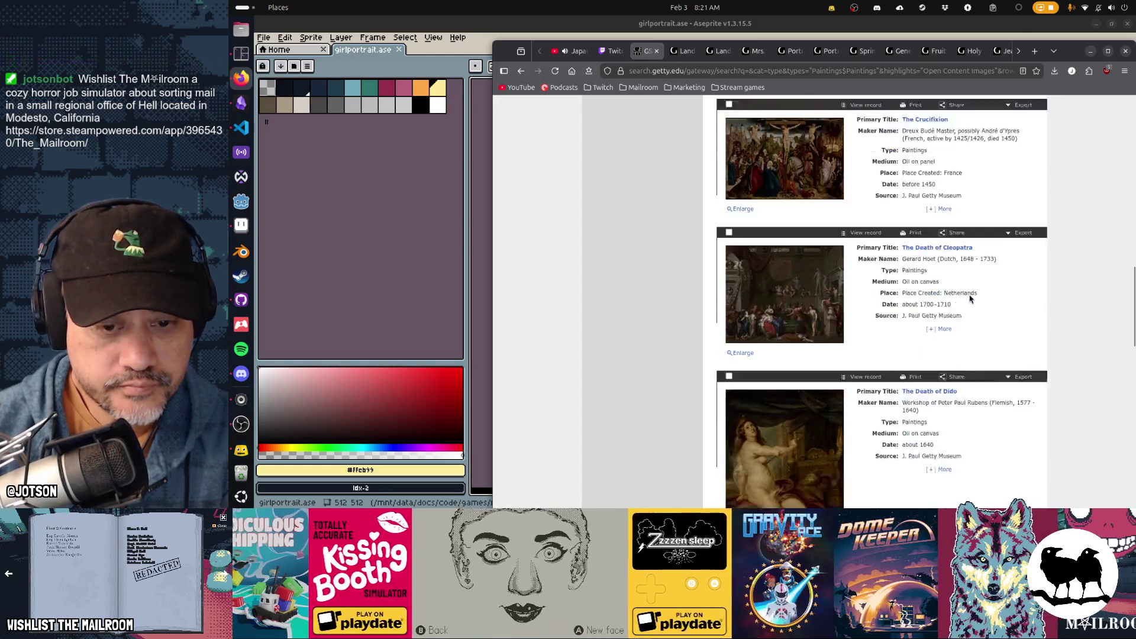
scroll(970, 299, "down", 8)
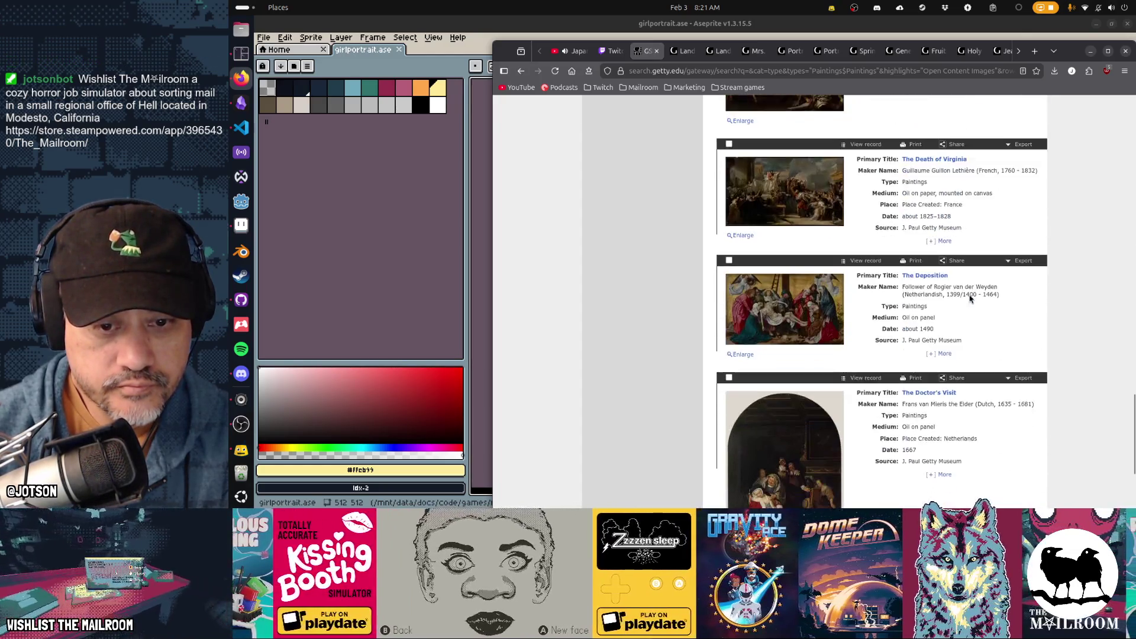
scroll(970, 299, "down", 5)
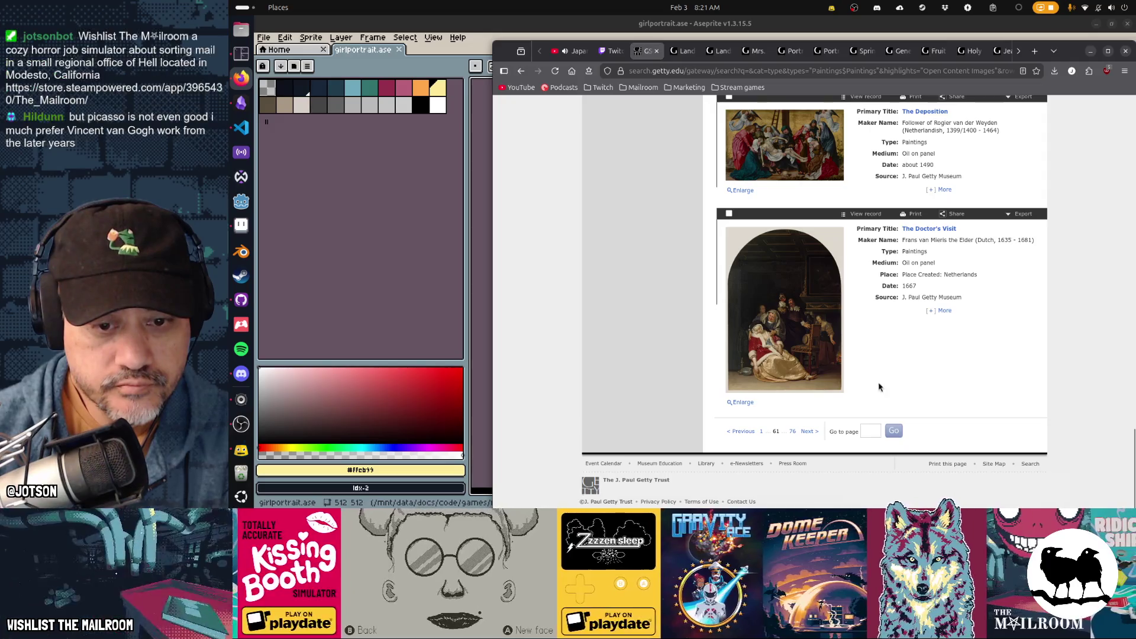
left_click(809, 432)
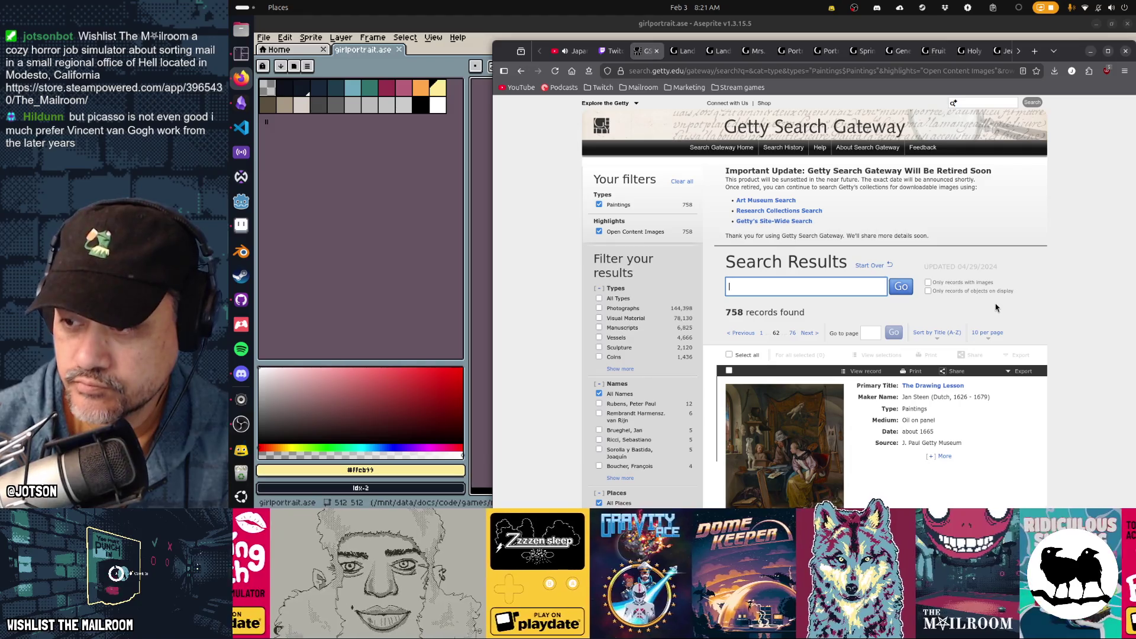
Scroll through results page 62 and advance to page 63
scroll(995, 307, "down", 9)
scroll(996, 308, "down", 4)
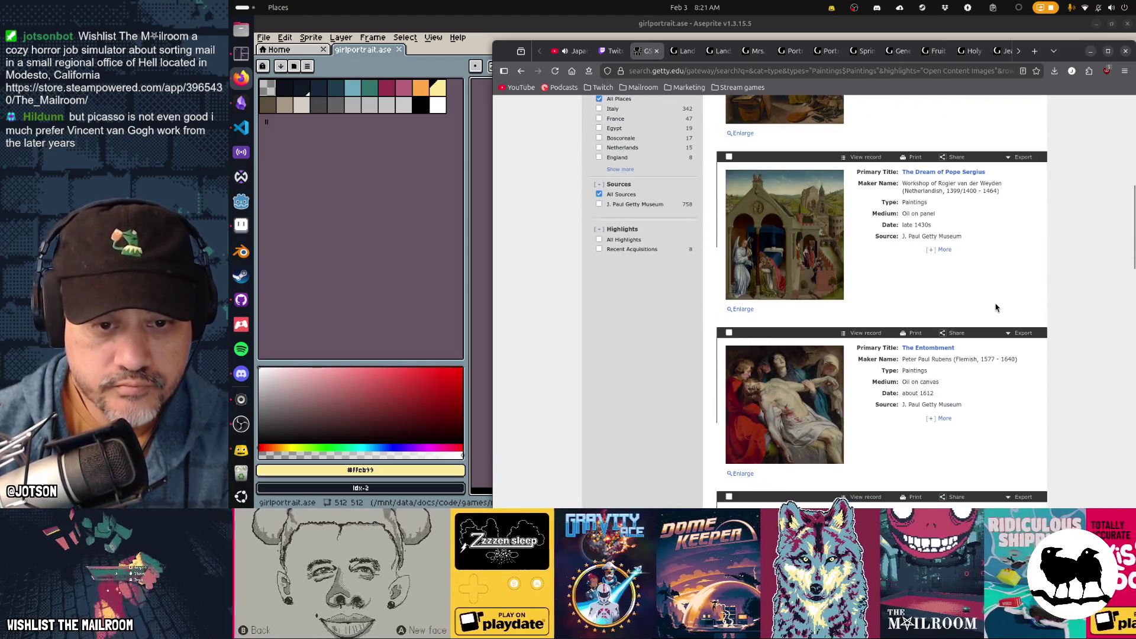
scroll(995, 308, "down", 20)
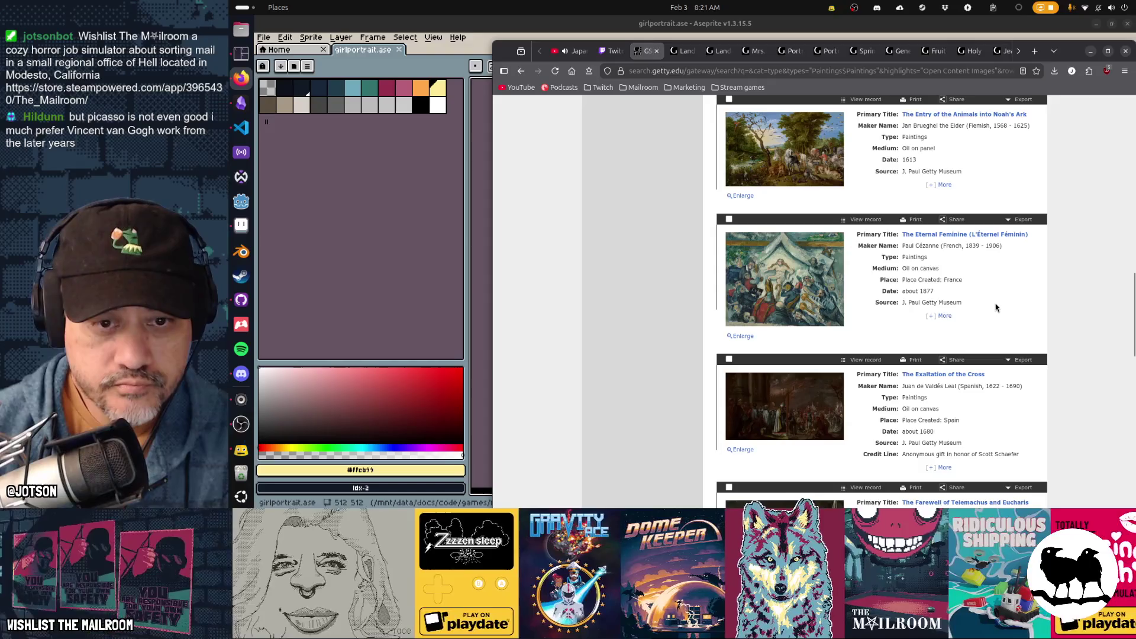
scroll(996, 308, "down", 5)
scroll(995, 308, "down", 5)
scroll(996, 308, "down", 7)
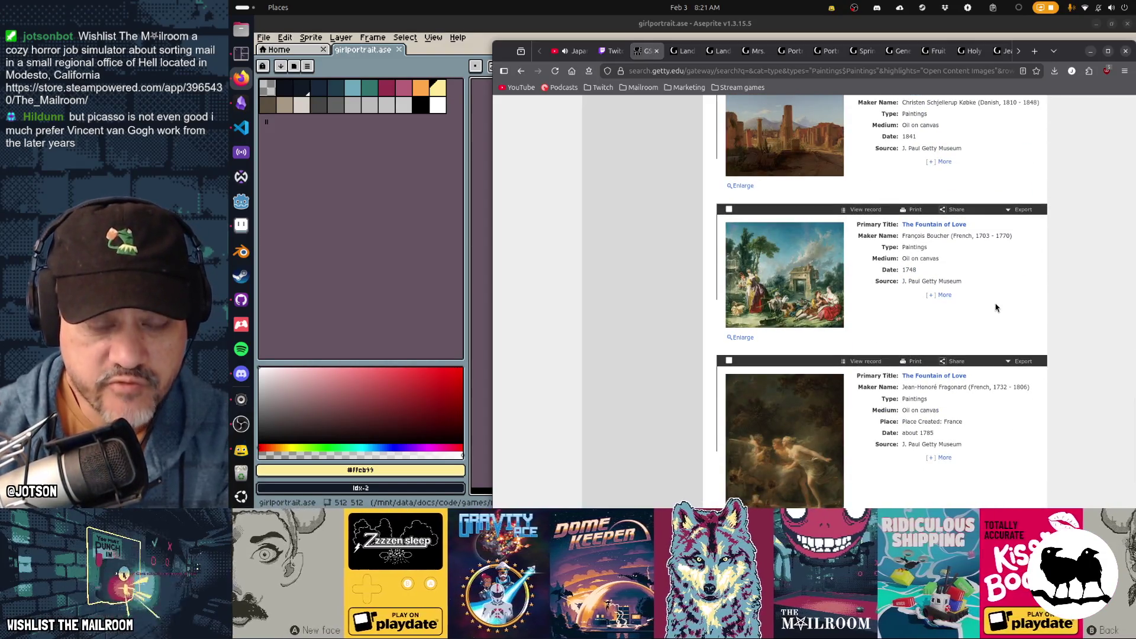
scroll(1030, 249, "down", 4)
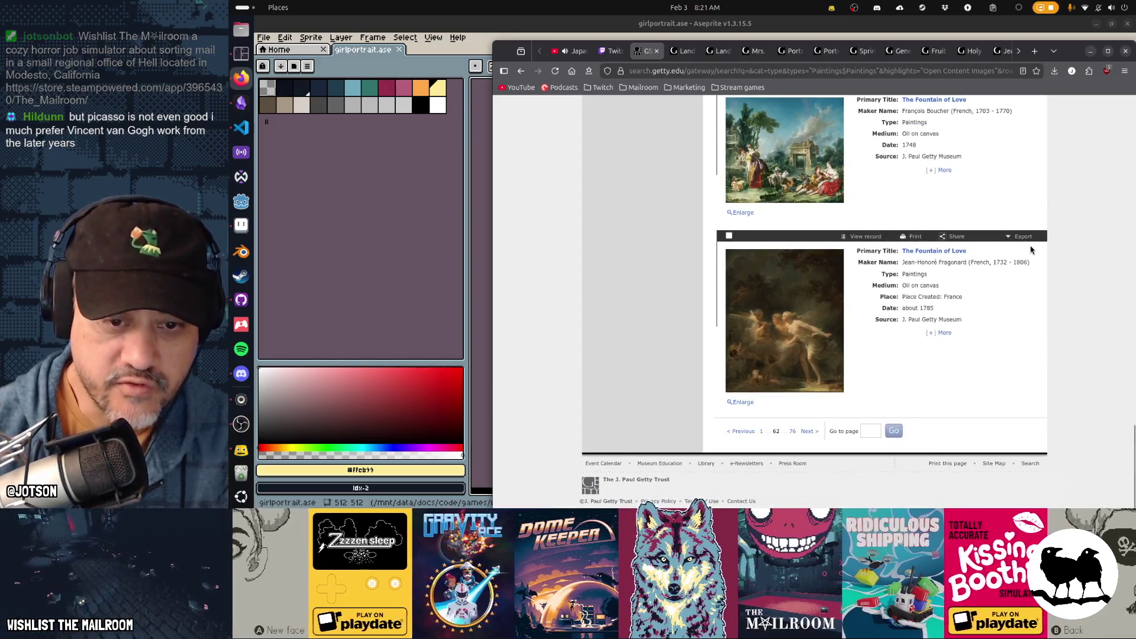
left_click(813, 436)
Scroll page 63 and advance to page 64, opening with Watteau's The Italian Comedians
scroll(1003, 332, "down", 4)
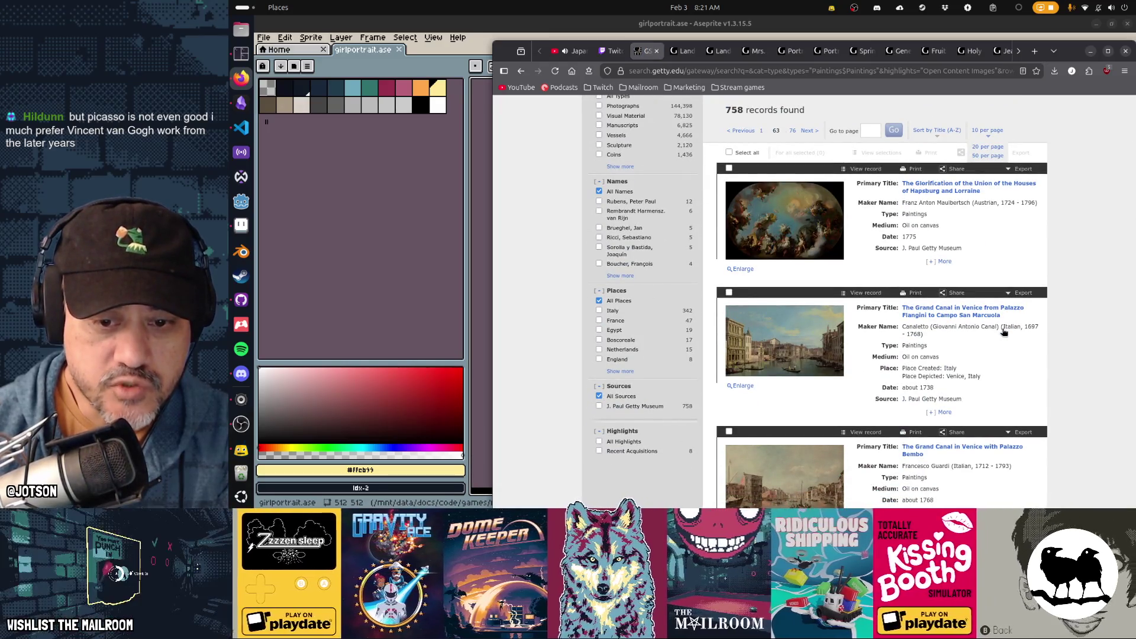
scroll(1003, 333, "down", 5)
scroll(1003, 332, "down", 5)
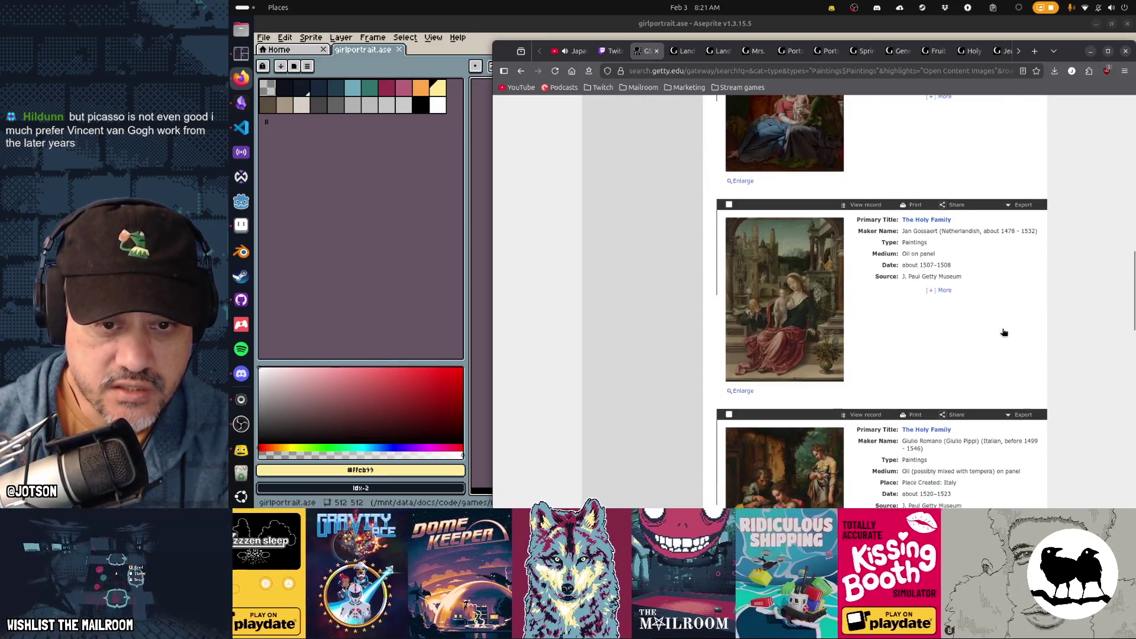
scroll(1004, 333, "down", 5)
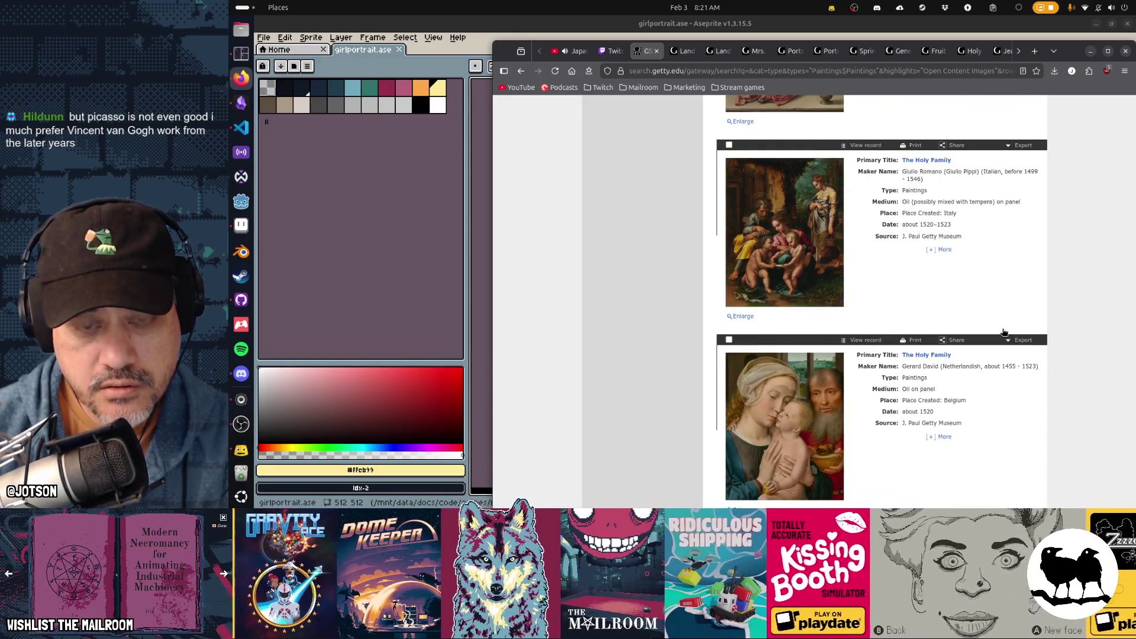
scroll(1004, 332, "down", 12)
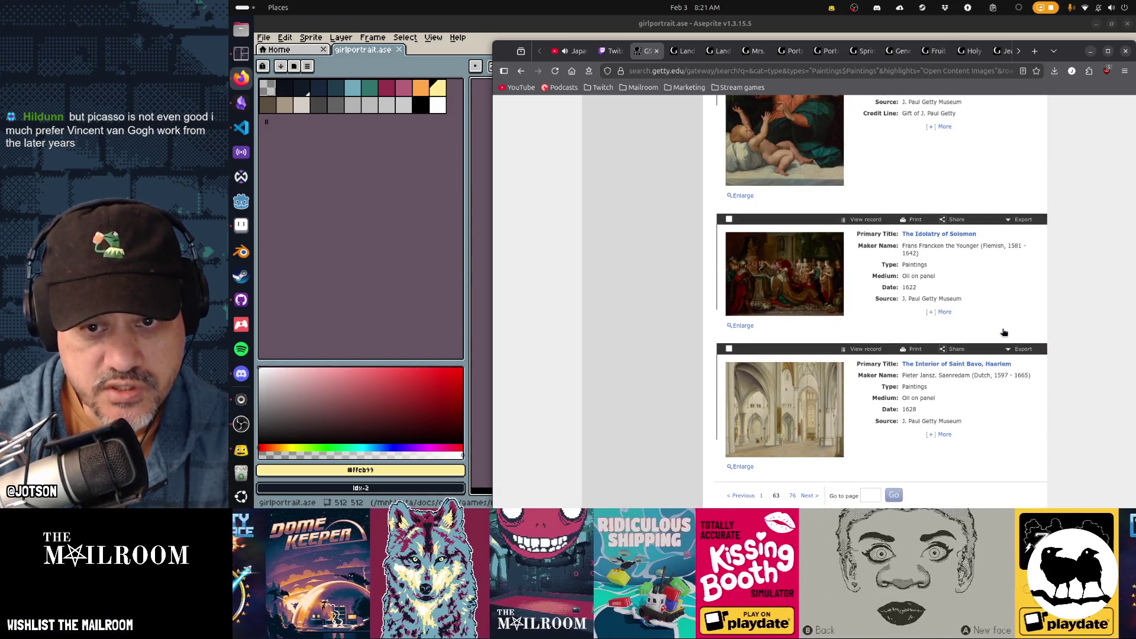
scroll(1038, 268, "down", 2)
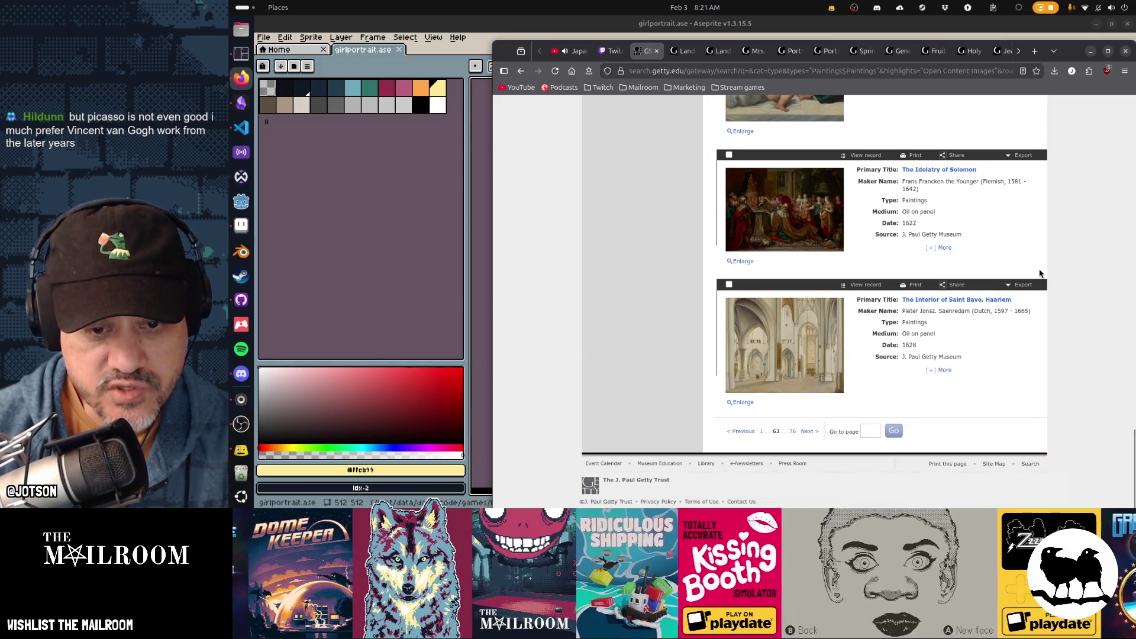
left_click(808, 431)
scroll(1087, 289, "down", 5)
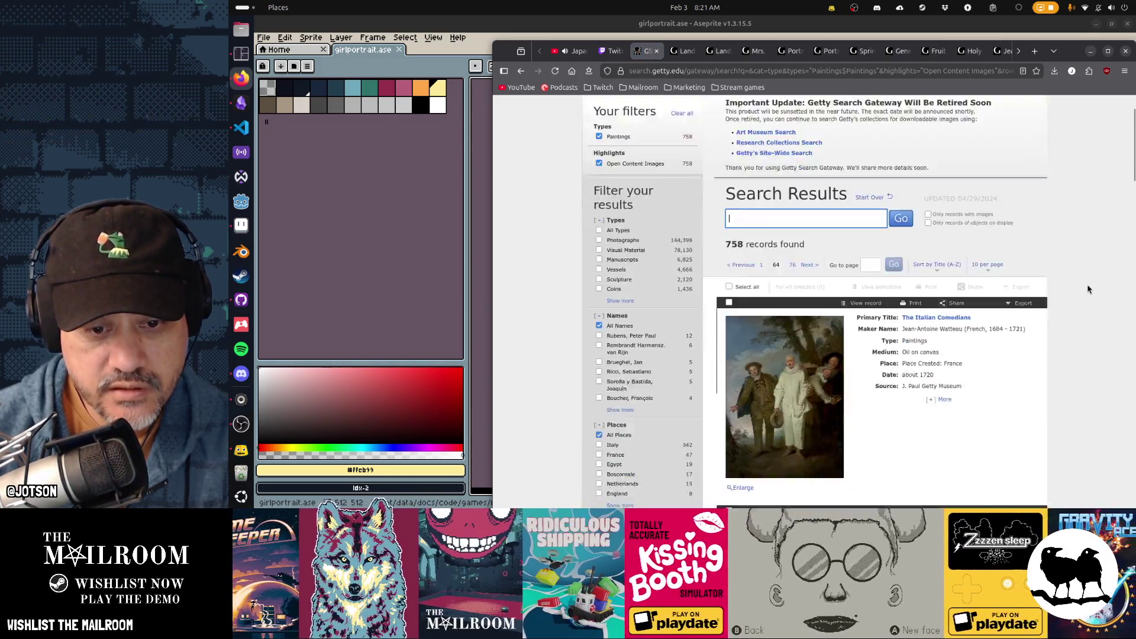
Scroll through results page 64 and advance to page 65
scroll(1087, 289, "down", 3)
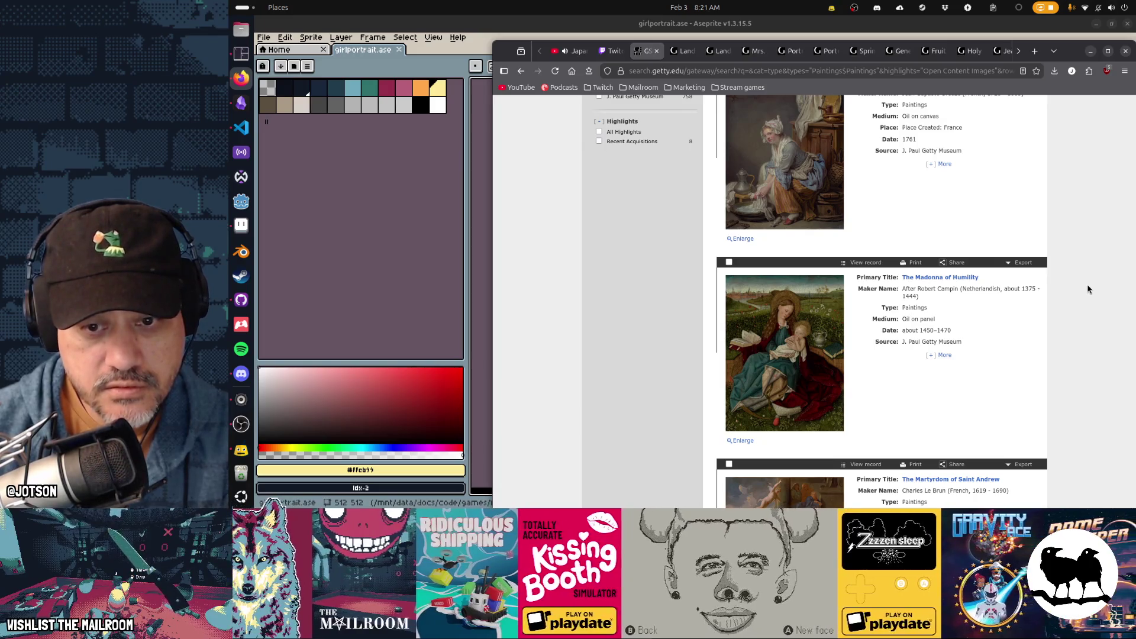
scroll(1087, 289, "down", 3)
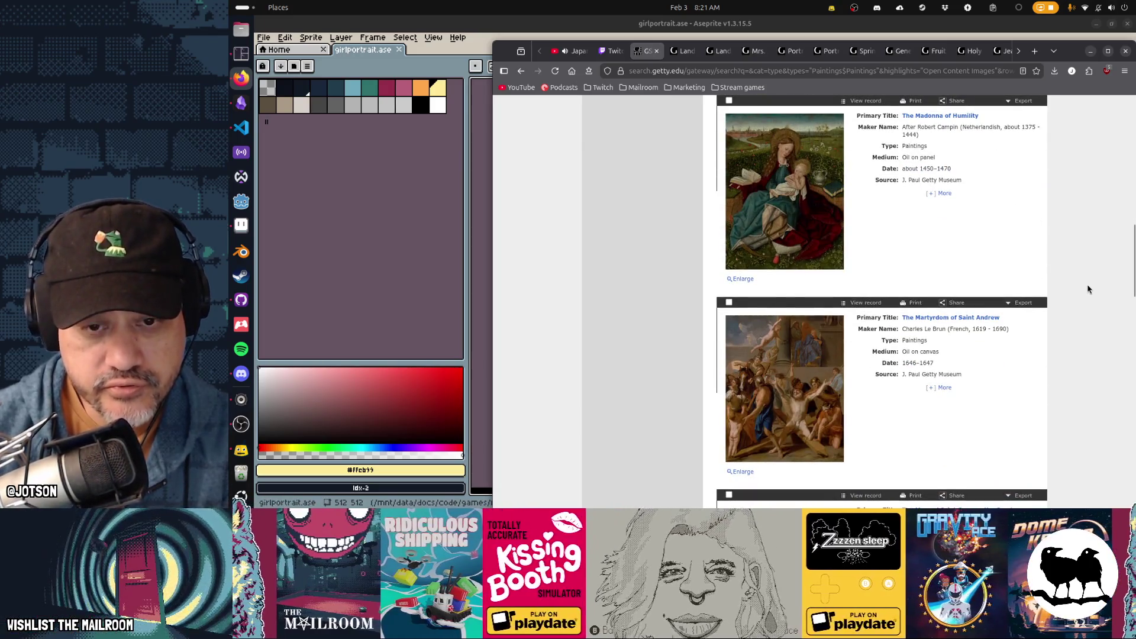
scroll(1088, 288, "down", 4)
scroll(1087, 289, "down", 2)
scroll(1087, 289, "down", 5)
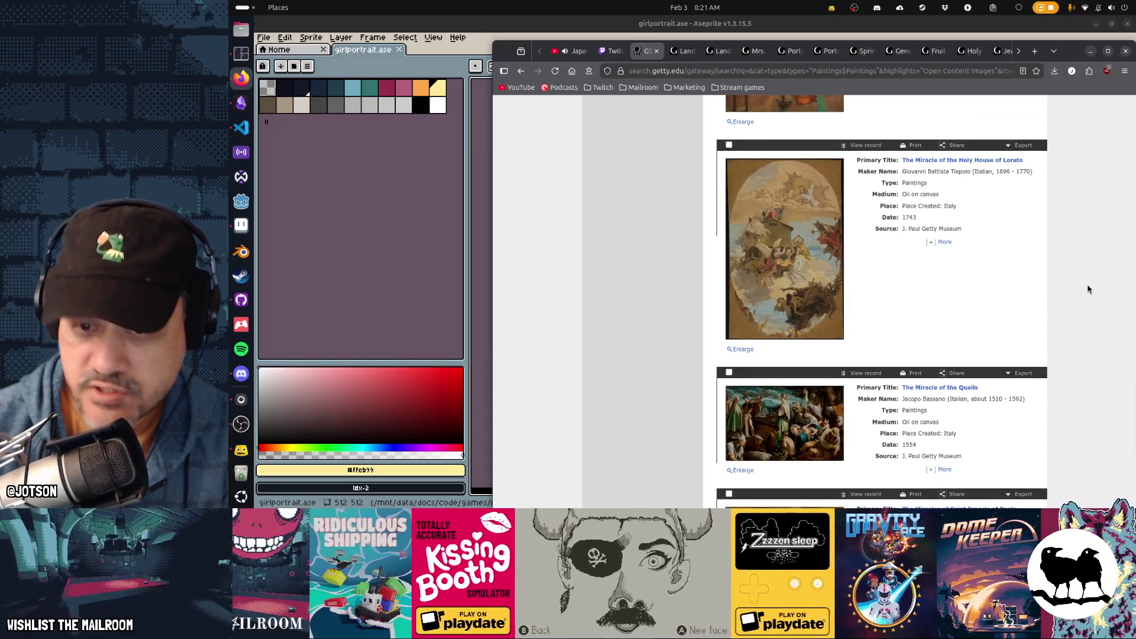
scroll(1087, 288, "down", 1)
scroll(1087, 288, "down", 3)
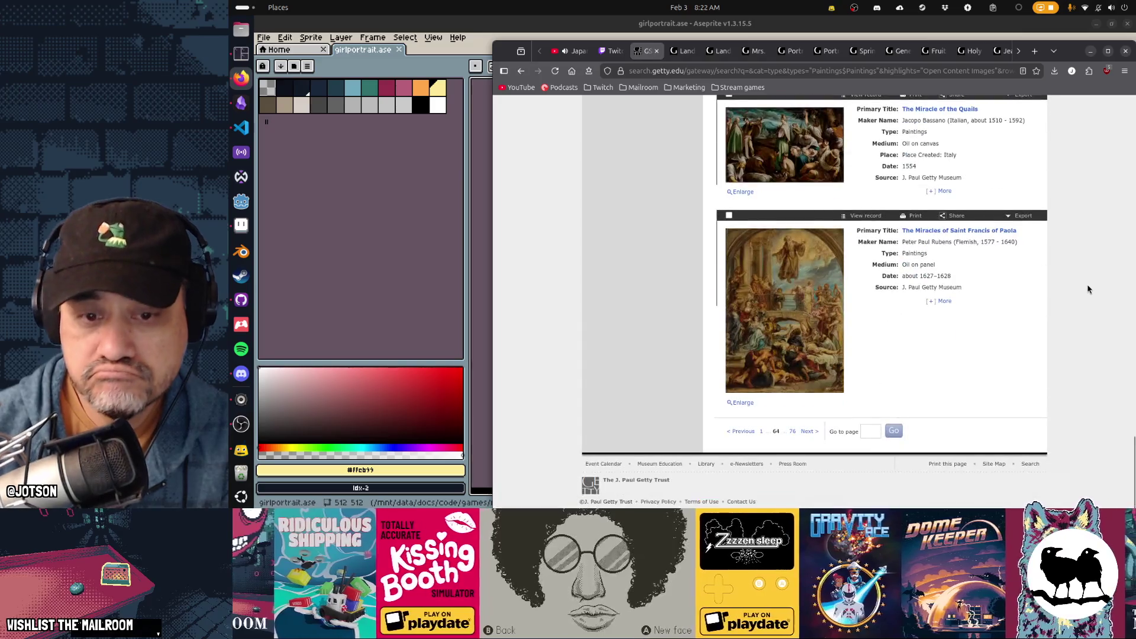
left_click(809, 430)
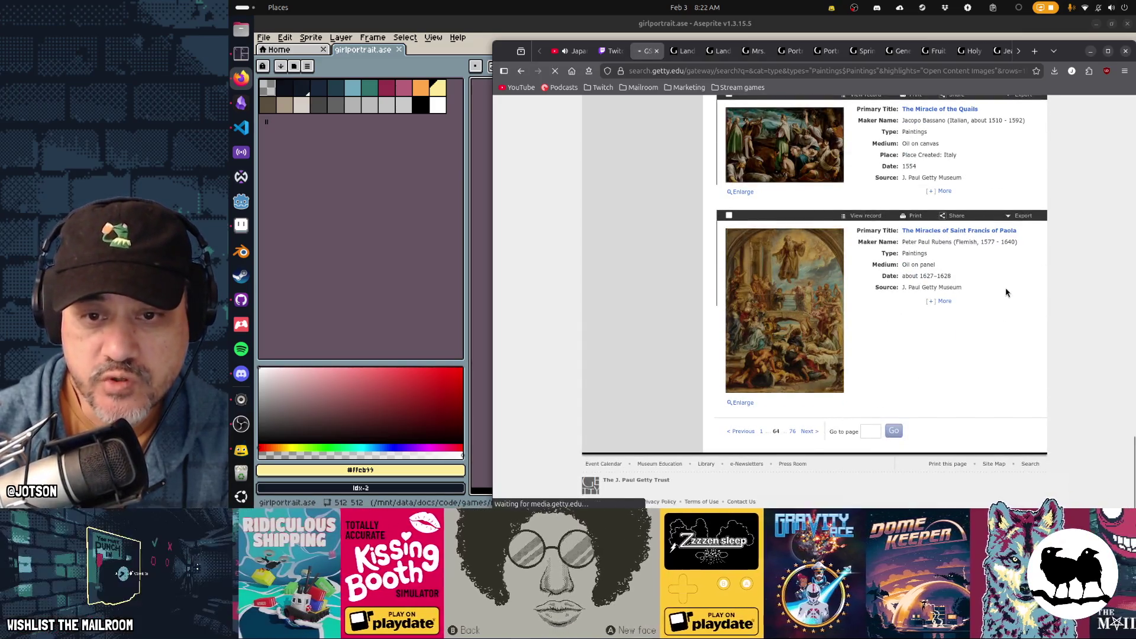
Browse results pages 65 and 66, moving on to page 67
scroll(1006, 292, "down", 4)
scroll(1007, 291, "down", 5)
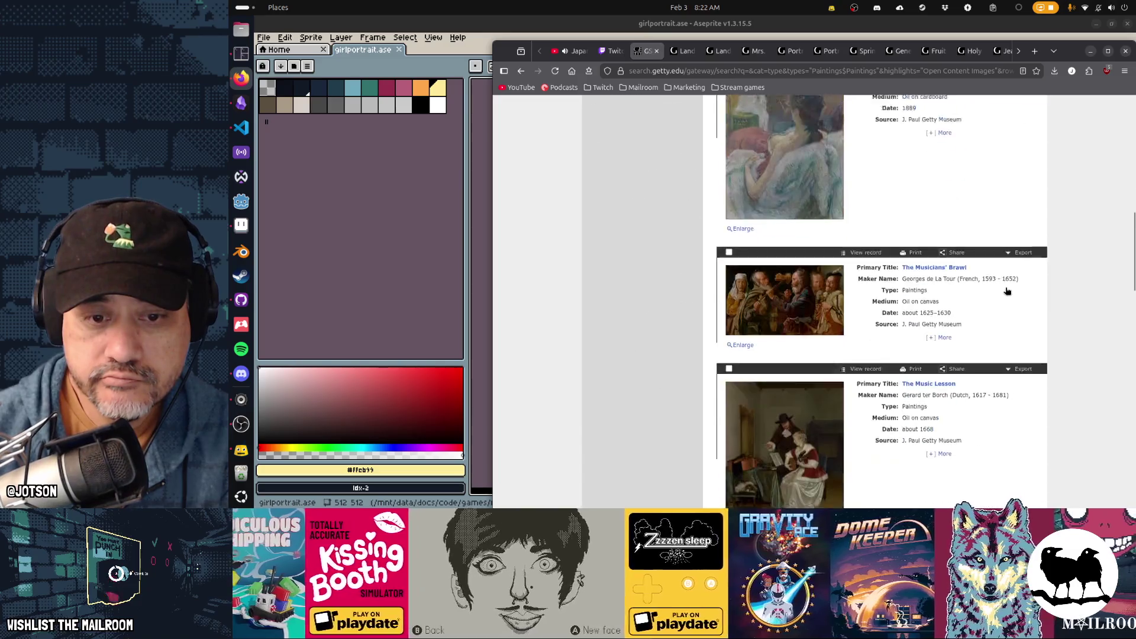
scroll(1007, 291, "down", 12)
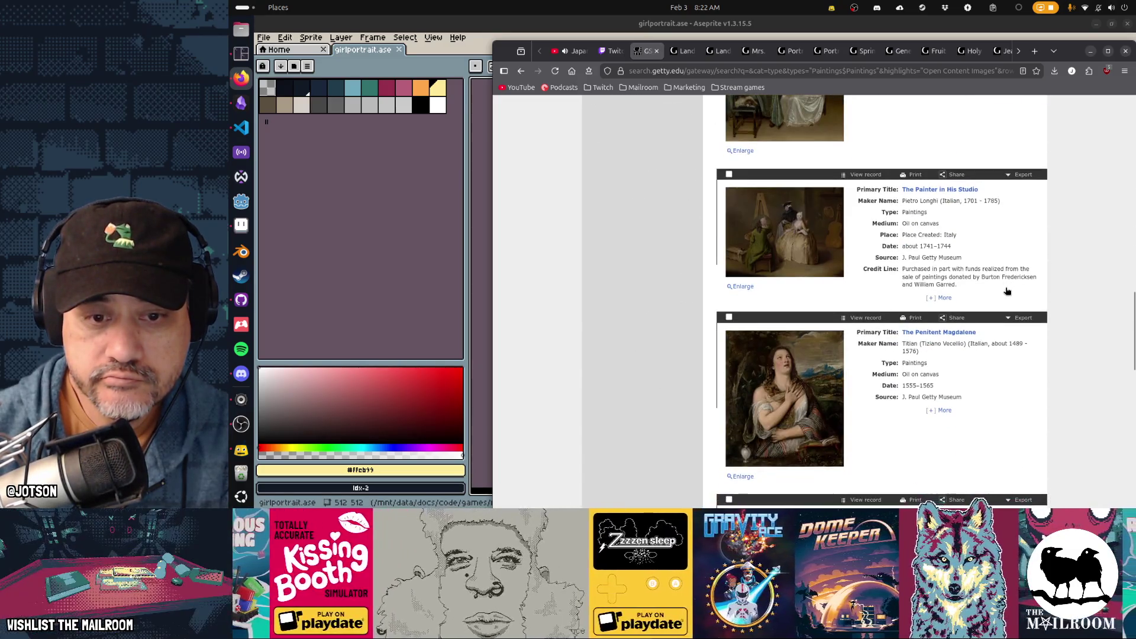
scroll(1006, 291, "down", 5)
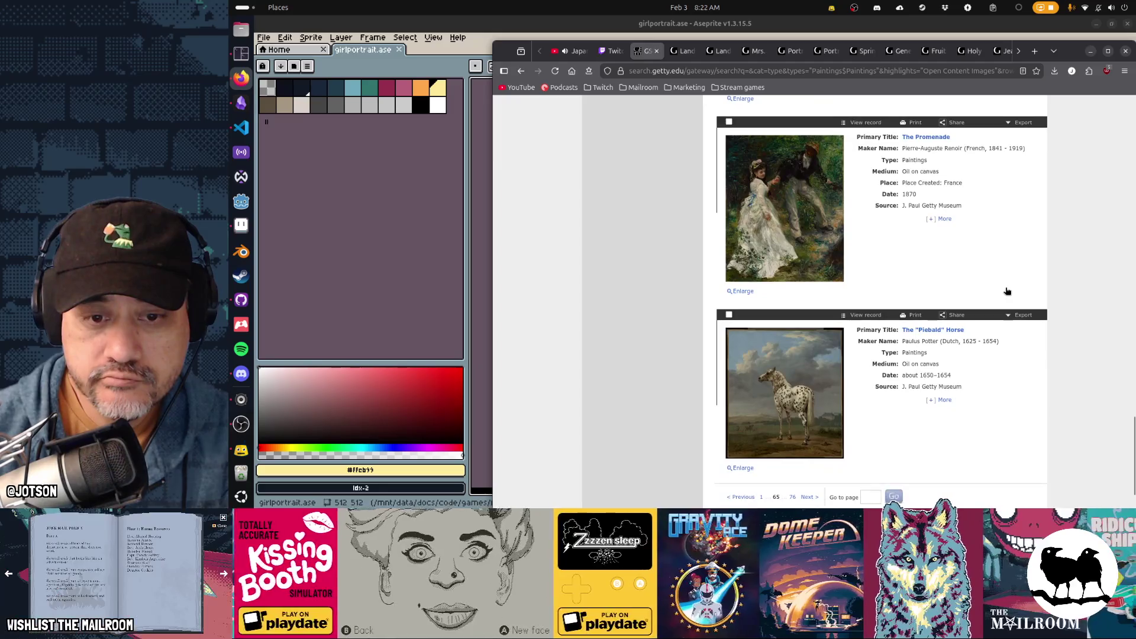
scroll(1007, 291, "down", 2)
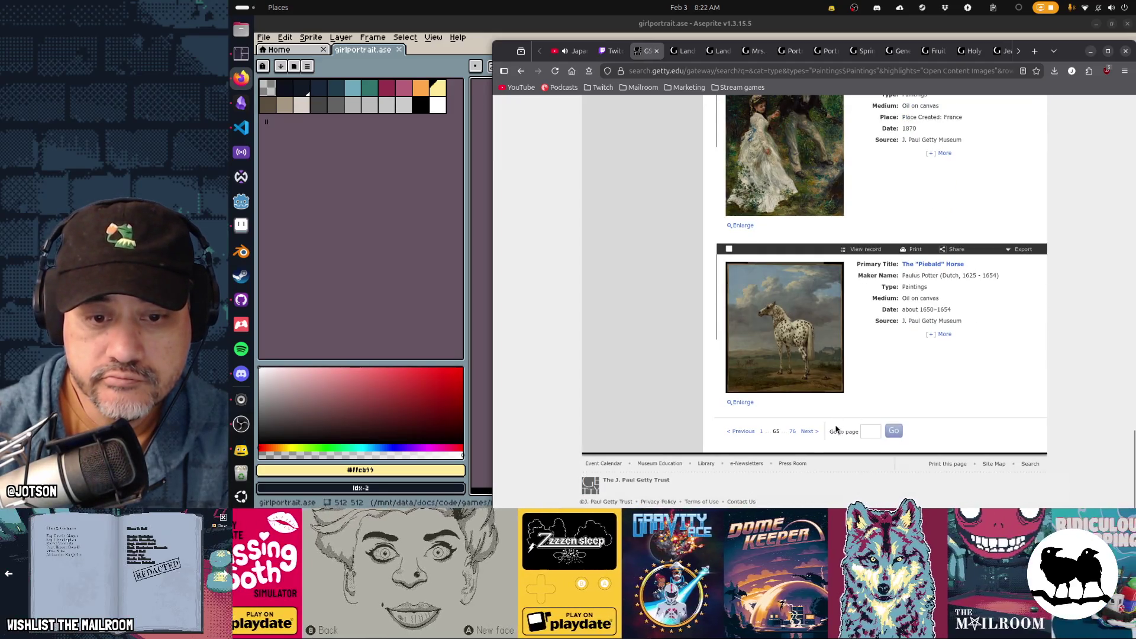
left_click(803, 431)
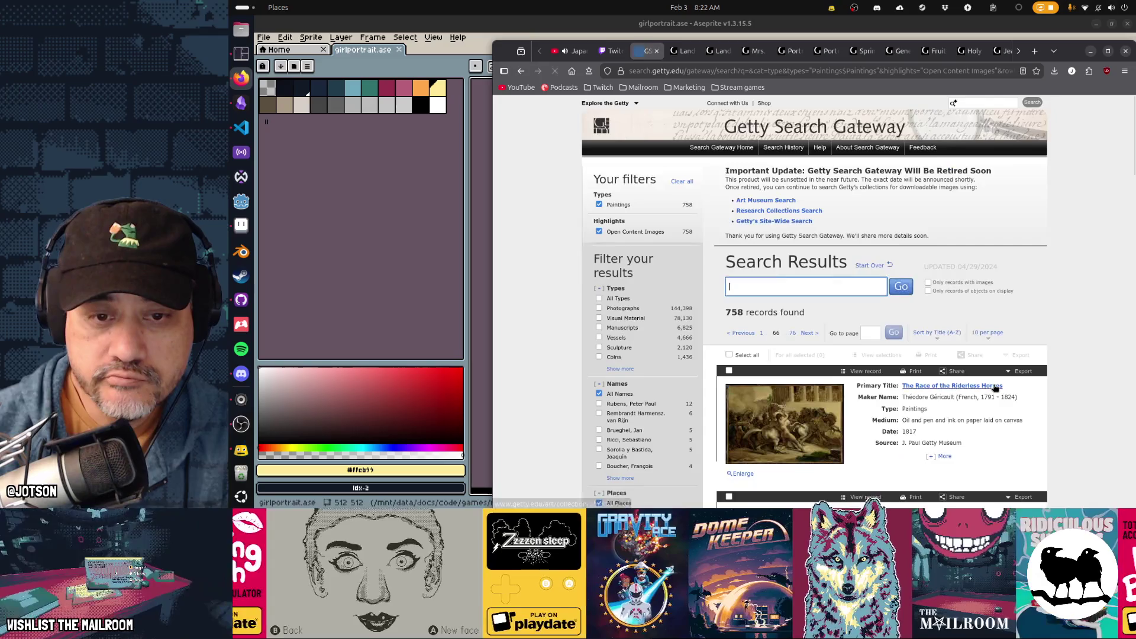
scroll(993, 389, "down", 10)
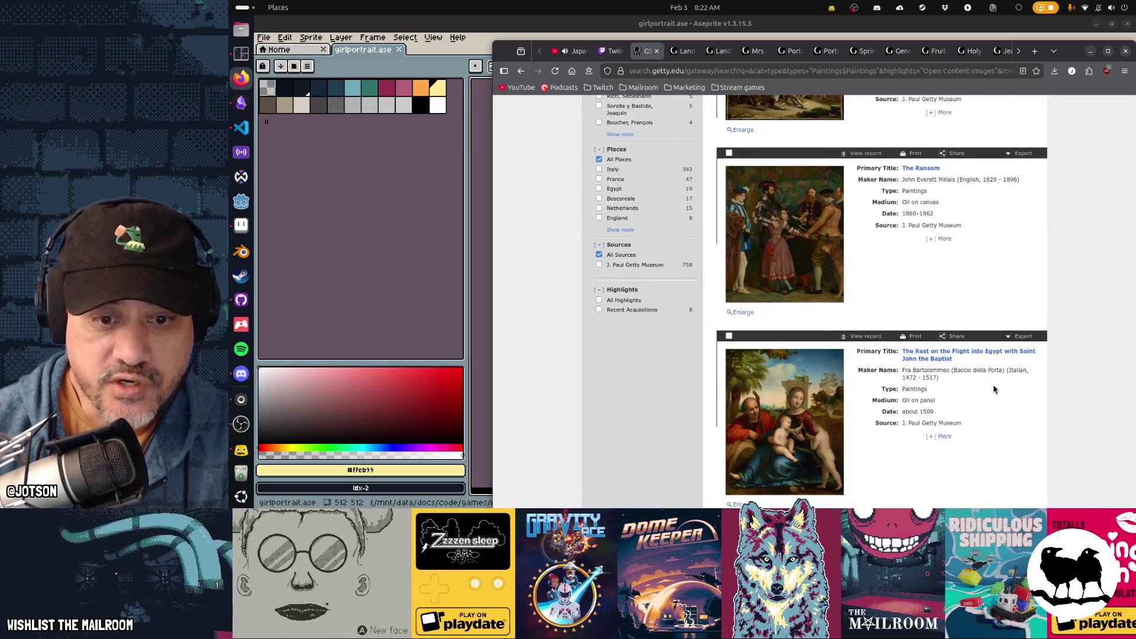
scroll(994, 390, "down", 4)
scroll(993, 389, "down", 5)
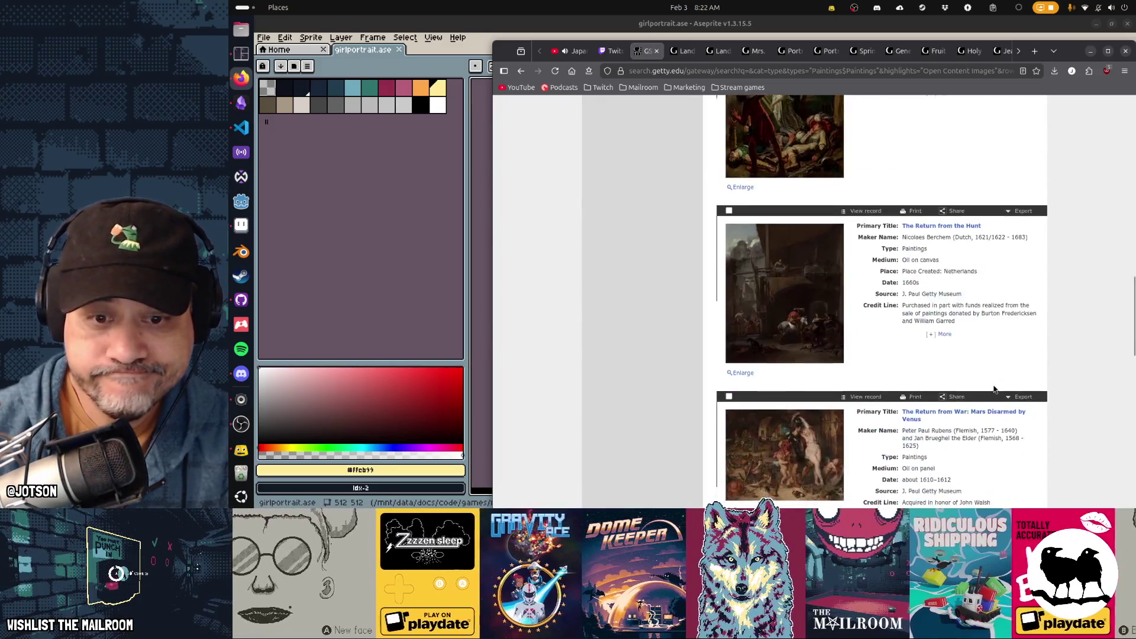
scroll(993, 388, "down", 2)
scroll(993, 388, "down", 10)
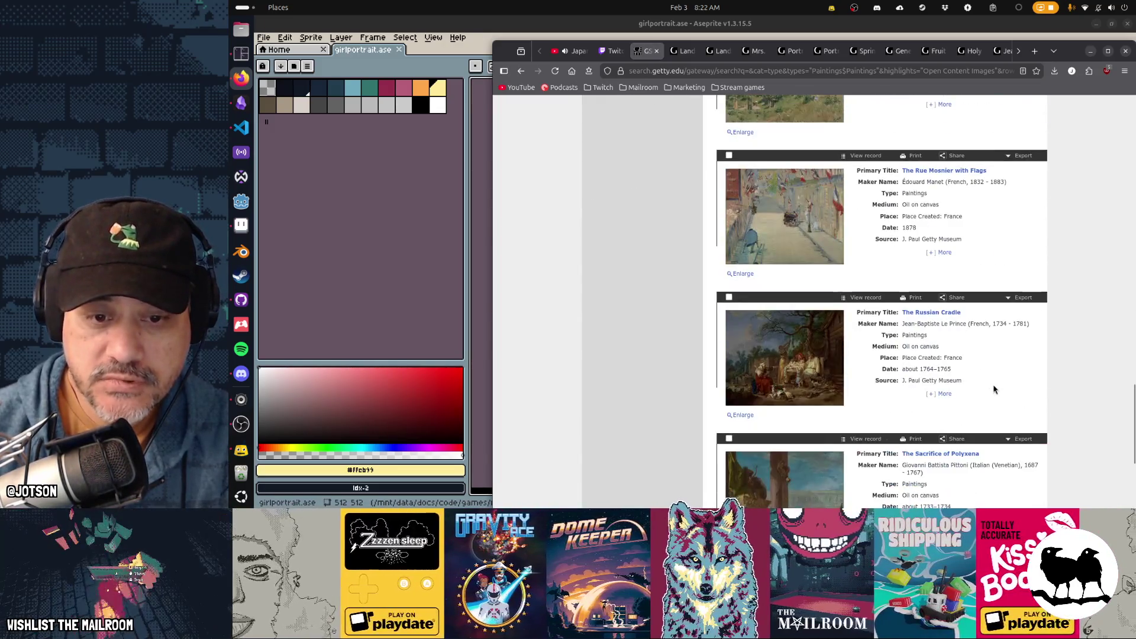
left_click(805, 432)
Scroll through page 67 and advance to results page 68
scroll(1041, 322, "down", 5)
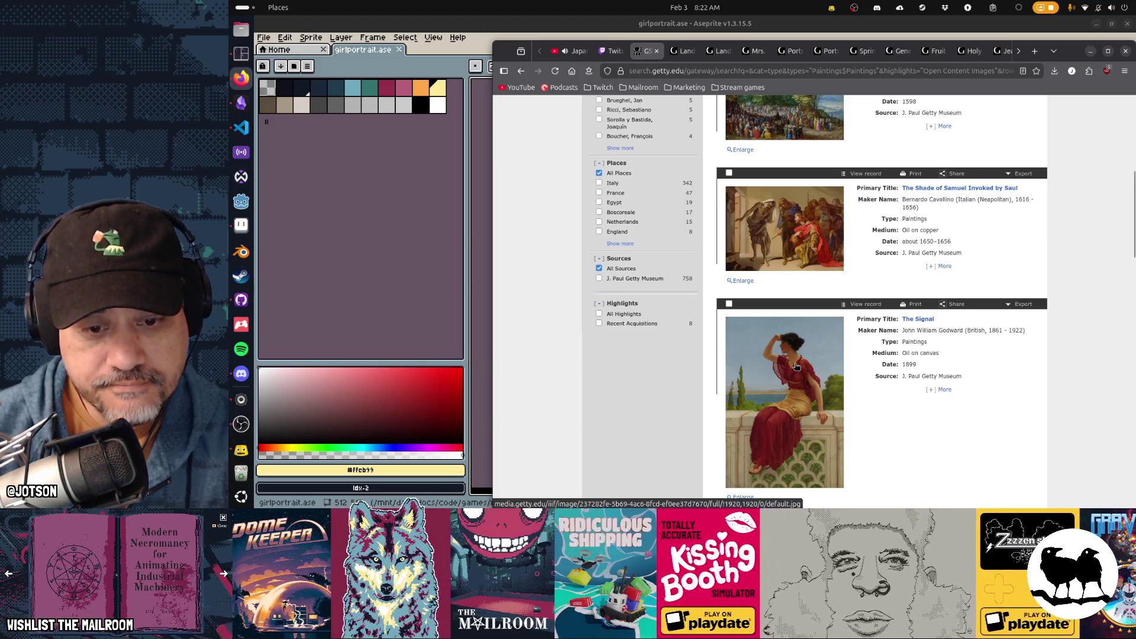
scroll(795, 368, "down", 4)
scroll(794, 368, "down", 3)
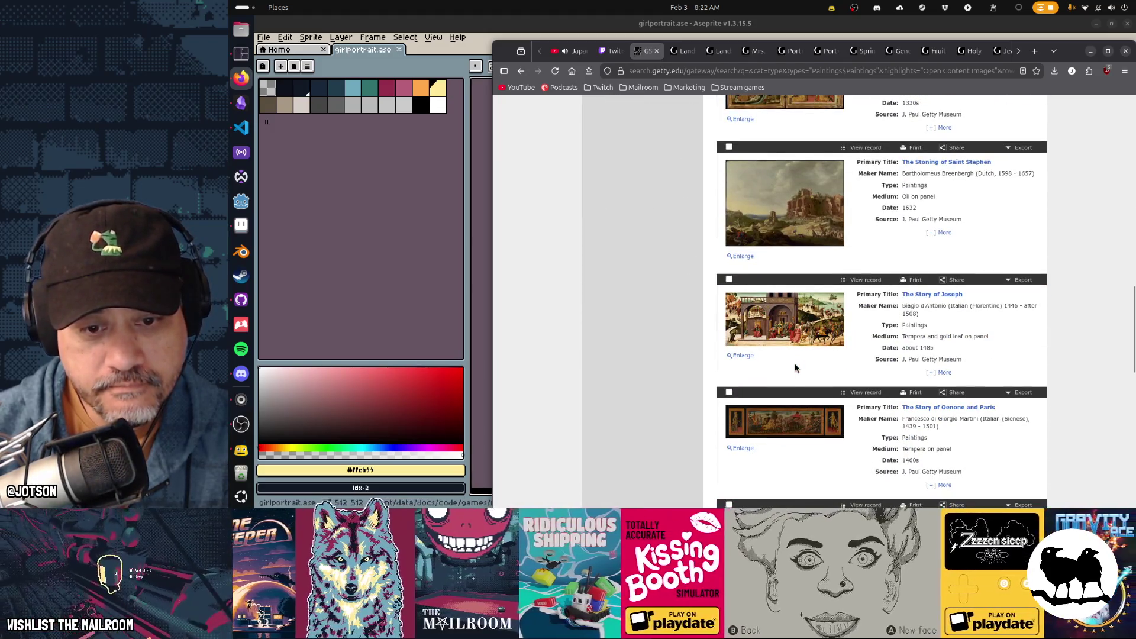
scroll(795, 366, "down", 3)
scroll(796, 367, "down", 3)
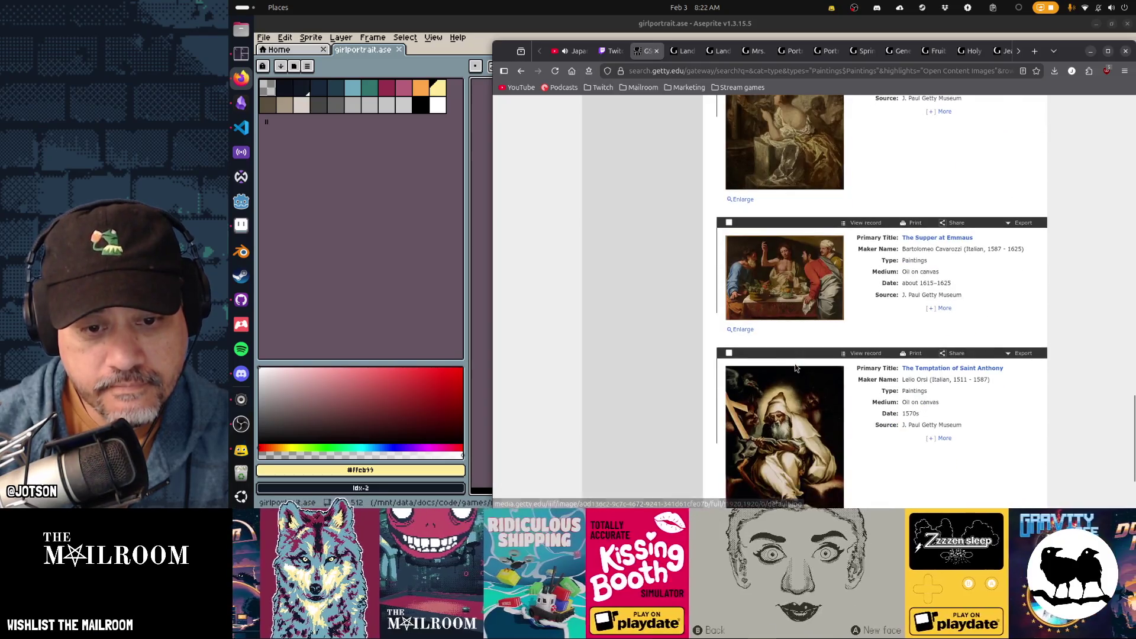
scroll(795, 367, "down", 2)
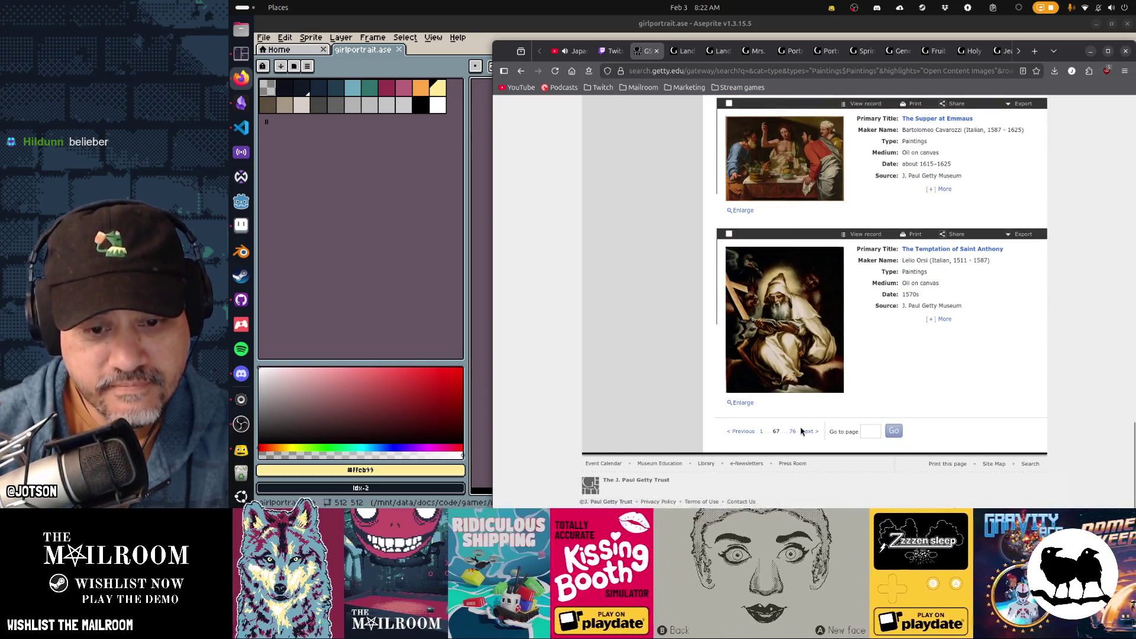
left_click(827, 422)
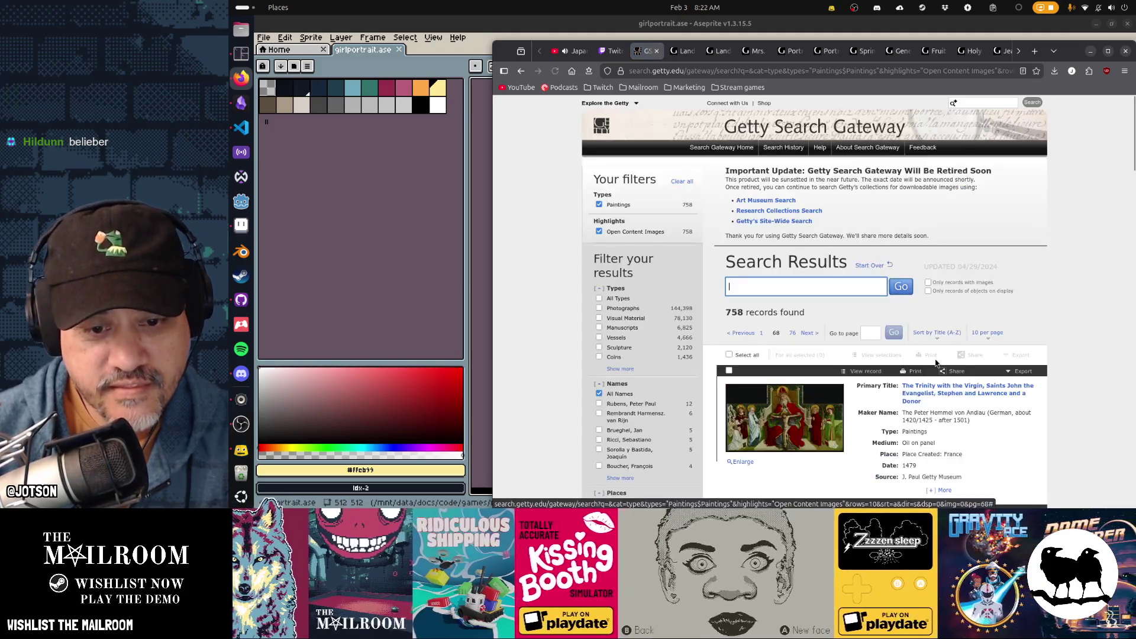
Close the enlarged Trinity painting and scroll through results page 68
scroll(936, 362, "down", 3)
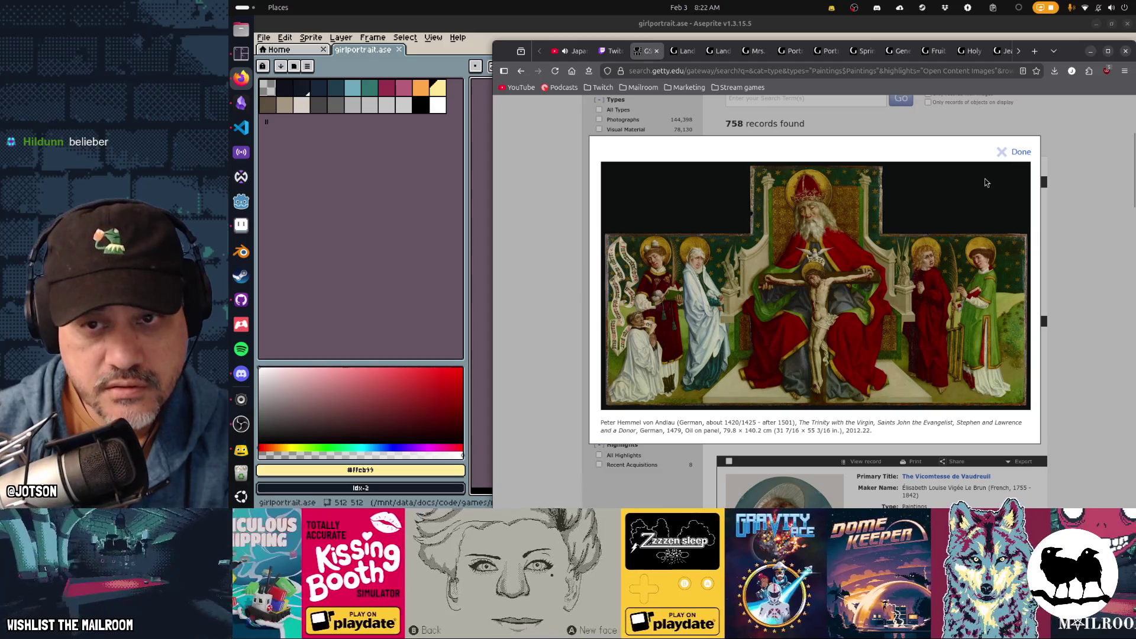
left_click(1004, 152)
scroll(905, 319, "down", 3)
scroll(905, 319, "down", 1)
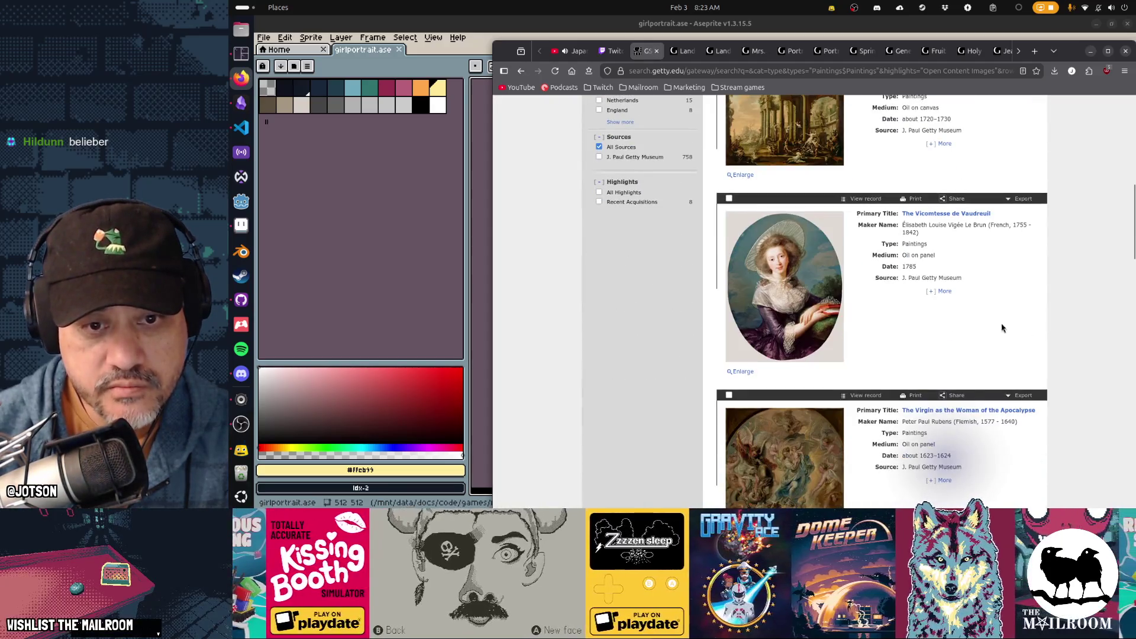
scroll(1014, 329, "down", 5)
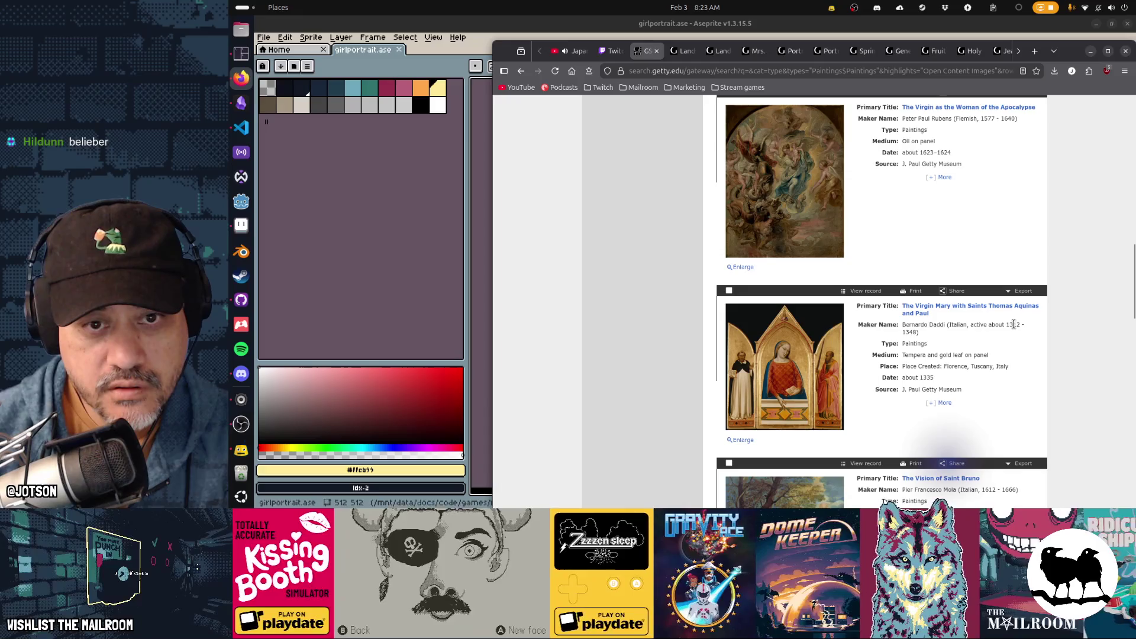
scroll(1014, 325, "down", 8)
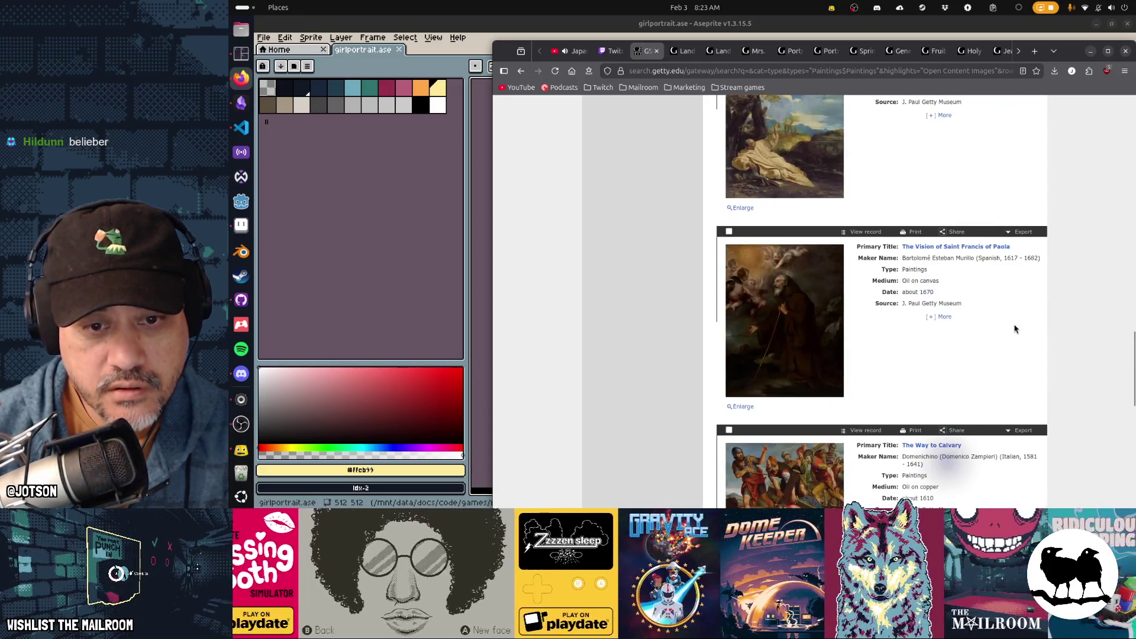
scroll(1014, 329, "down", 5)
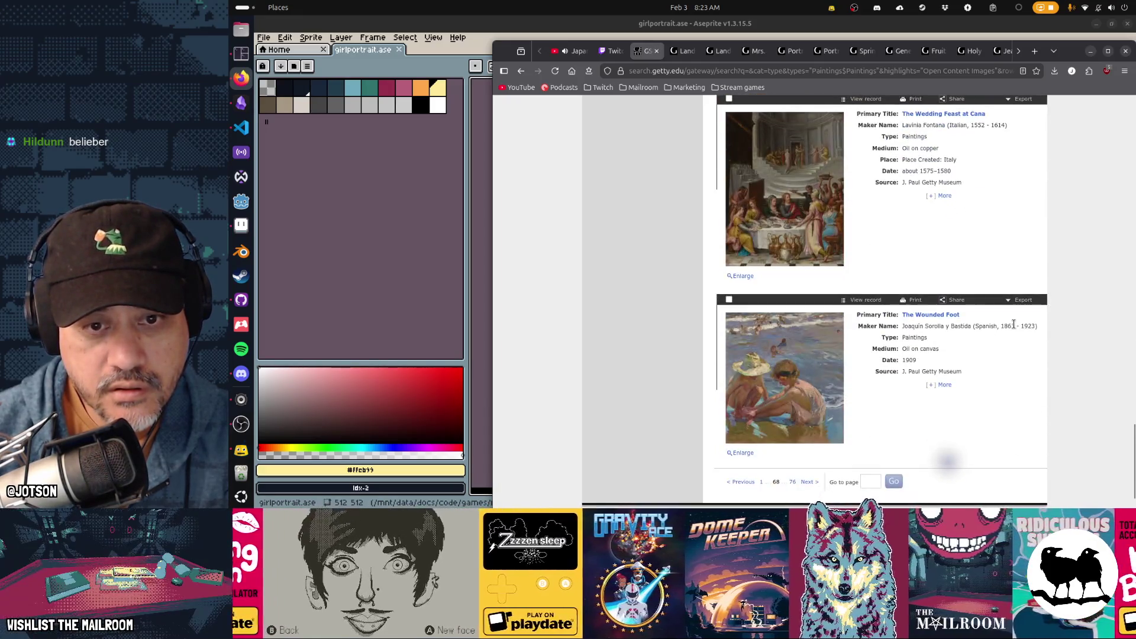
scroll(892, 413, "down", 1)
Advance to page 69 and scroll down to its Vase of Flowers entry
left_click(808, 432)
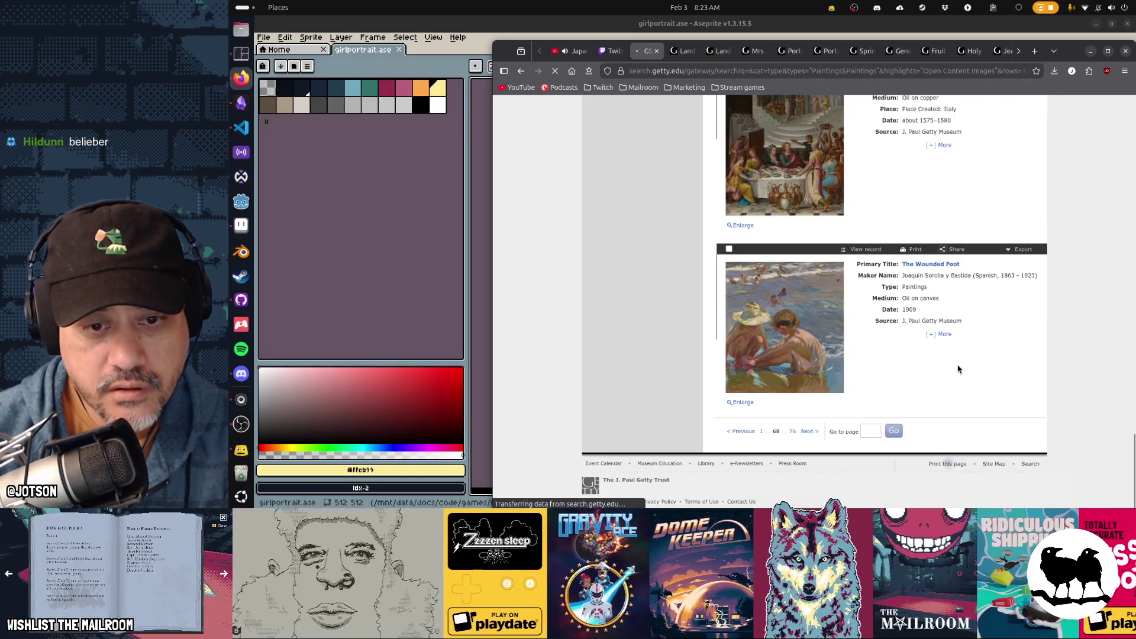
scroll(959, 368, "down", 9)
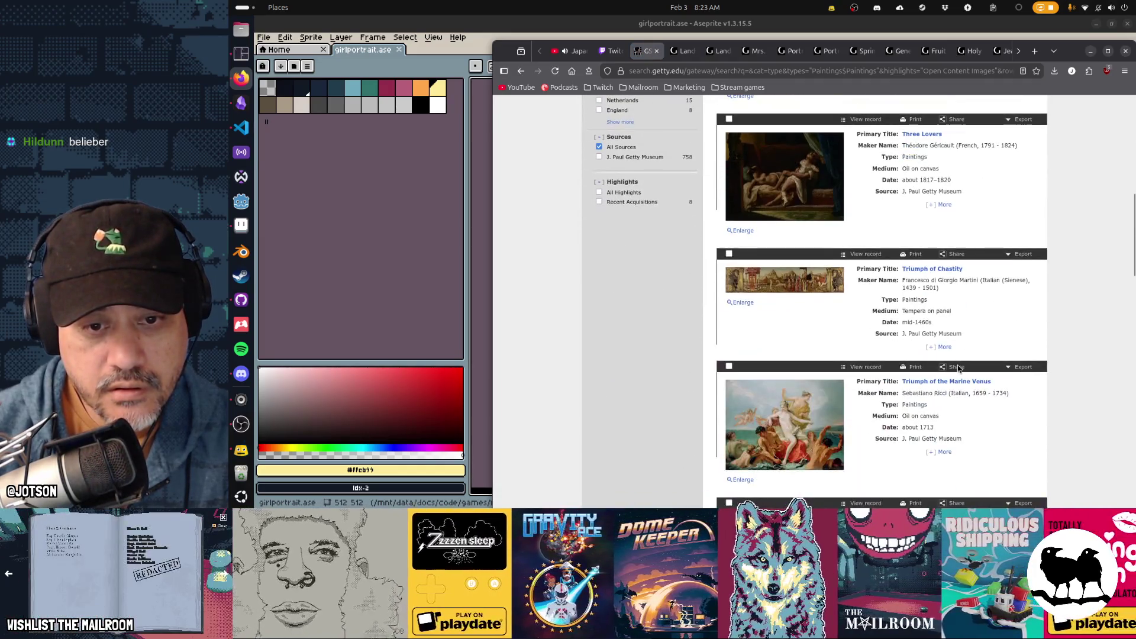
scroll(958, 368, "down", 5)
scroll(959, 369, "down", 15)
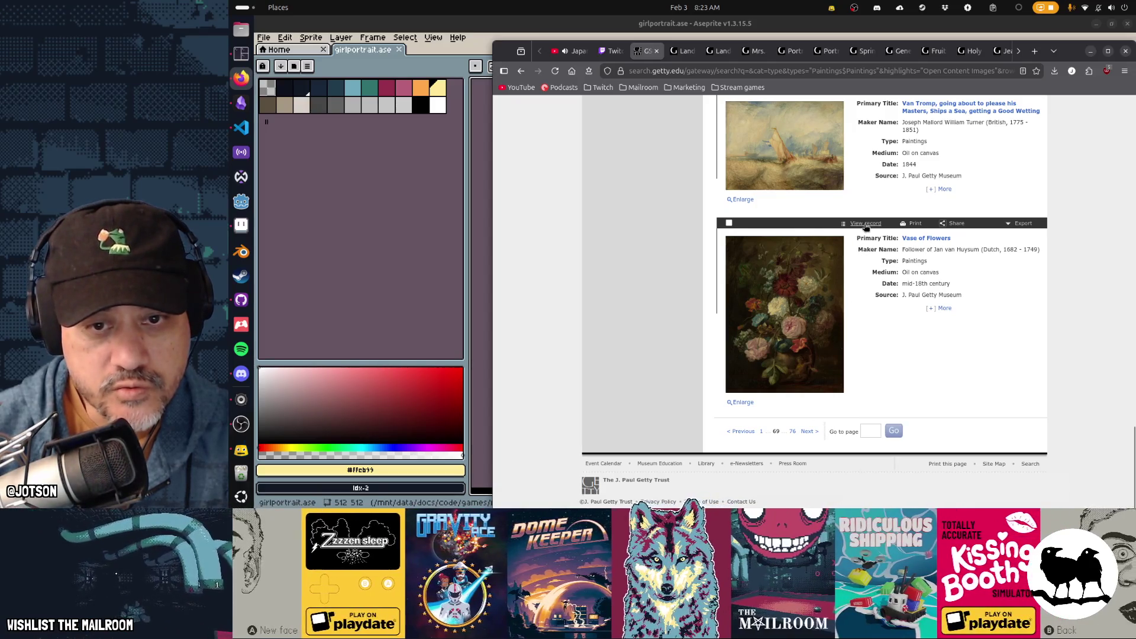
Open two Vase of Flowers records, including the 1722 one, in background tabs
middle_click(865, 226)
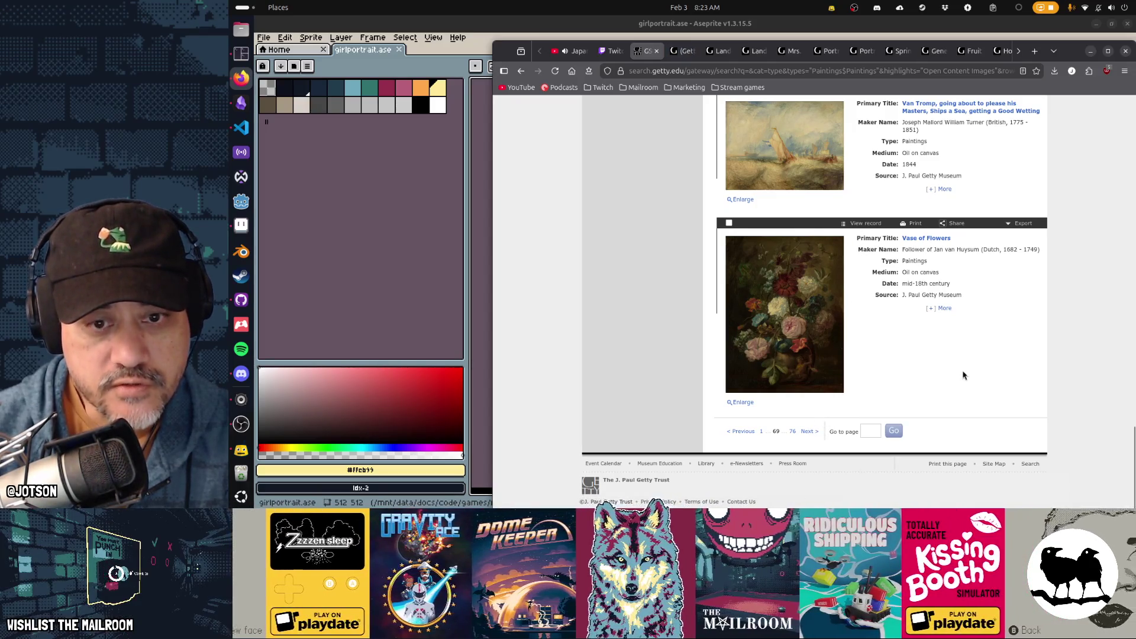
left_click(808, 431)
scroll(957, 371, "down", 3)
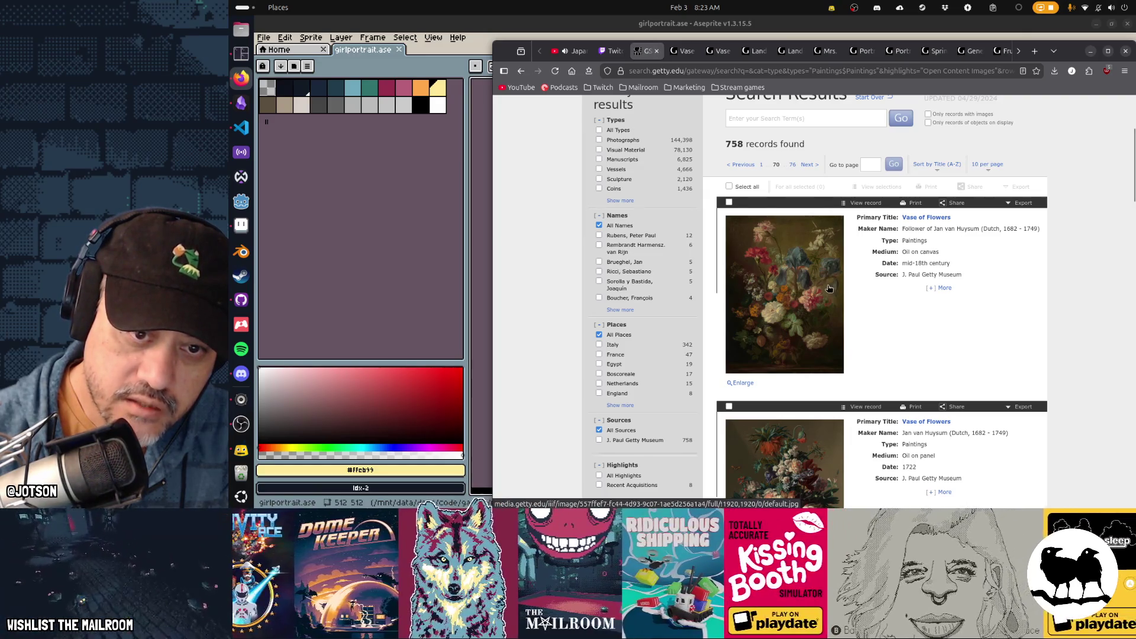
scroll(953, 346, "down", 3)
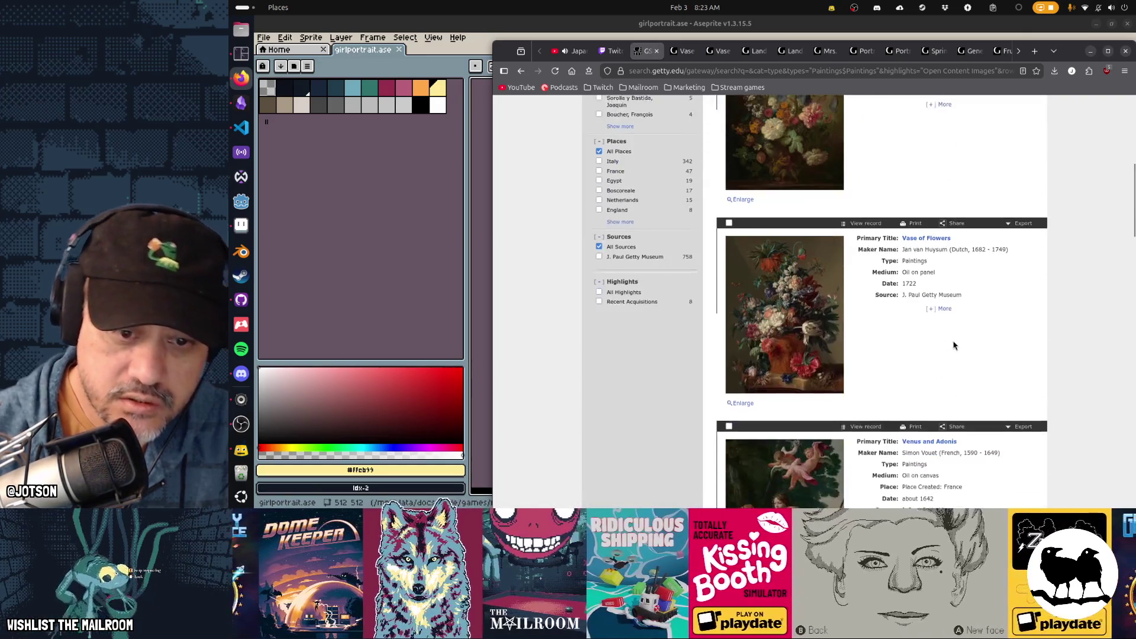
middle_click(876, 213)
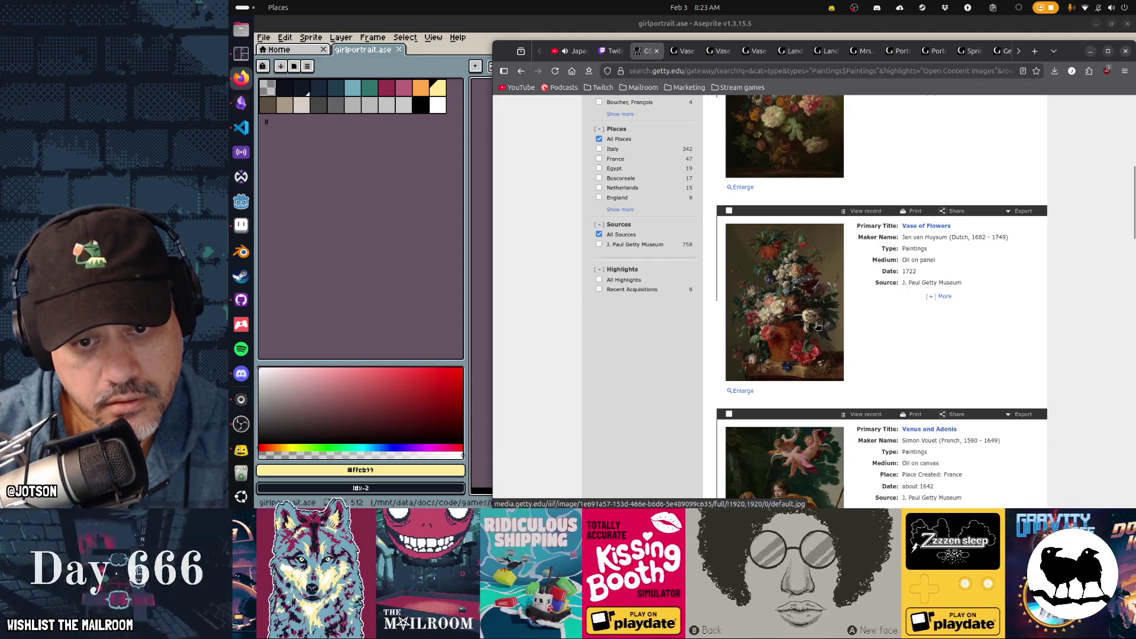
Scroll through the results of page 70 and go to the next page
scroll(977, 318, "down", 4)
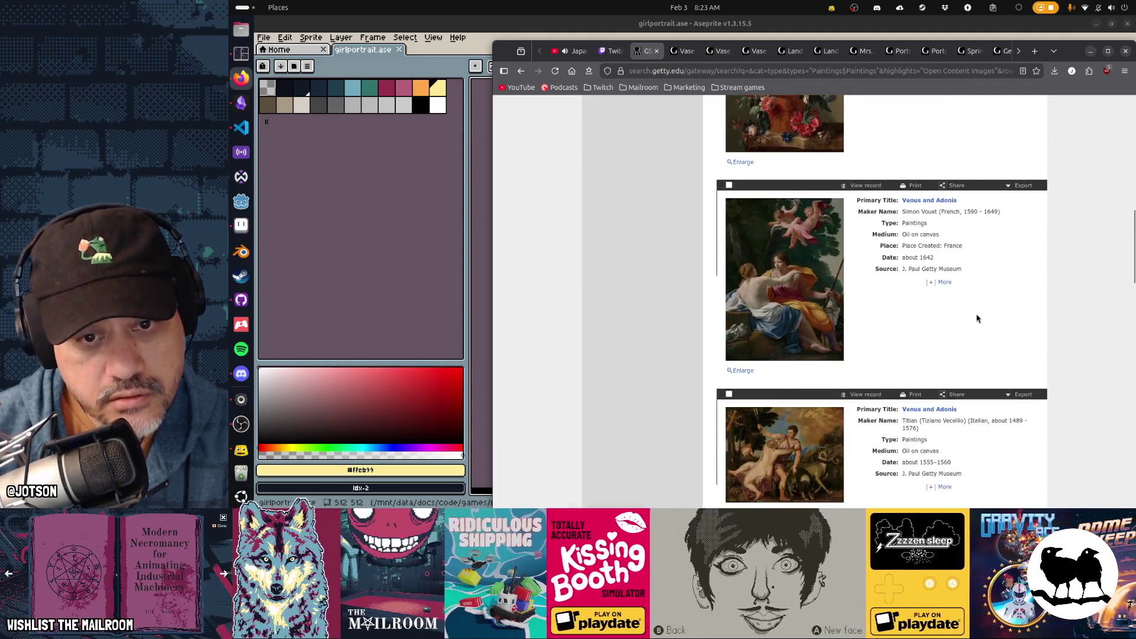
scroll(977, 319, "down", 4)
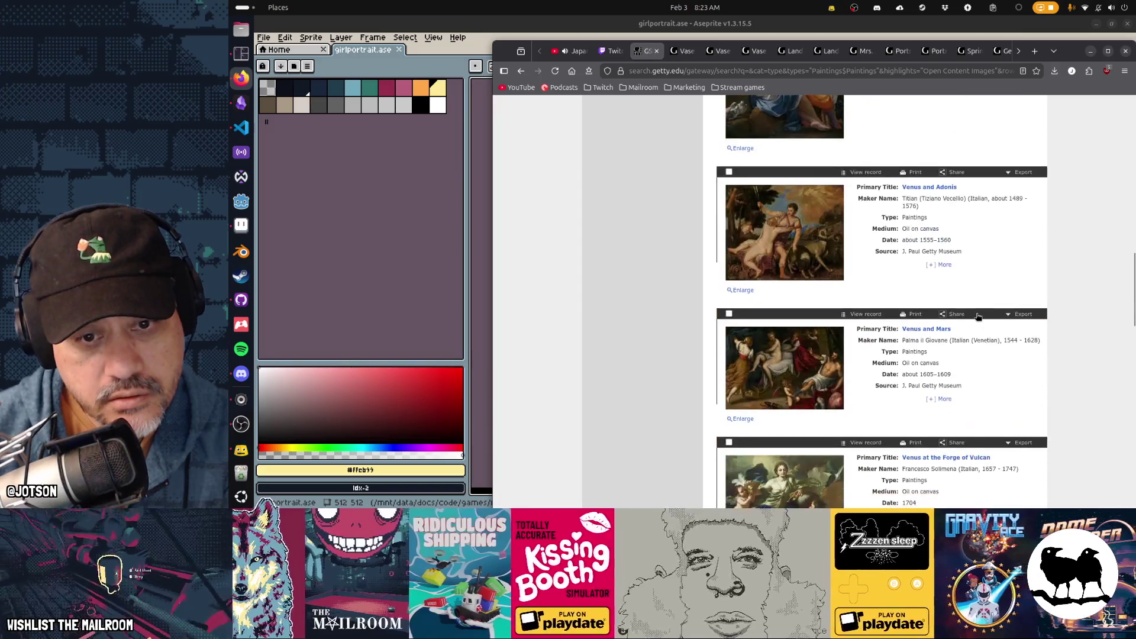
scroll(978, 317, "down", 4)
scroll(976, 319, "down", 4)
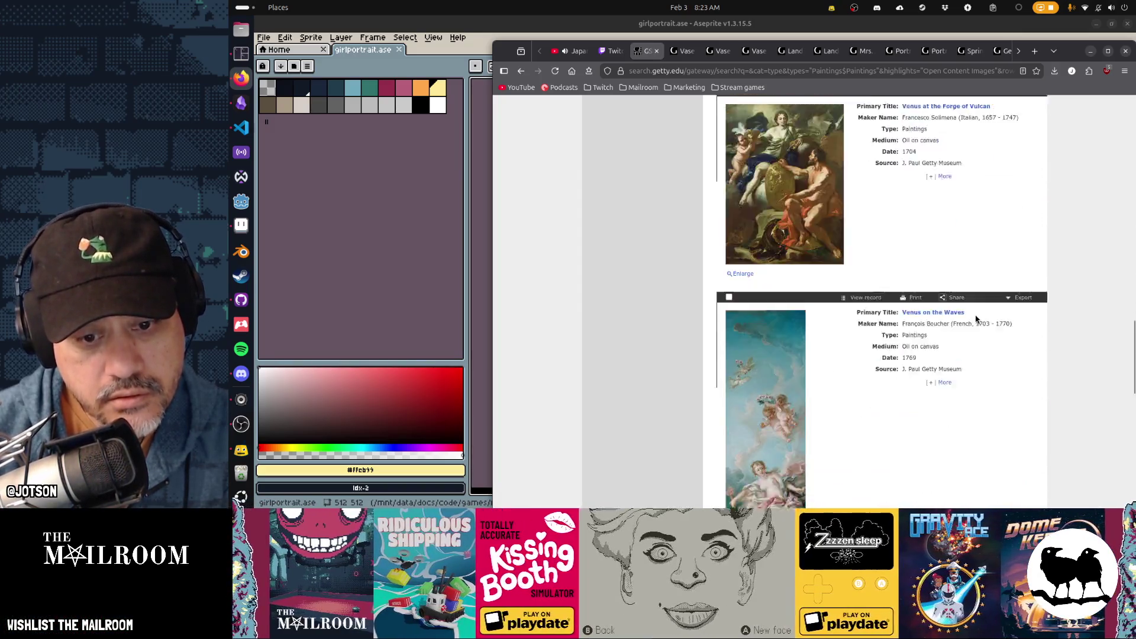
scroll(976, 319, "down", 2)
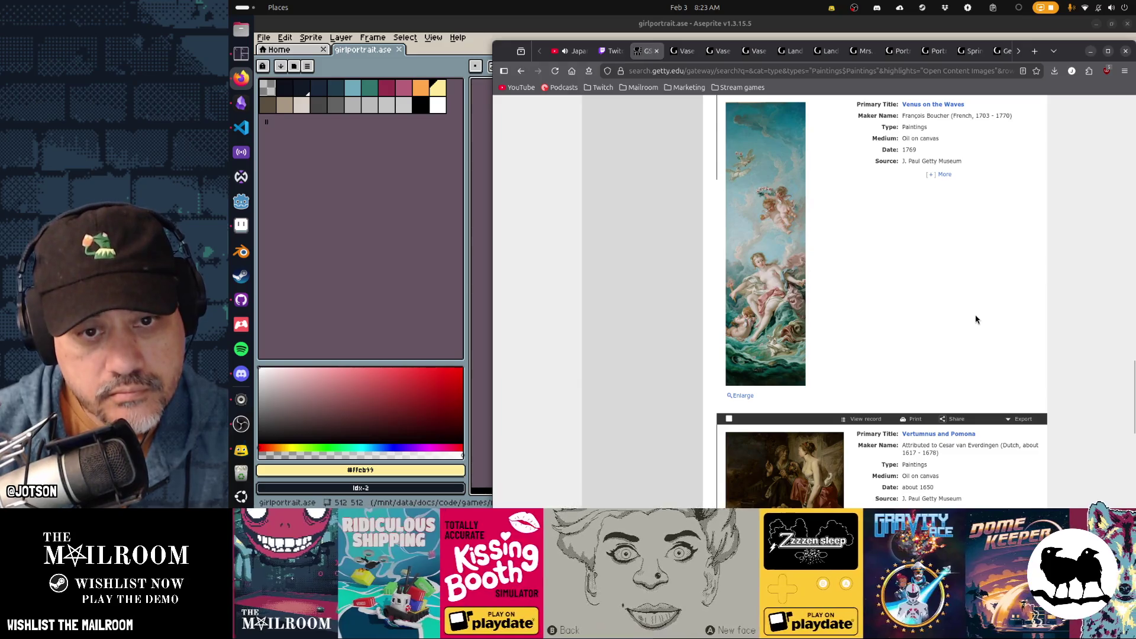
scroll(976, 319, "down", 4)
scroll(976, 319, "down", 4)
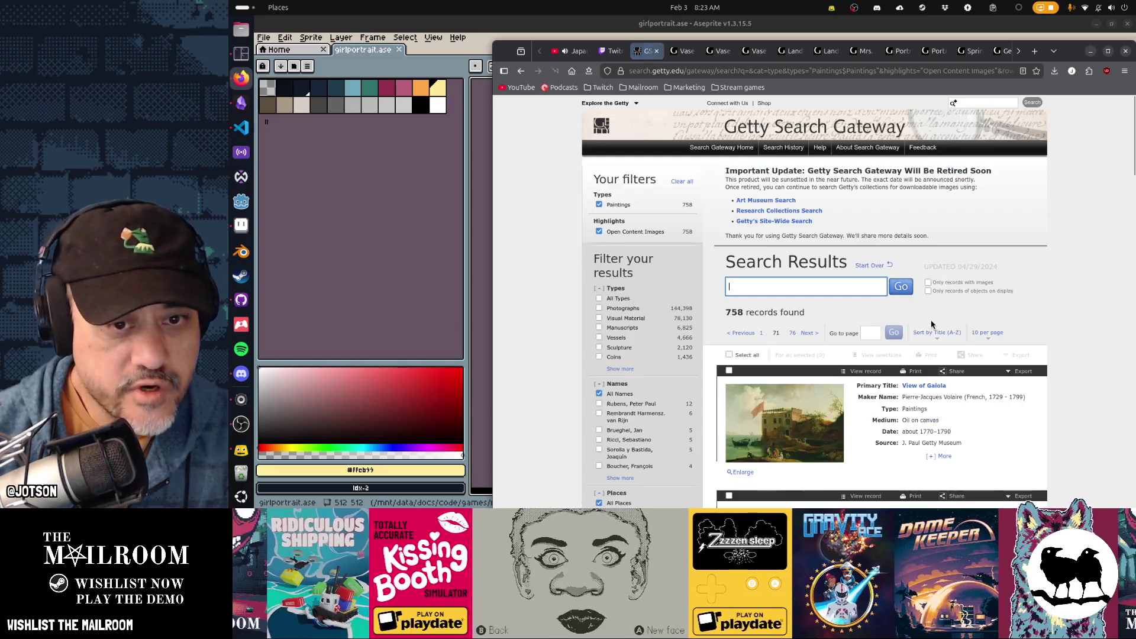
scroll(932, 324, "down", 5)
scroll(932, 324, "down", 12)
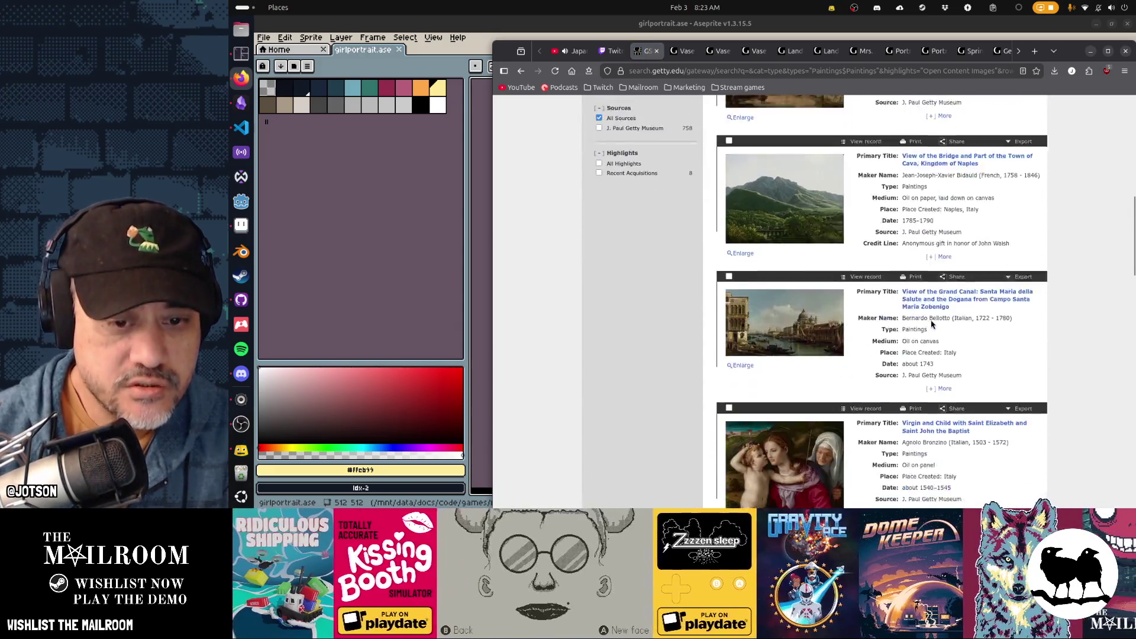
scroll(931, 323, "down", 5)
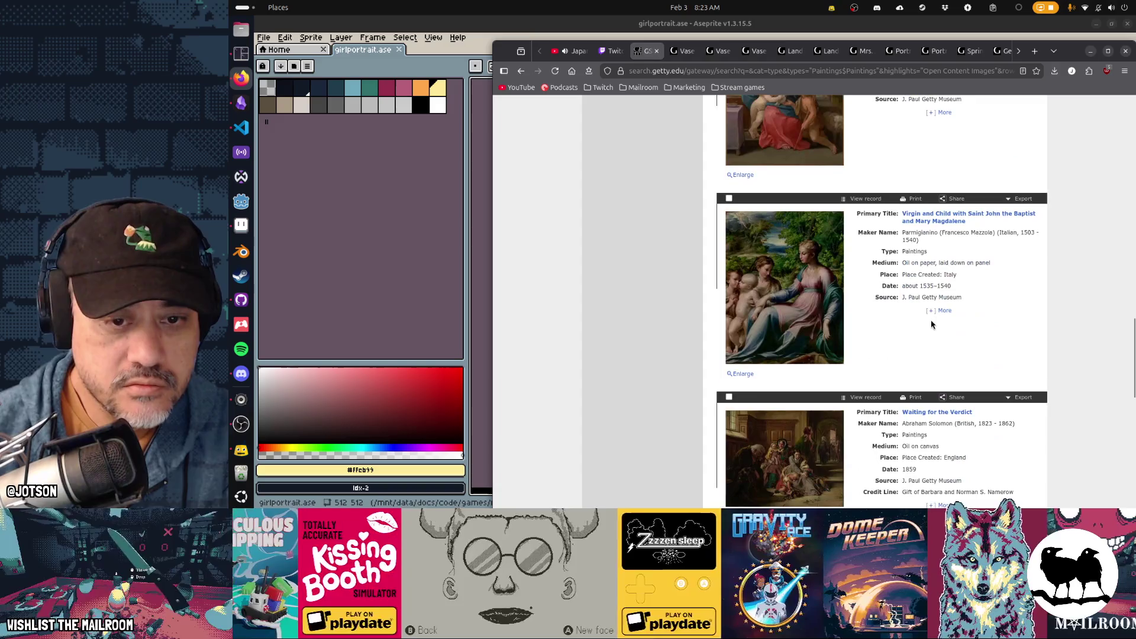
scroll(932, 323, "down", 5)
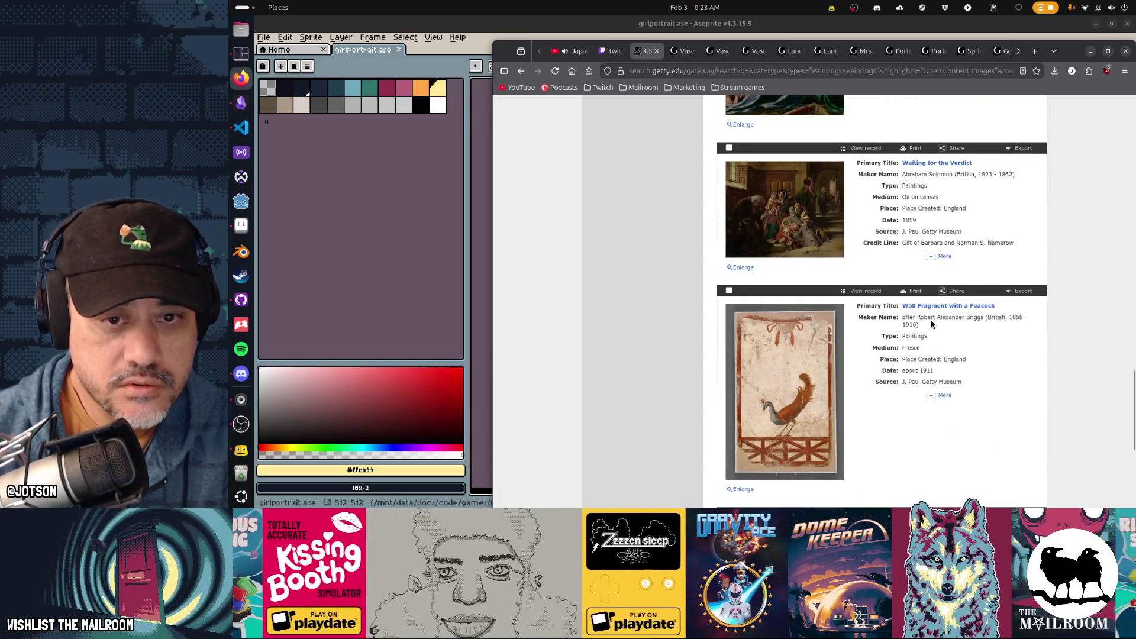
scroll(932, 323, "down", 5)
left_click(805, 431)
Highlight the A.D. 50–79 dates of the Boscoreale fresco and Nike fragment, scrolling down
scroll(966, 373, "down", 7)
scroll(967, 373, "down", 10)
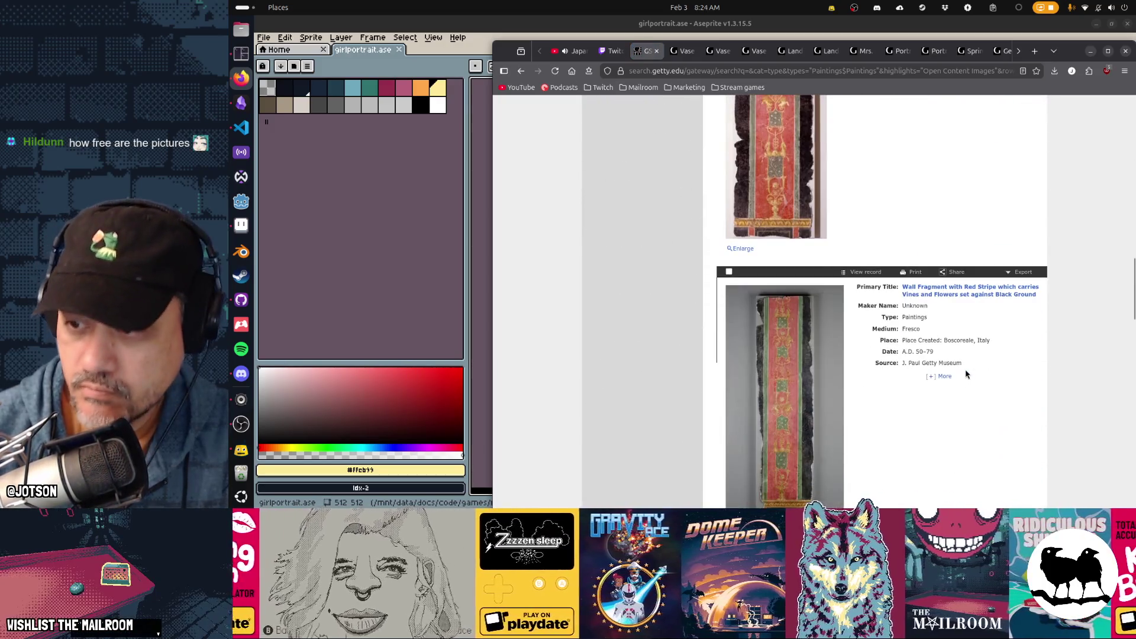
scroll(966, 374, "down", 5)
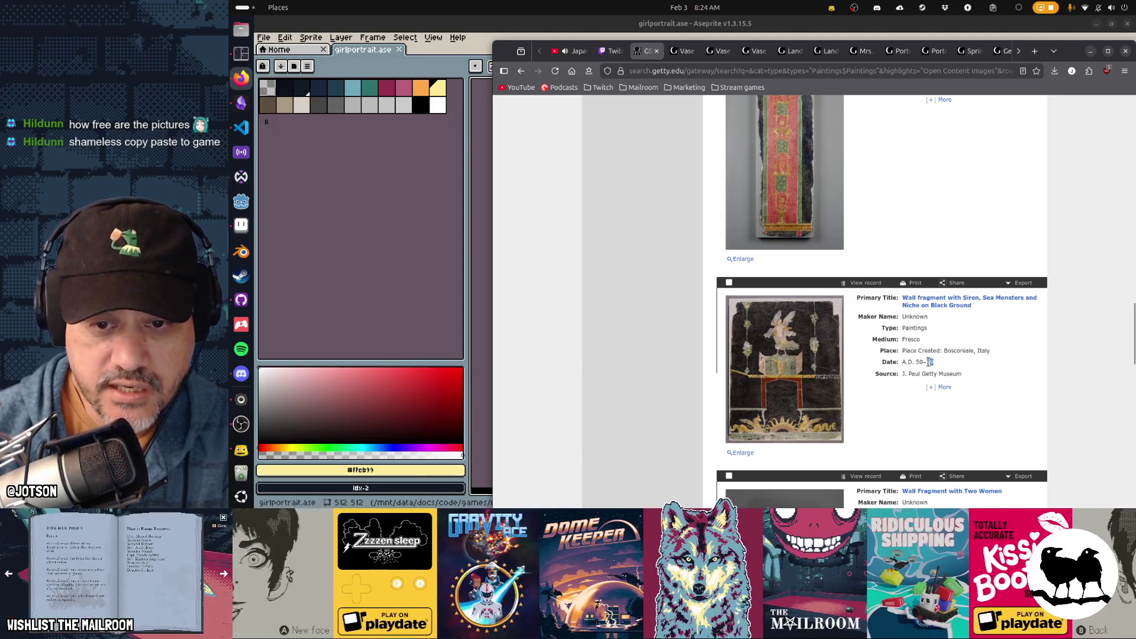
left_click(976, 366)
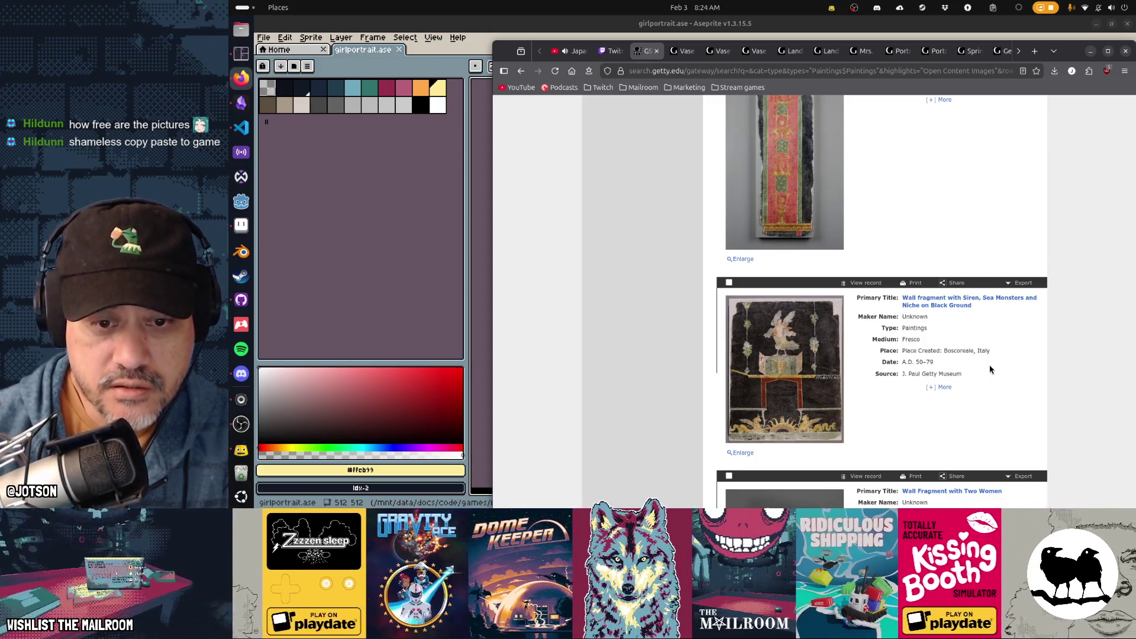
left_click_drag(944, 366, 903, 364)
left_click(976, 367)
scroll(1003, 368, "down", 3)
scroll(1004, 369, "down", 3)
left_click_drag(945, 367, 917, 364)
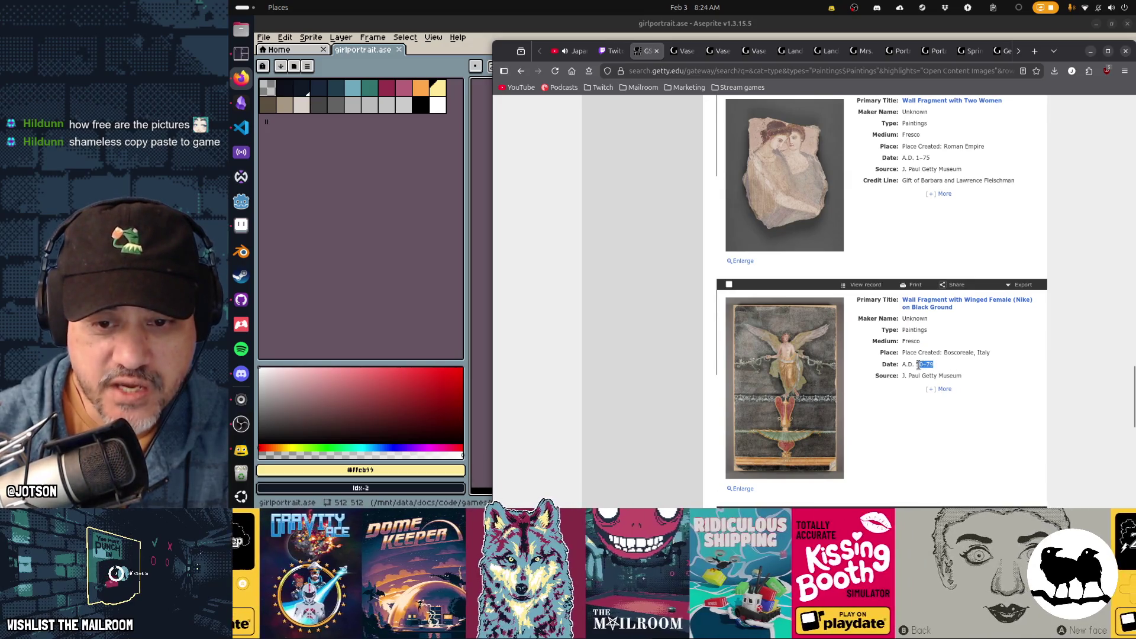
left_click(1009, 367)
scroll(1034, 388, "down", 5)
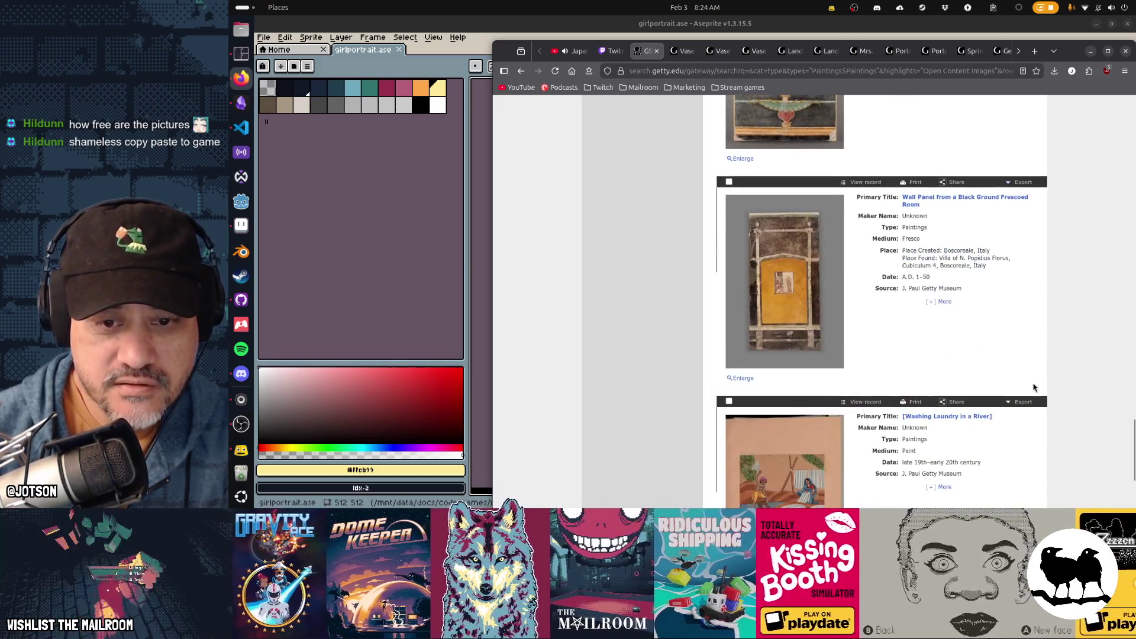
scroll(1045, 286, "down", 3)
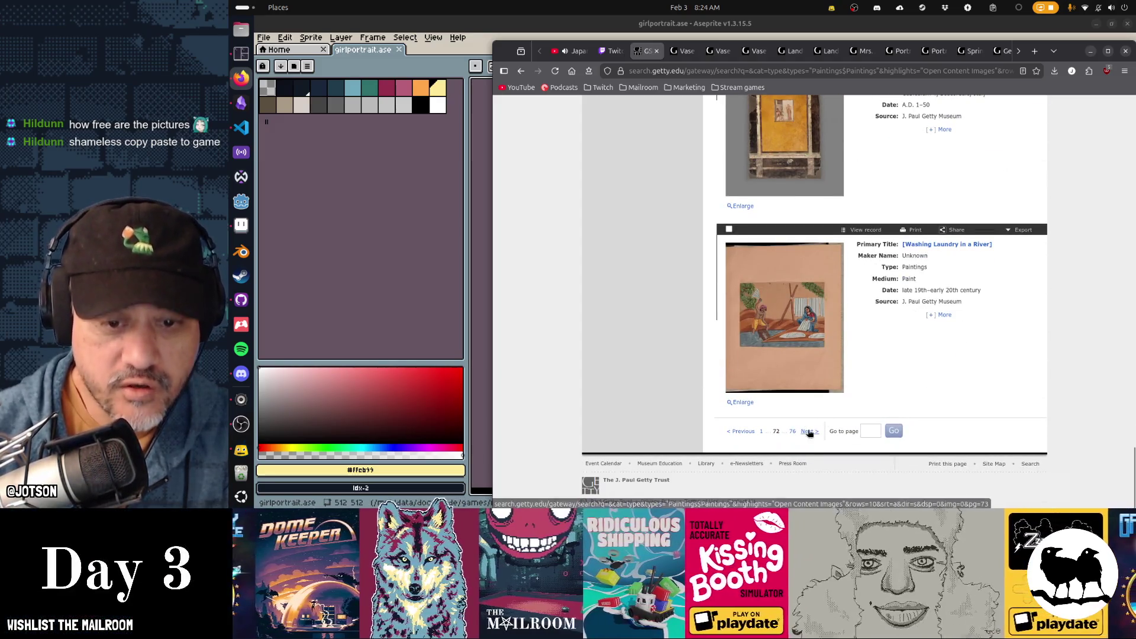
Page through results pages 73 and 74, scrolling each
left_click(809, 432)
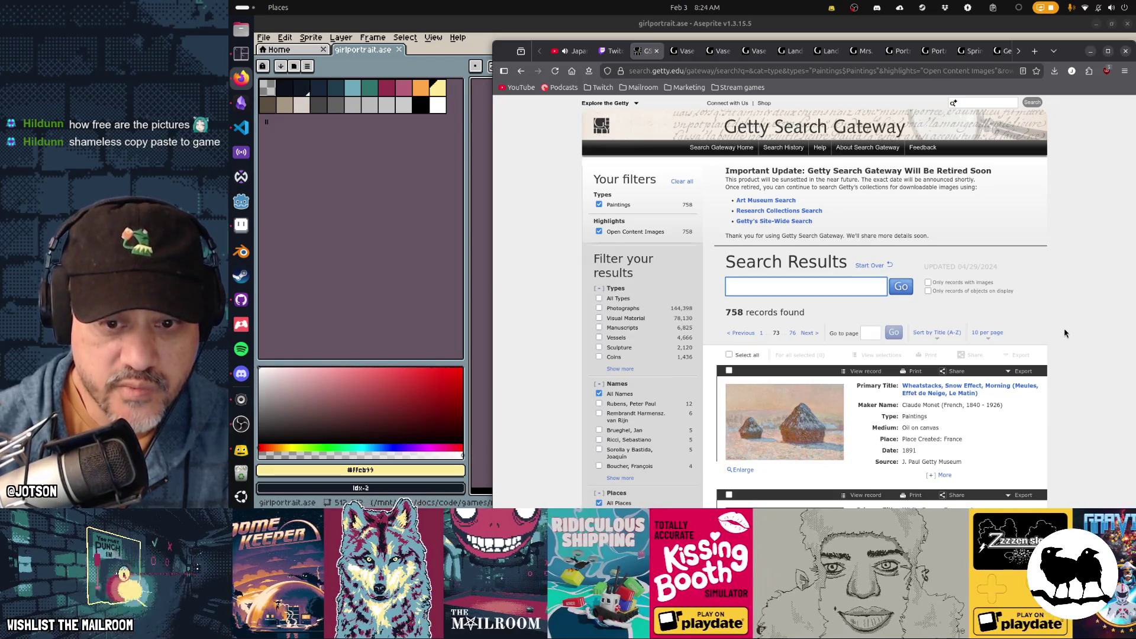
scroll(1065, 333, "down", 5)
scroll(1065, 333, "down", 10)
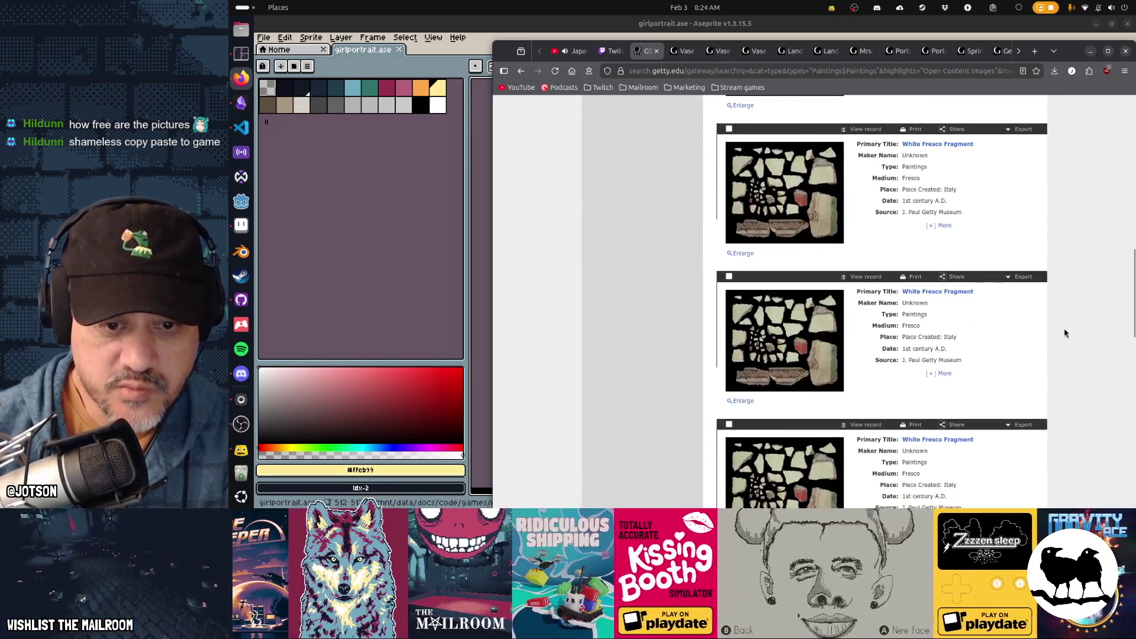
scroll(1064, 333, "down", 3)
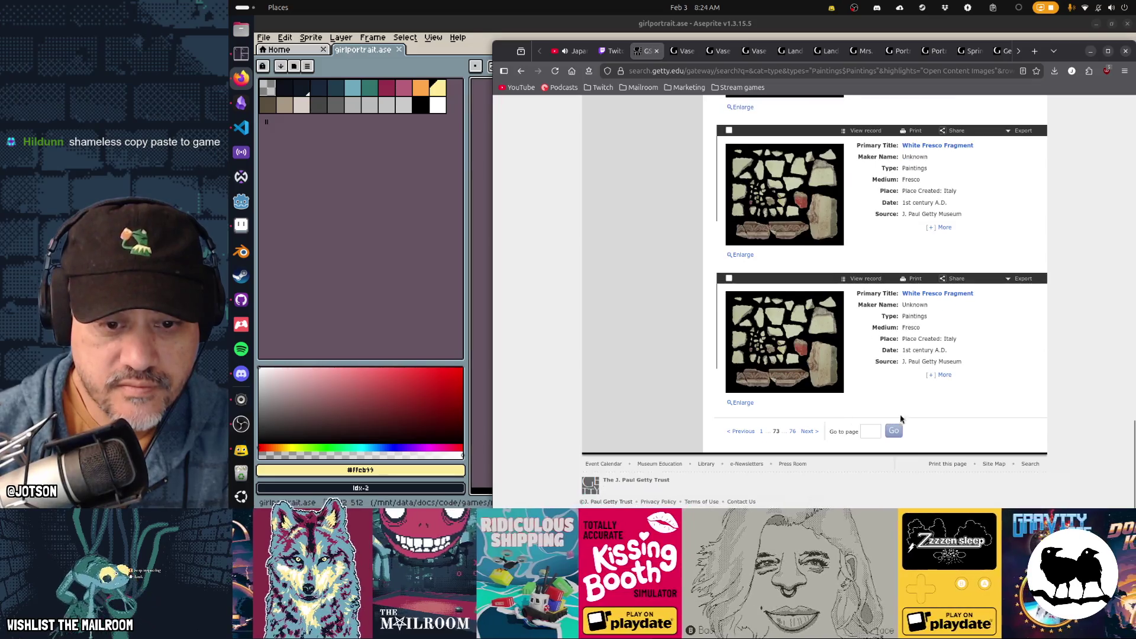
left_click(807, 431)
scroll(1075, 352, "down", 7)
scroll(1078, 354, "down", 5)
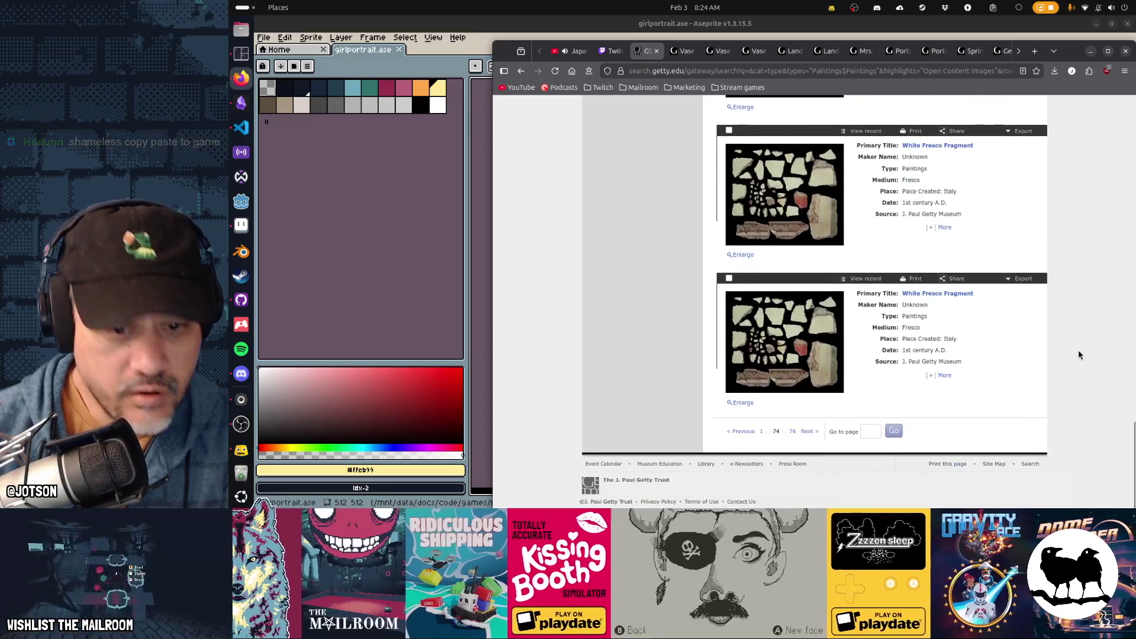
Continue to page 75 and the last page 76, ending with Caillebotte's Young Man
left_click(815, 431)
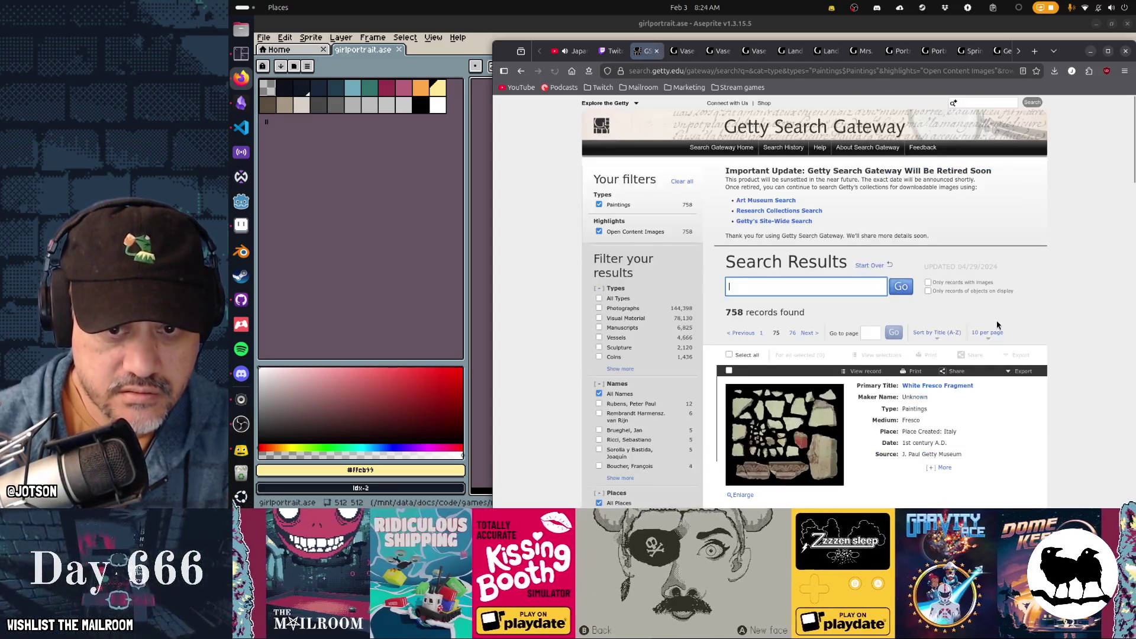
scroll(997, 320, "down", 7)
scroll(996, 321, "down", 5)
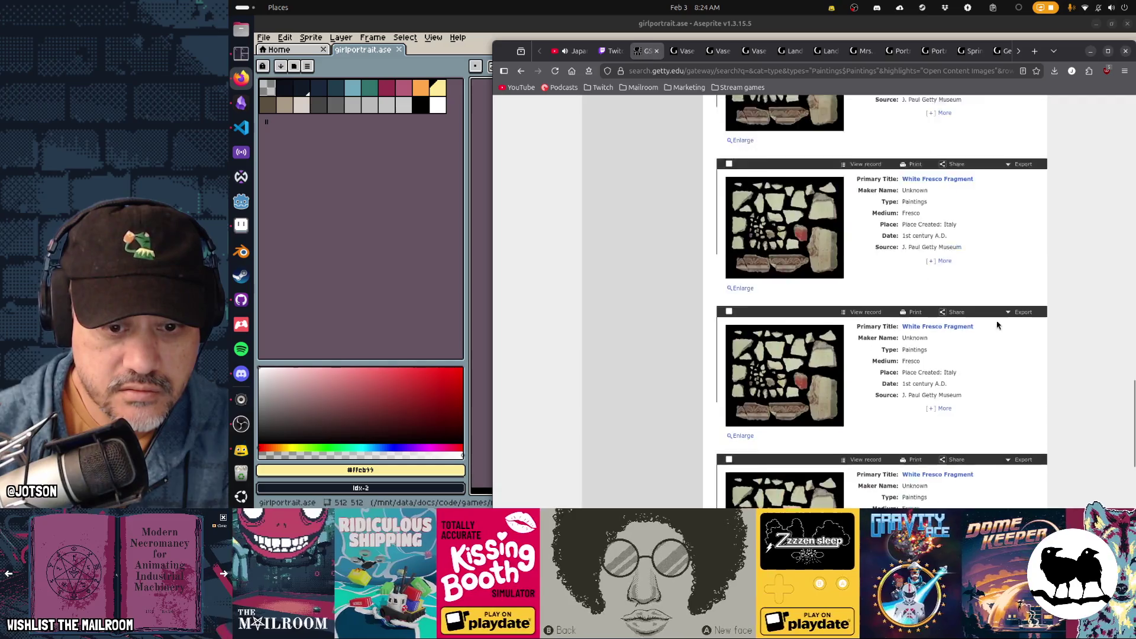
left_click(809, 431)
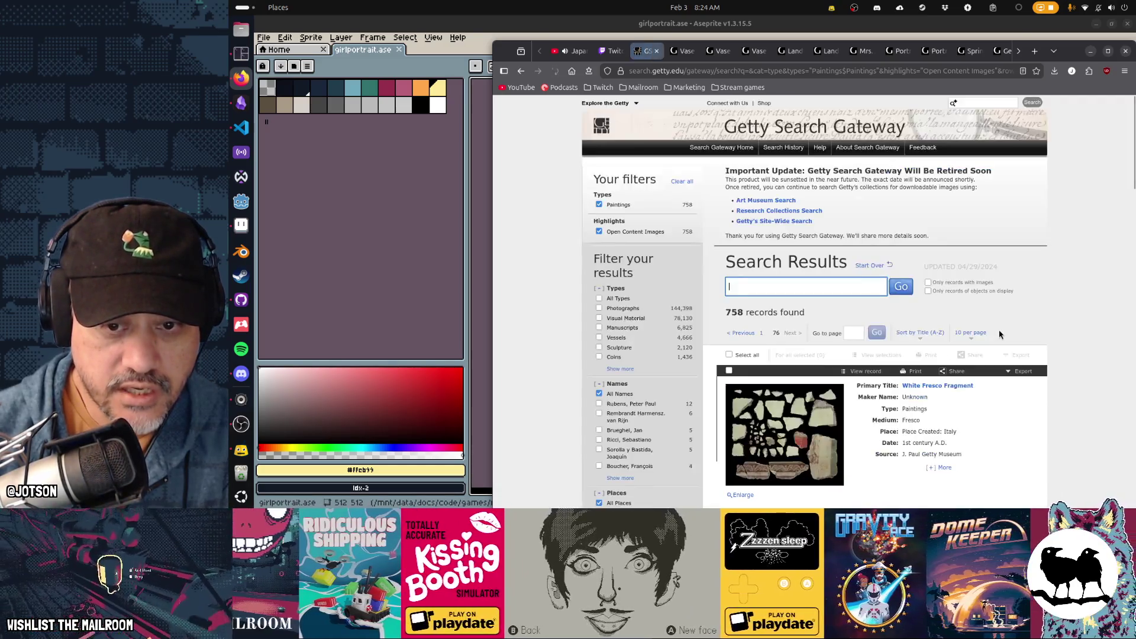
scroll(999, 331, "down", 5)
scroll(998, 335, "down", 6)
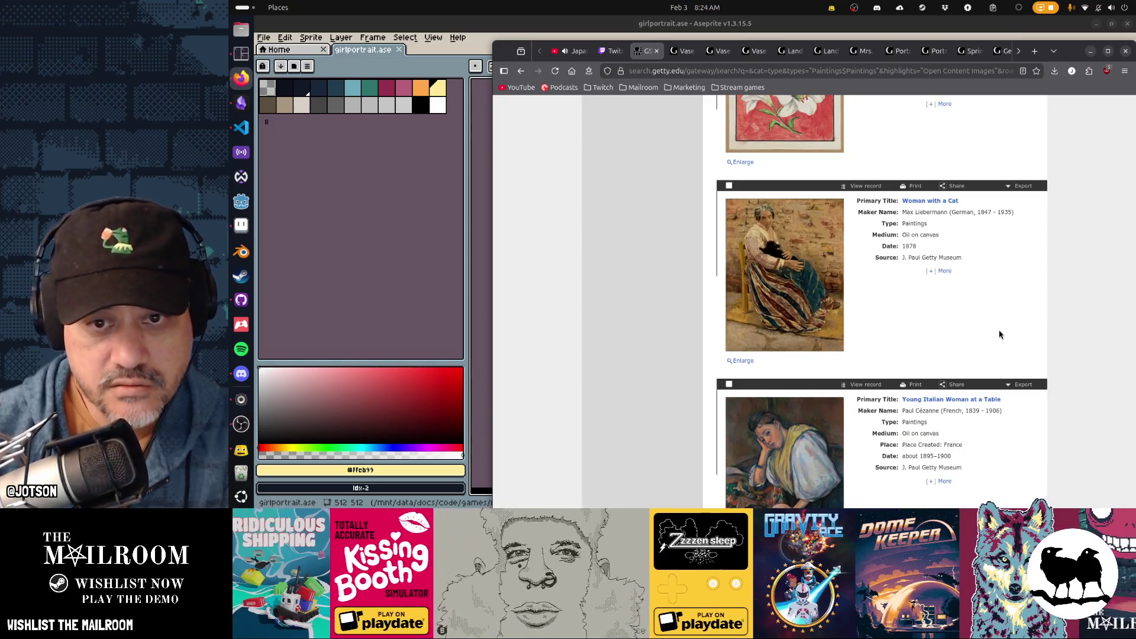
scroll(998, 334, "down", 7)
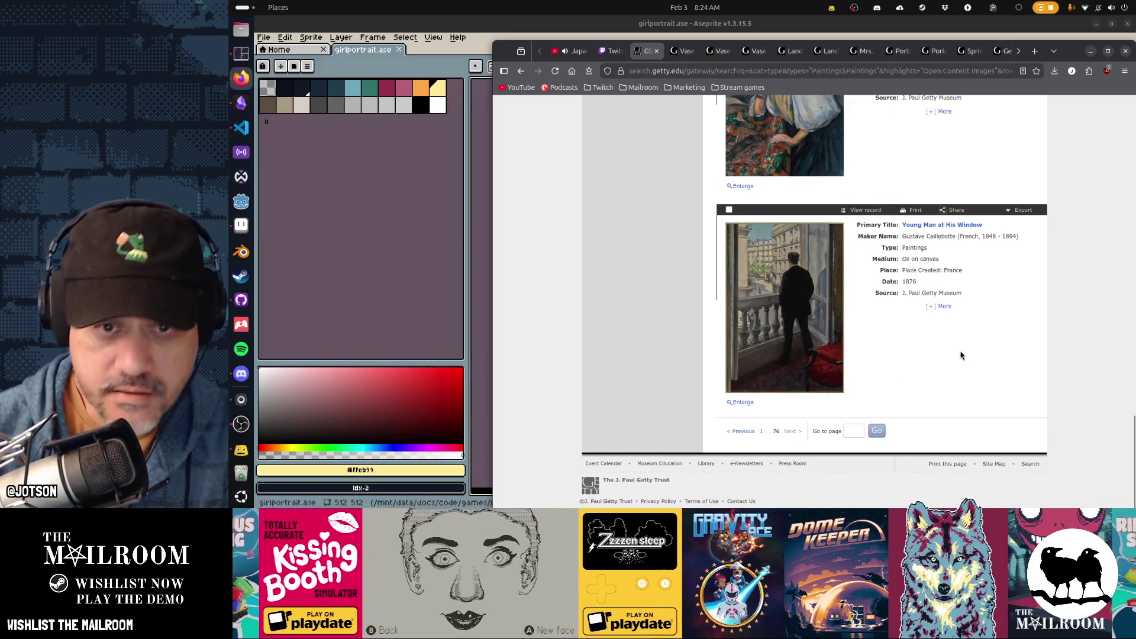
scroll(961, 354, "up", 15)
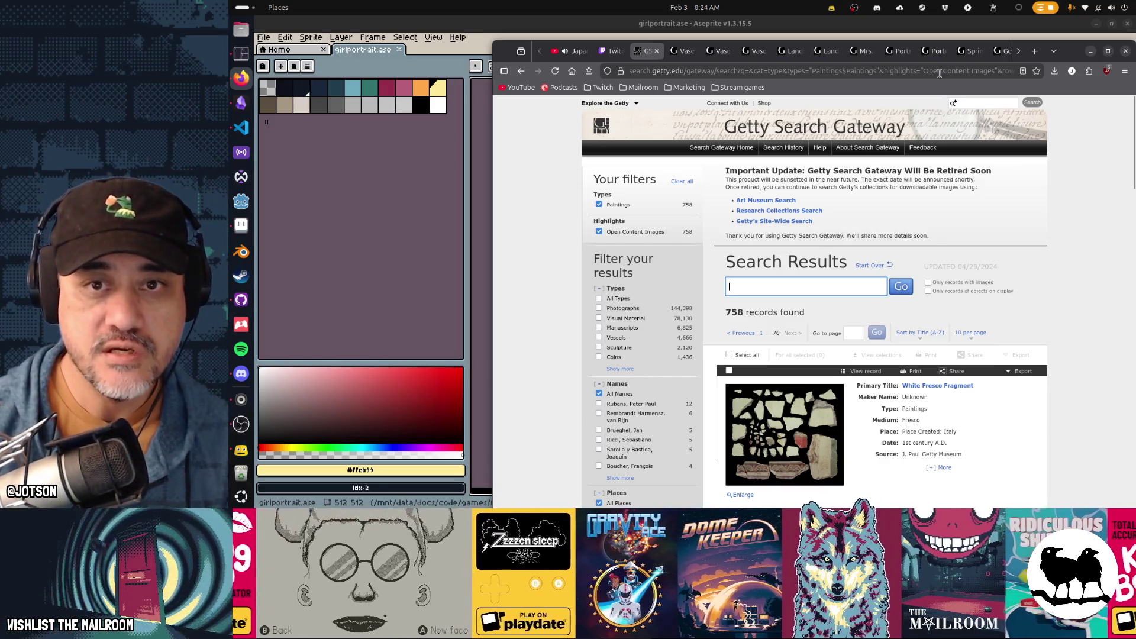
Search the web for 'library of congress public domain art collection', briefly glancing at Aseprite
left_click(939, 71)
type("library")
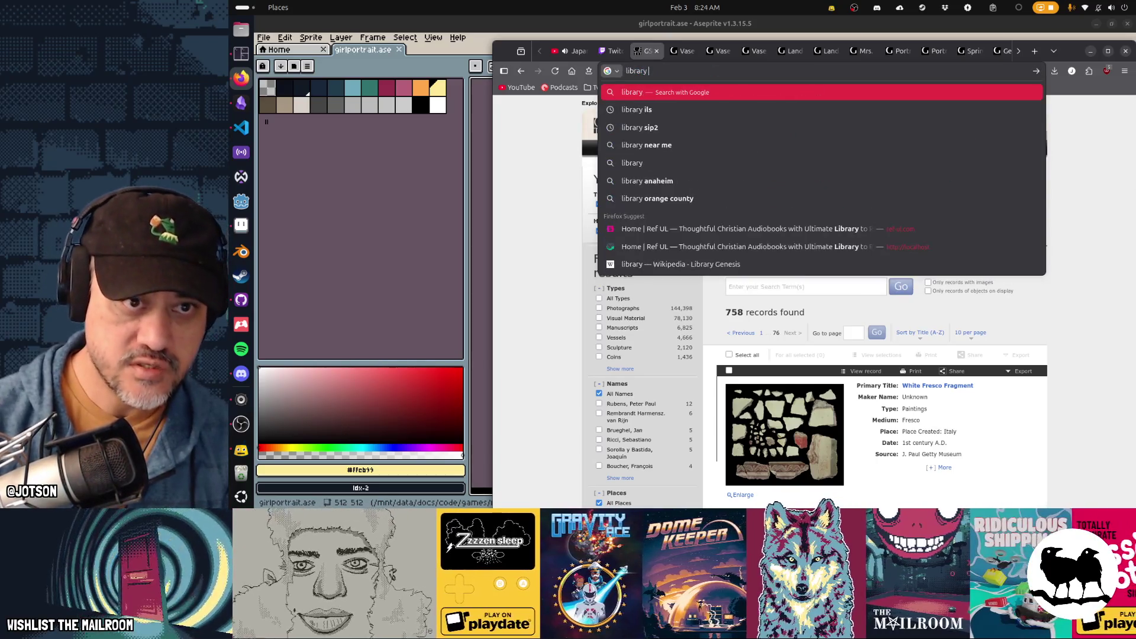
type(" of congress pub")
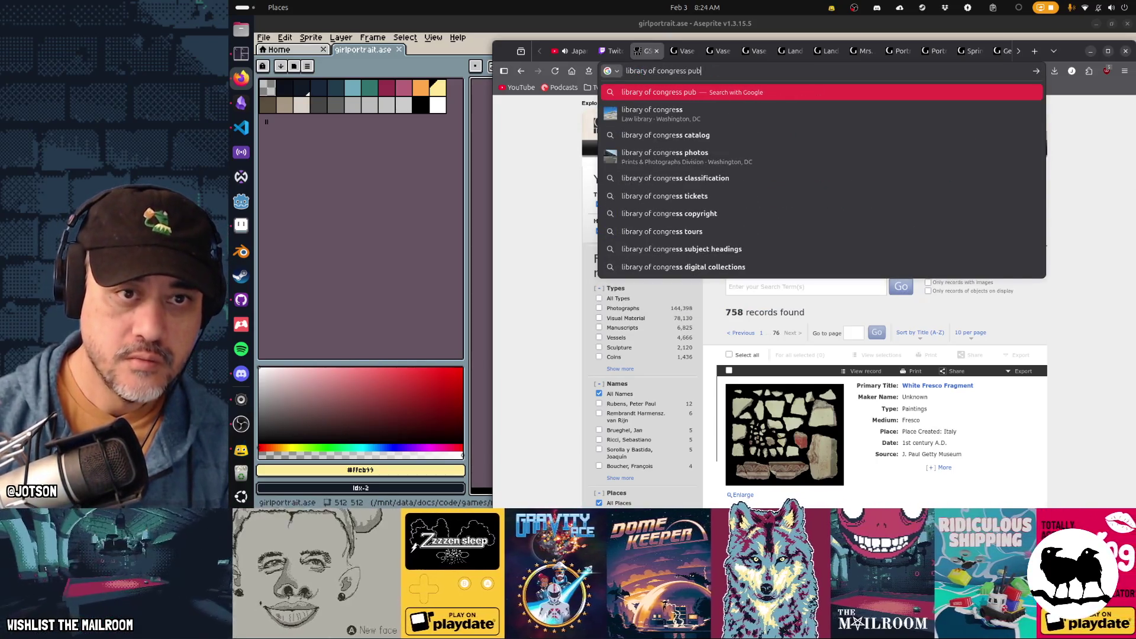
type("lic domain art collection")
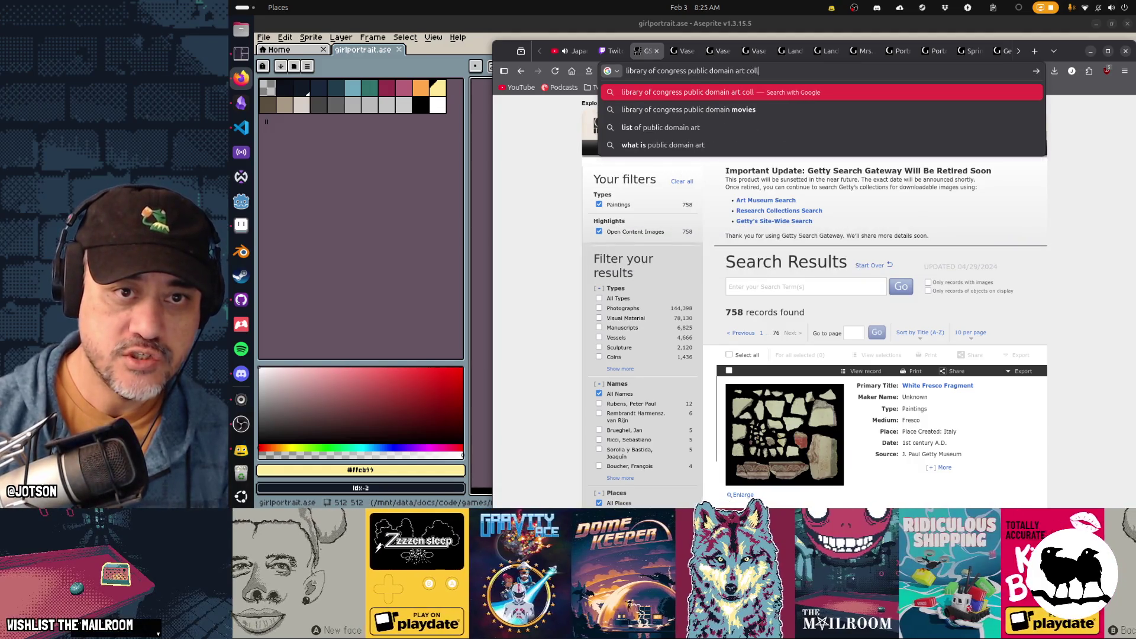
key("alt+Tab")
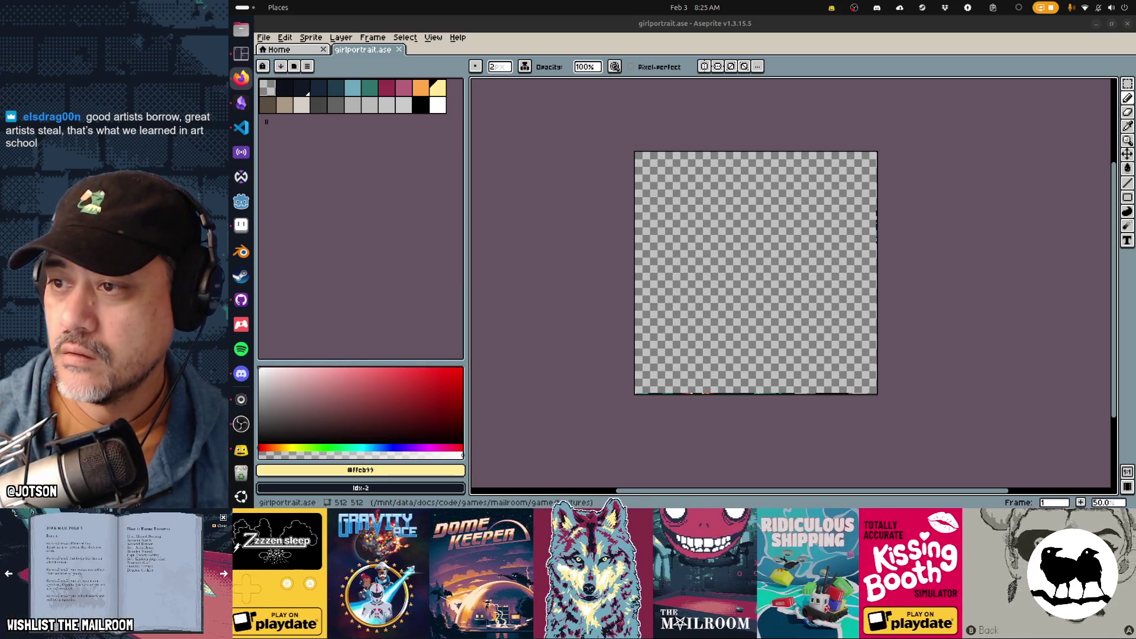
key("alt+Tab")
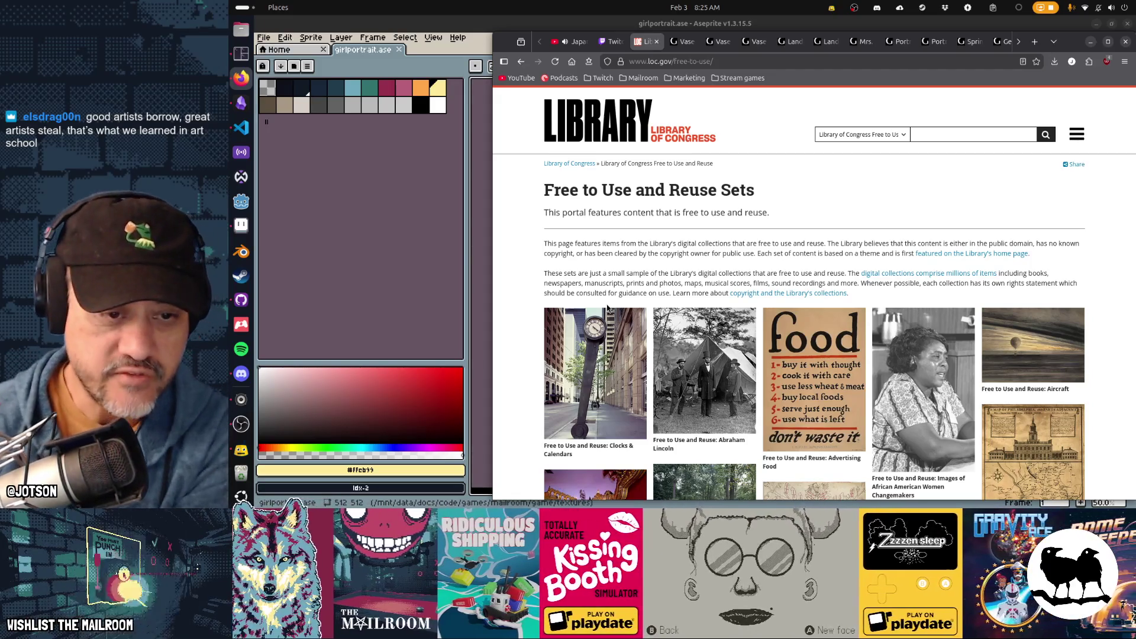
scroll(603, 348, "down", 3)
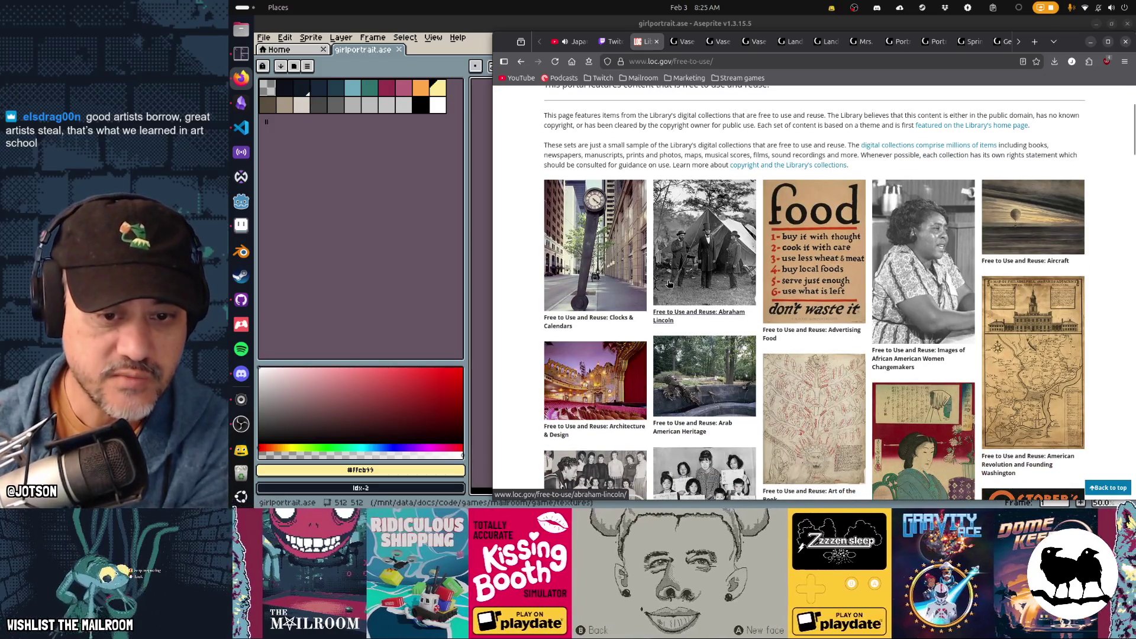
scroll(669, 283, "down", 3)
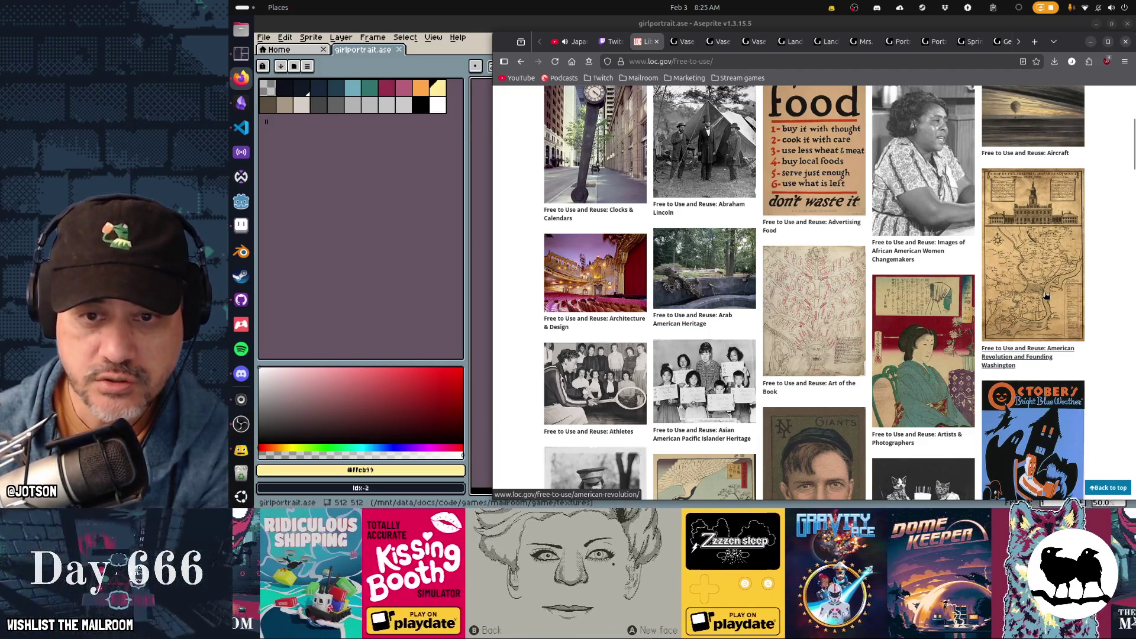
scroll(1046, 295, "down", 3)
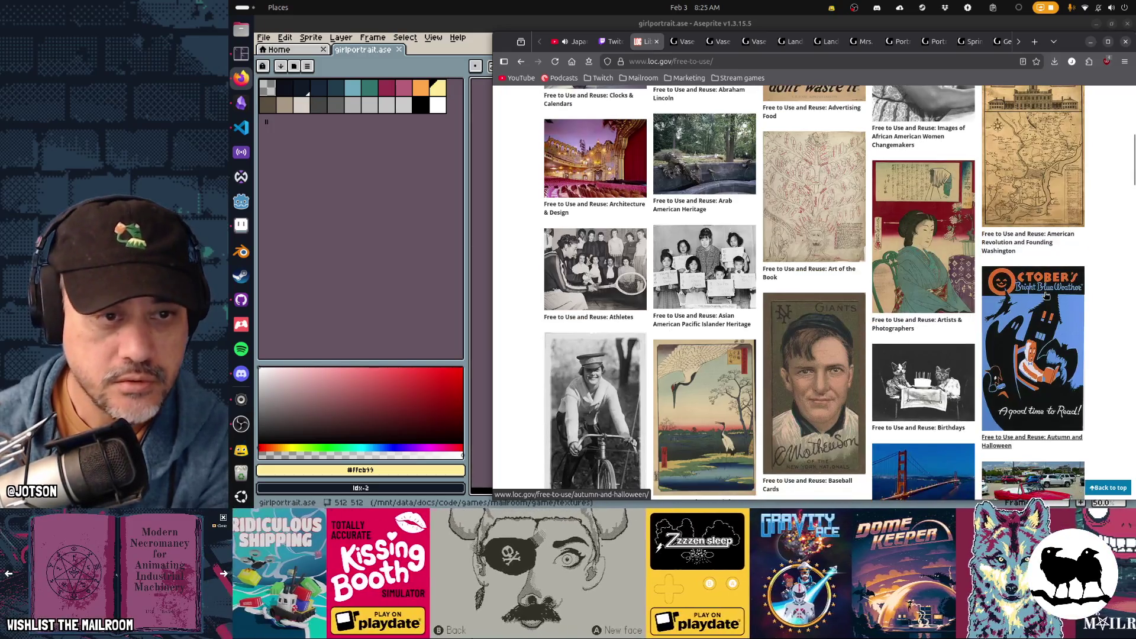
scroll(1045, 296, "down", 10)
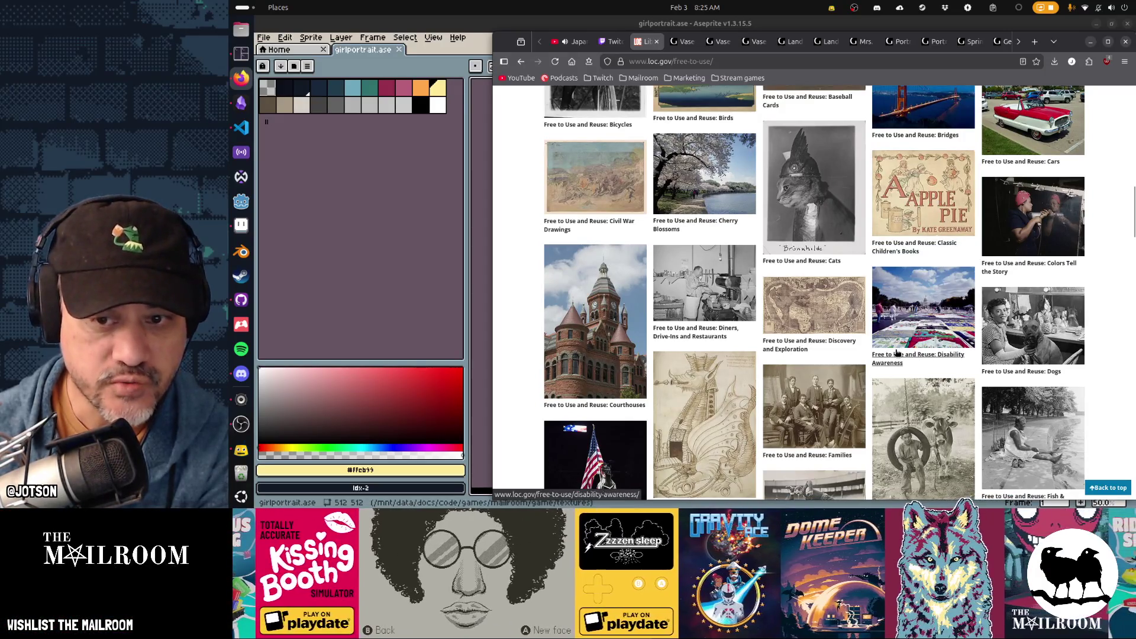
scroll(897, 352, "down", 4)
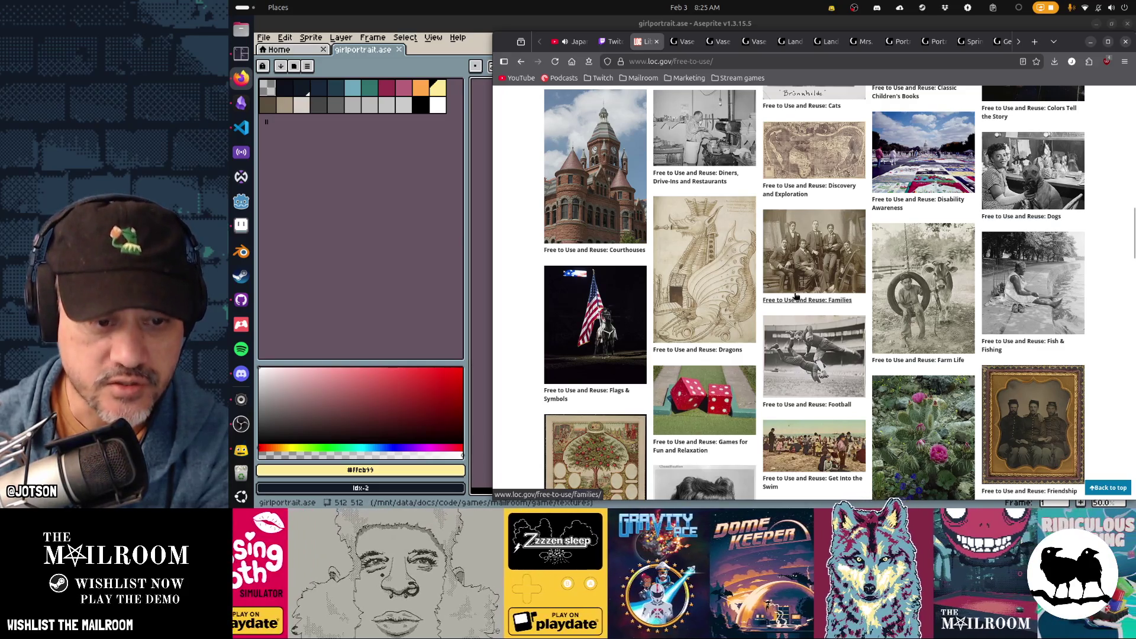
scroll(796, 295, "down", 6)
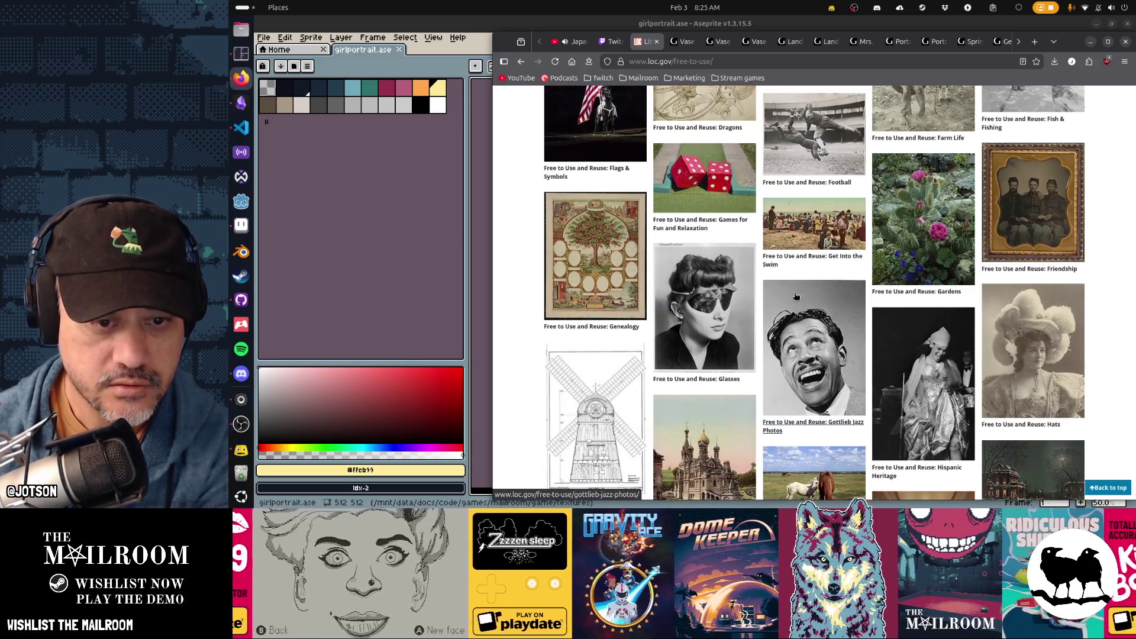
scroll(795, 295, "down", 2)
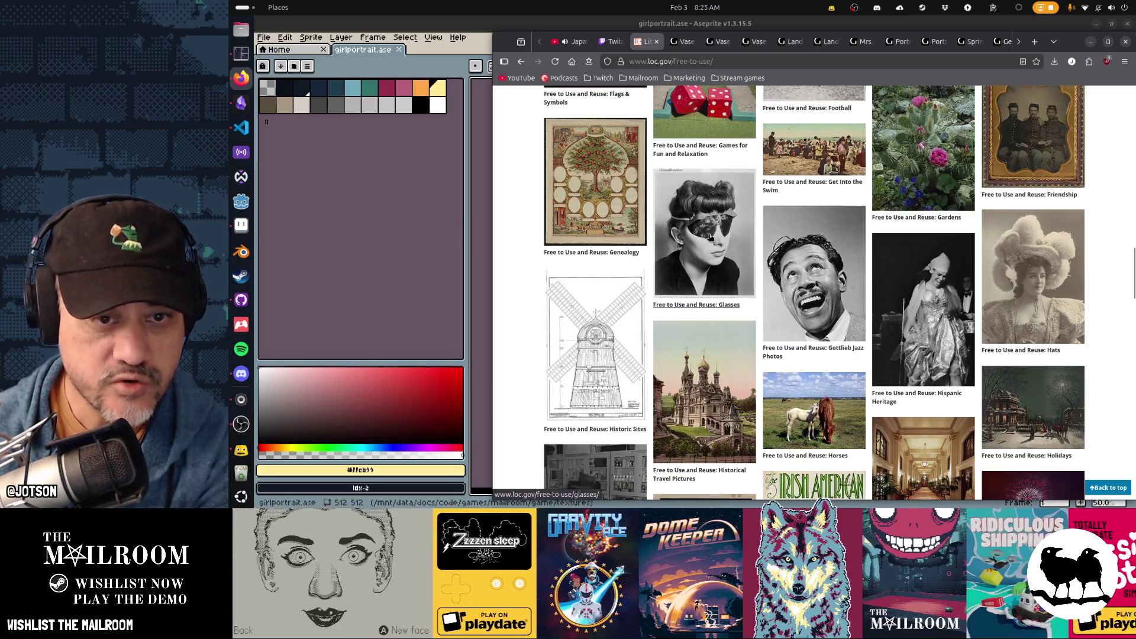
scroll(713, 260, "down", 3)
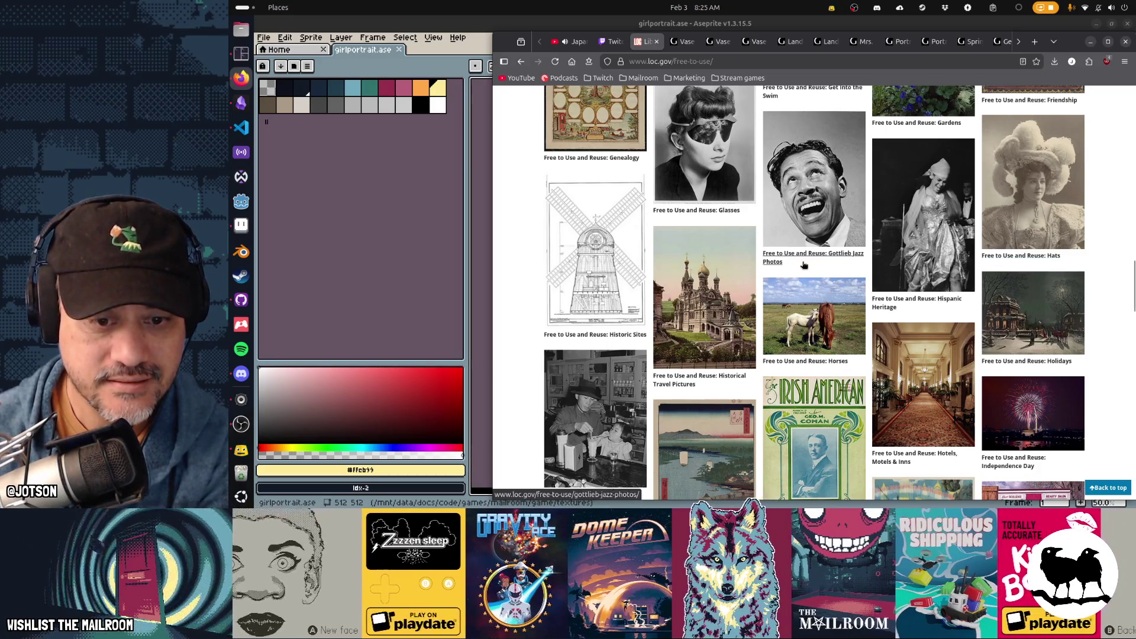
scroll(803, 264, "down", 5)
scroll(803, 264, "down", 3)
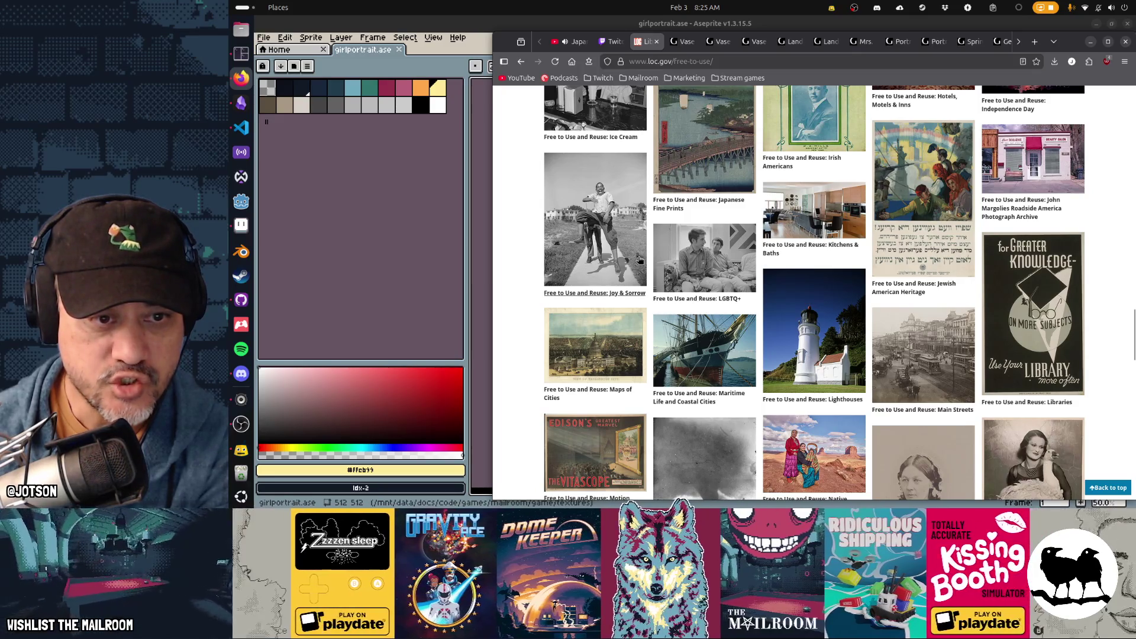
scroll(960, 284, "down", 5)
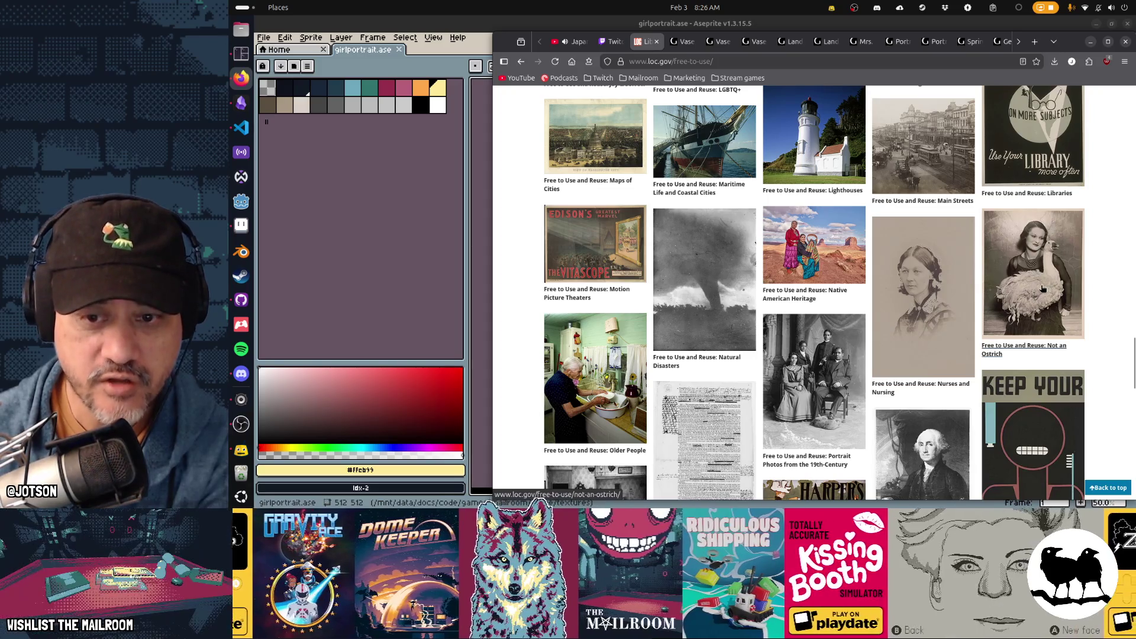
Open the Not an Ostrich photo set in a new tab, browse it, then close it
middle_click(1043, 288)
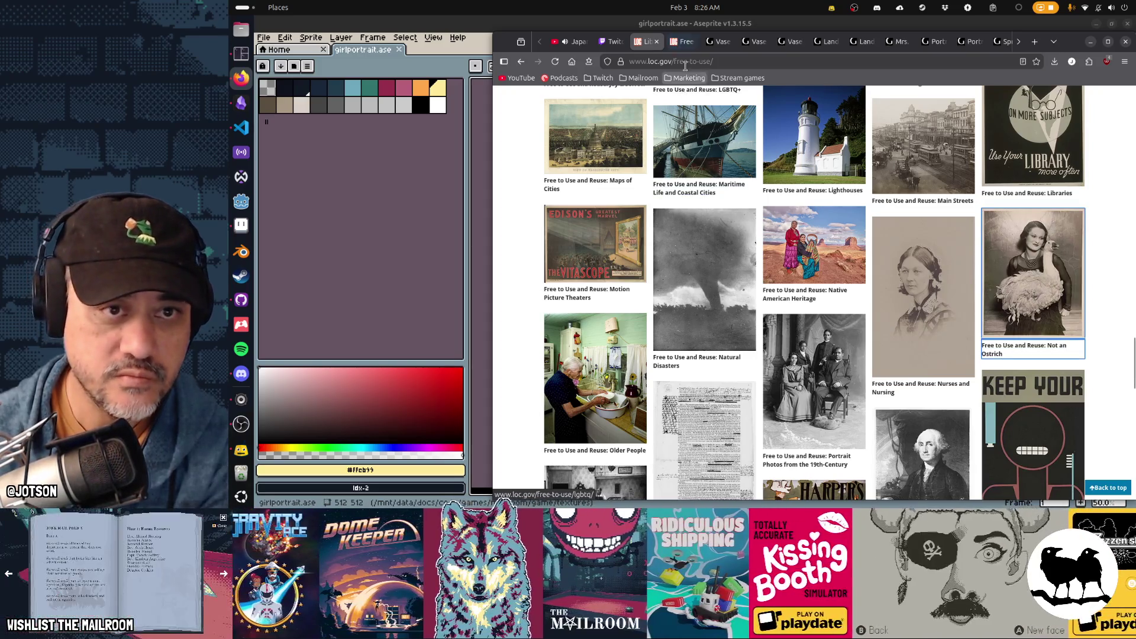
left_click(686, 46)
scroll(1049, 281, "down", 3)
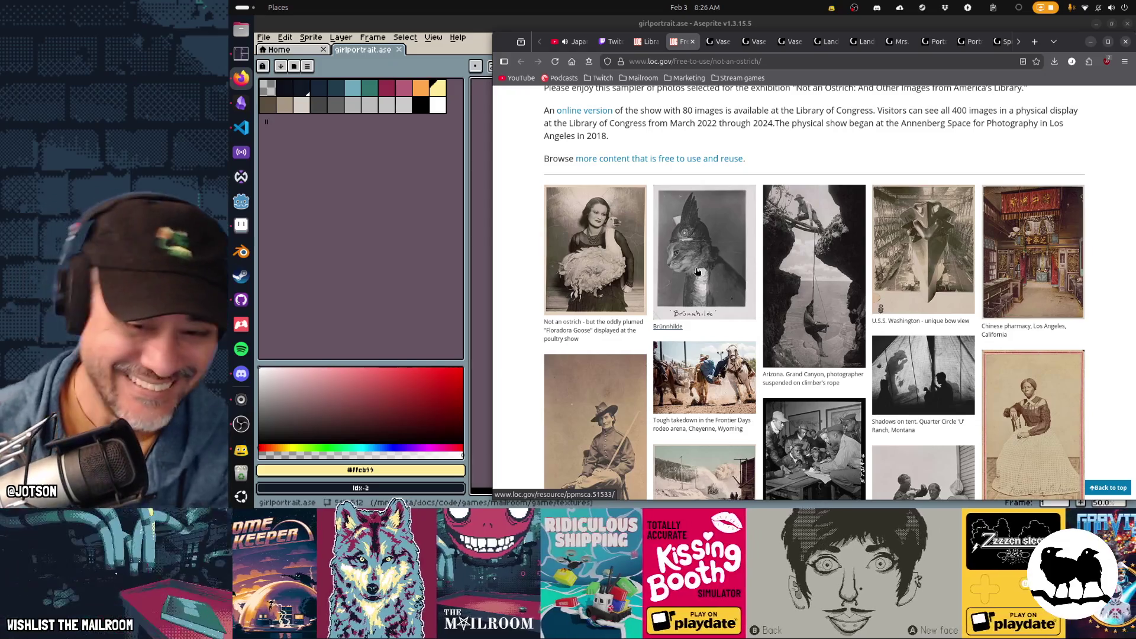
scroll(725, 324, "up", 3)
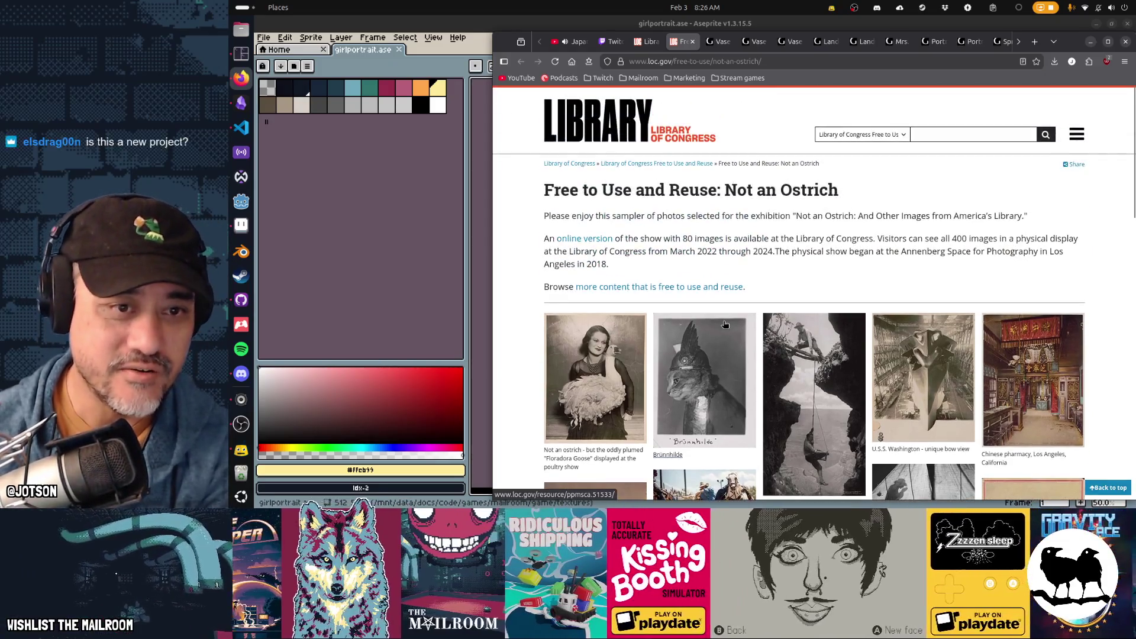
scroll(725, 324, "down", 8)
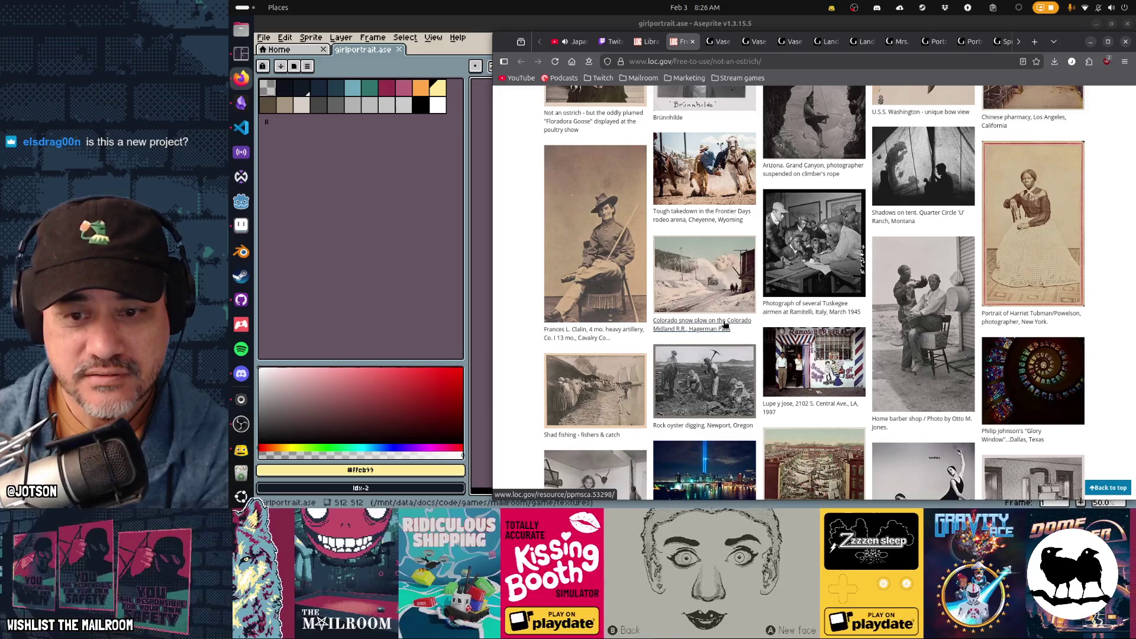
scroll(865, 329, "down", 5)
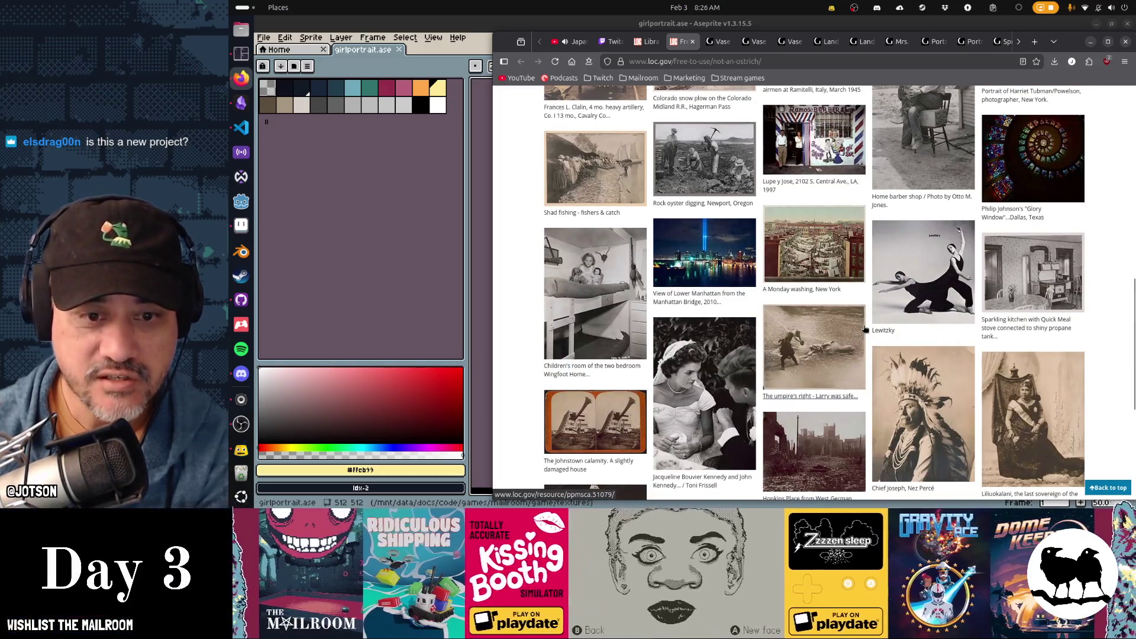
scroll(865, 329, "down", 5)
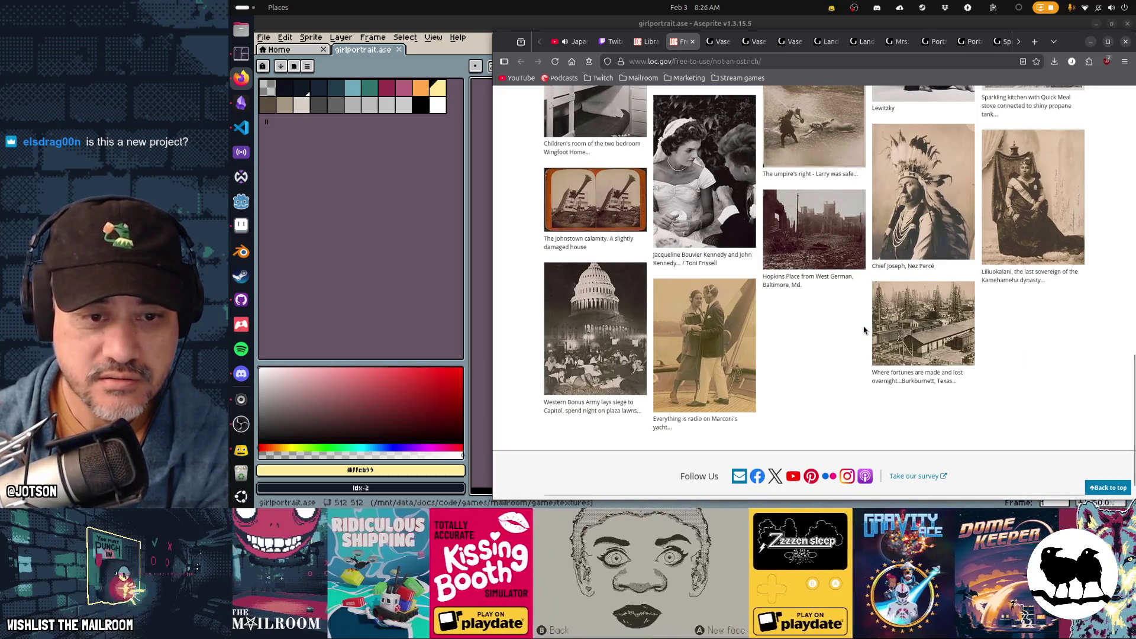
scroll(791, 357, "up", 15)
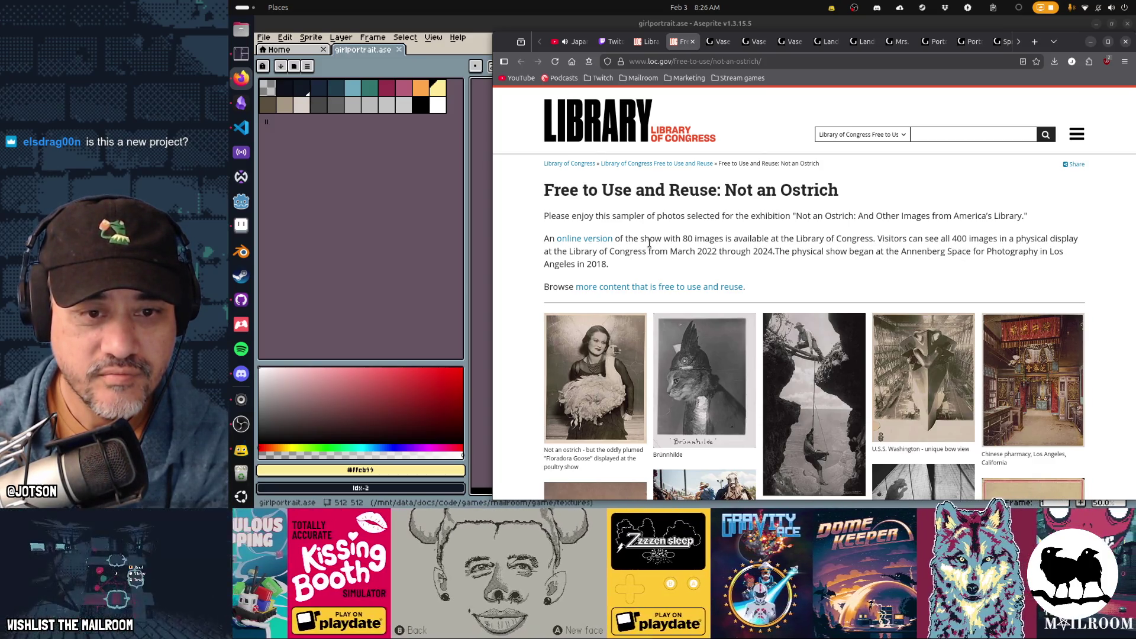
scroll(688, 424, "down", 3)
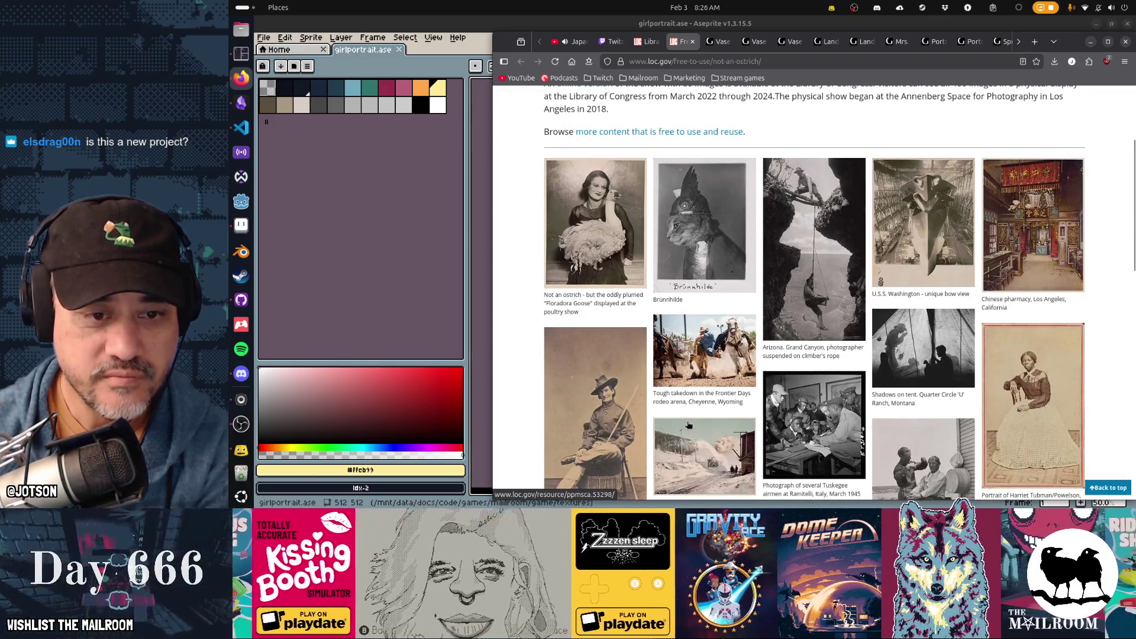
scroll(688, 424, "down", 3)
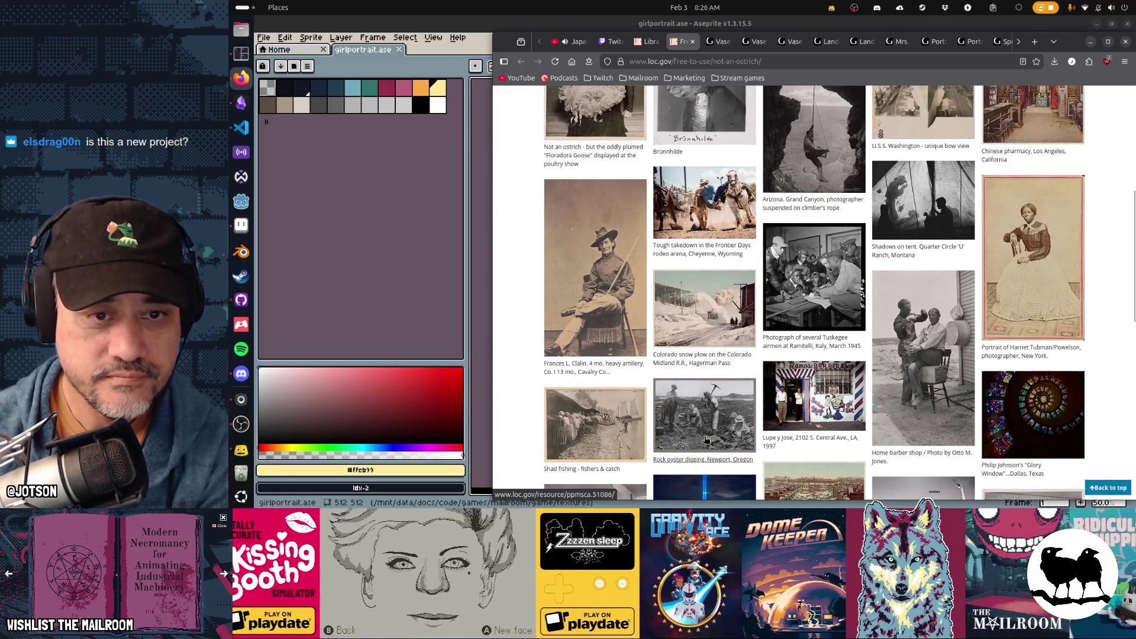
scroll(706, 440, "down", 1)
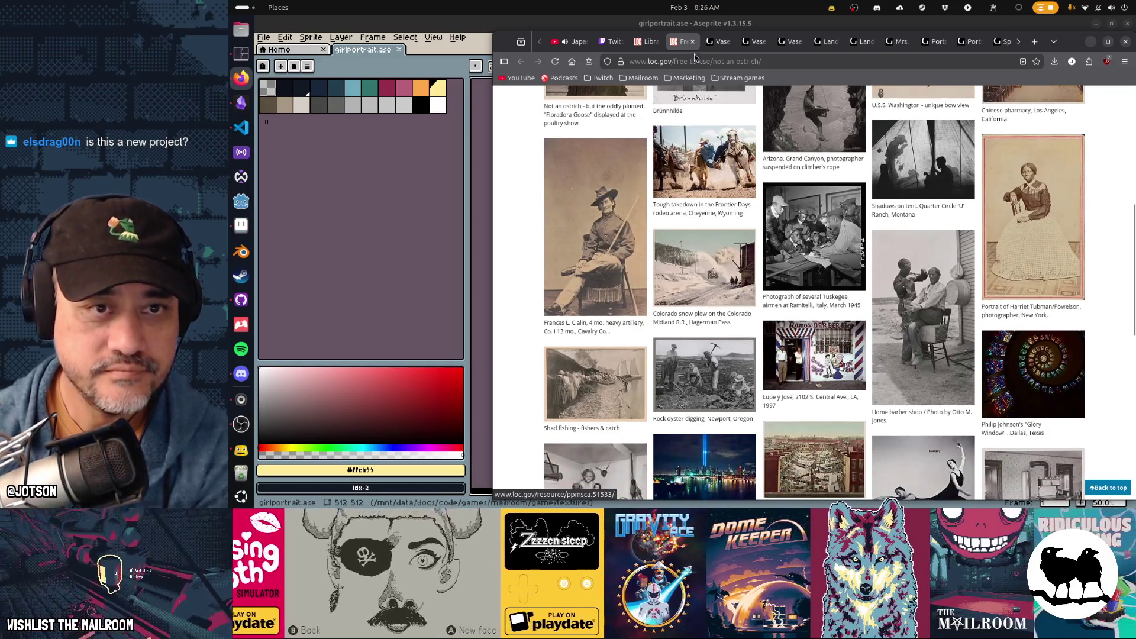
left_click(692, 41)
Scroll the Free to Use sets page, then hide Firefox to reveal Aseprite
scroll(941, 295, "down", 5)
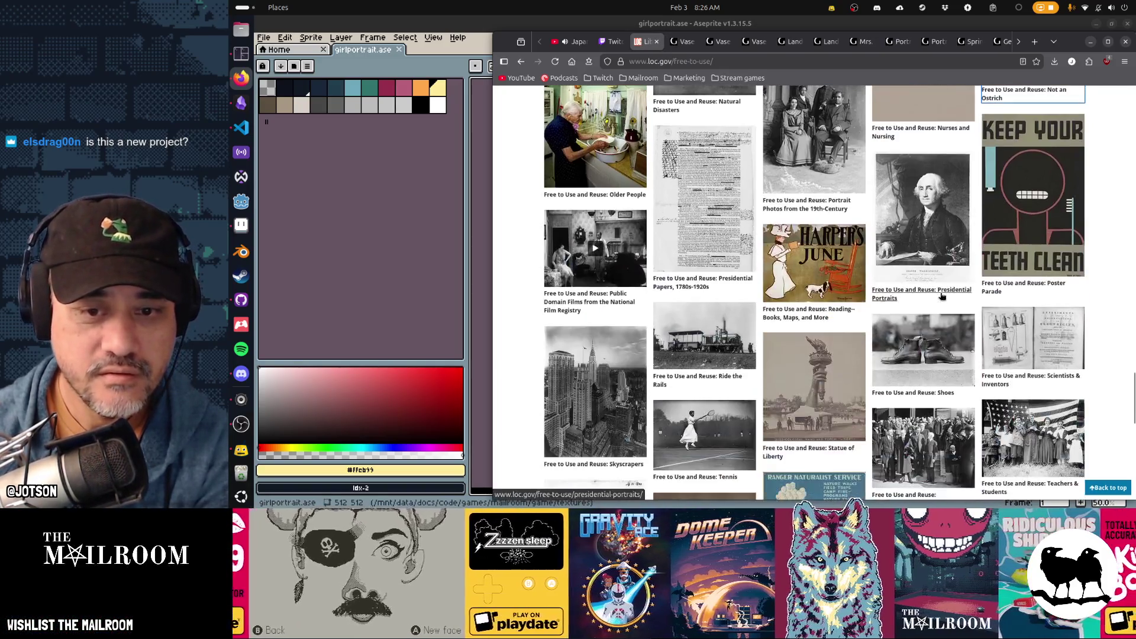
scroll(941, 296, "down", 2)
scroll(941, 295, "down", 5)
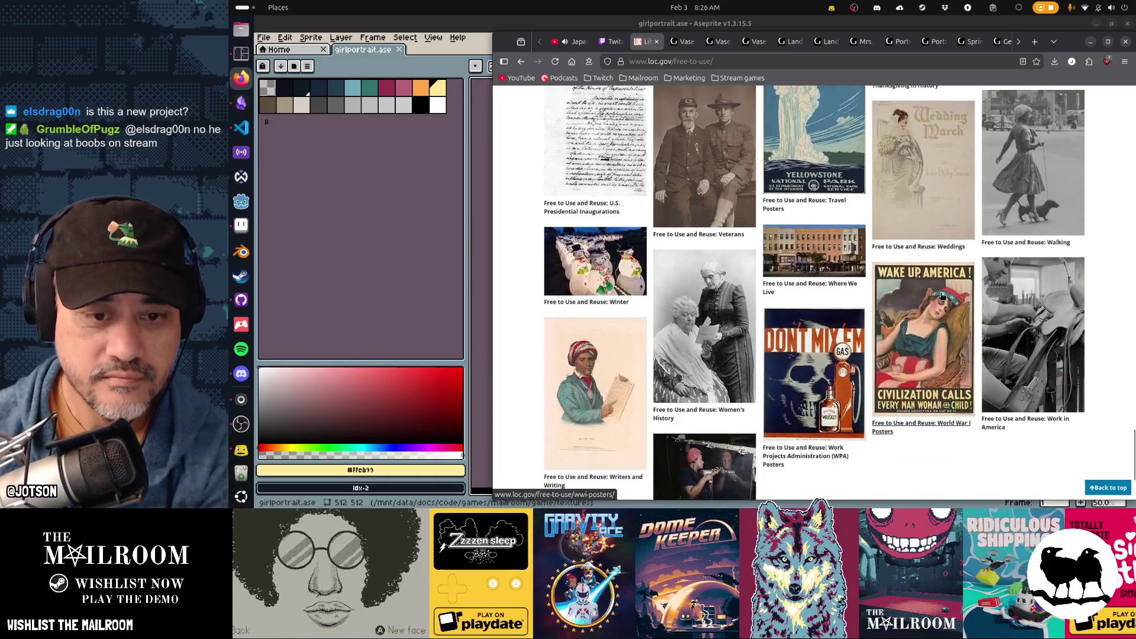
scroll(941, 296, "down", 3)
scroll(941, 296, "up", 15)
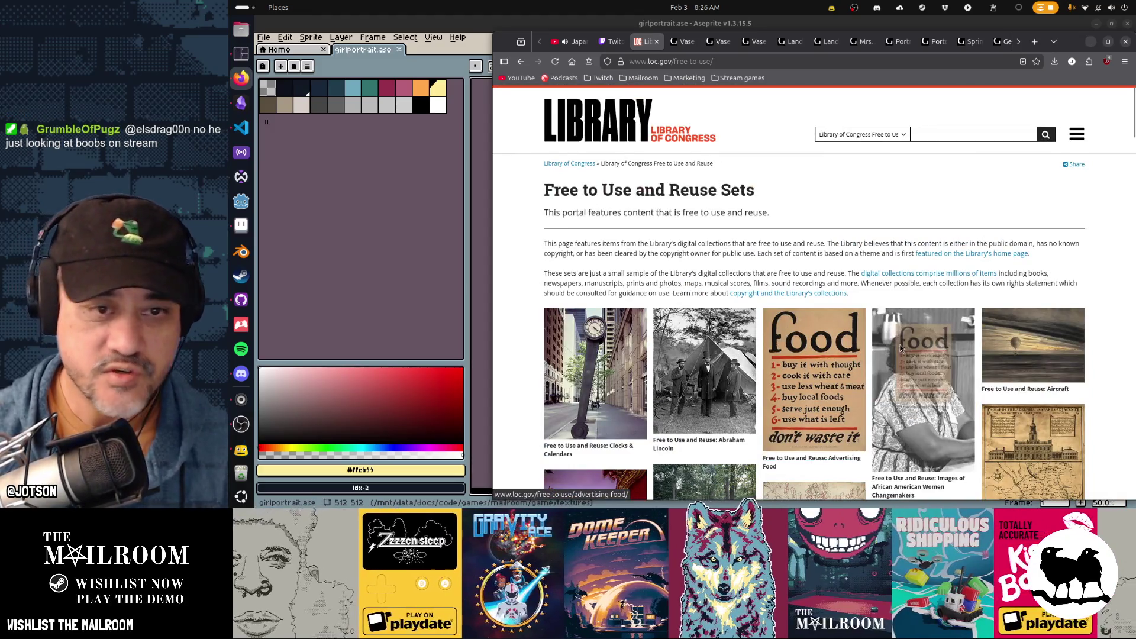
key("super+h")
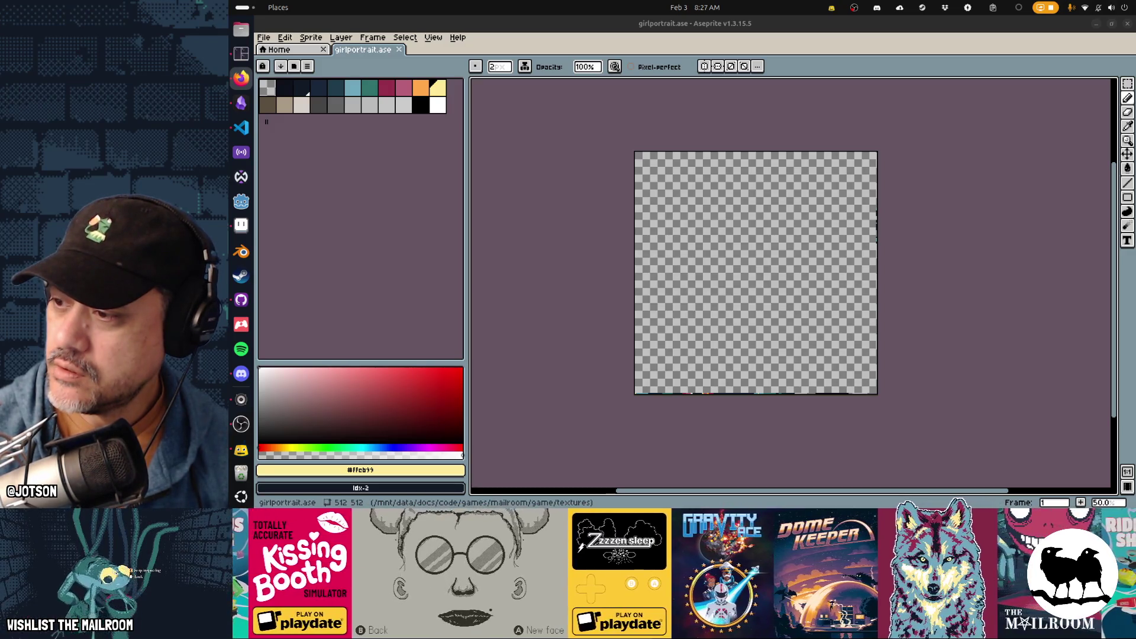
Switch back to Firefox with Alt+Tab, showing the NGA open-access page
key("alt+Tab")
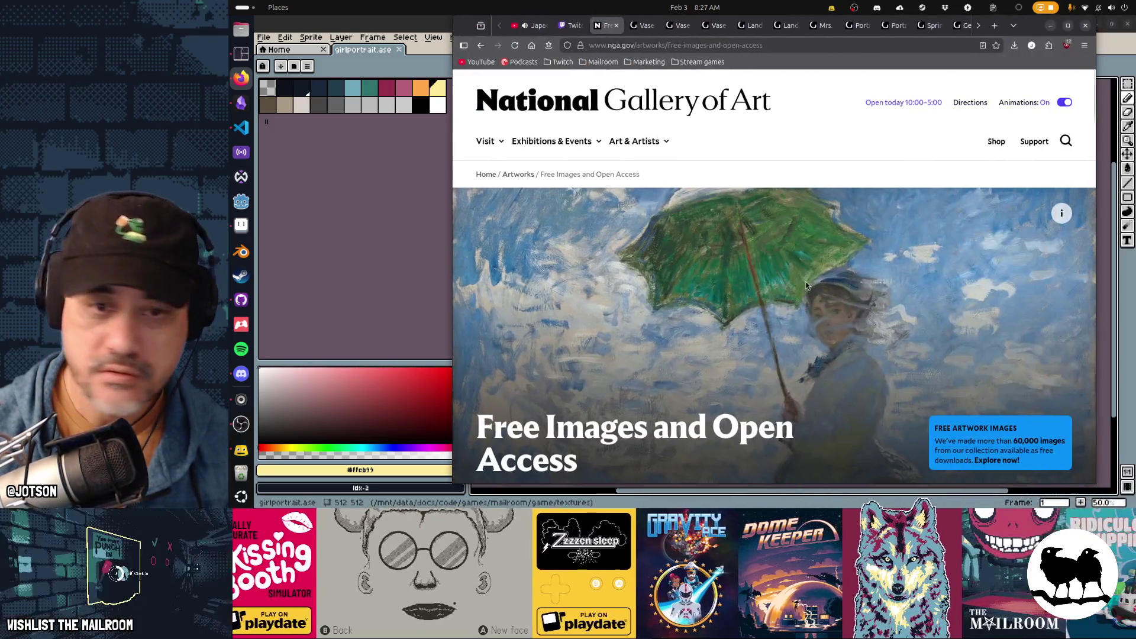
Read the NGA Free Images and Open Access page down to its footer
scroll(900, 303, "down", 3)
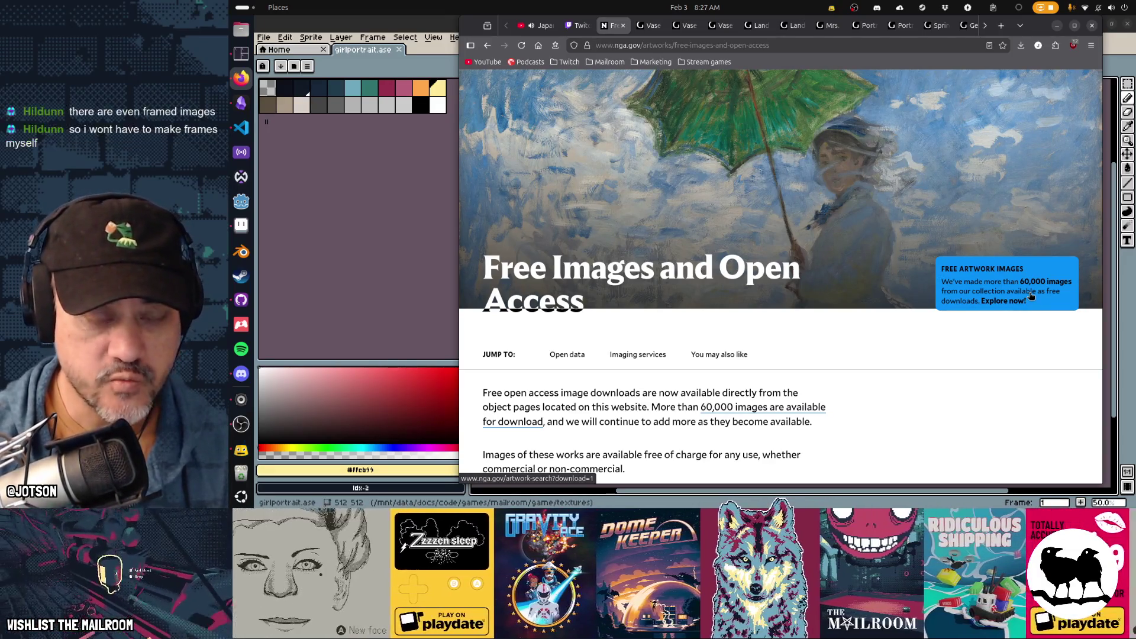
scroll(891, 342, "down", 4)
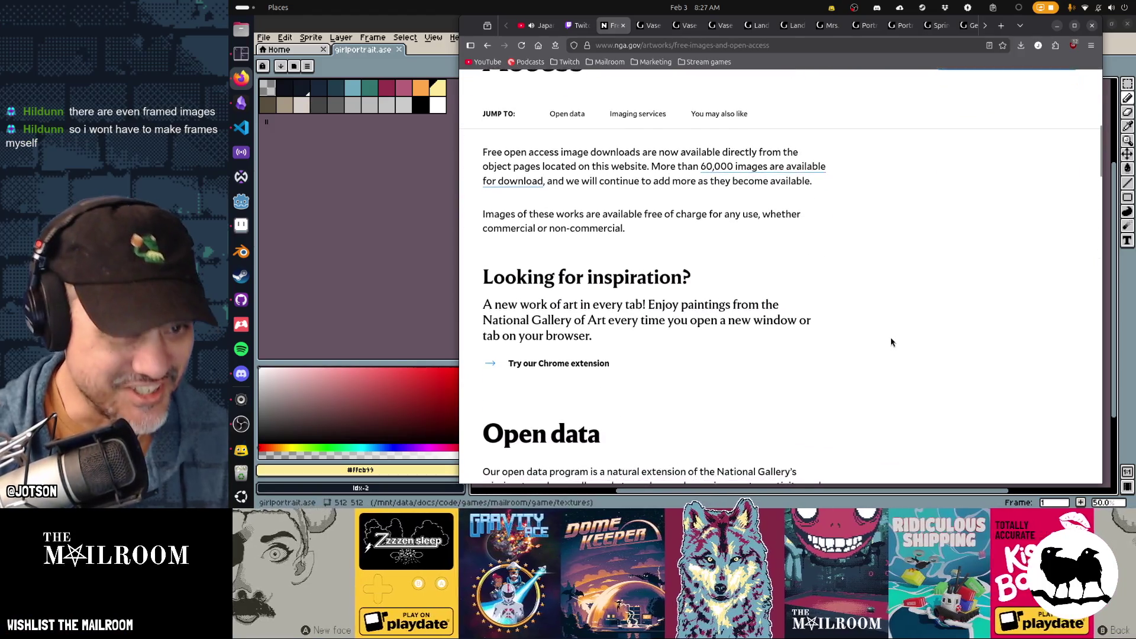
scroll(890, 342, "up", 1)
scroll(891, 342, "up", 2)
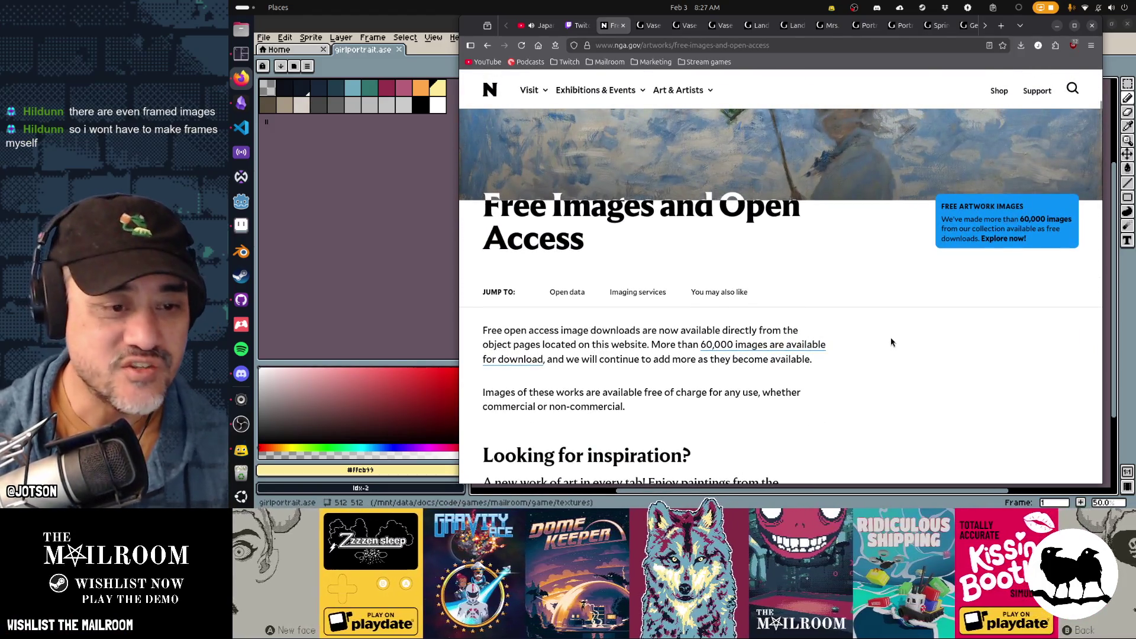
scroll(891, 342, "down", 1)
scroll(891, 342, "down", 8)
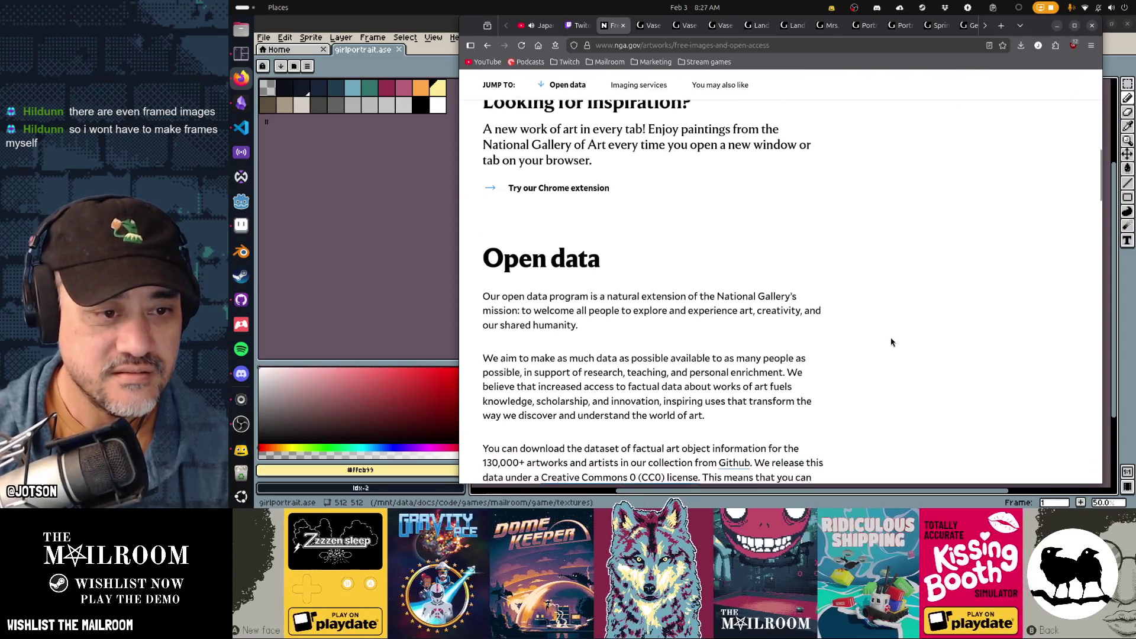
scroll(891, 342, "down", 2)
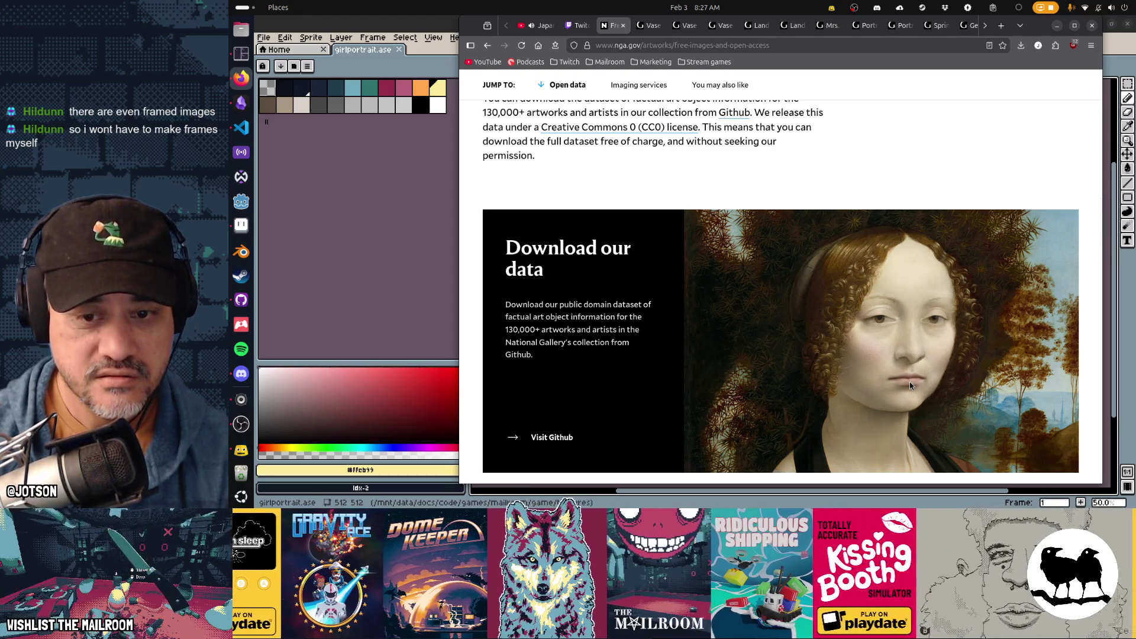
scroll(910, 385, "down", 1)
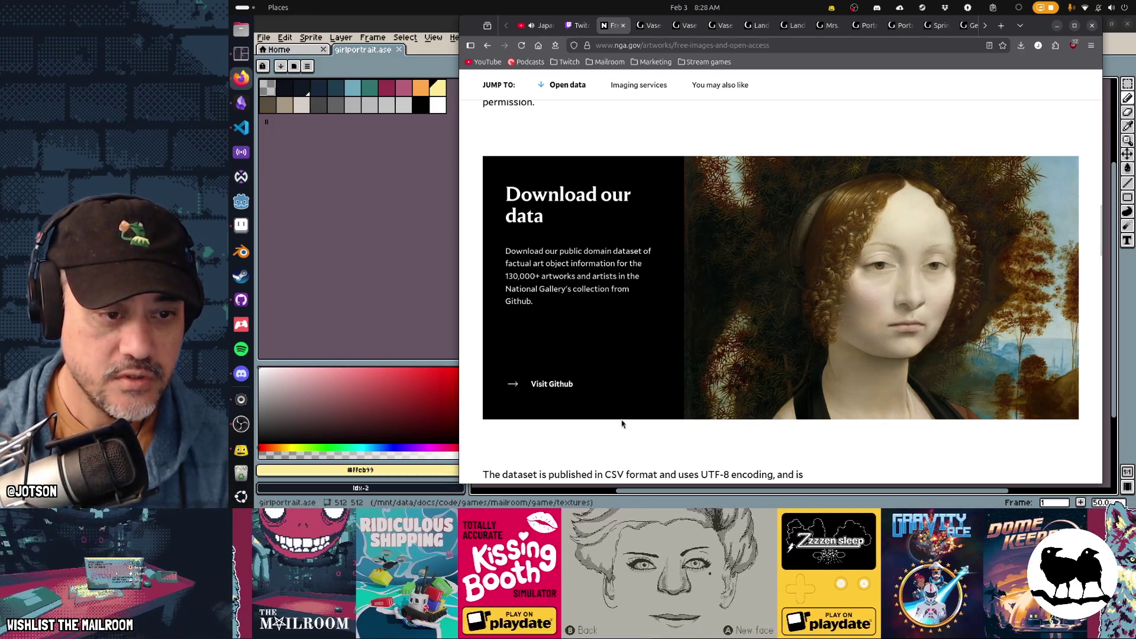
scroll(758, 392, "down", 3)
scroll(759, 392, "down", 1)
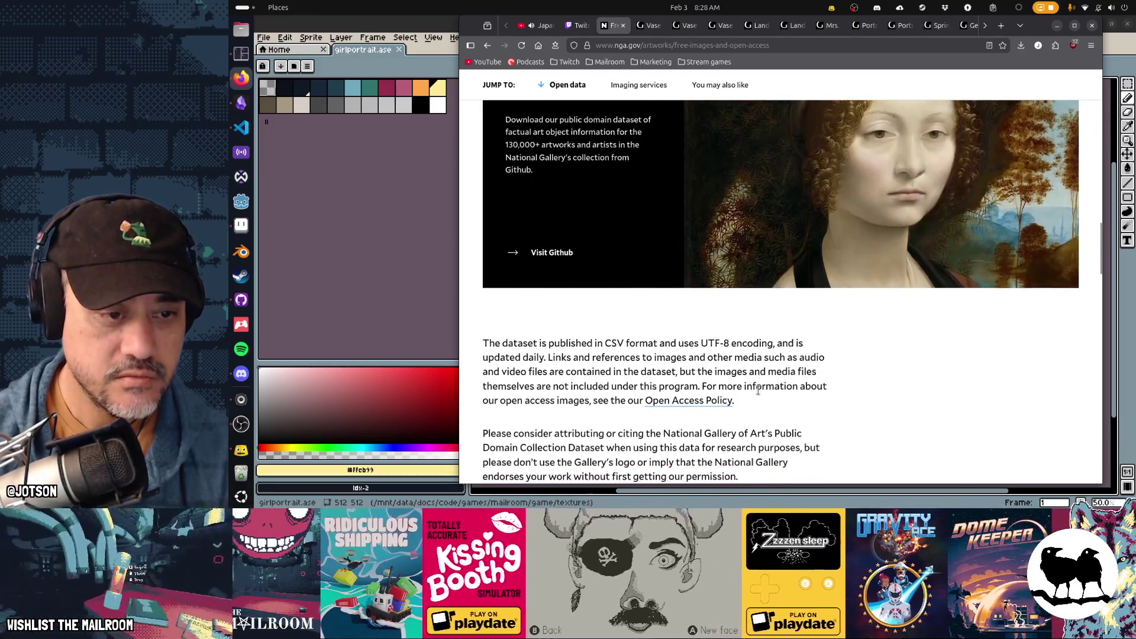
scroll(801, 352, "down", 8)
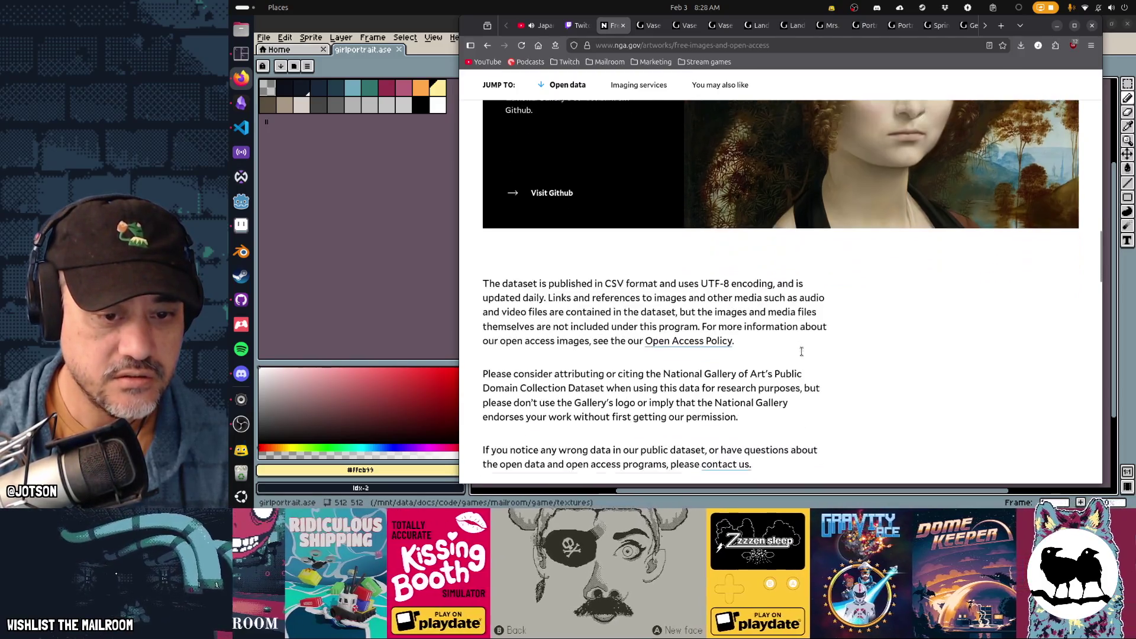
scroll(802, 356, "down", 8)
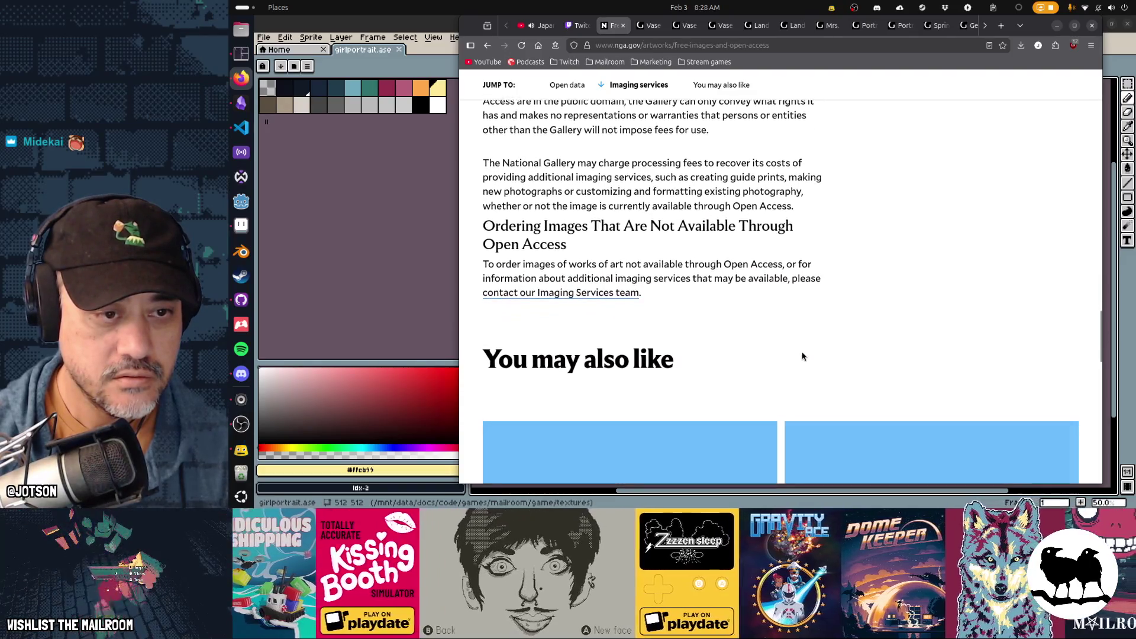
scroll(803, 355, "down", 6)
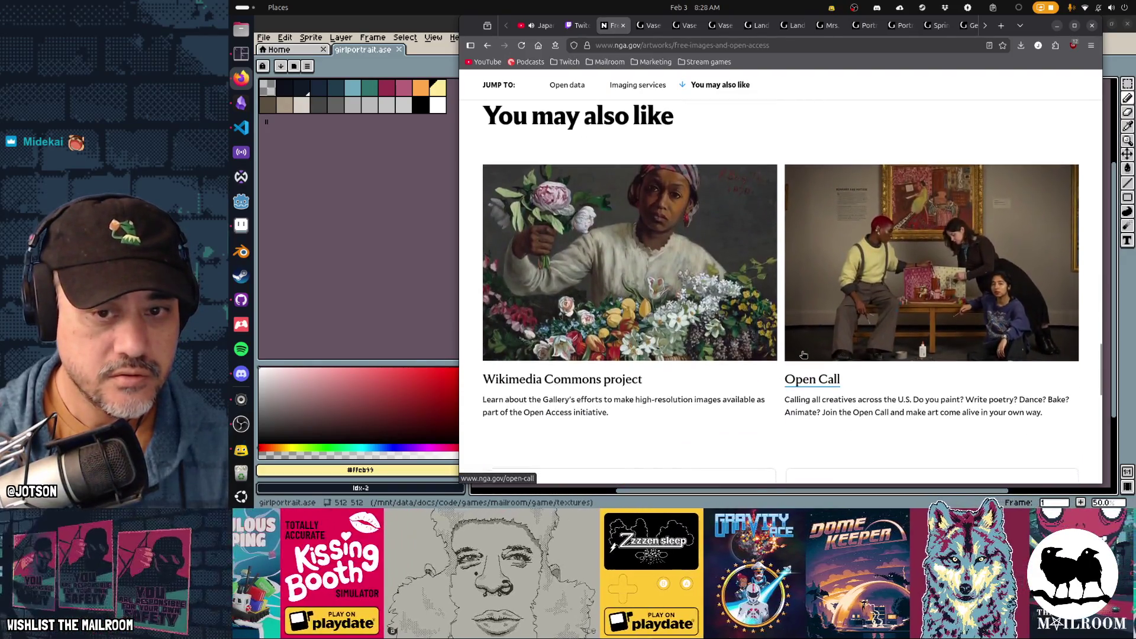
scroll(803, 355, "down", 8)
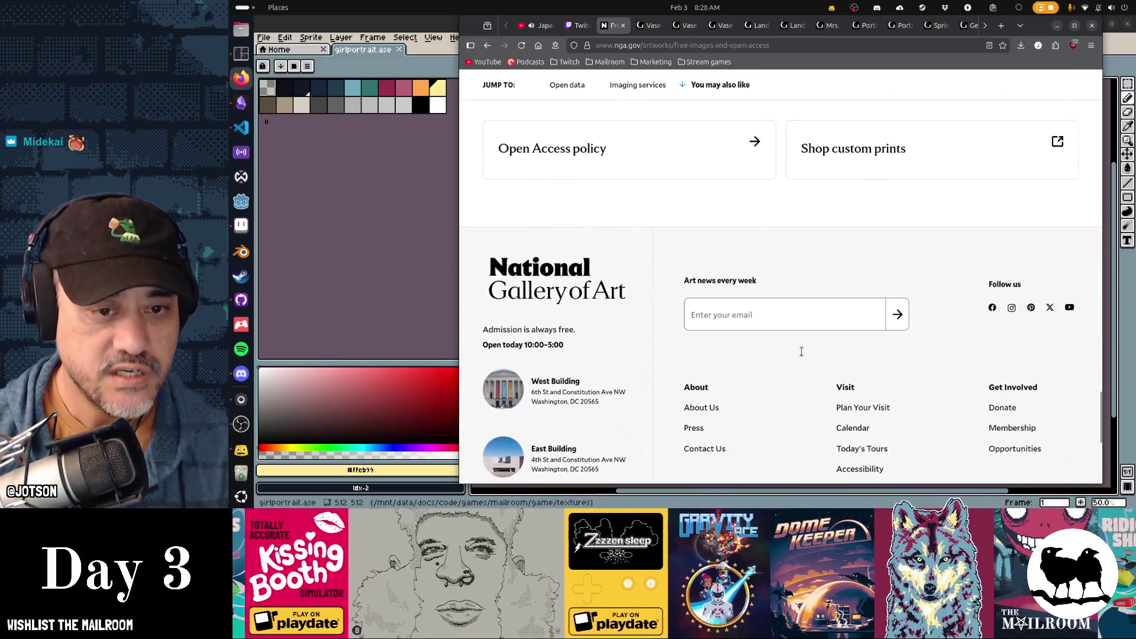
Return to the page top and open the search of downloadable artworks
key("Home")
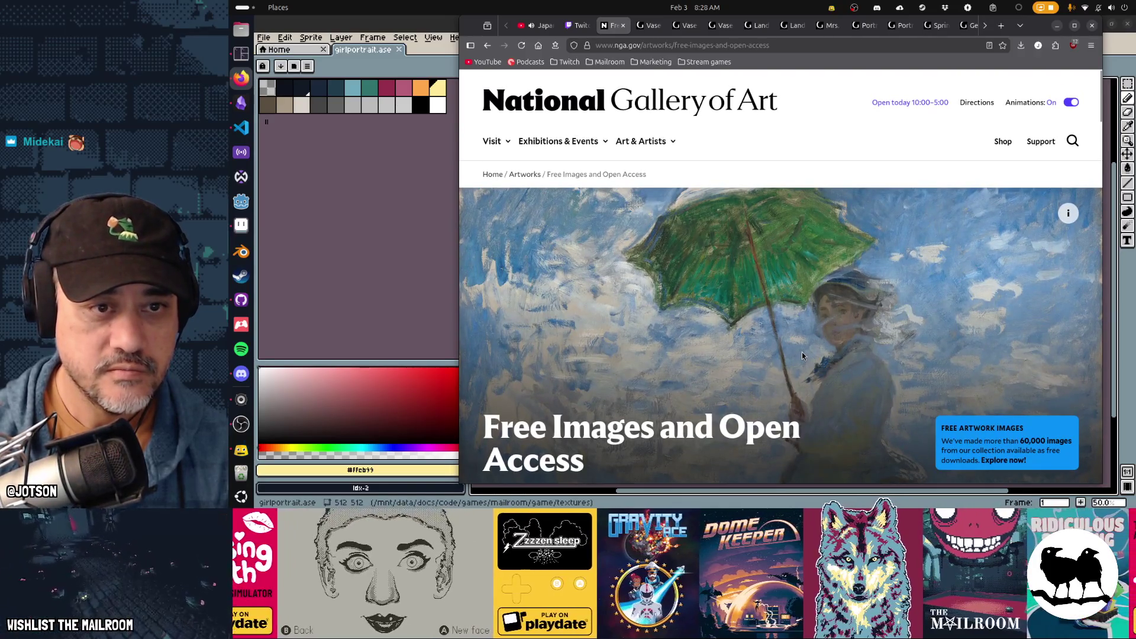
scroll(802, 355, "down", 5)
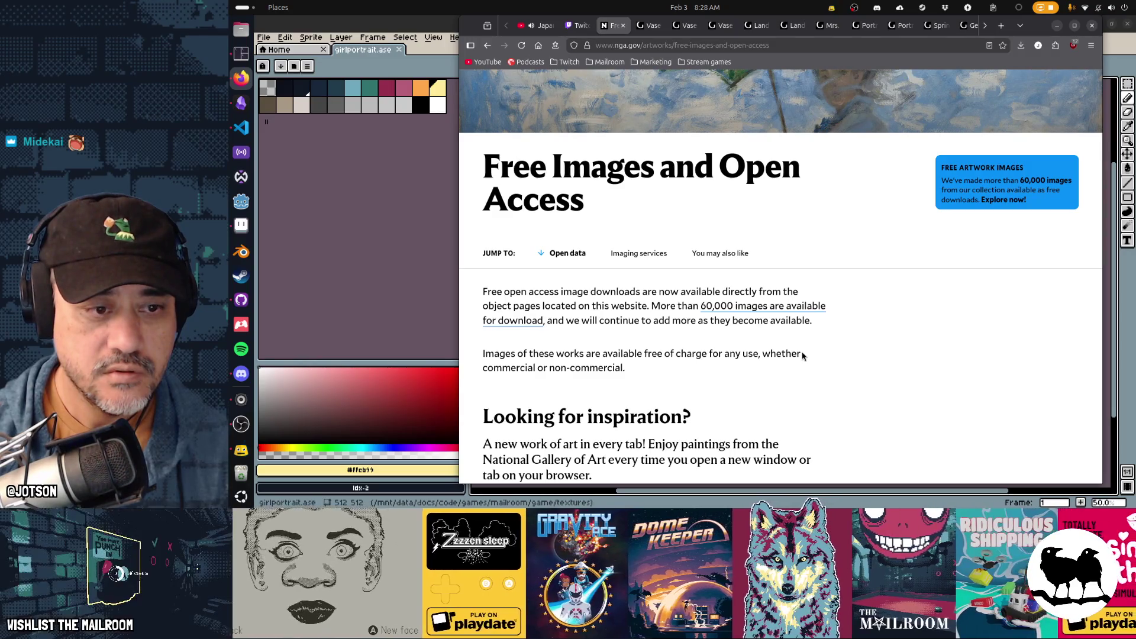
left_click(788, 307)
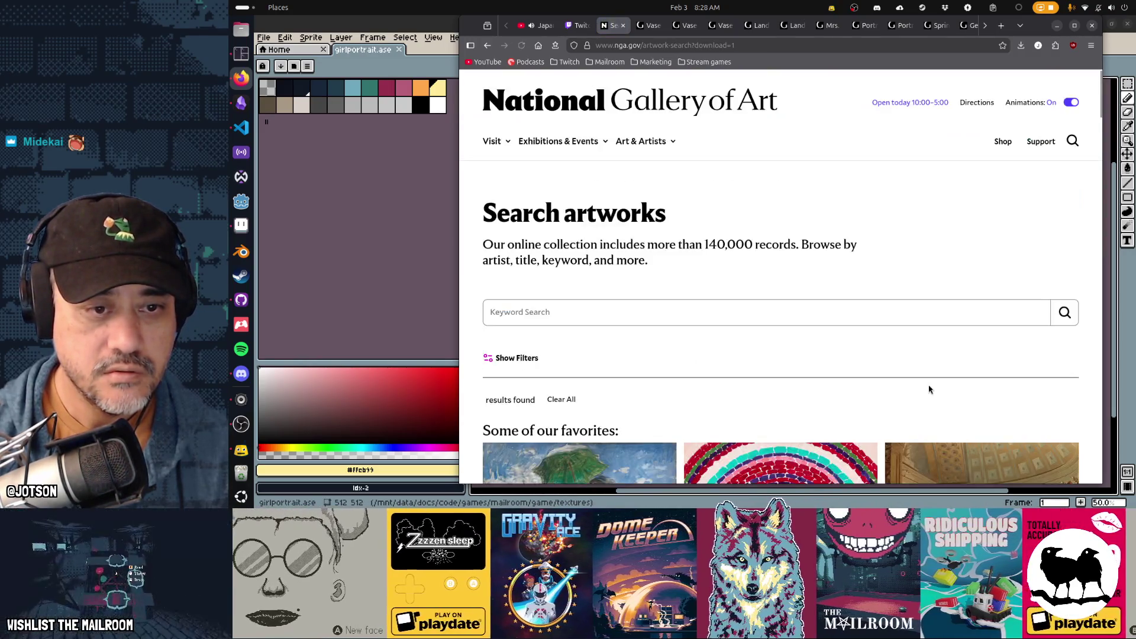
Run a keyword search for 'girl' in the NGA artworks and browse the results
scroll(928, 389, "down", 4)
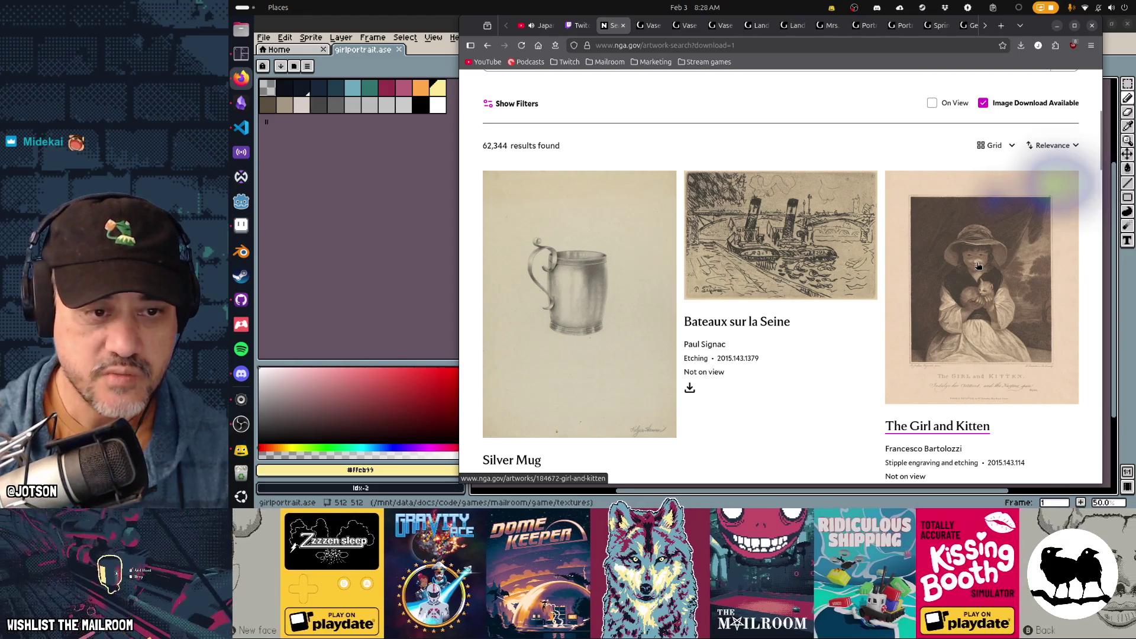
scroll(830, 383, "down", 4)
scroll(830, 383, "down", 8)
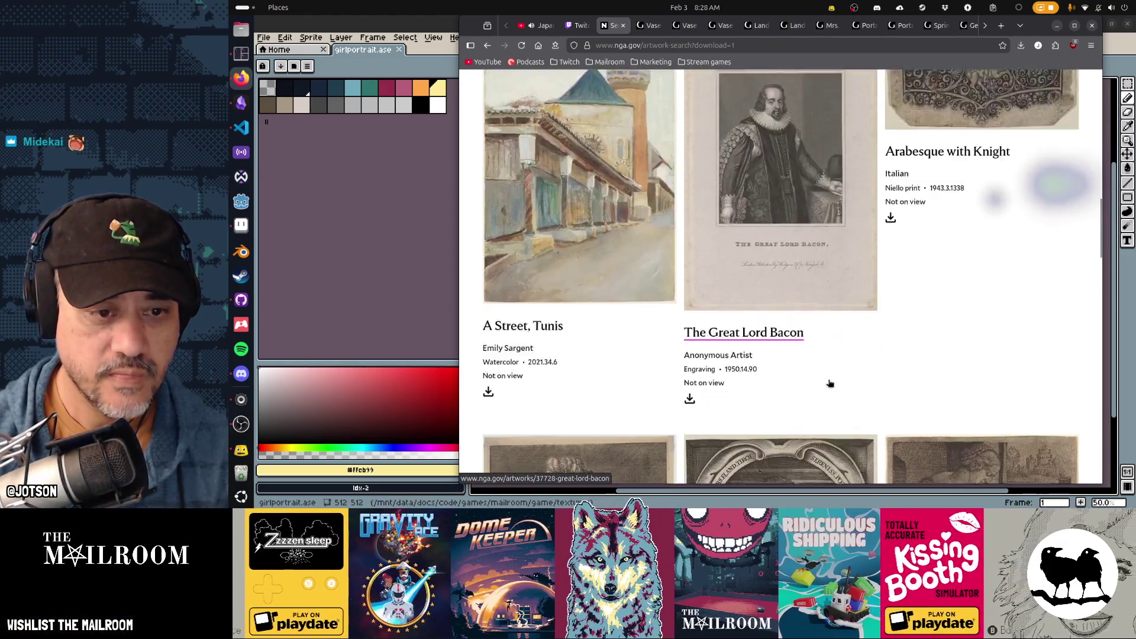
scroll(693, 319, "up", 15)
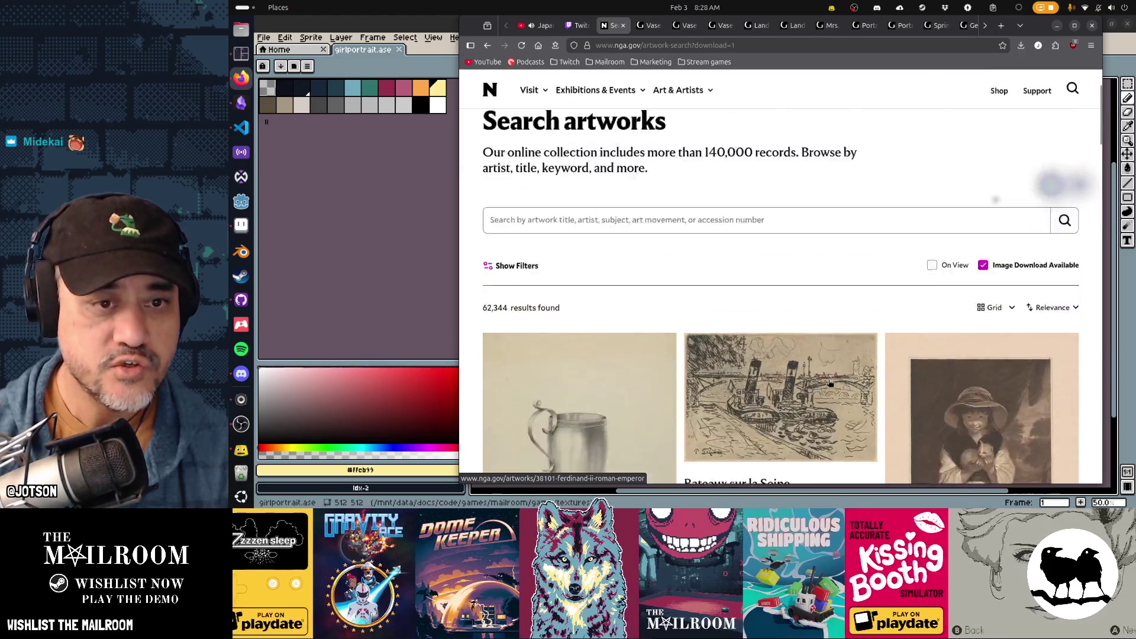
left_click(693, 319)
type("girl")
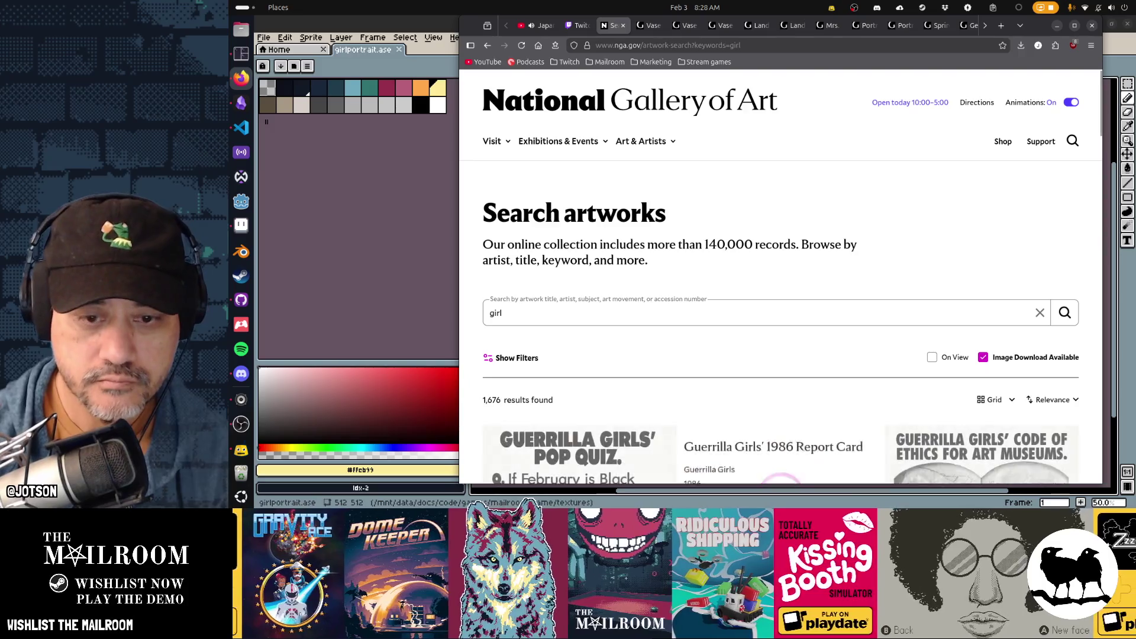
scroll(797, 245, "down", 4)
scroll(798, 245, "down", 10)
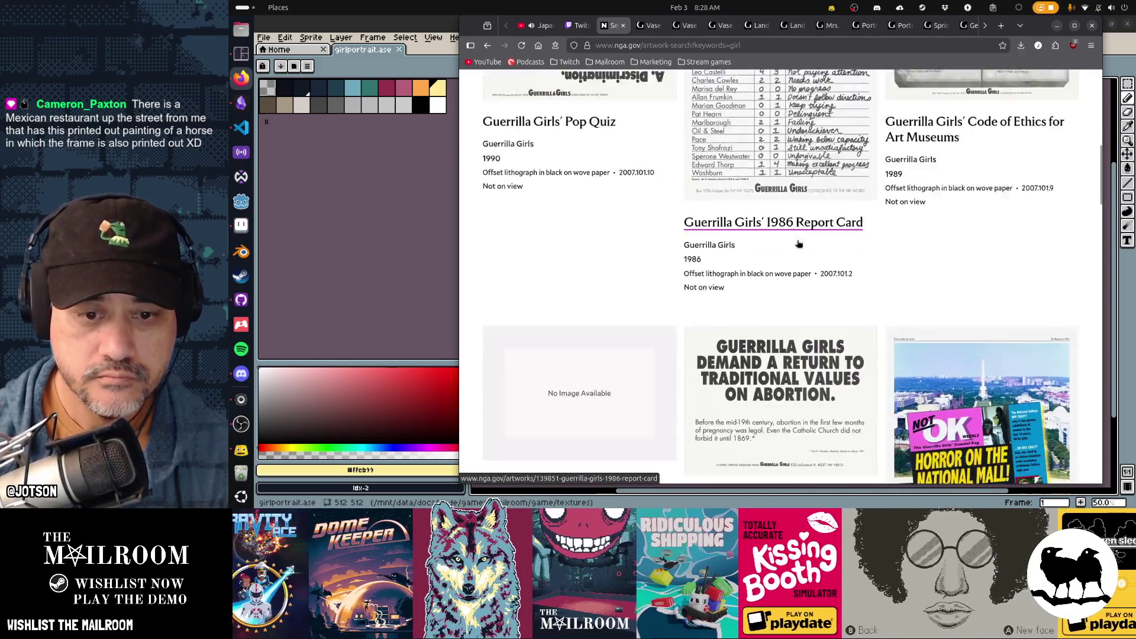
scroll(798, 243, "down", 12)
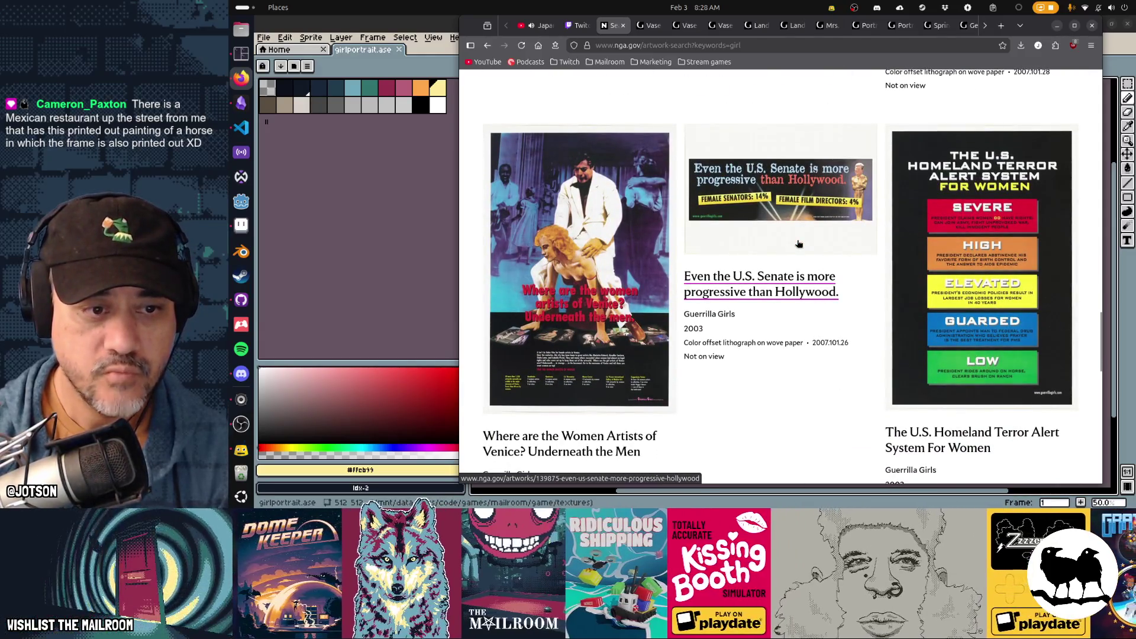
scroll(577, 286, "down", 2)
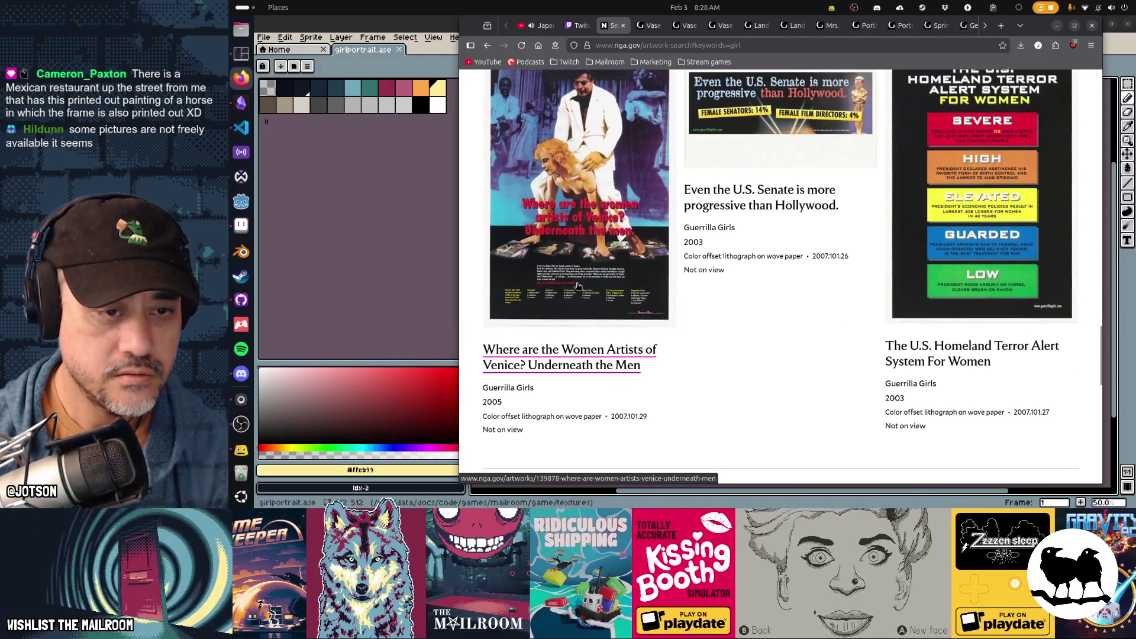
scroll(832, 278, "down", 4)
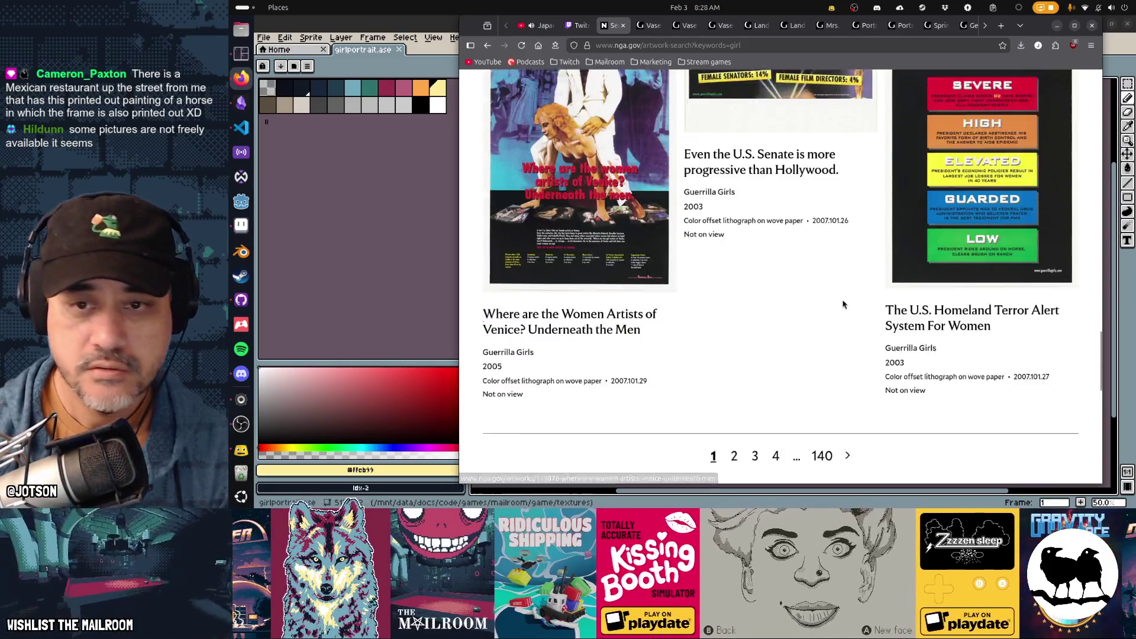
View the second page of 'girl' results, then go back to the first page
left_click(847, 261)
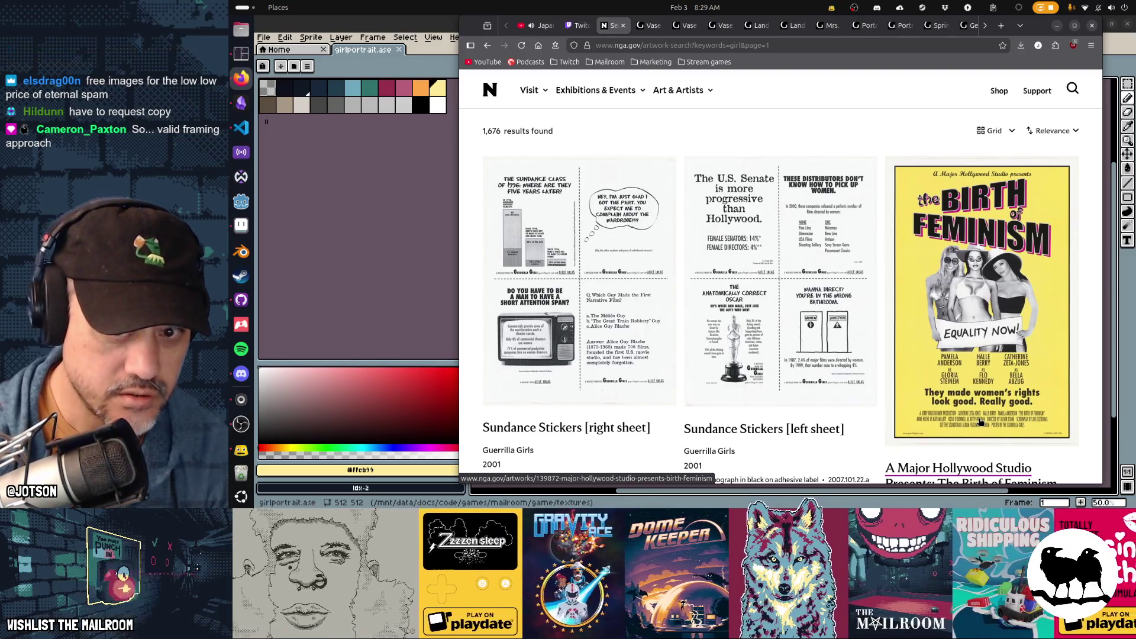
scroll(980, 421, "down", 15)
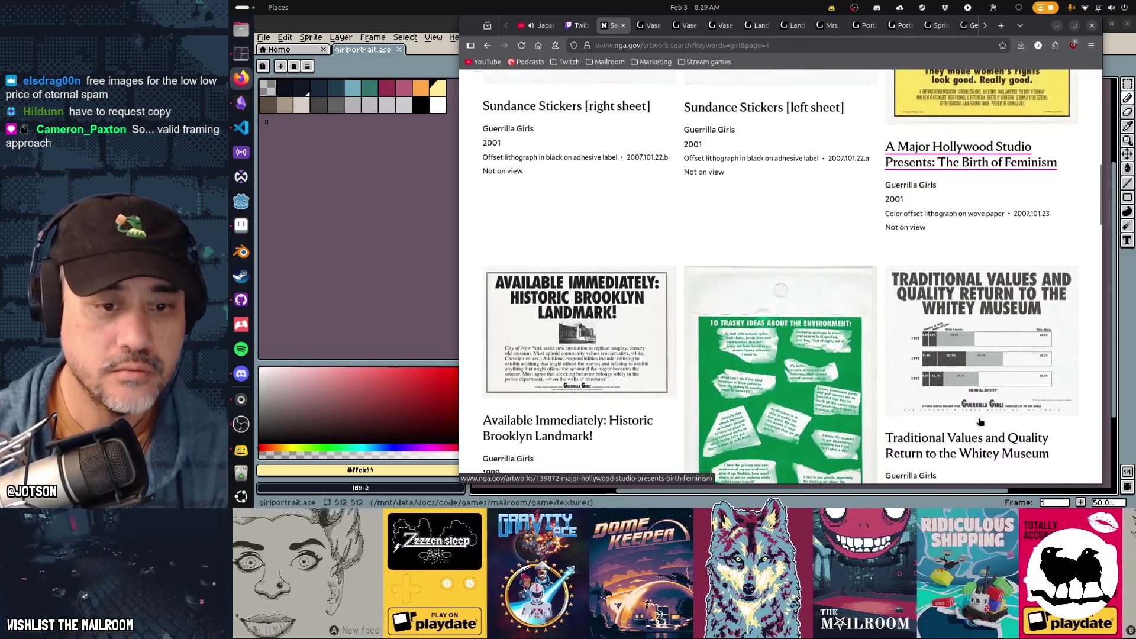
scroll(980, 421, "down", 10)
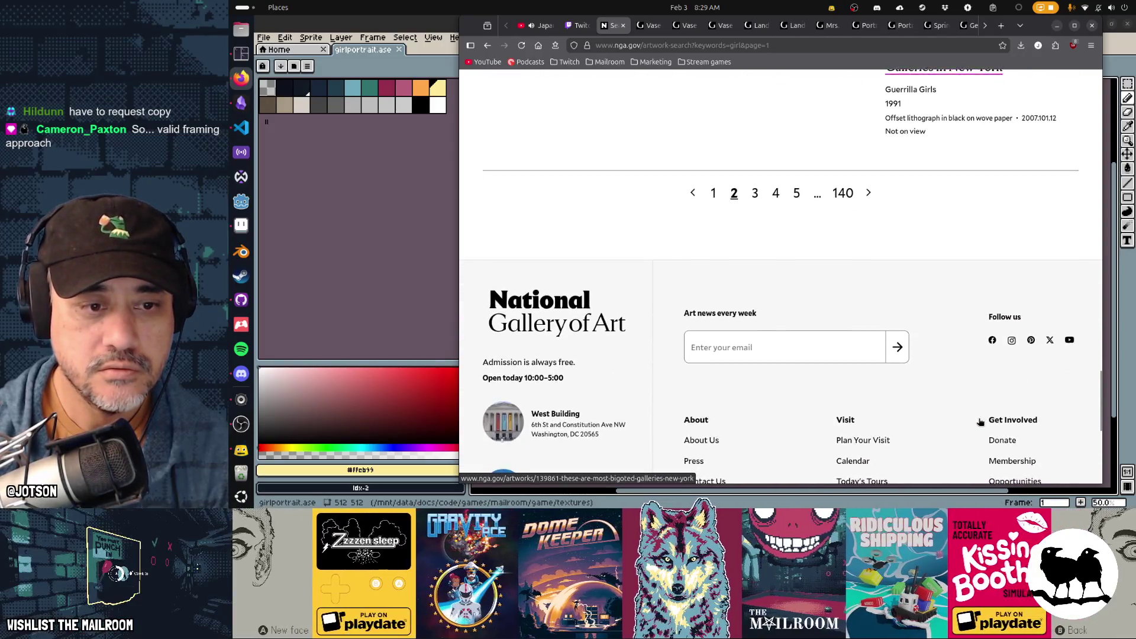
key("alt+Left")
key("alt+Left")
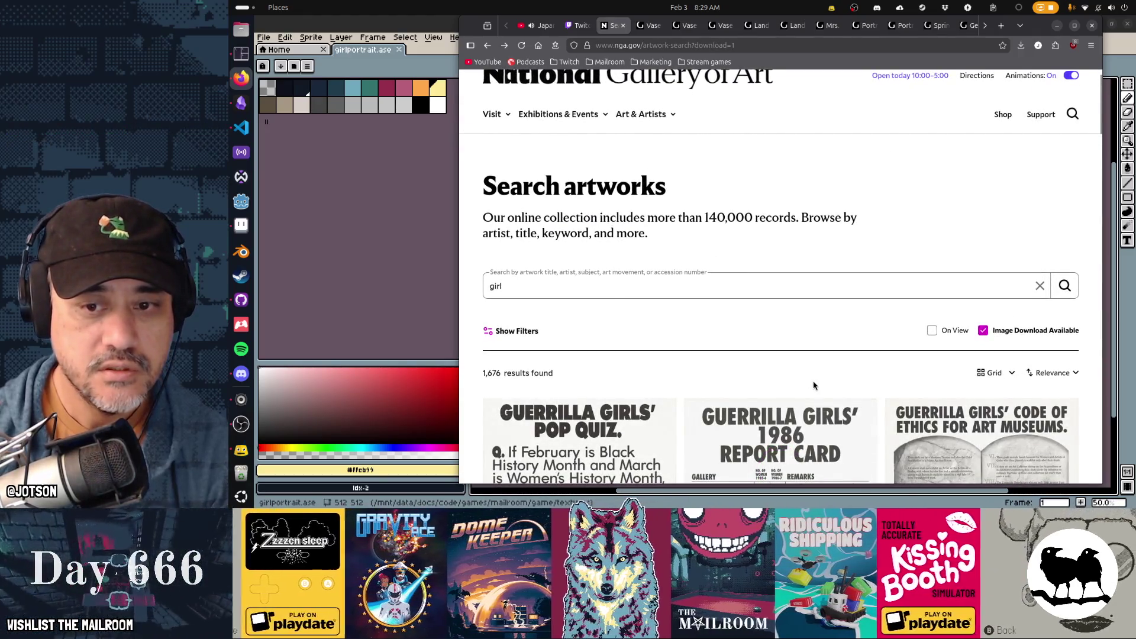
Filter the 'girl' search results to show paintings only
left_click(492, 330)
scroll(498, 330, "down", 2)
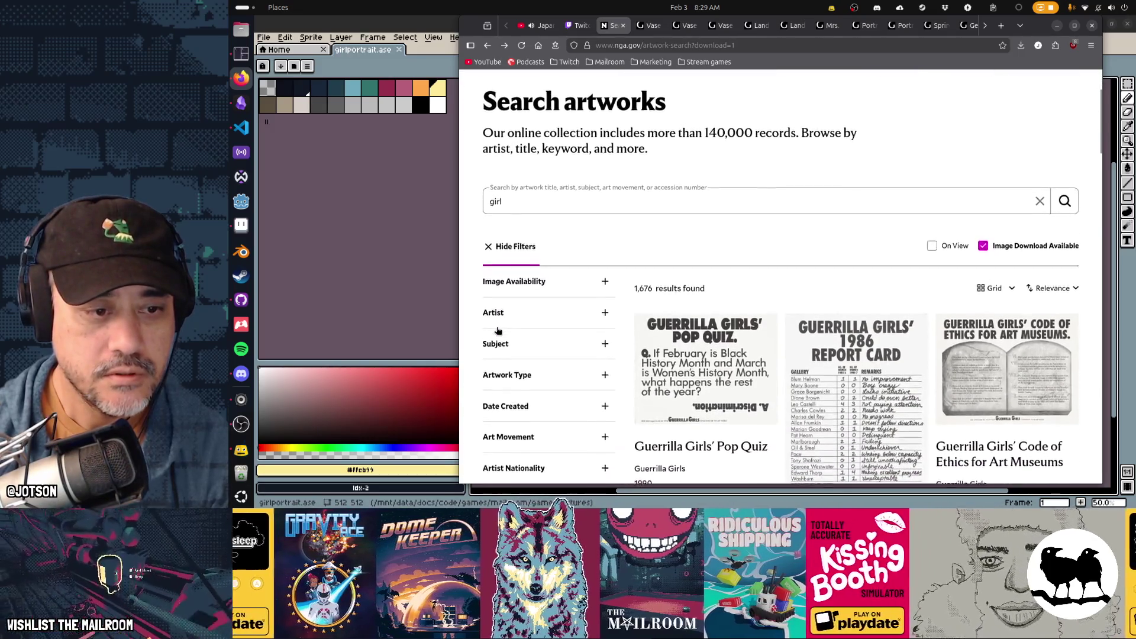
scroll(497, 330, "down", 2)
left_click(529, 312)
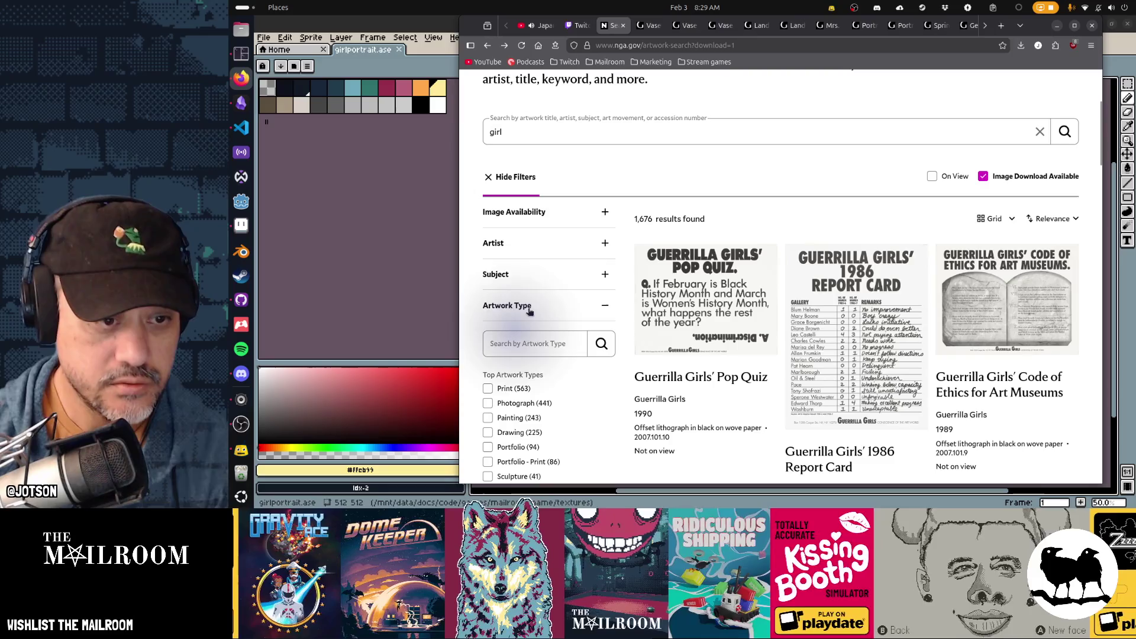
scroll(530, 312, "down", 3)
left_click(510, 290)
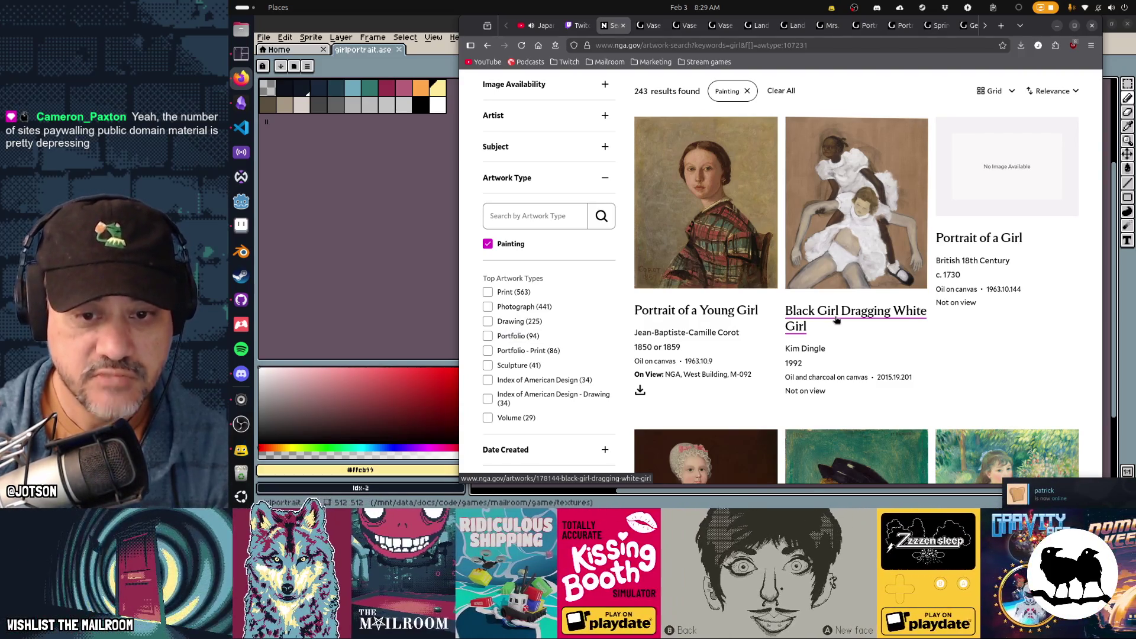
Browse the first two pages of painting results and advance to page 3
scroll(1008, 334, "down", 3)
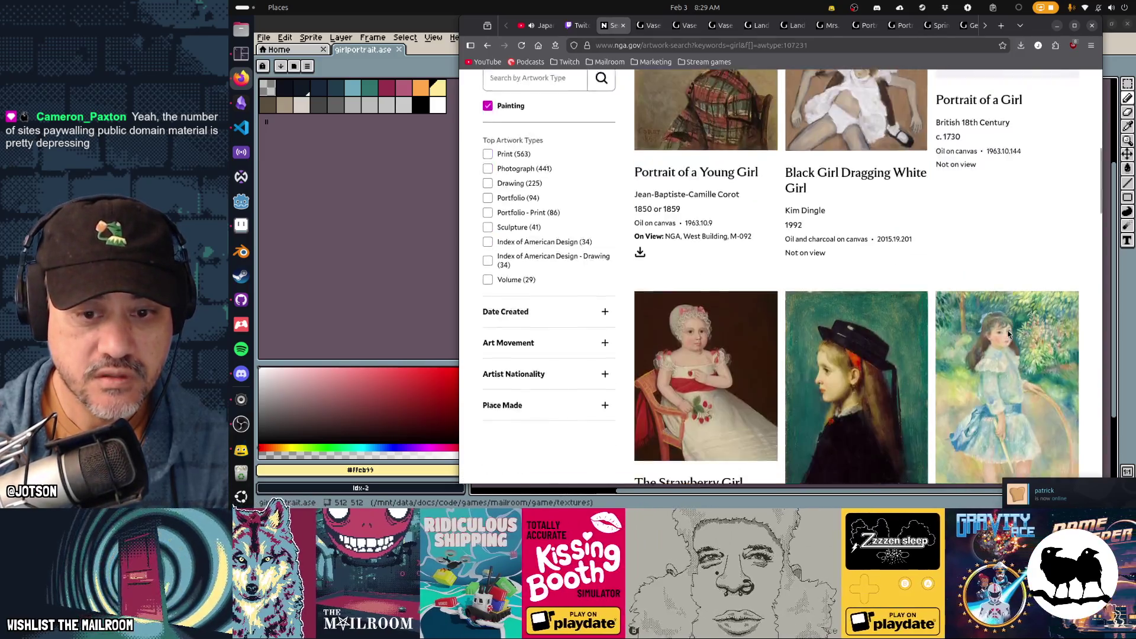
scroll(1007, 335, "down", 3)
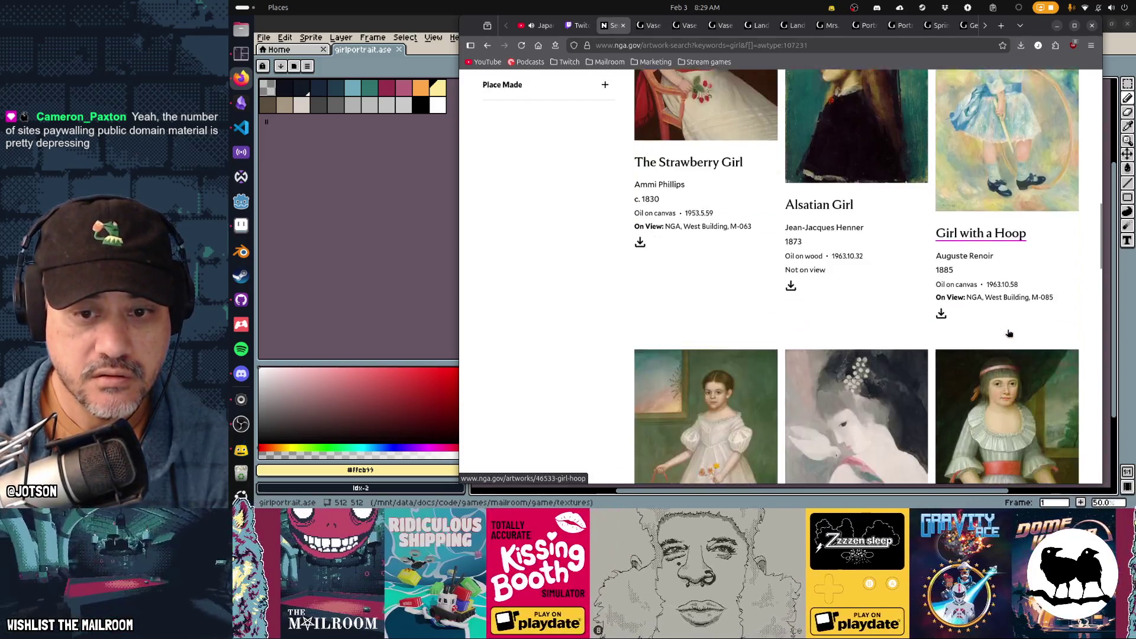
scroll(1009, 333, "down", 3)
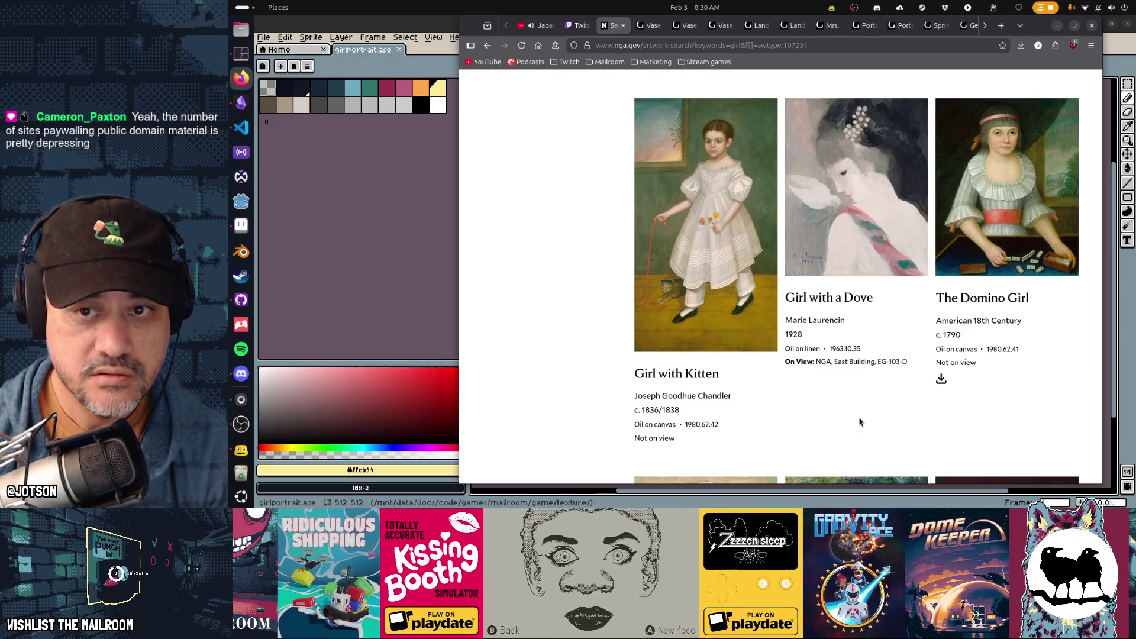
scroll(860, 422, "down", 3)
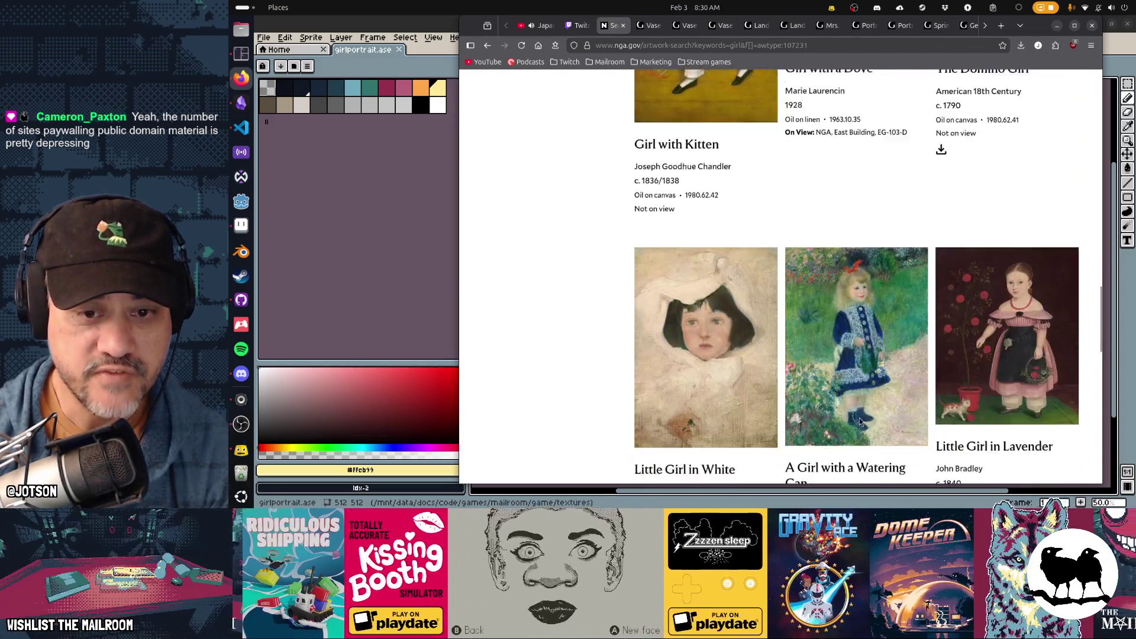
scroll(860, 421, "down", 4)
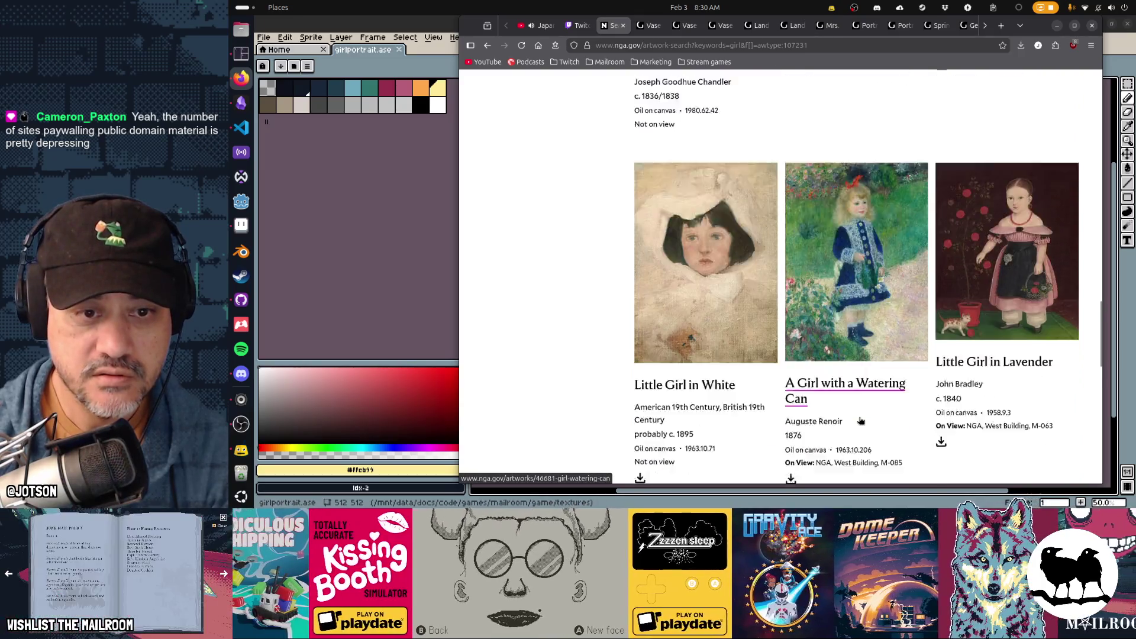
left_click(850, 274)
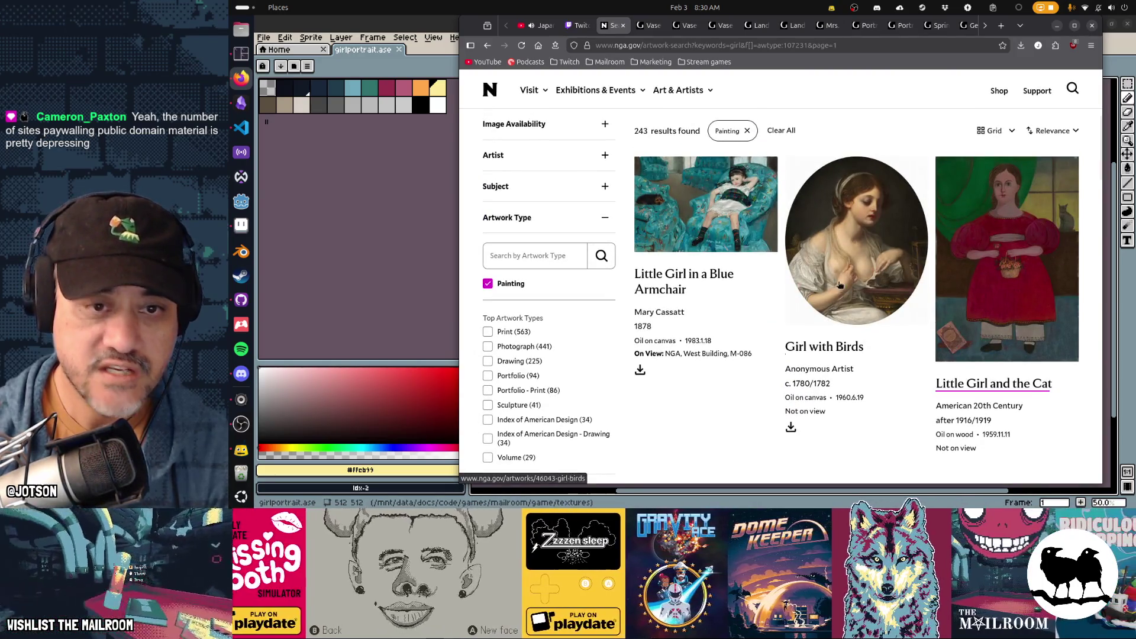
scroll(737, 197, "down", 6)
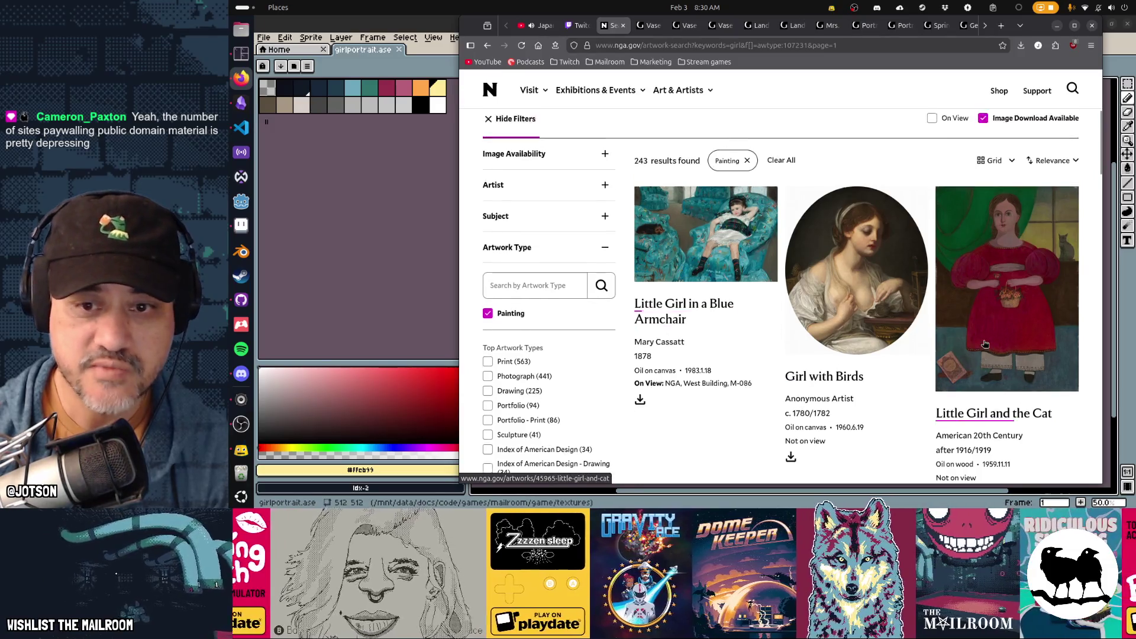
scroll(985, 344, "down", 5)
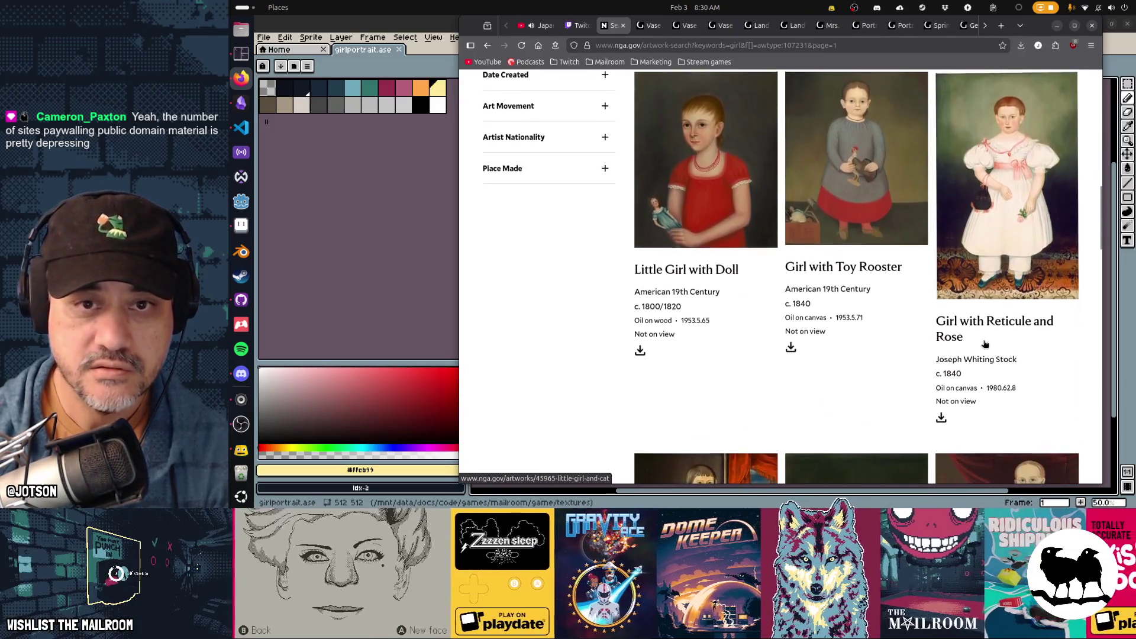
scroll(985, 343, "down", 8)
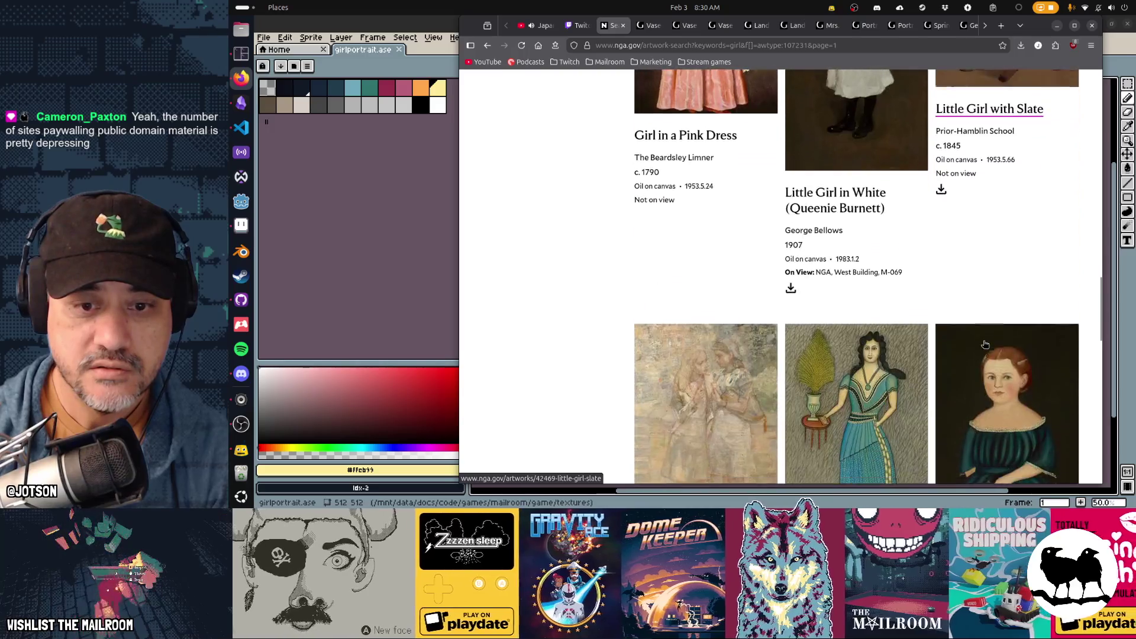
left_click(869, 421)
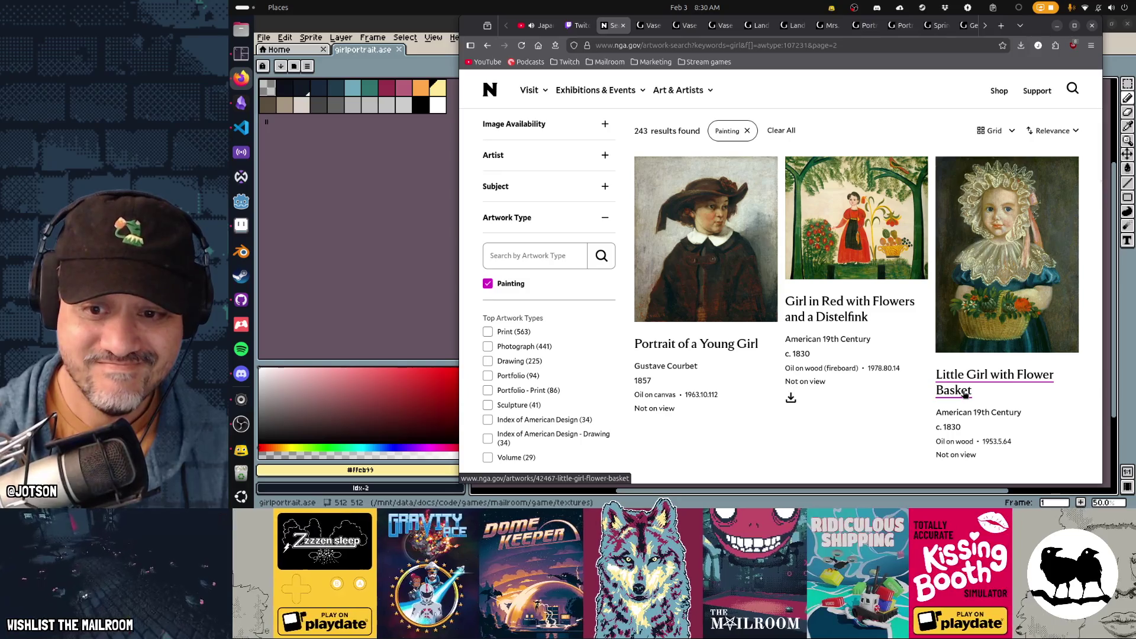
Scroll through page 3 of girl paintings down to the page numbers
scroll(964, 394, "down", 5)
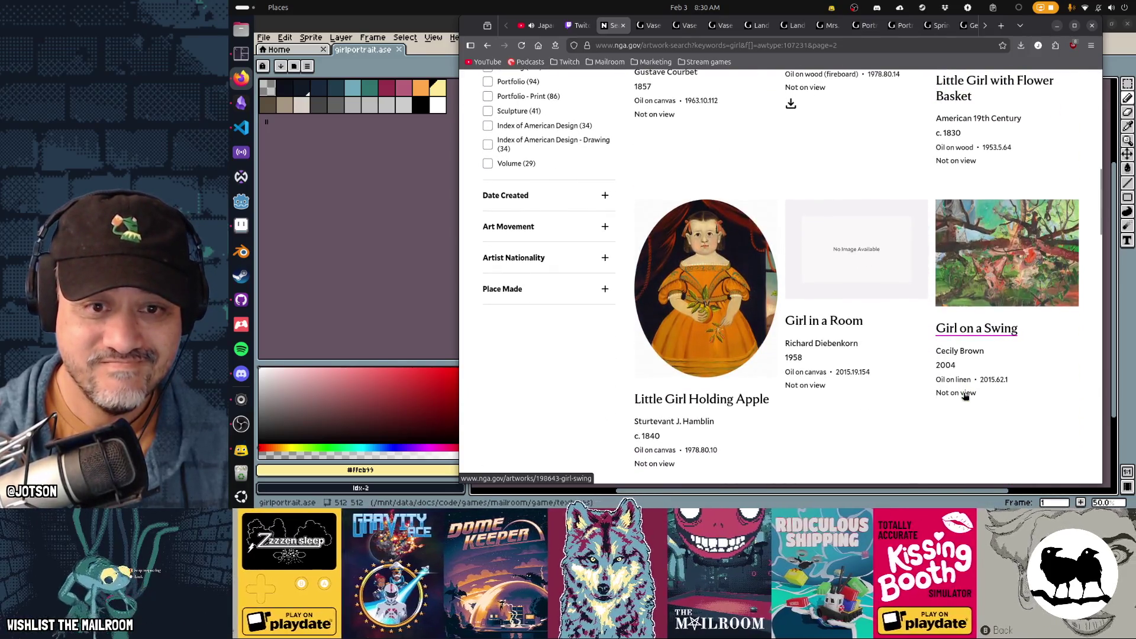
scroll(965, 396, "down", 5)
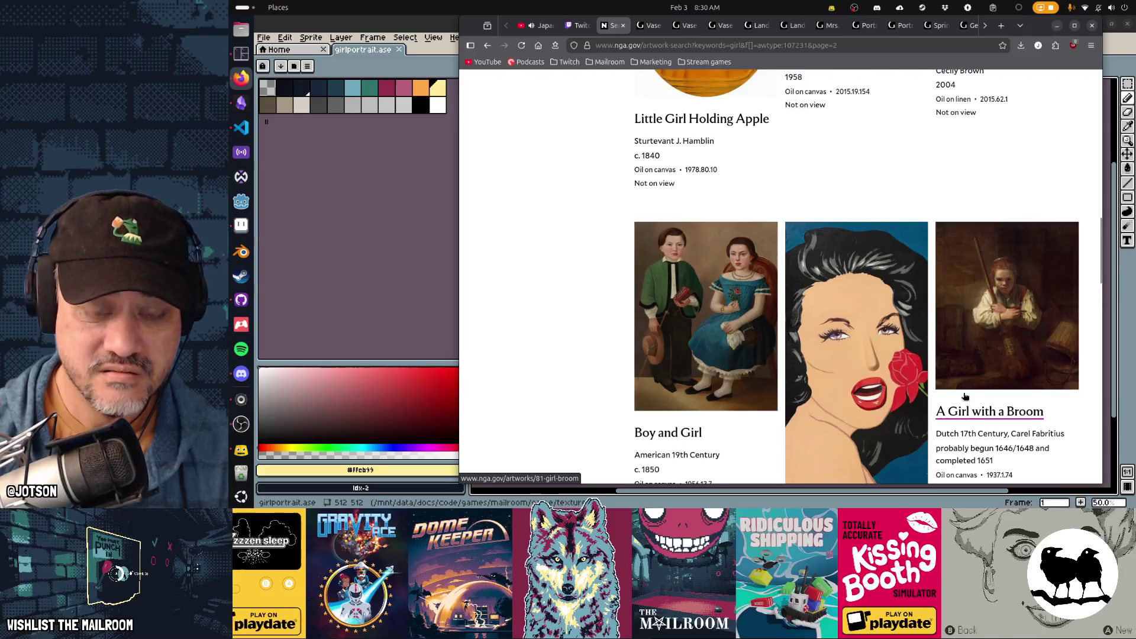
scroll(965, 396, "down", 3)
scroll(963, 397, "down", 10)
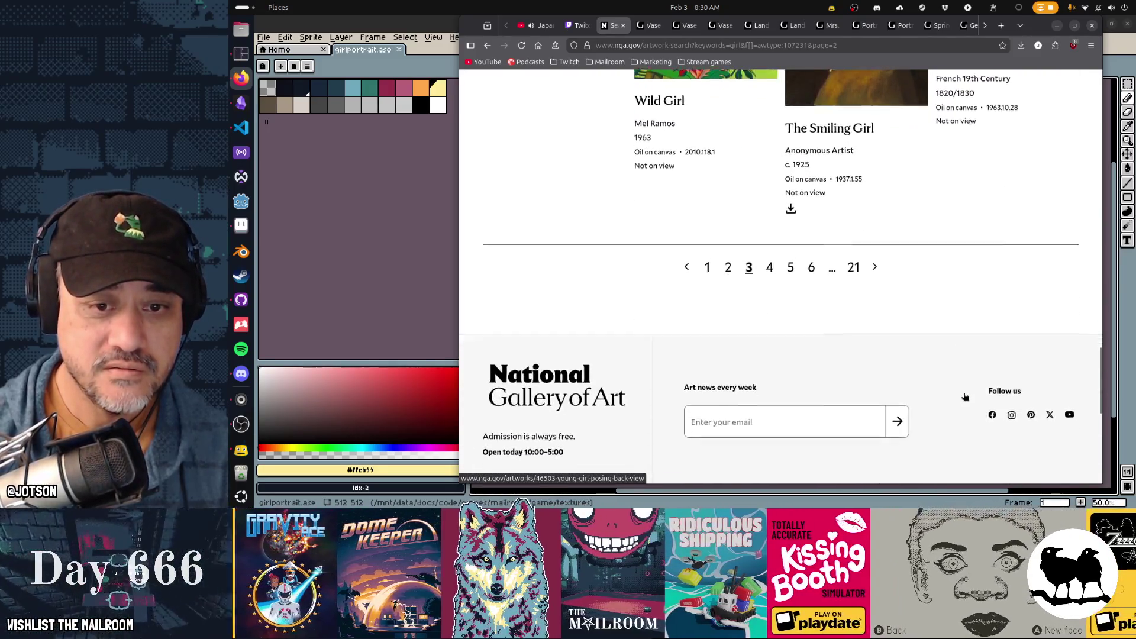
left_click(875, 254)
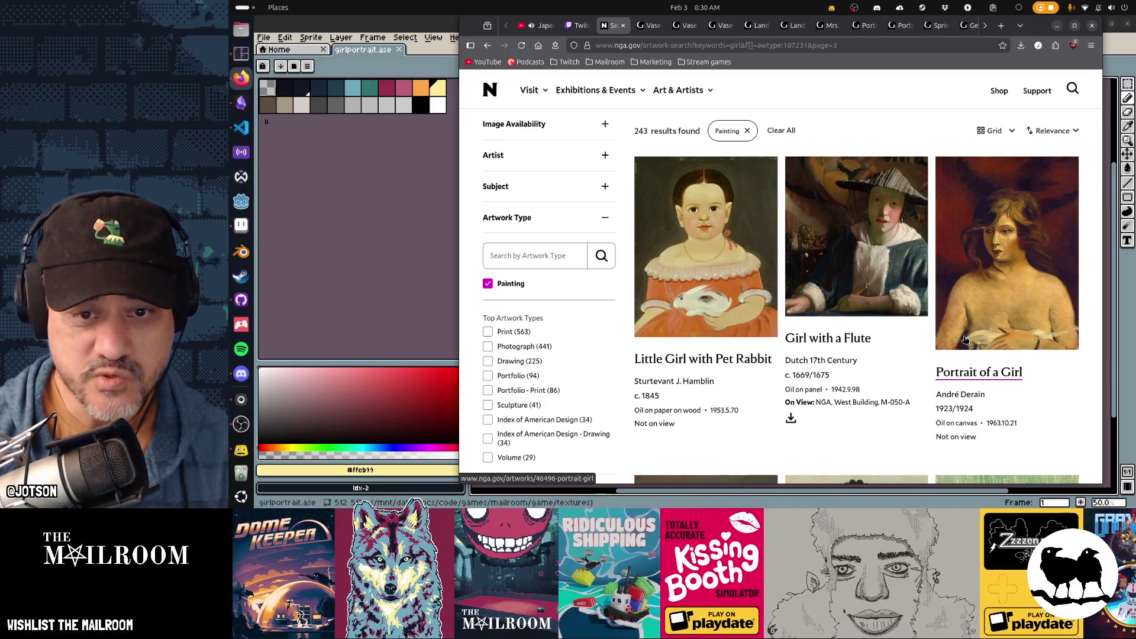
Scroll through the fourth results page and move on to the fifth
scroll(964, 339, "down", 7)
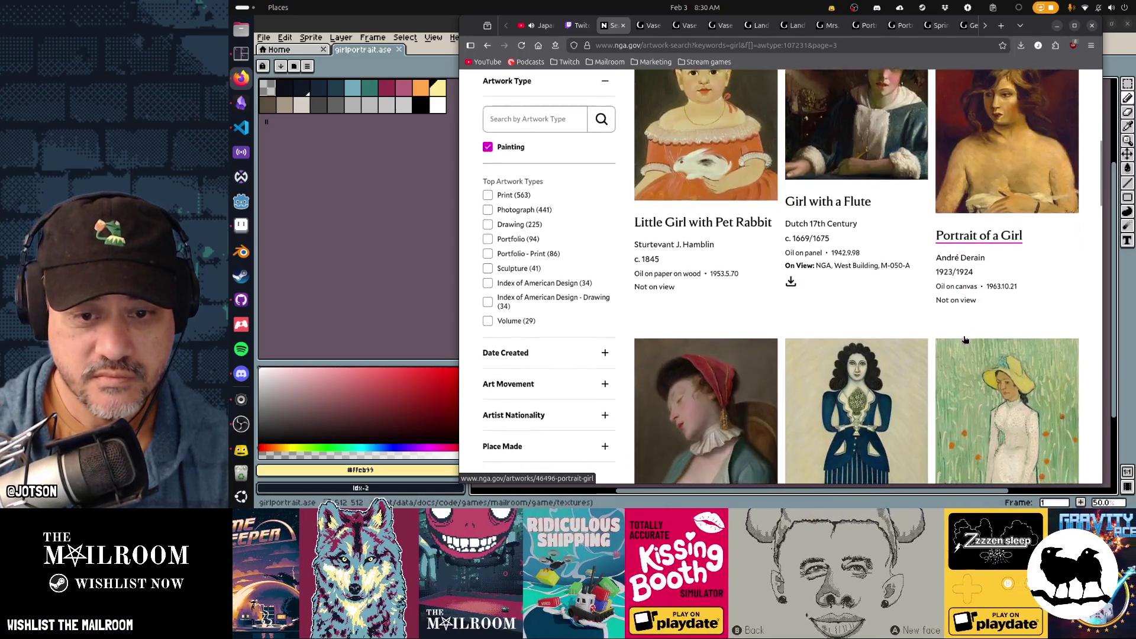
scroll(964, 339, "down", 4)
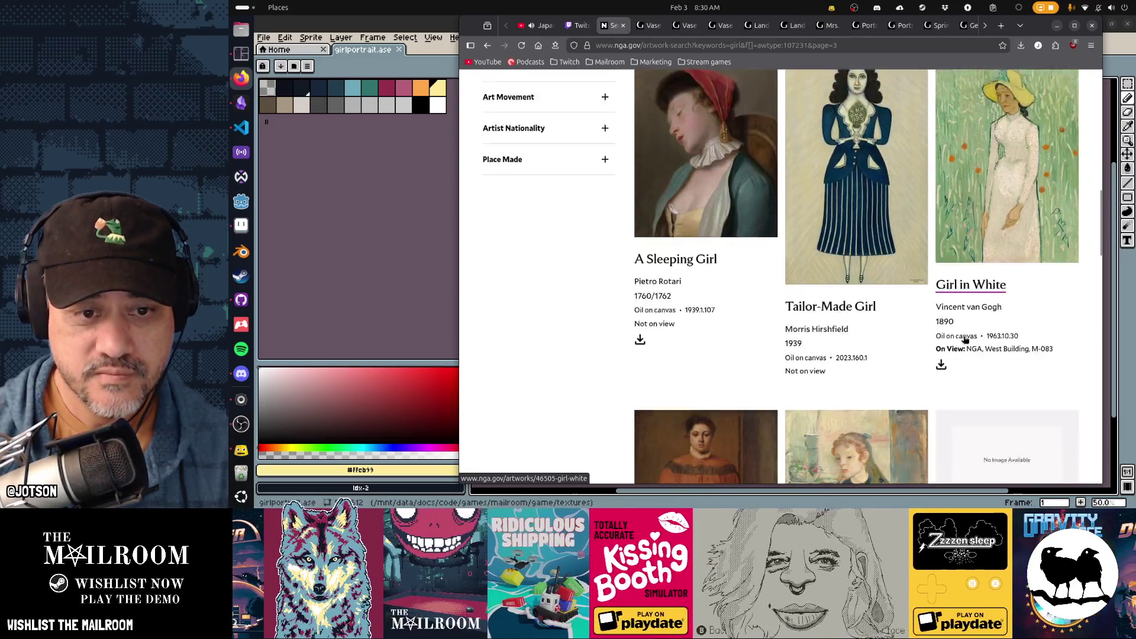
scroll(964, 340, "down", 4)
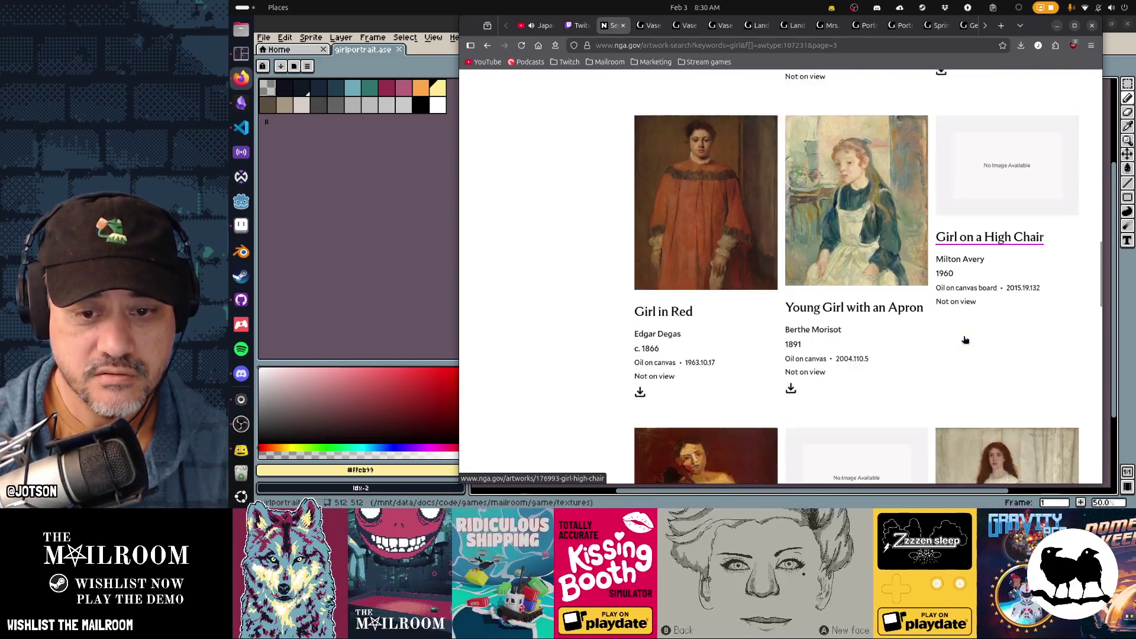
scroll(963, 341, "down", 5)
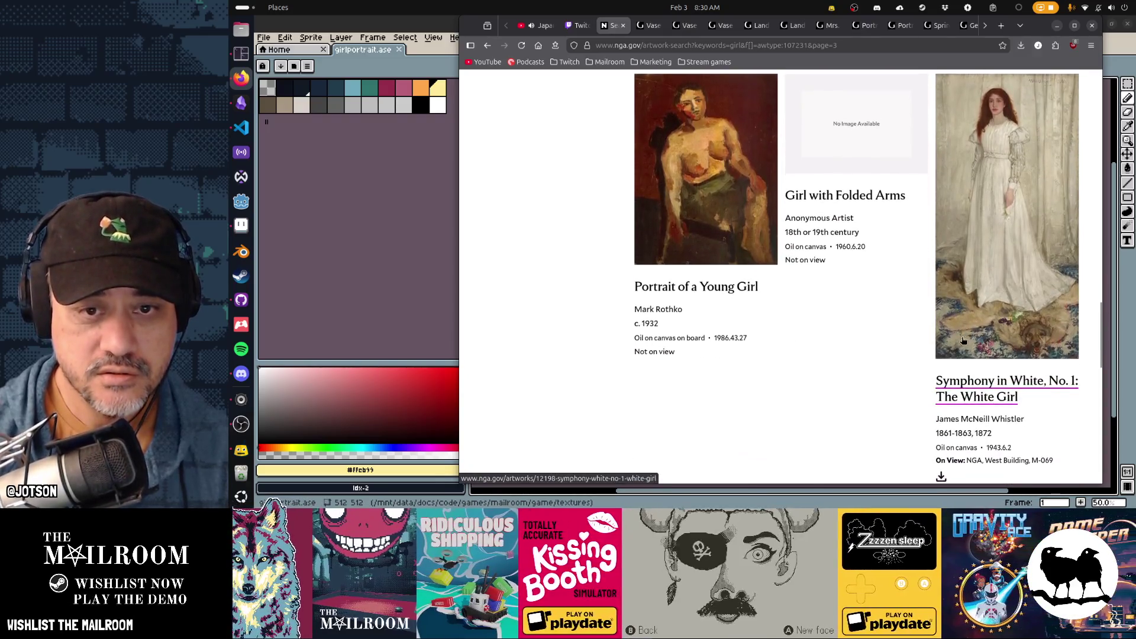
scroll(881, 368, "down", 4)
left_click(883, 275)
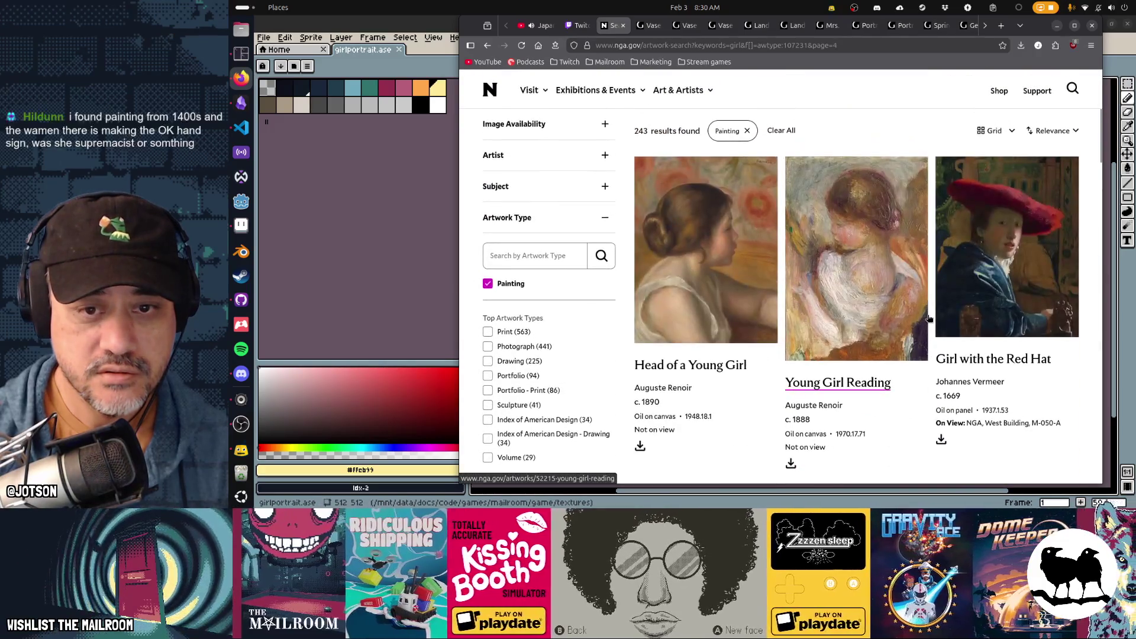
Browse the fifth page of girl paintings down to the pagination
scroll(929, 318, "down", 2)
scroll(929, 318, "down", 1)
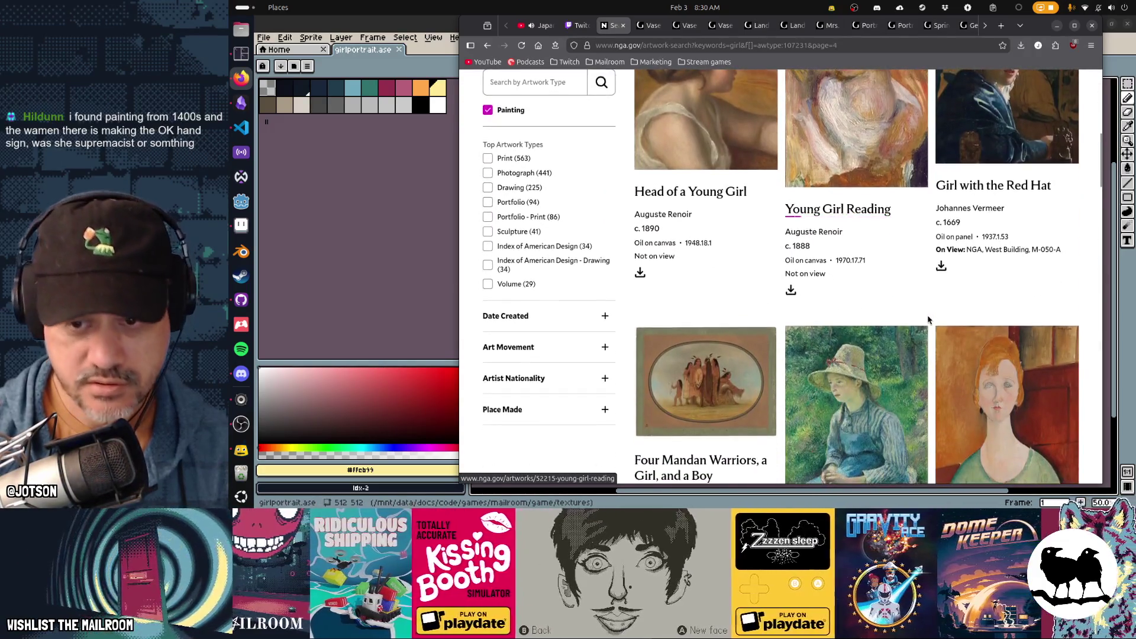
scroll(929, 318, "down", 2)
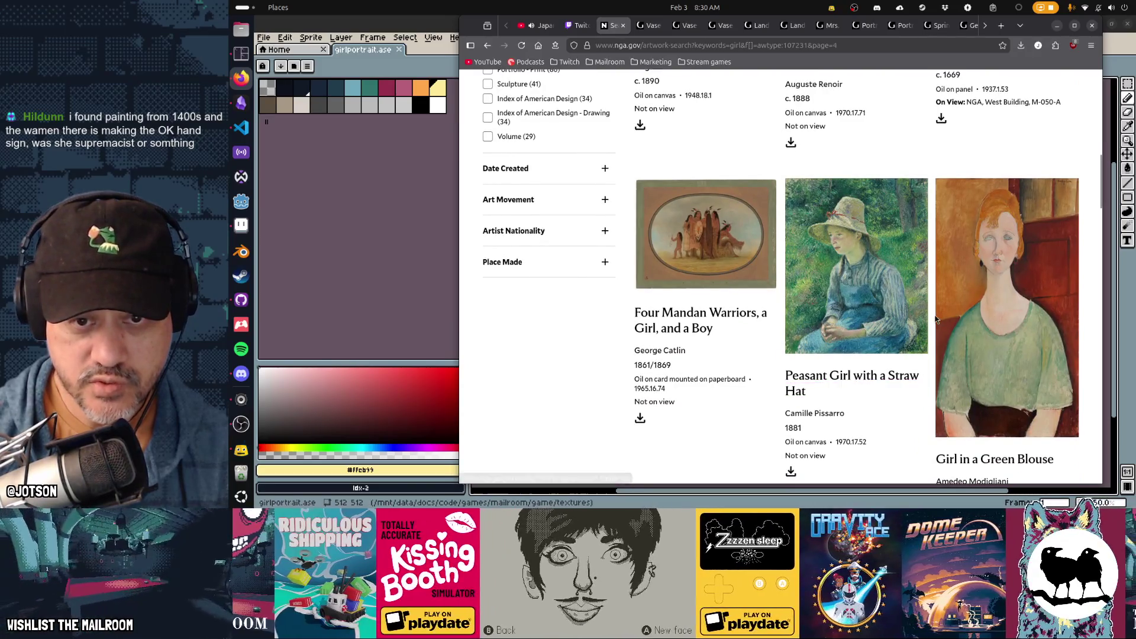
scroll(849, 345, "down", 1)
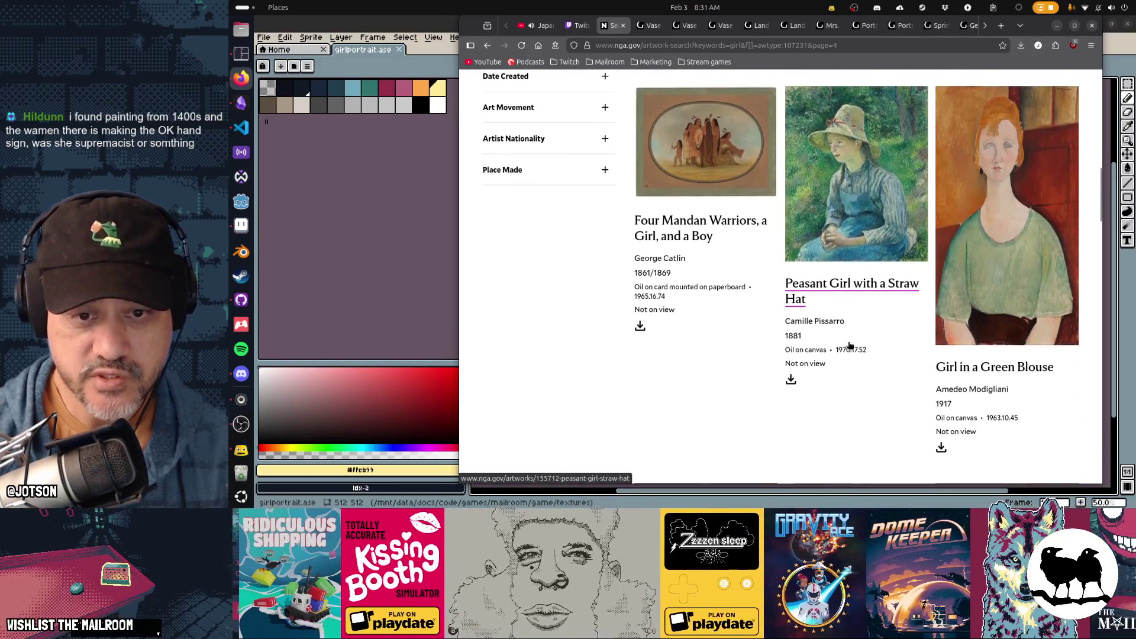
scroll(846, 390, "down", 3)
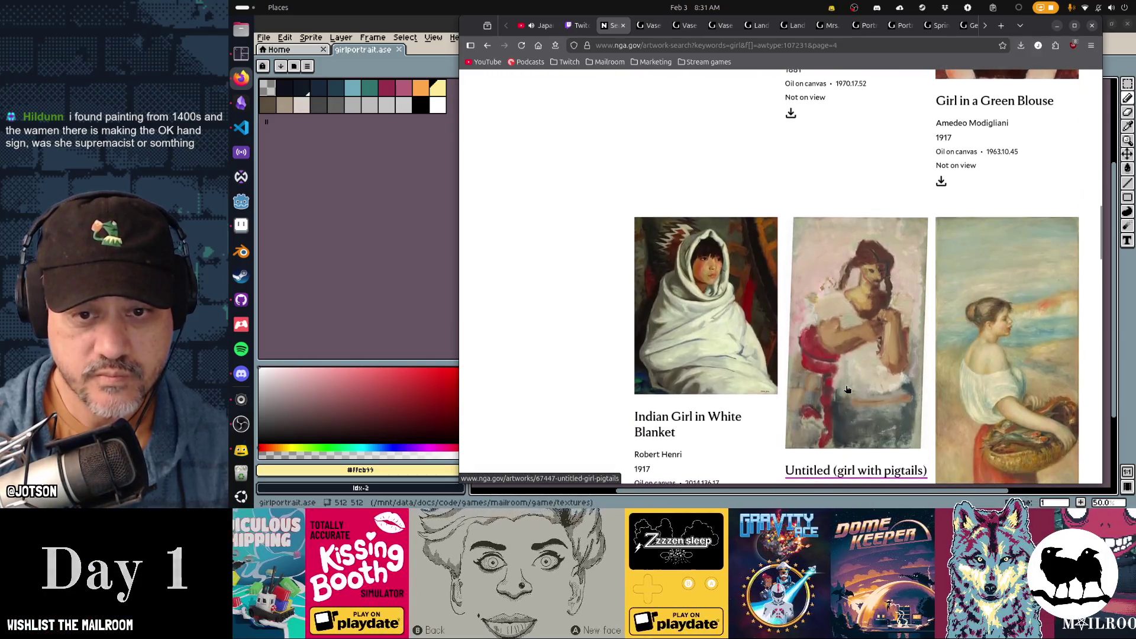
scroll(874, 319, "down", 1)
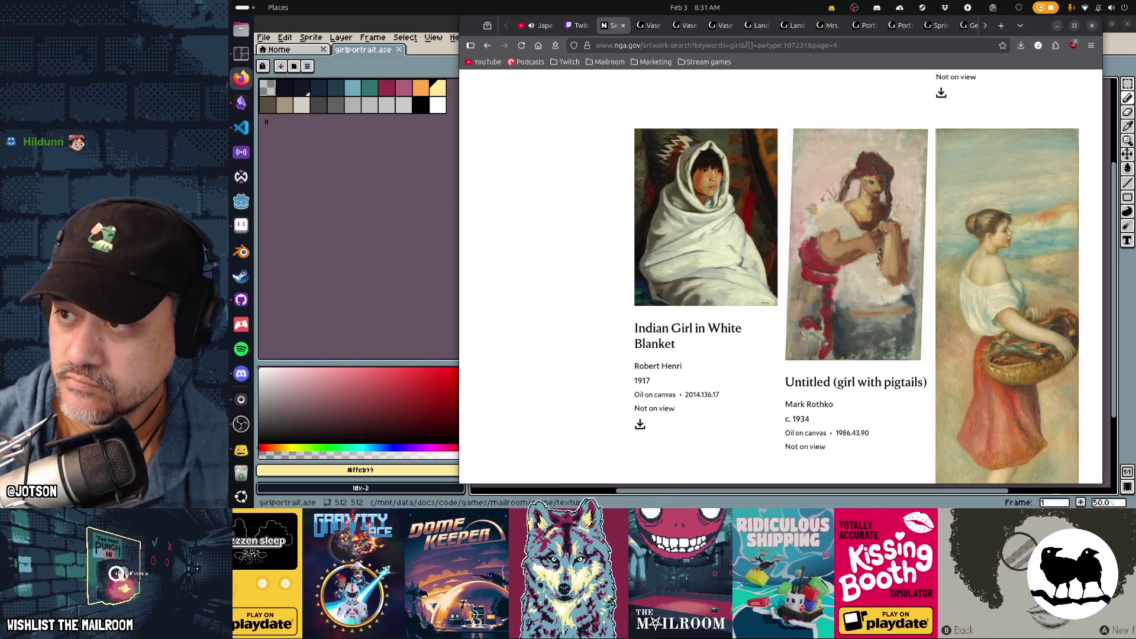
scroll(837, 315, "down", 3)
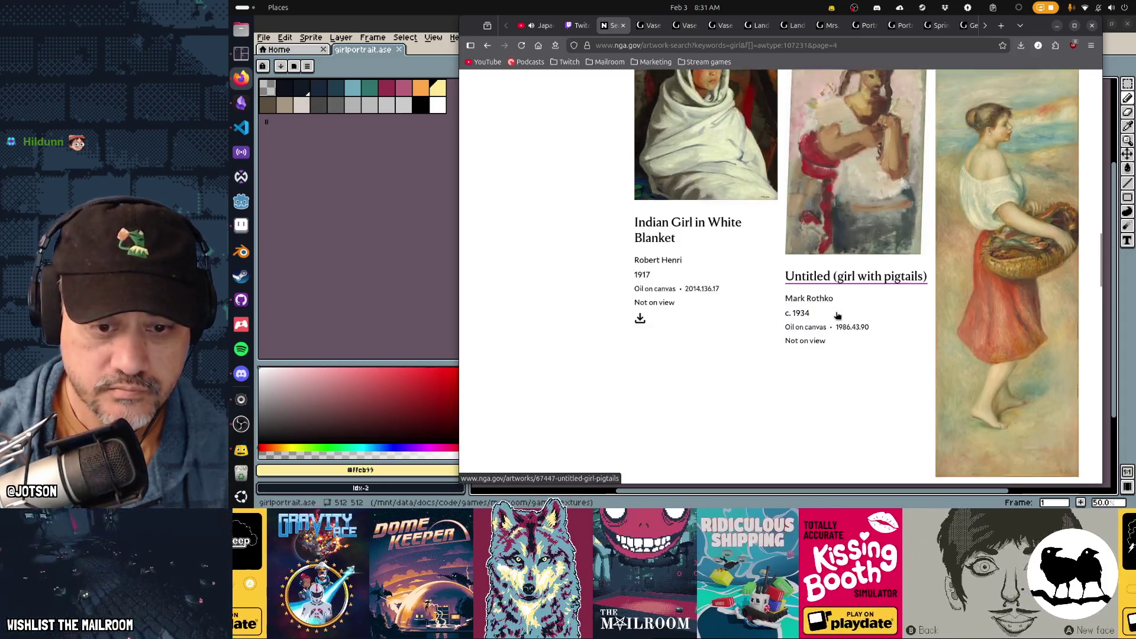
scroll(836, 317, "down", 1)
scroll(836, 318, "down", 4)
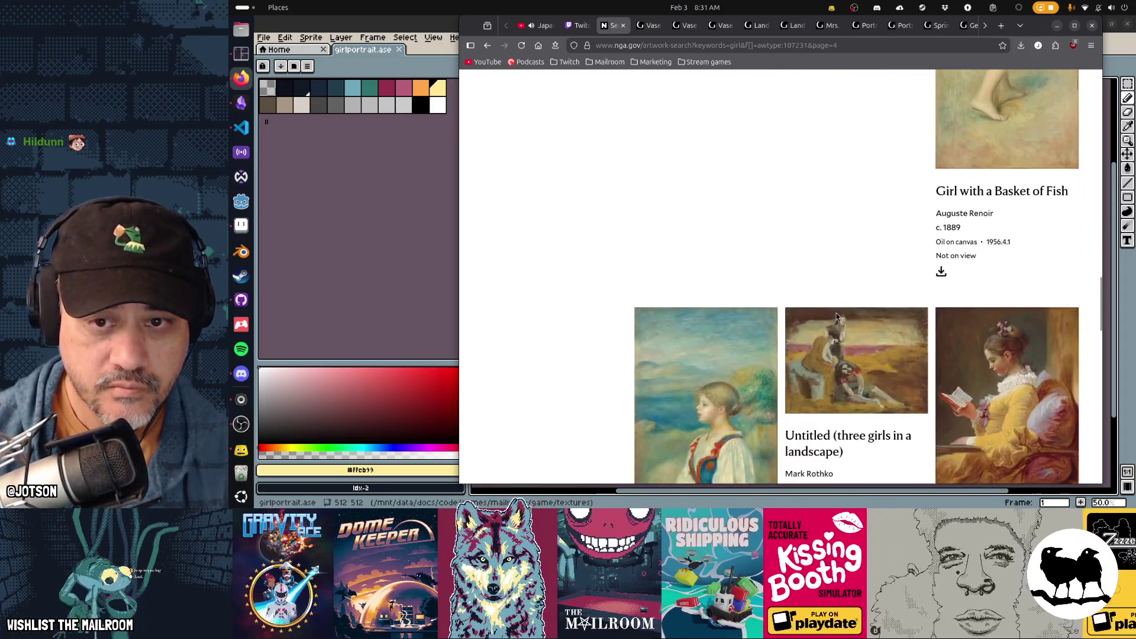
scroll(836, 317, "down", 3)
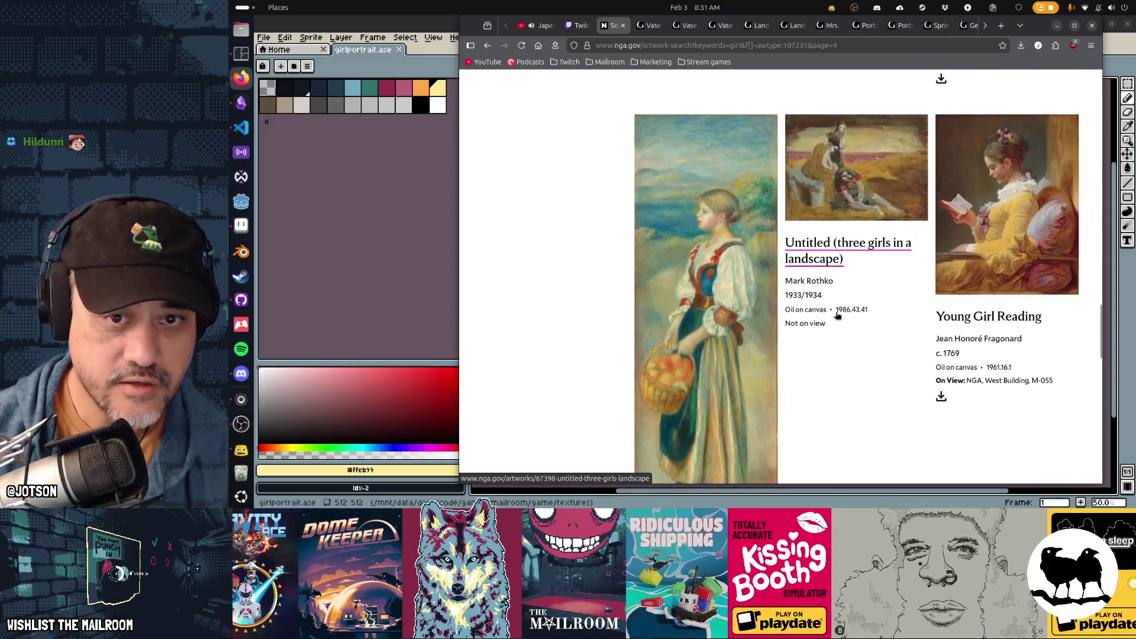
scroll(837, 315, "down", 6)
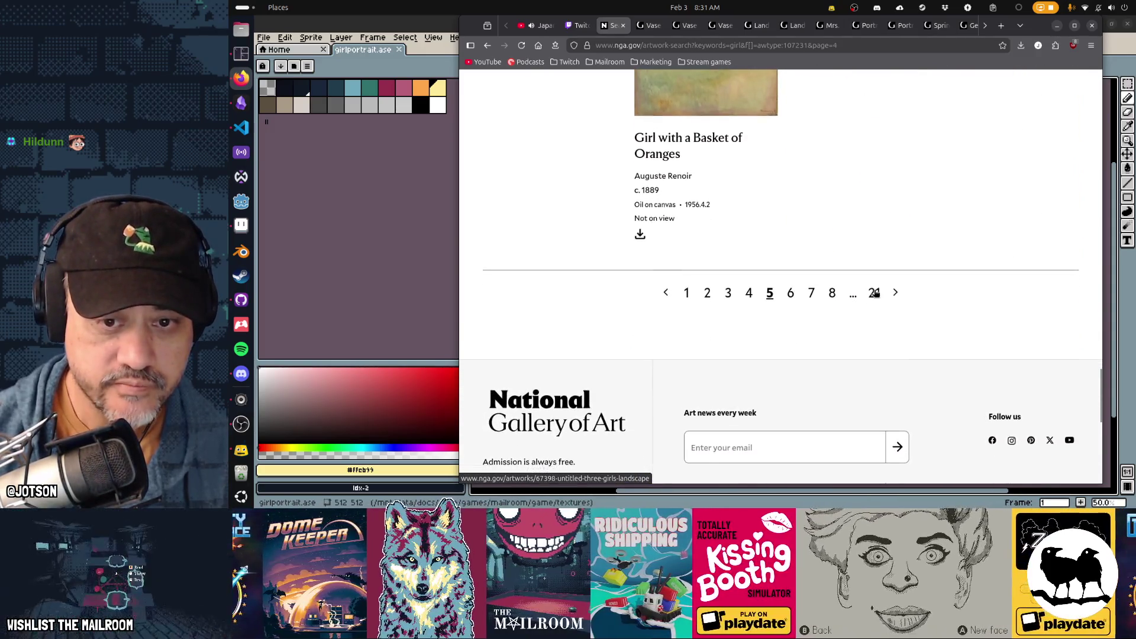
Advance to the next results page and open the Catharine painting in a new tab
left_click(895, 292)
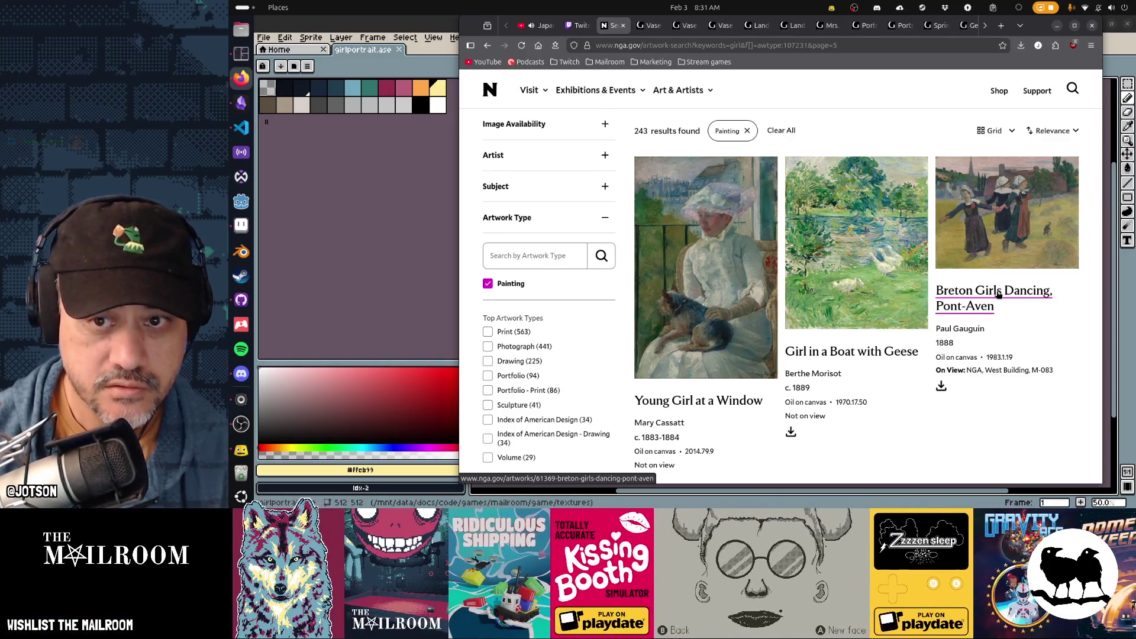
scroll(998, 294, "down", 5)
scroll(998, 294, "down", 5)
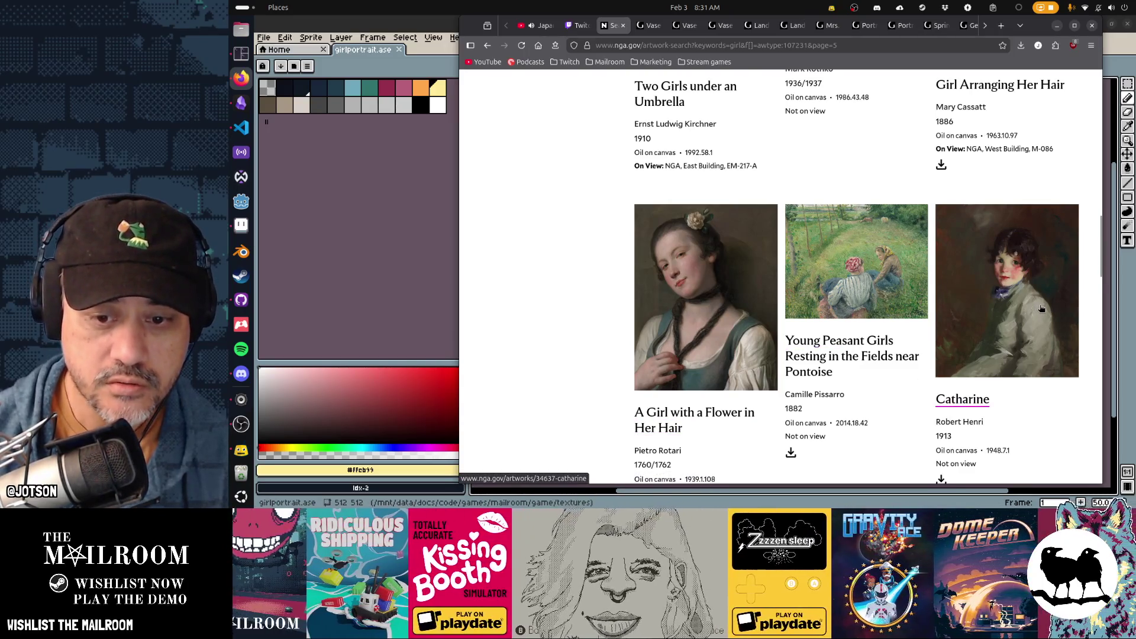
scroll(1041, 308, "down", 2)
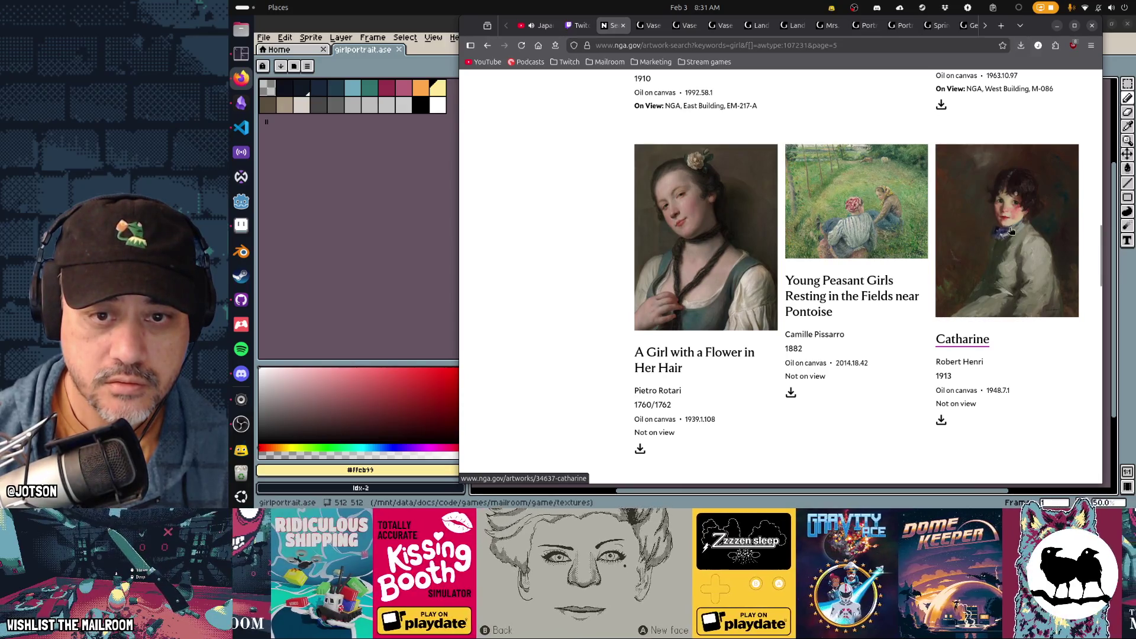
middle_click(1011, 230)
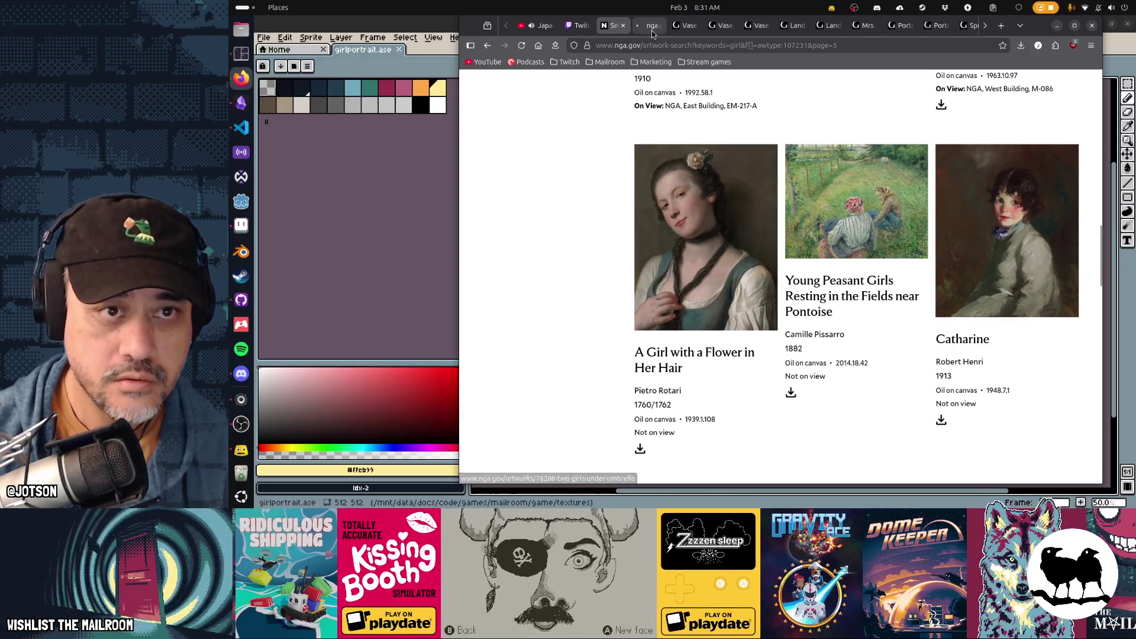
Switch to the Catharine artwork page and select, then deselect, its title
left_click(651, 29)
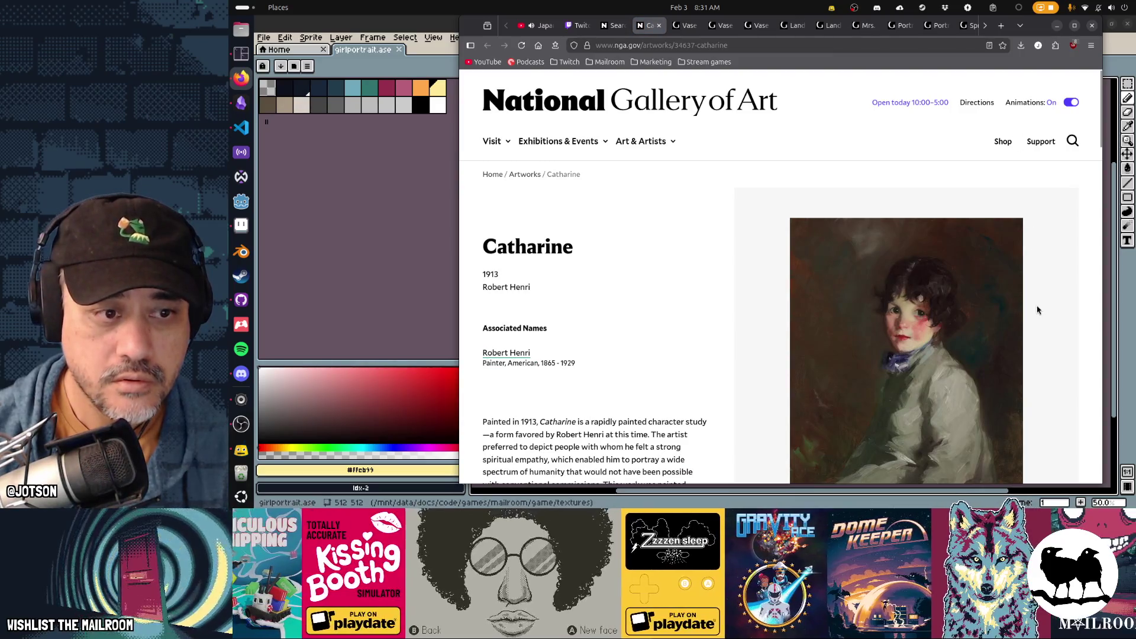
scroll(911, 330, "down", 3)
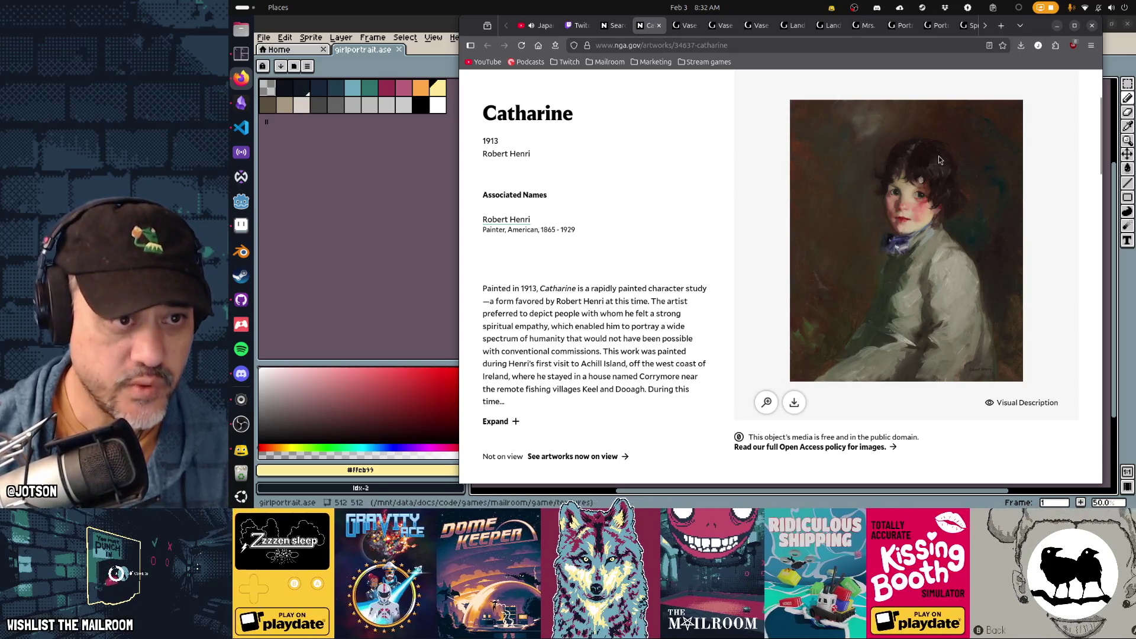
double_click(557, 114)
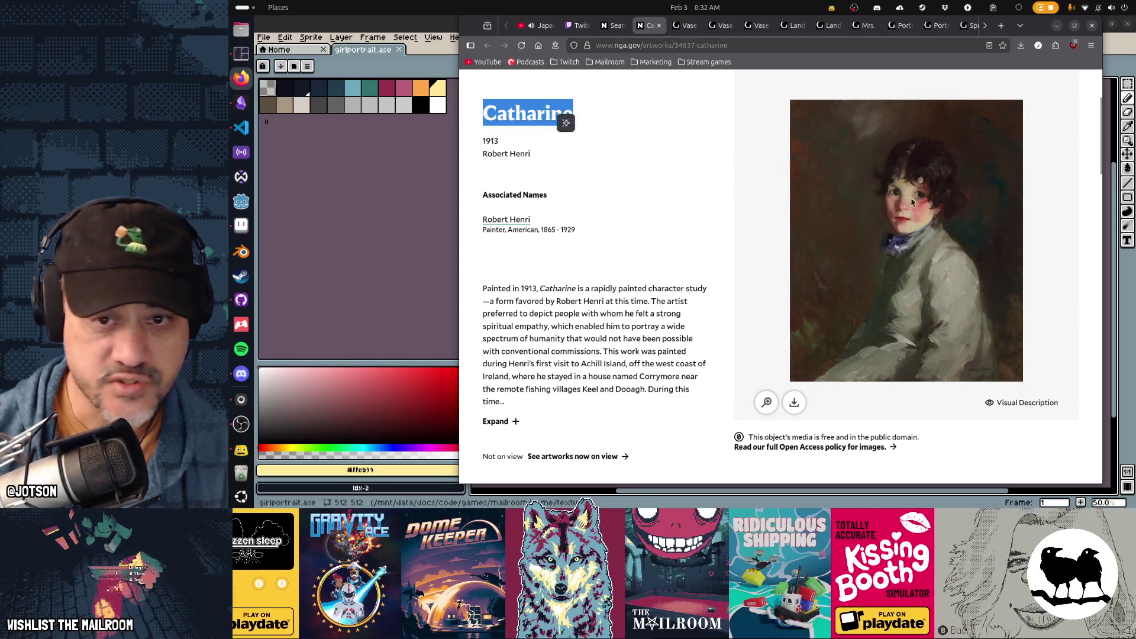
left_click(1060, 278)
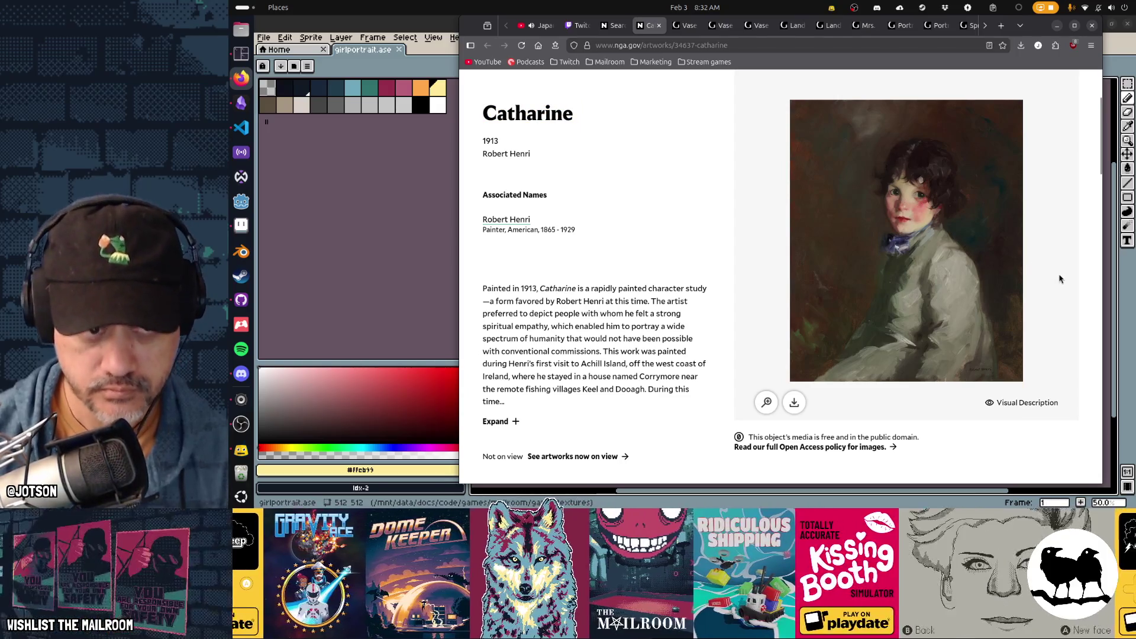
Expand the full description of Robert Henri's 1913 painting Catharine
scroll(1060, 279, "down", 5)
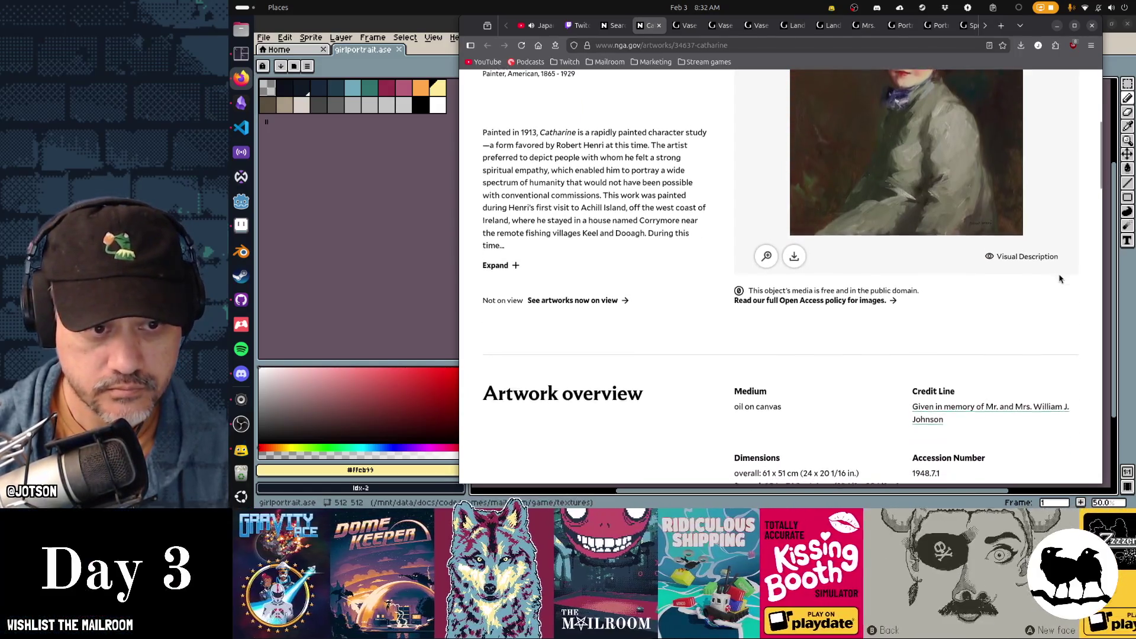
scroll(1059, 279, "up", 6)
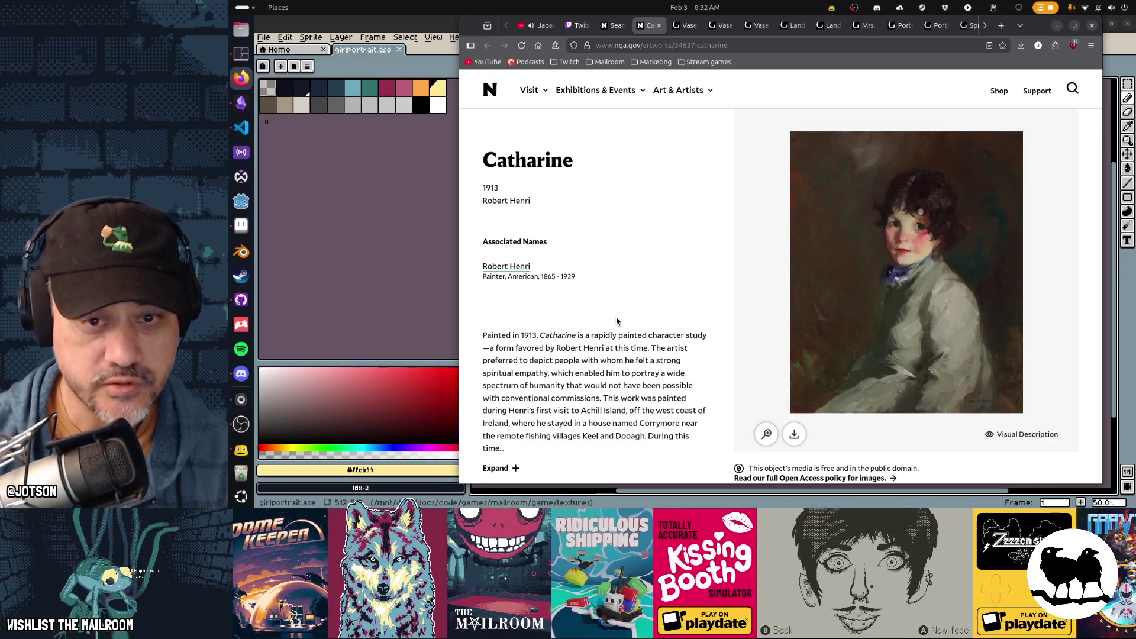
scroll(616, 320, "down", 4)
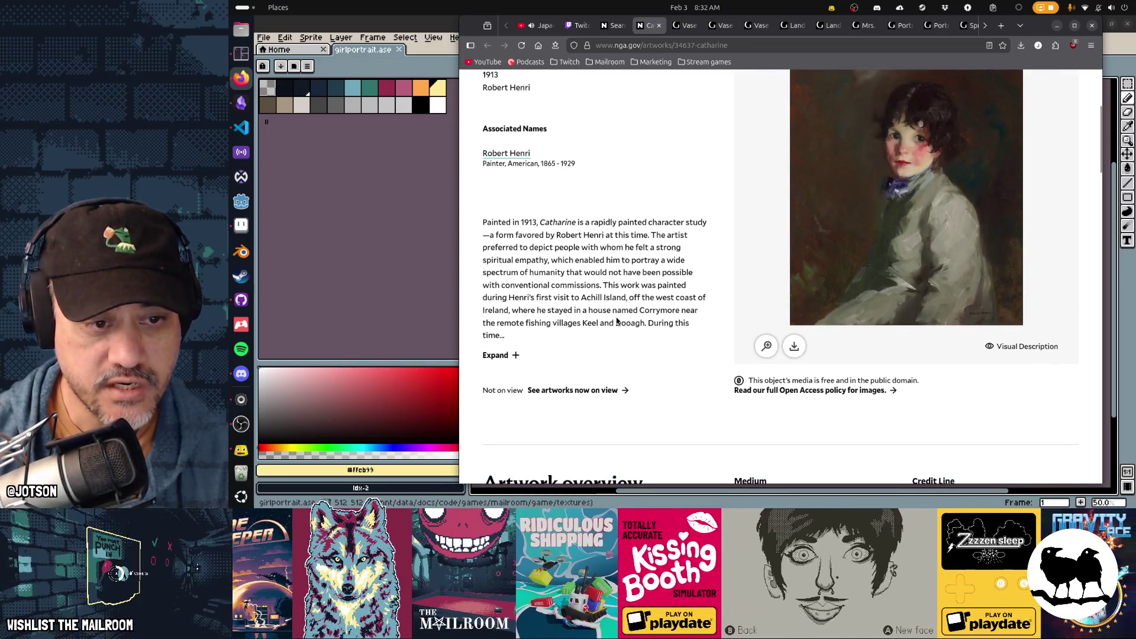
left_click(512, 355)
scroll(704, 308, "down", 4)
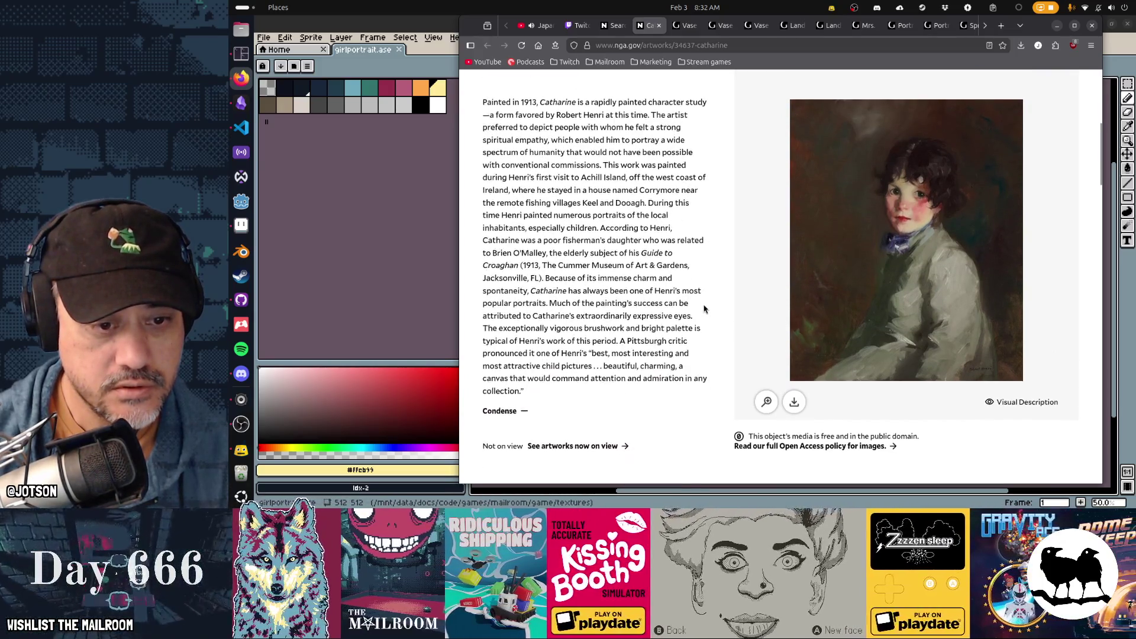
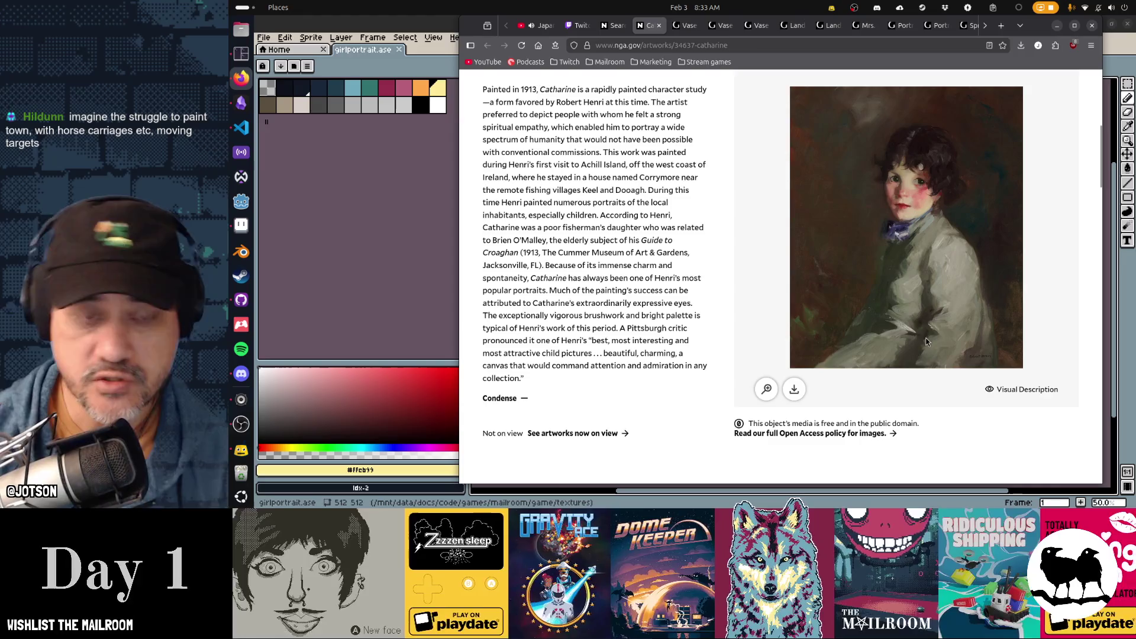
Leave the Catharine artwork page for the 'girl' painting results and open results page 7
scroll(926, 342, "up", 3)
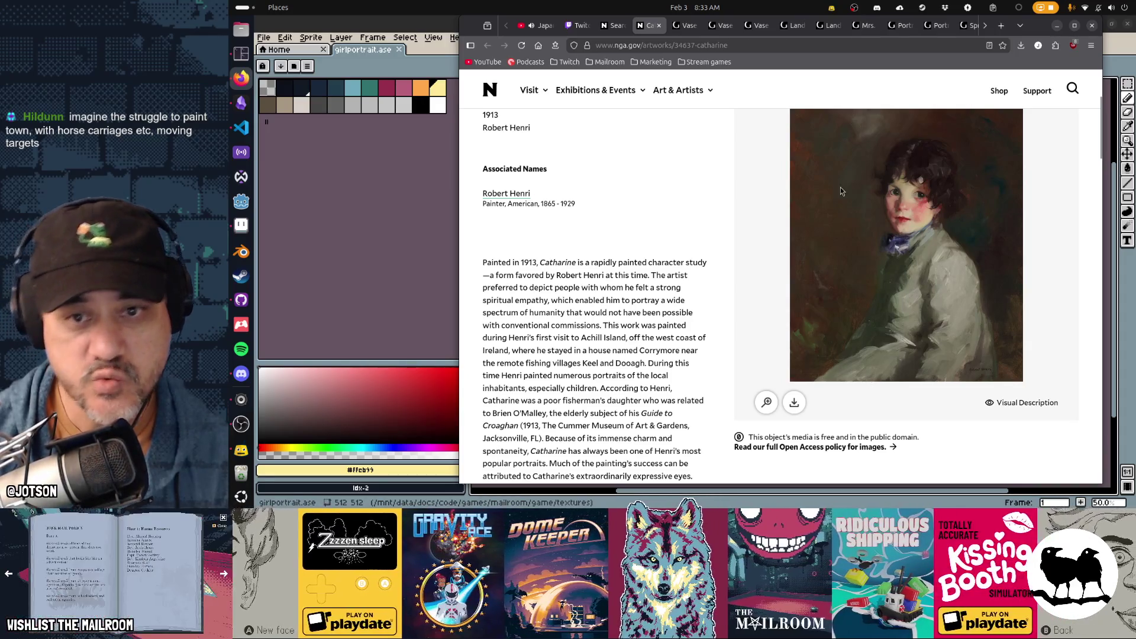
scroll(946, 344, "up", 3)
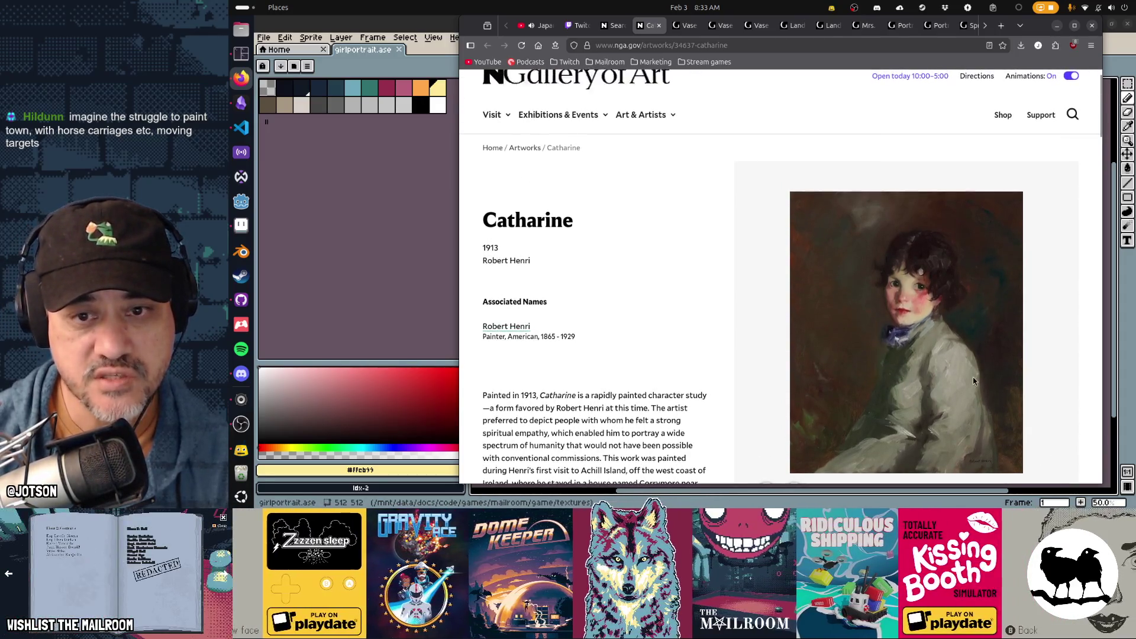
scroll(964, 379, "down", 1)
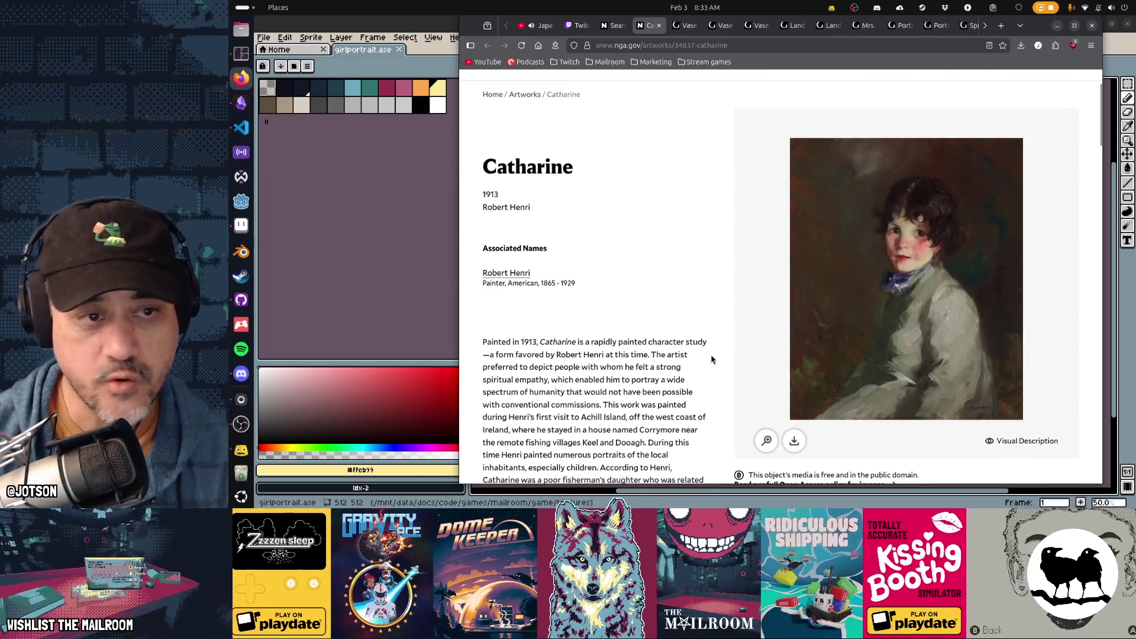
left_click(612, 26)
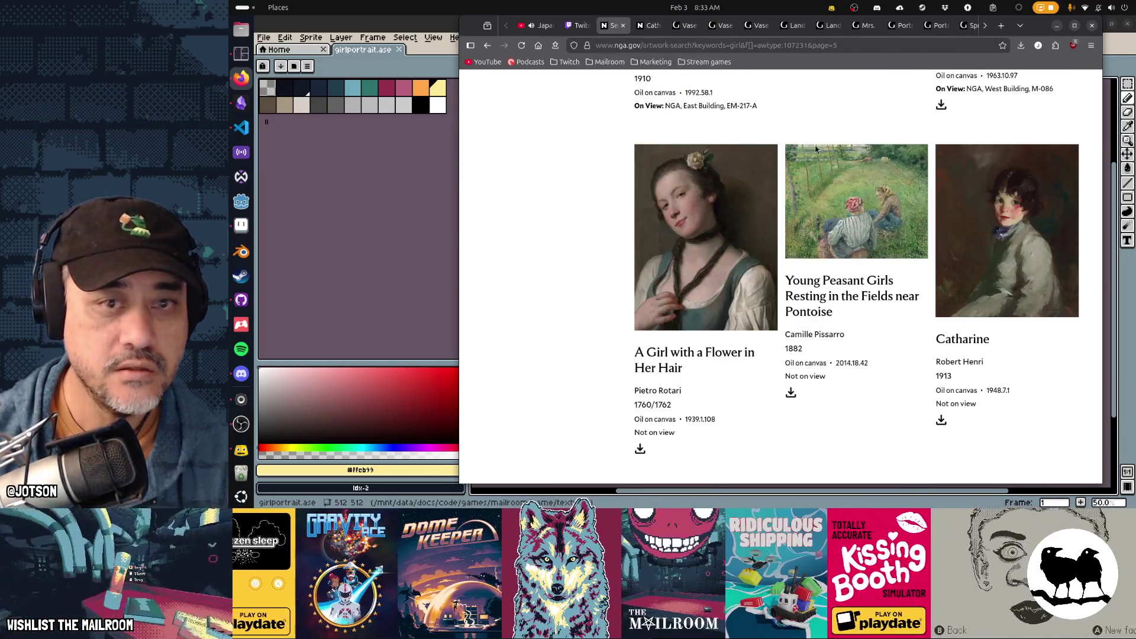
scroll(1040, 264, "down", 9)
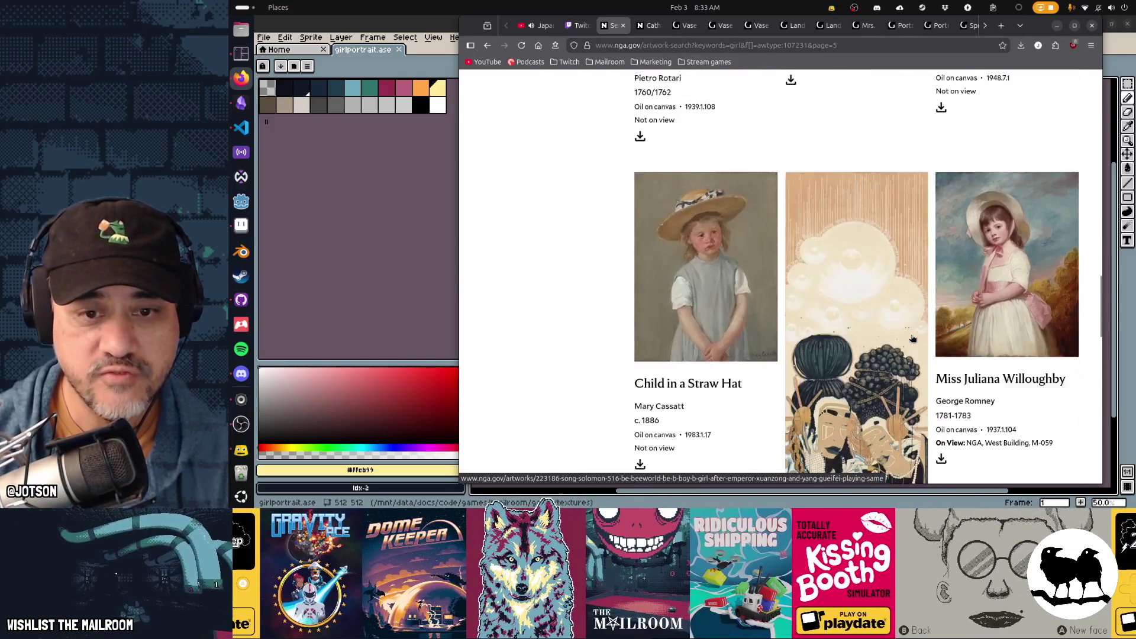
scroll(912, 337, "down", 10)
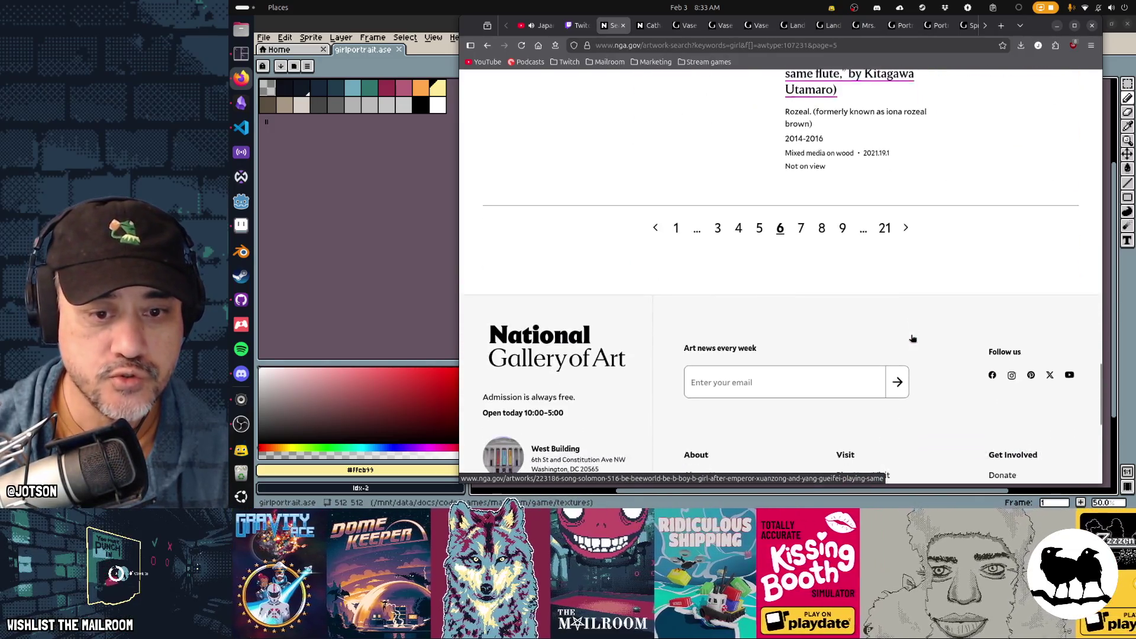
left_click(802, 203)
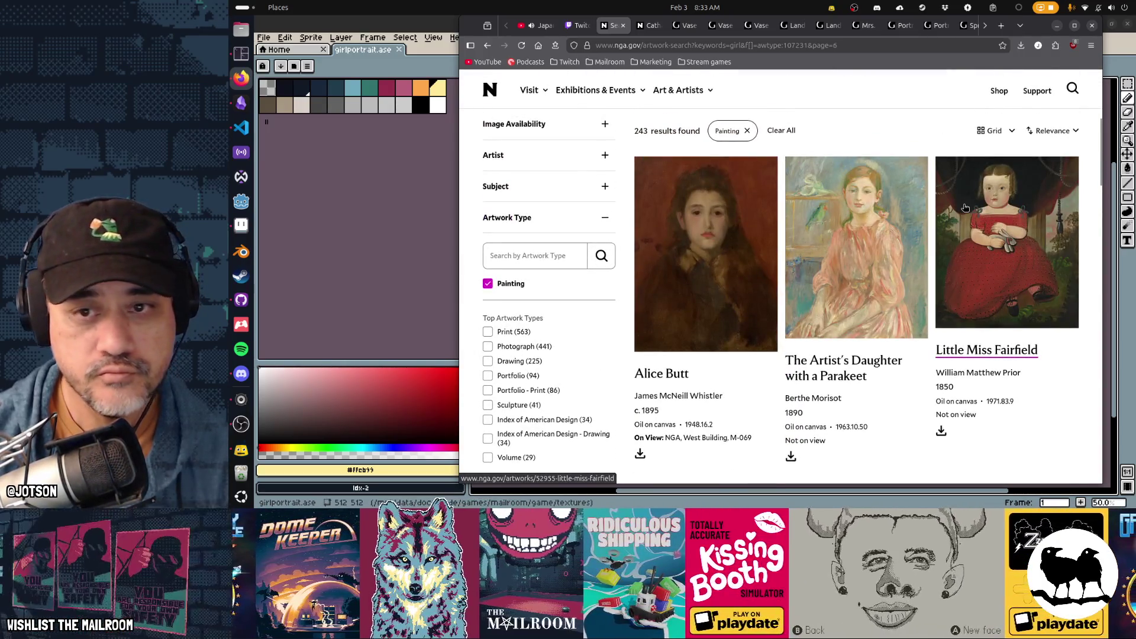
Browse the paintings on results page 7, then go on to results page 8
scroll(965, 208, "down", 5)
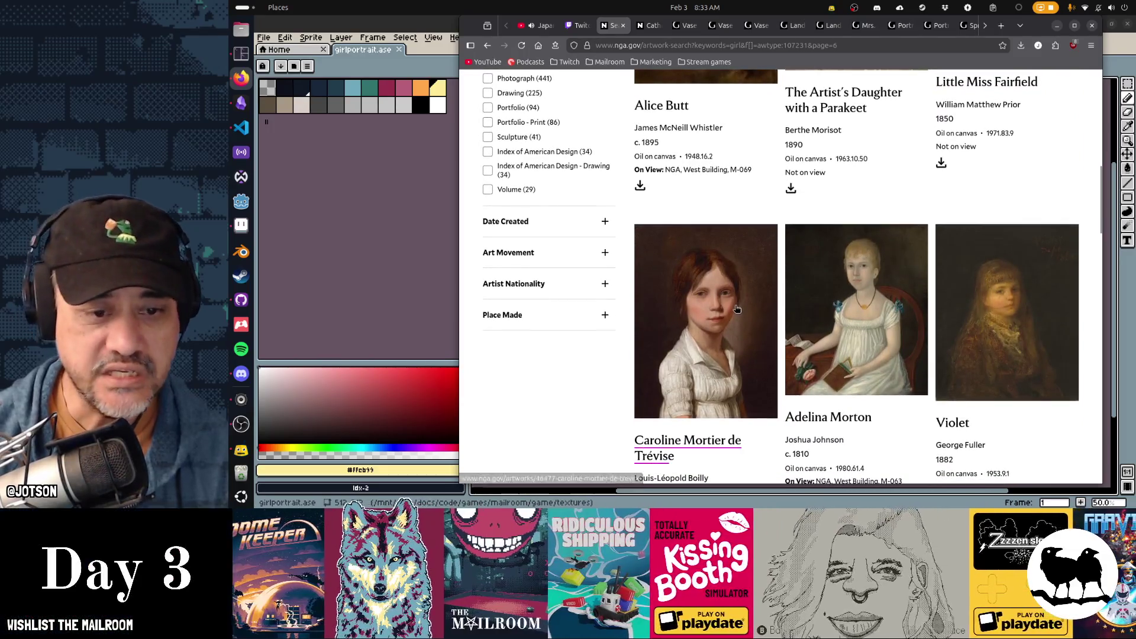
scroll(1009, 287, "down", 3)
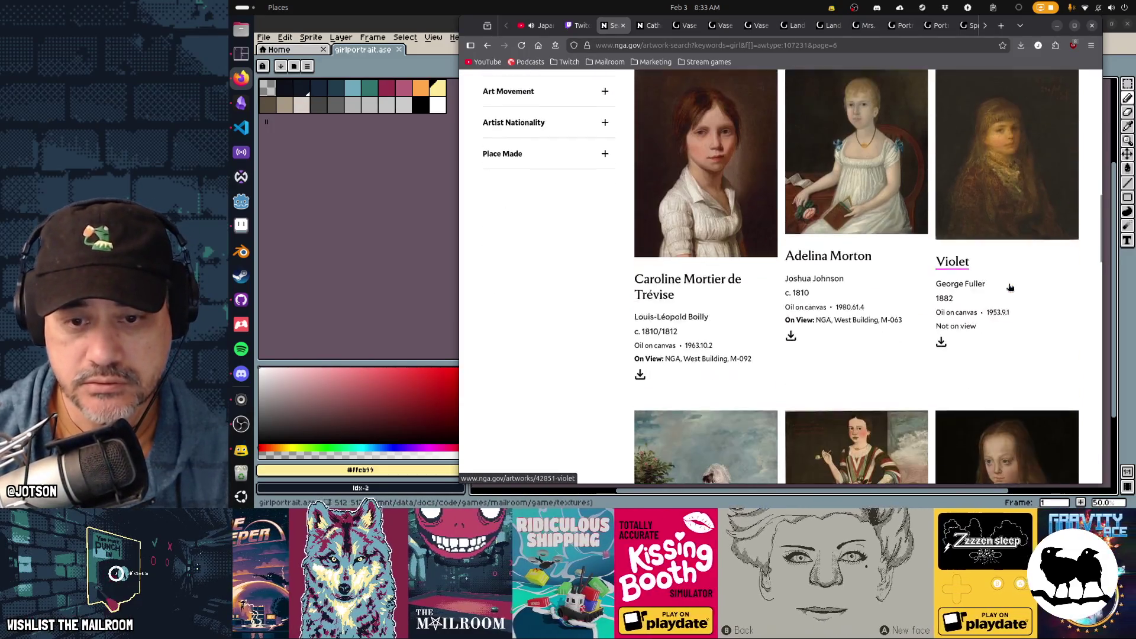
scroll(1007, 188, "up", 1)
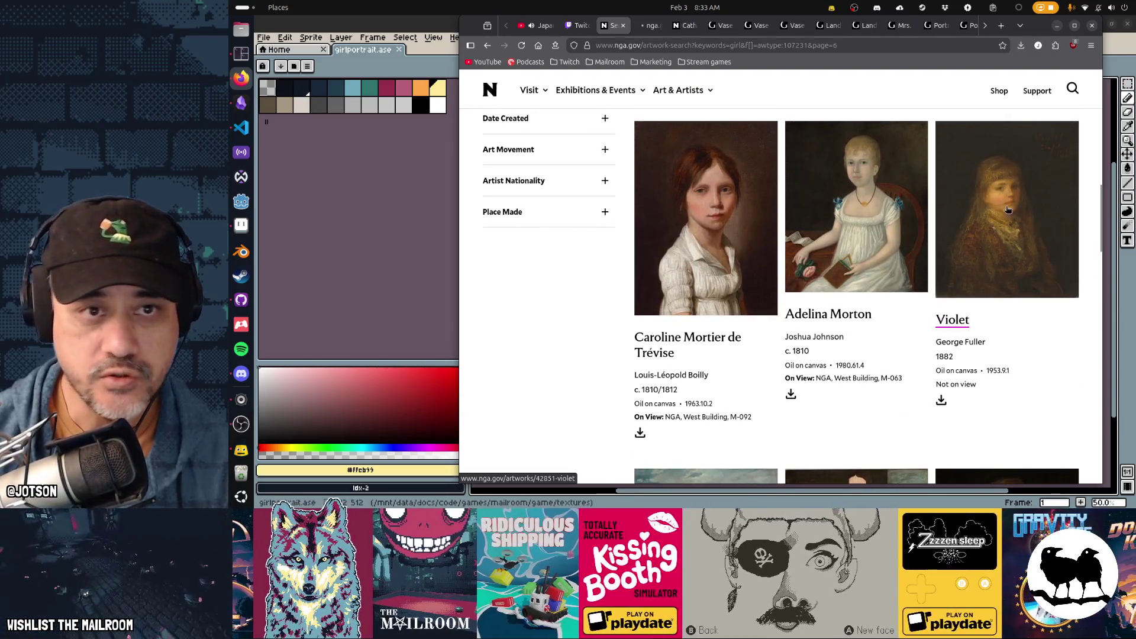
scroll(1006, 299, "down", 5)
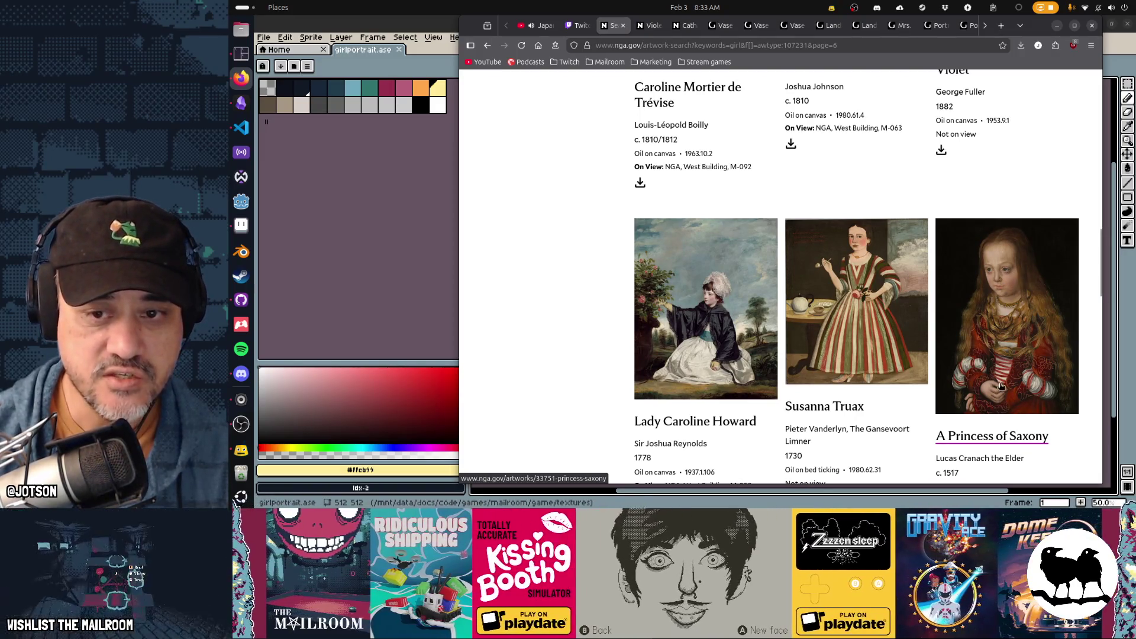
scroll(1008, 385, "down", 2)
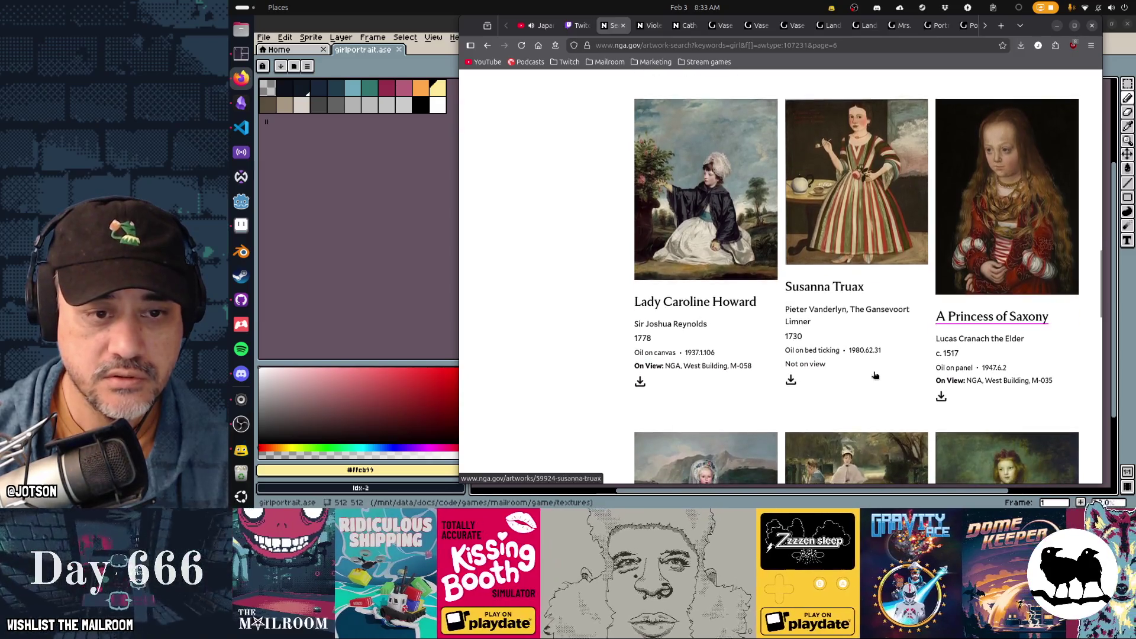
scroll(826, 371, "down", 2)
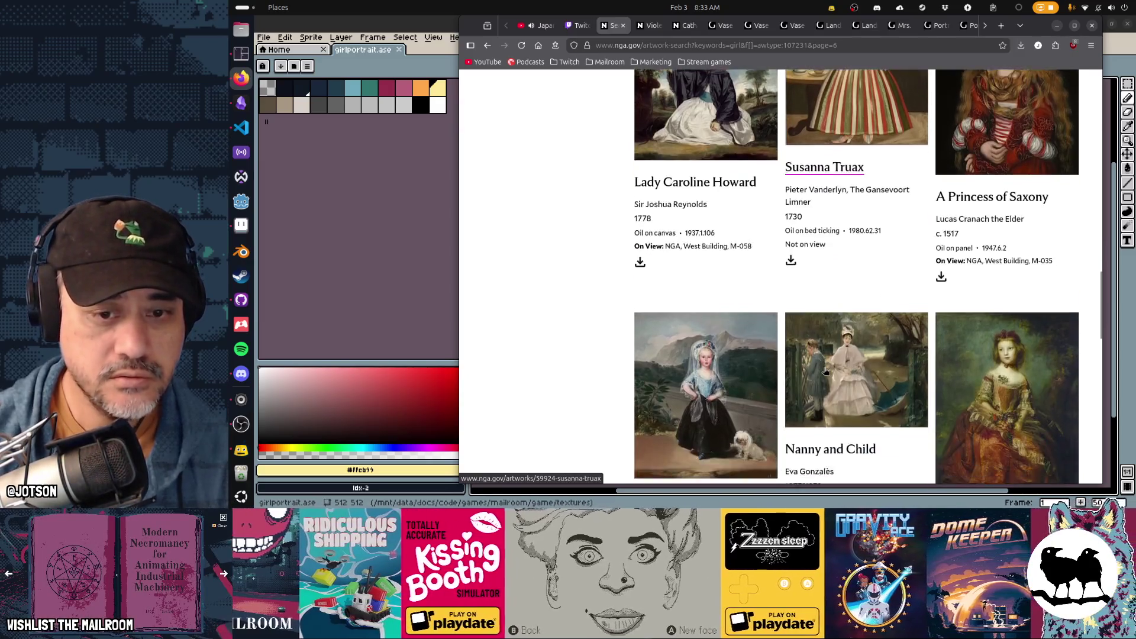
scroll(825, 371, "up", 2)
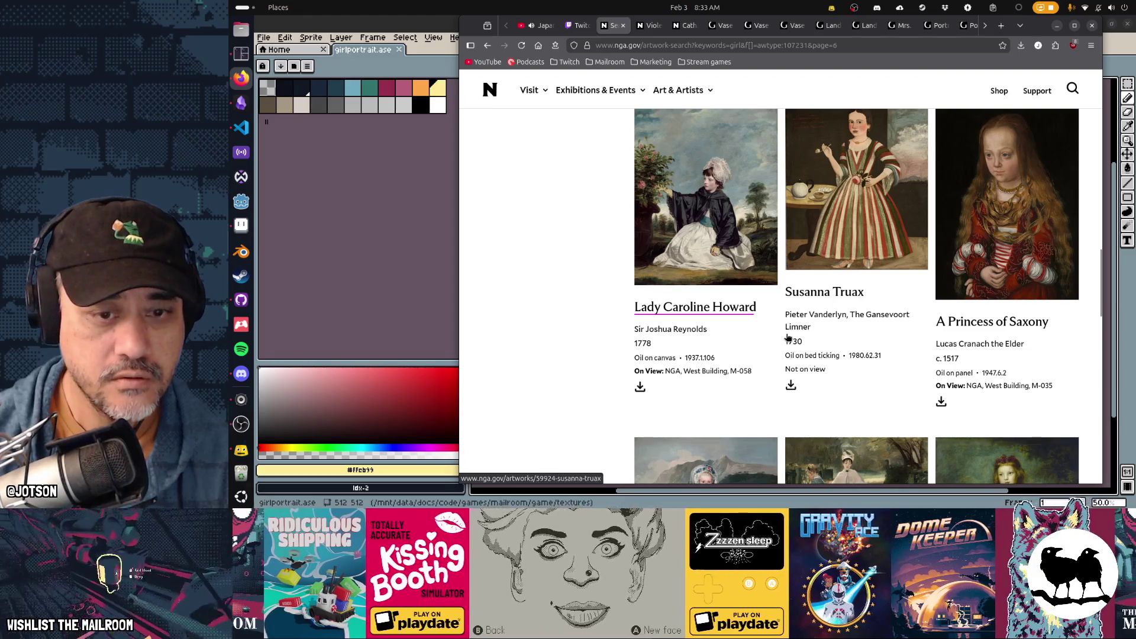
scroll(696, 199, "down", 4)
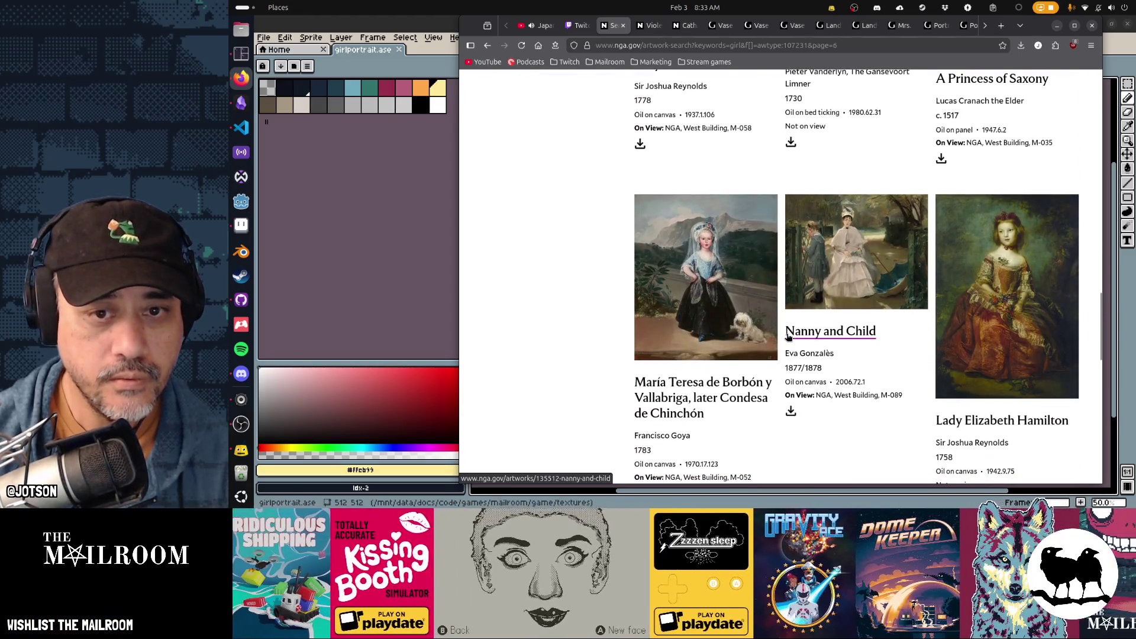
scroll(787, 334, "down", 3)
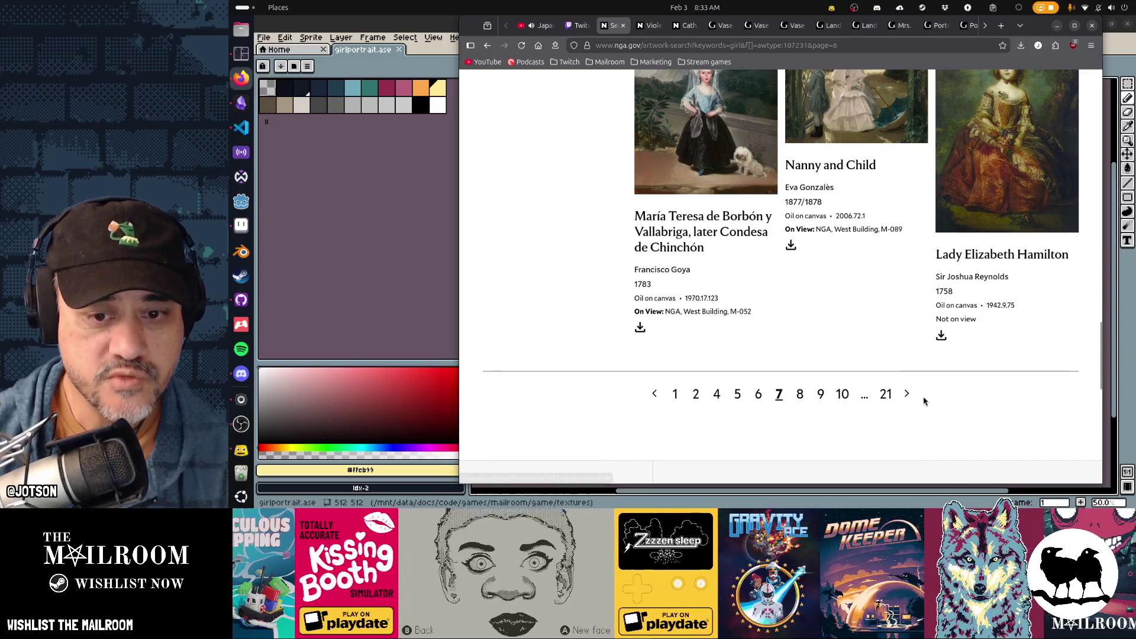
left_click(800, 394)
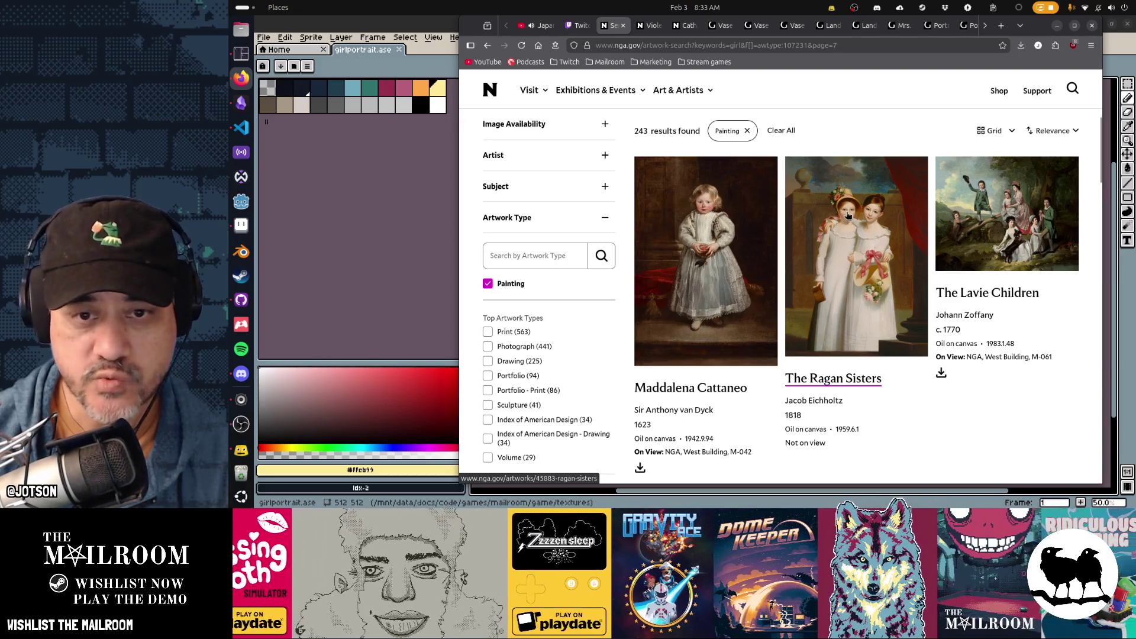
Scroll through page 8's paintings, starting with Innocence, then open results page 9
scroll(935, 330, "down", 3)
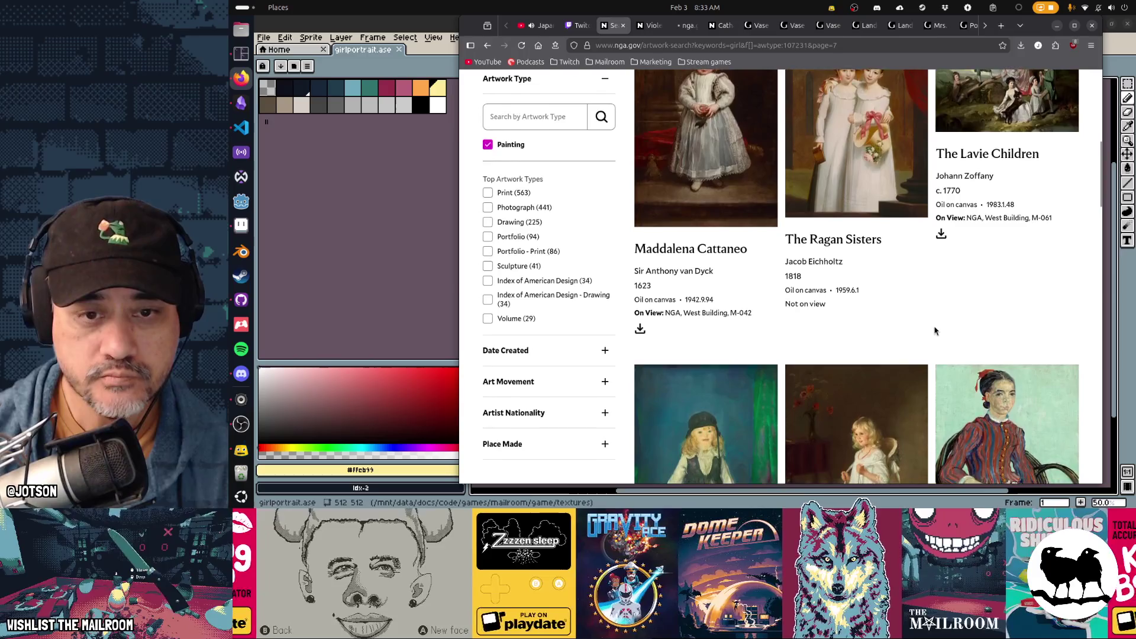
scroll(935, 330, "down", 5)
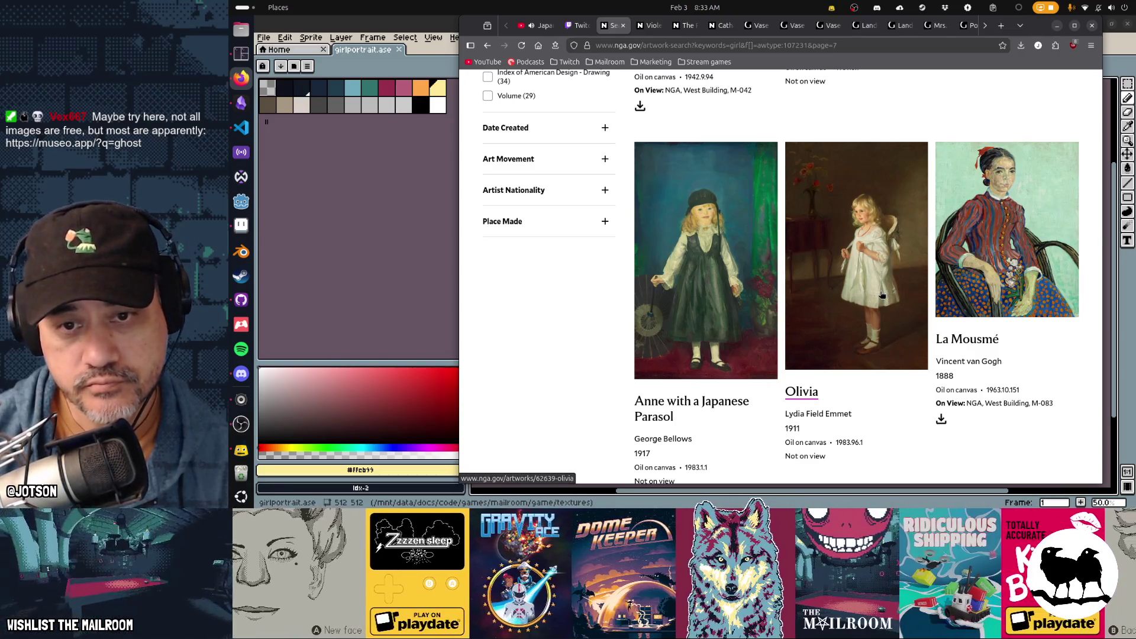
scroll(881, 294, "down", 10)
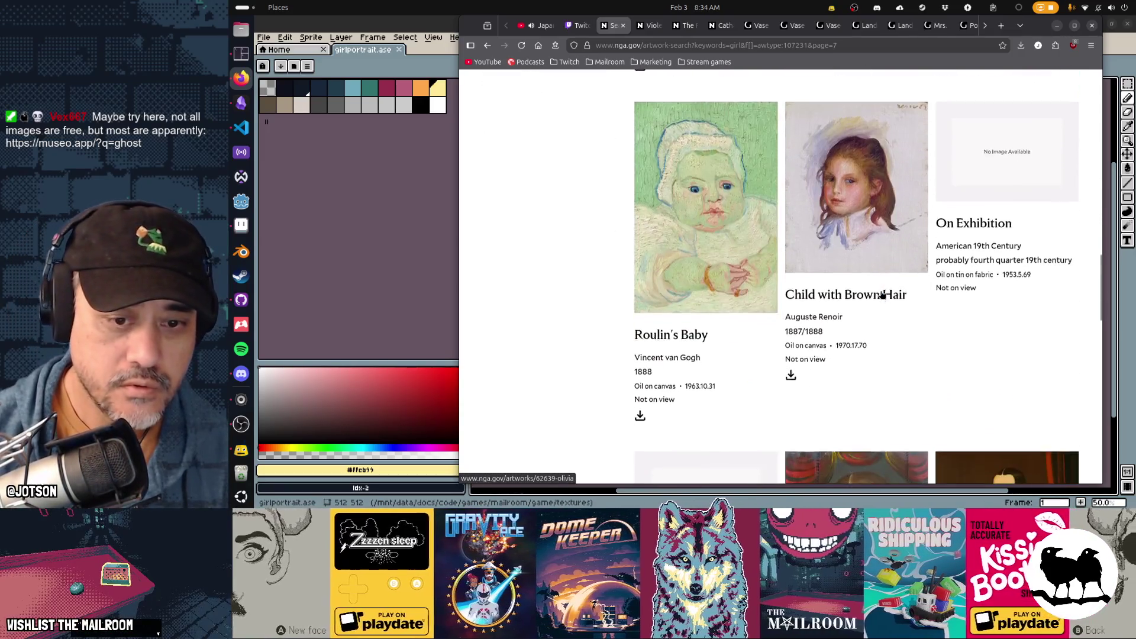
scroll(882, 294, "down", 7)
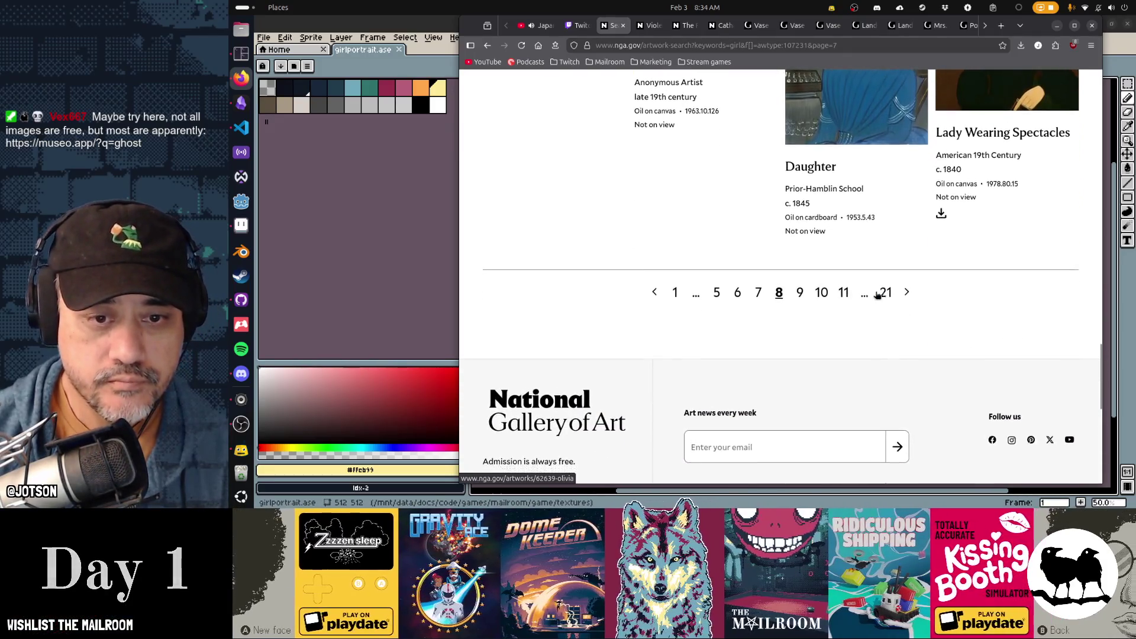
left_click(804, 293)
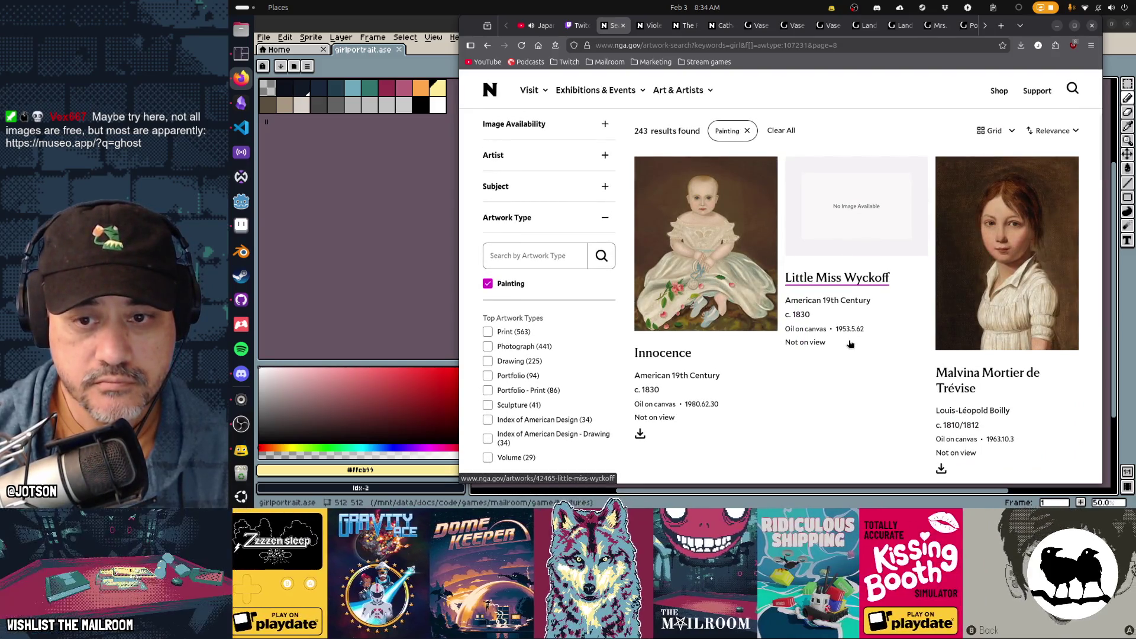
Scroll through results page 9, from Le gourmet down to the pagination
scroll(850, 344, "down", 5)
scroll(850, 344, "up", 5)
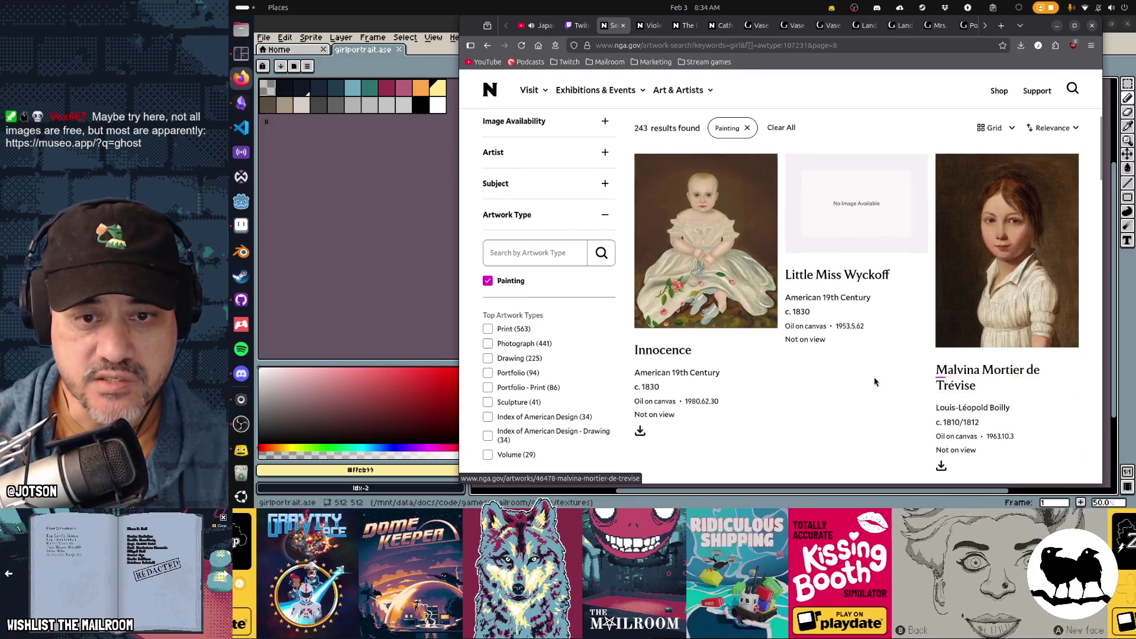
scroll(884, 397, "down", 10)
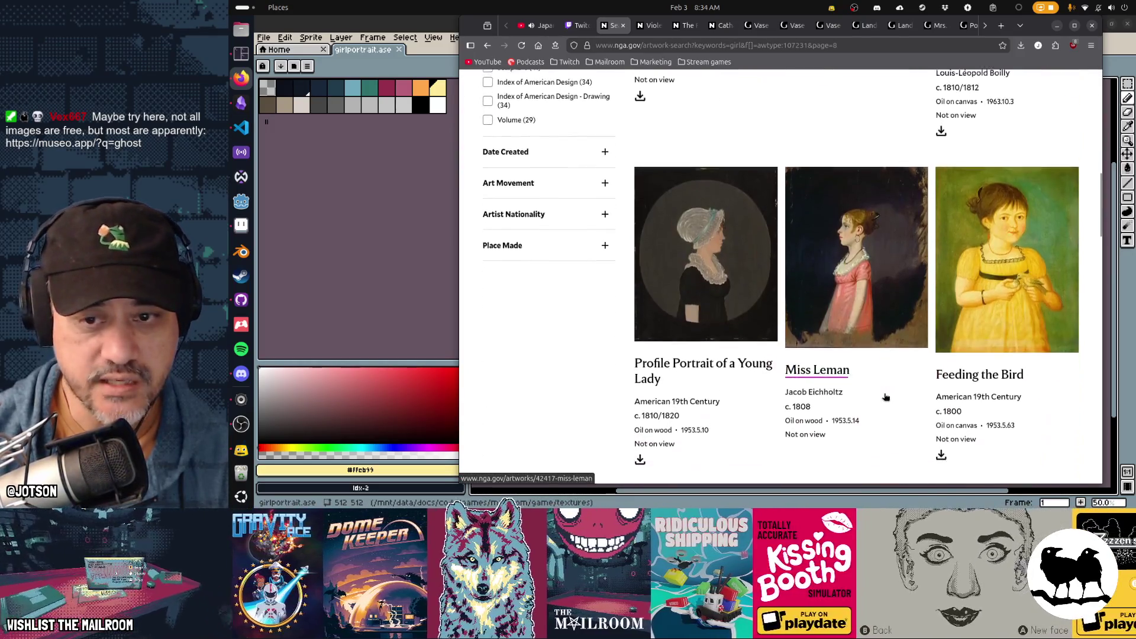
scroll(885, 396, "down", 7)
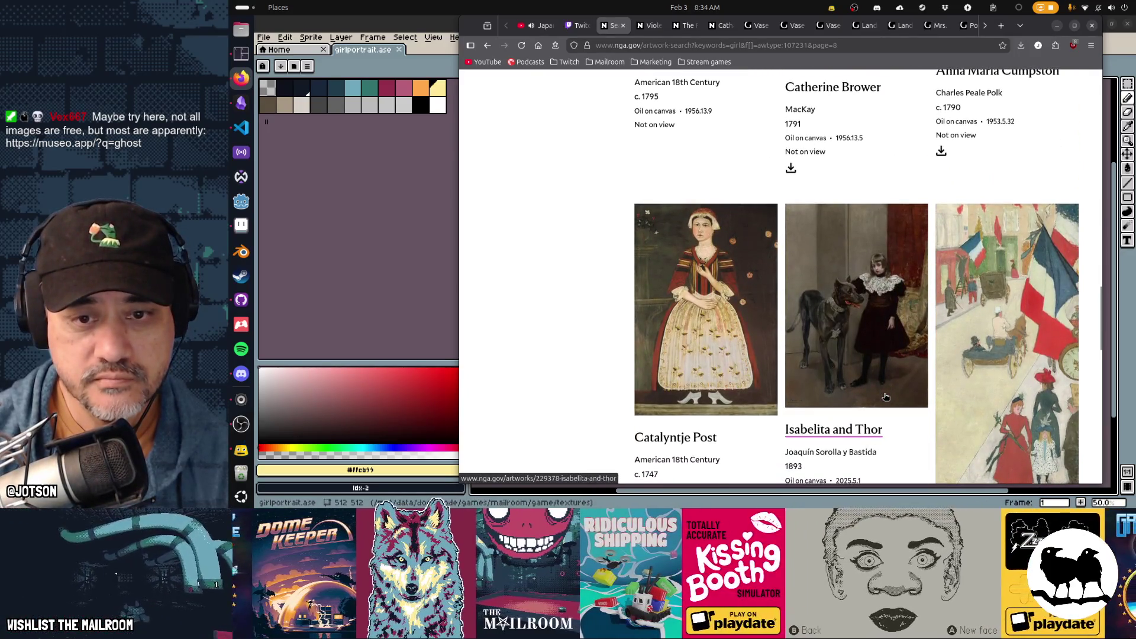
scroll(885, 397, "down", 2)
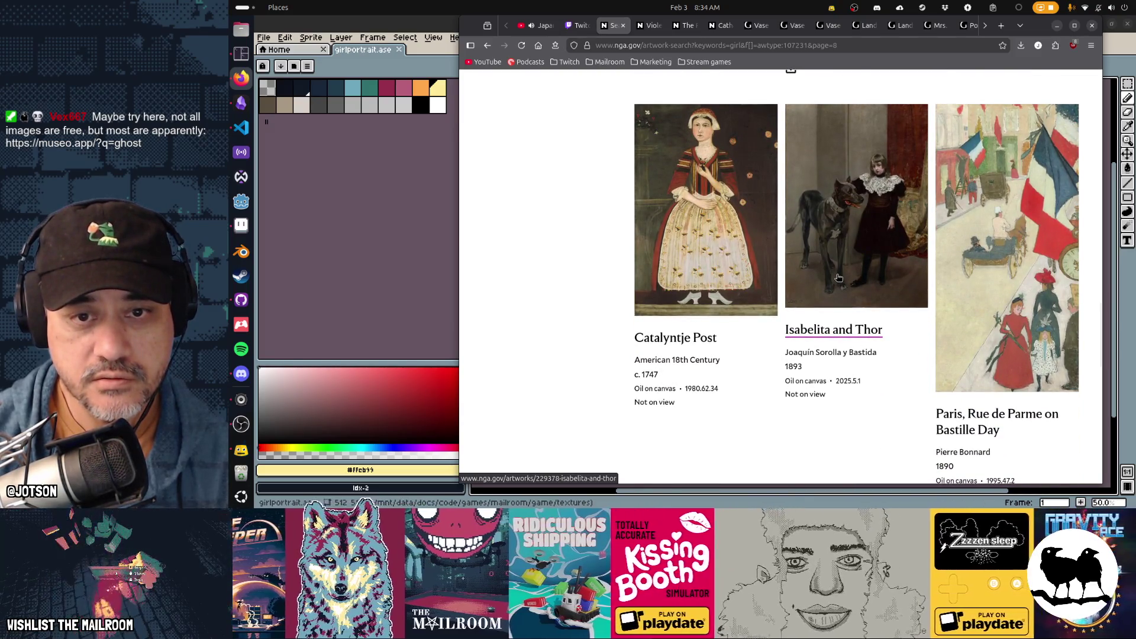
scroll(895, 377, "down", 6)
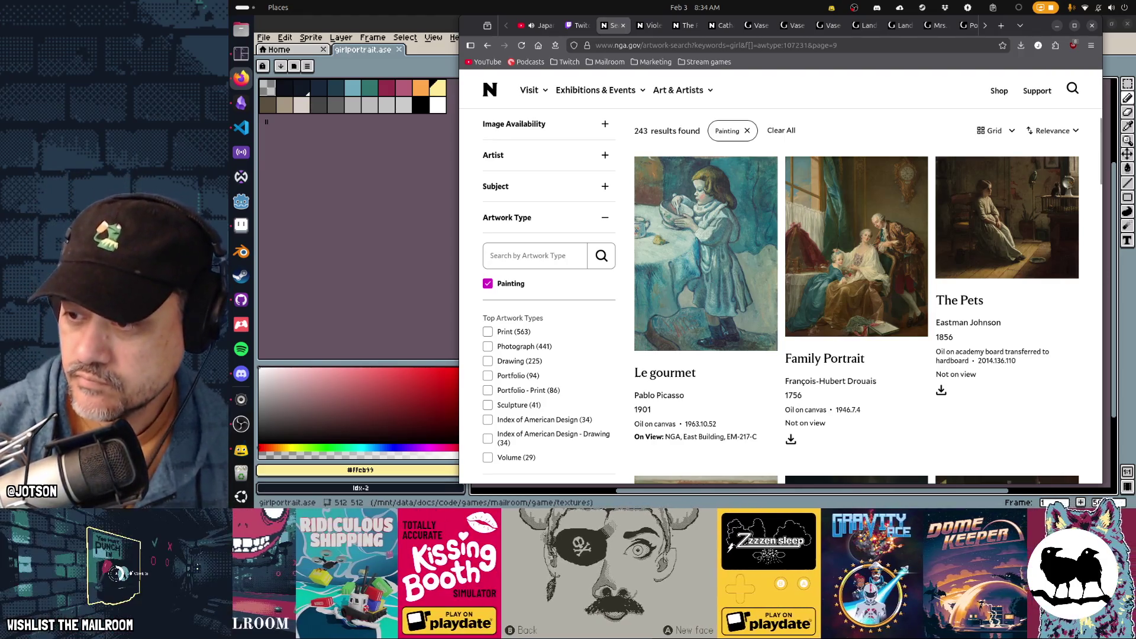
Scroll page 10's paintings, past Miss Beatrice Townsend, down to the pagination row
scroll(982, 200, "down", 10)
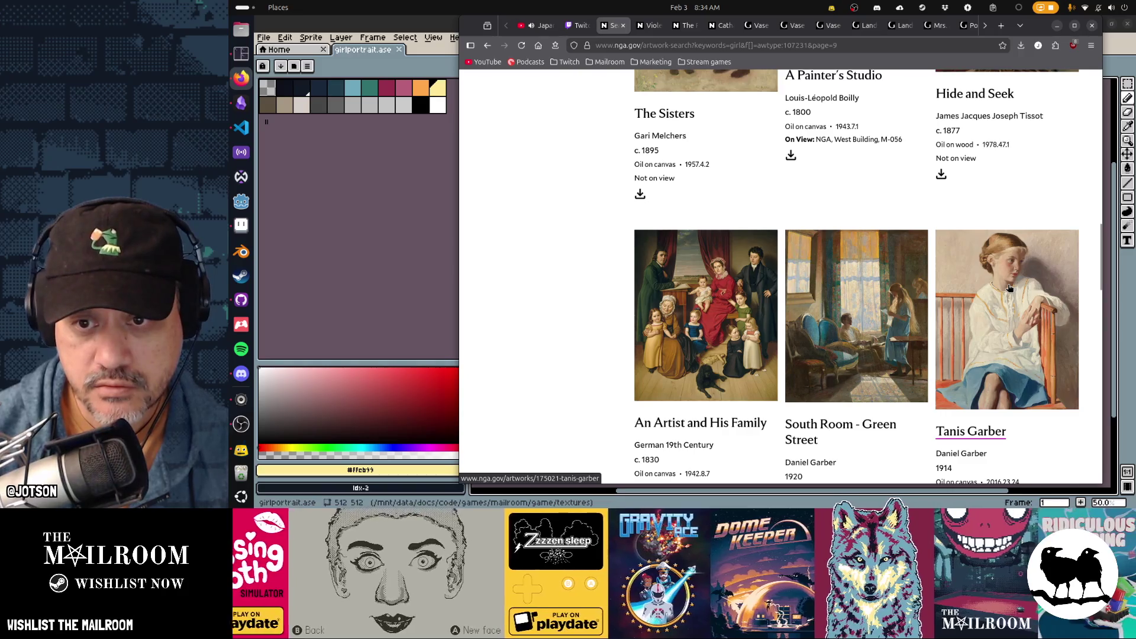
scroll(861, 287, "down", 5)
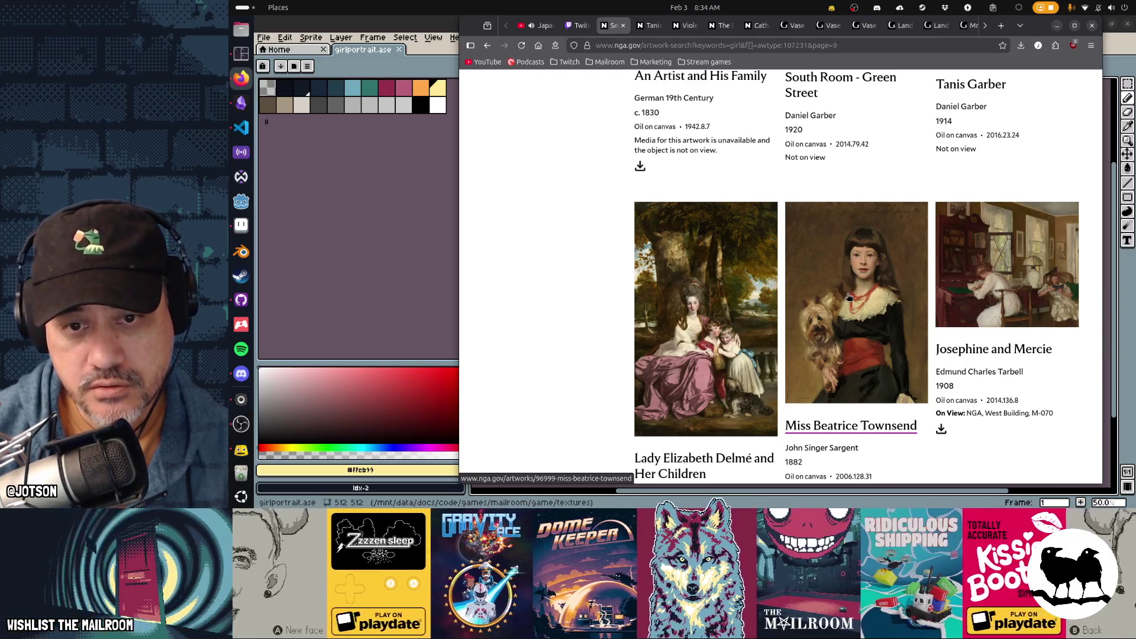
scroll(849, 297, "down", 1)
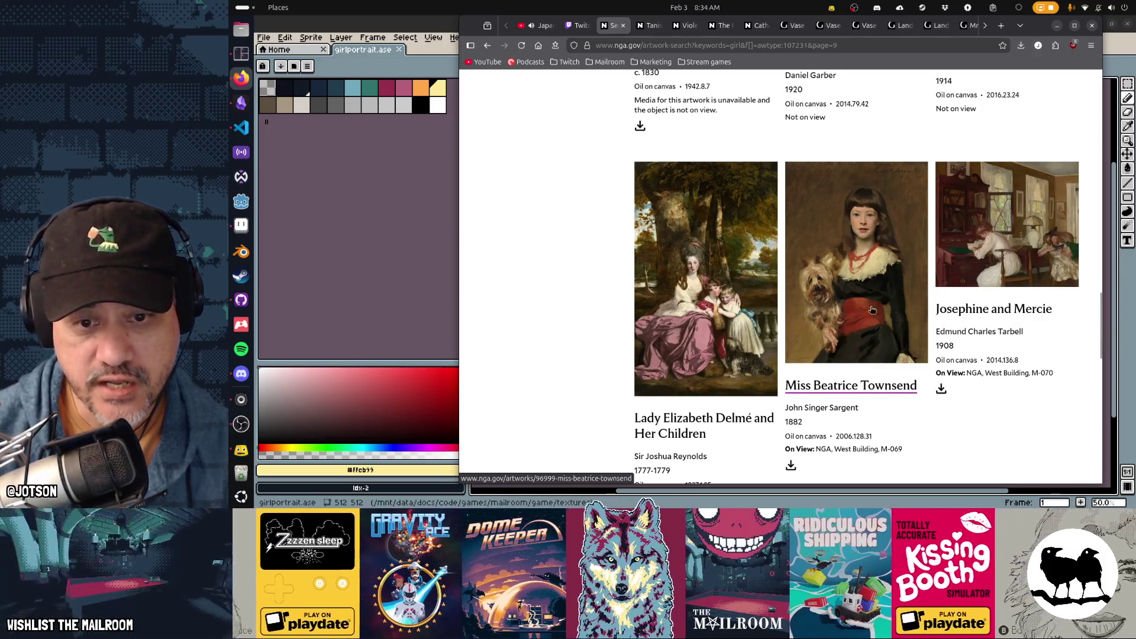
scroll(884, 312, "down", 1)
scroll(883, 312, "down", 1)
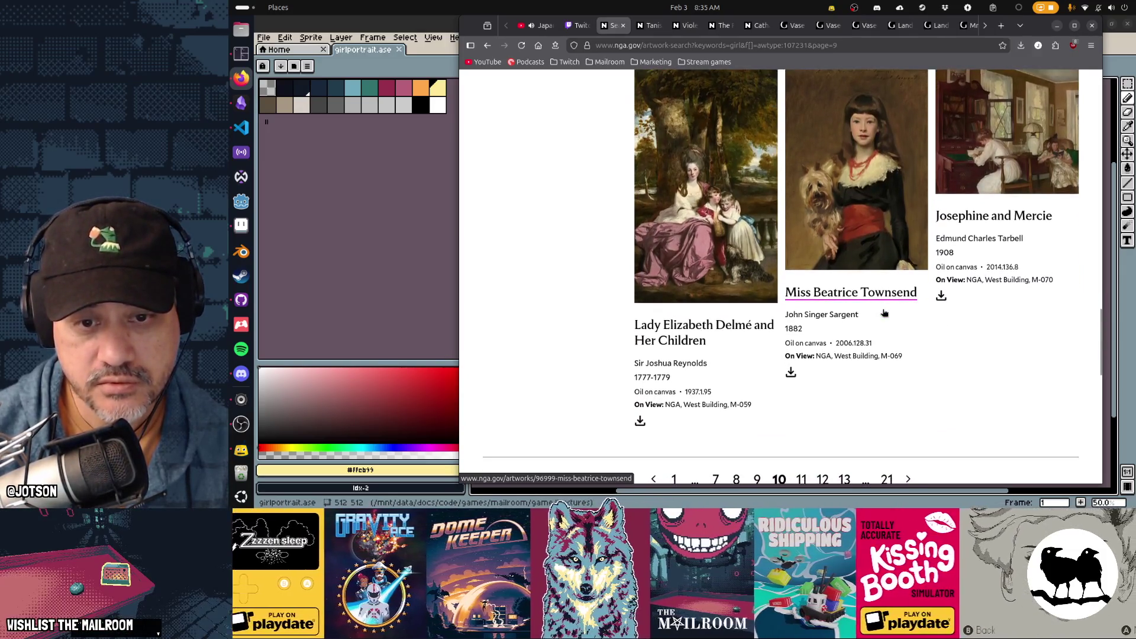
scroll(801, 395, "down", 2)
Open results page 11 and browse its paintings
left_click(801, 390)
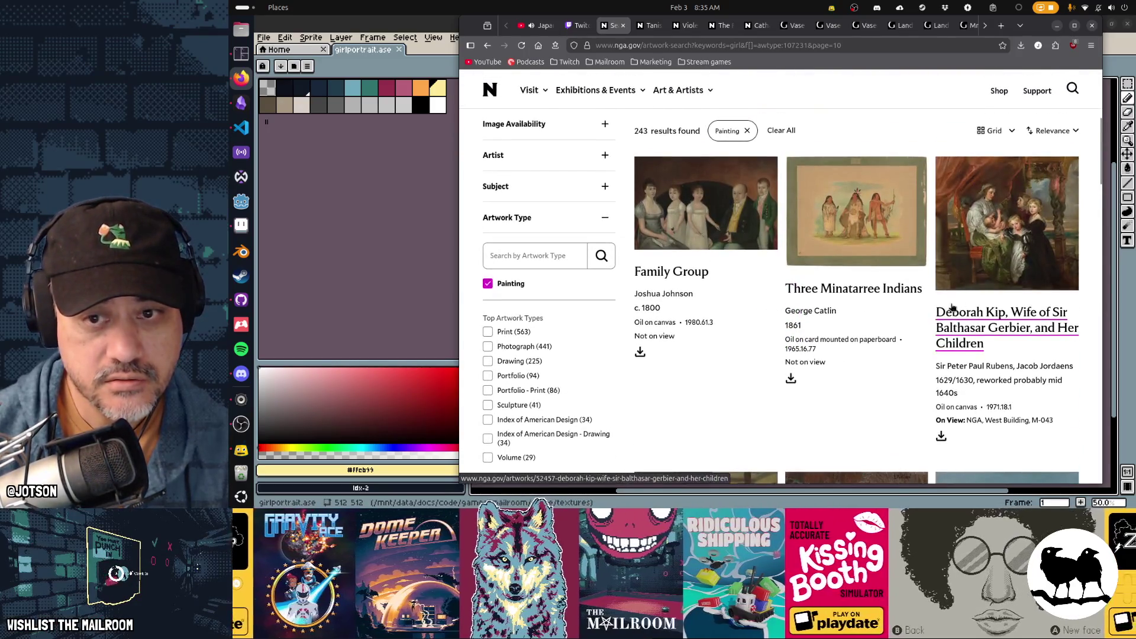
scroll(904, 374, "down", 7)
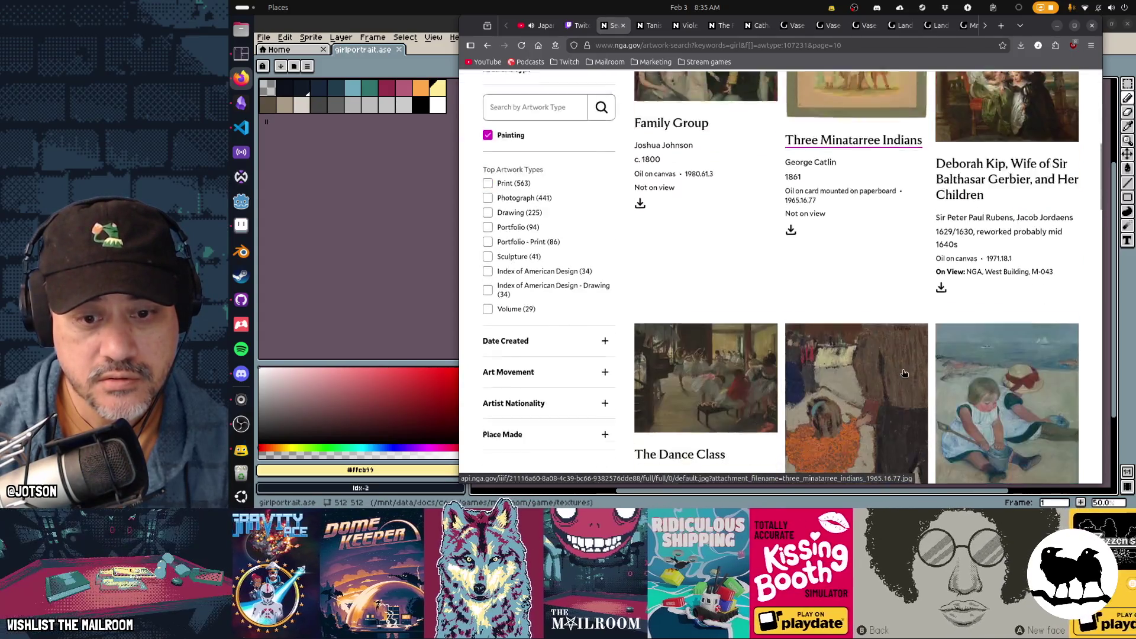
scroll(903, 373, "down", 4)
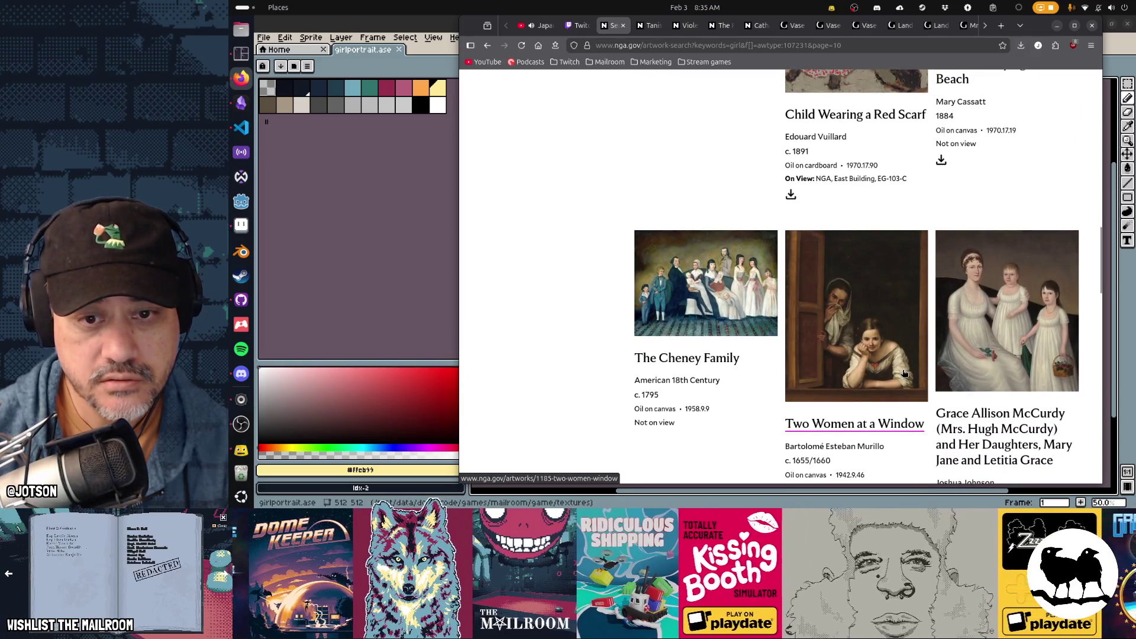
scroll(903, 374, "down", 3)
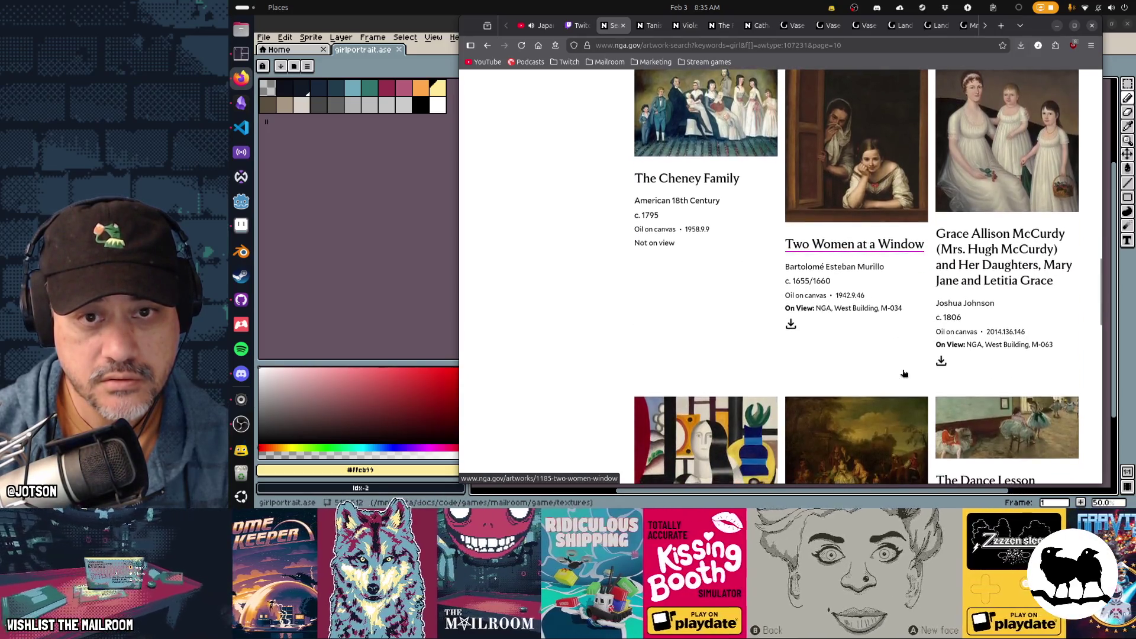
scroll(903, 375, "up", 1)
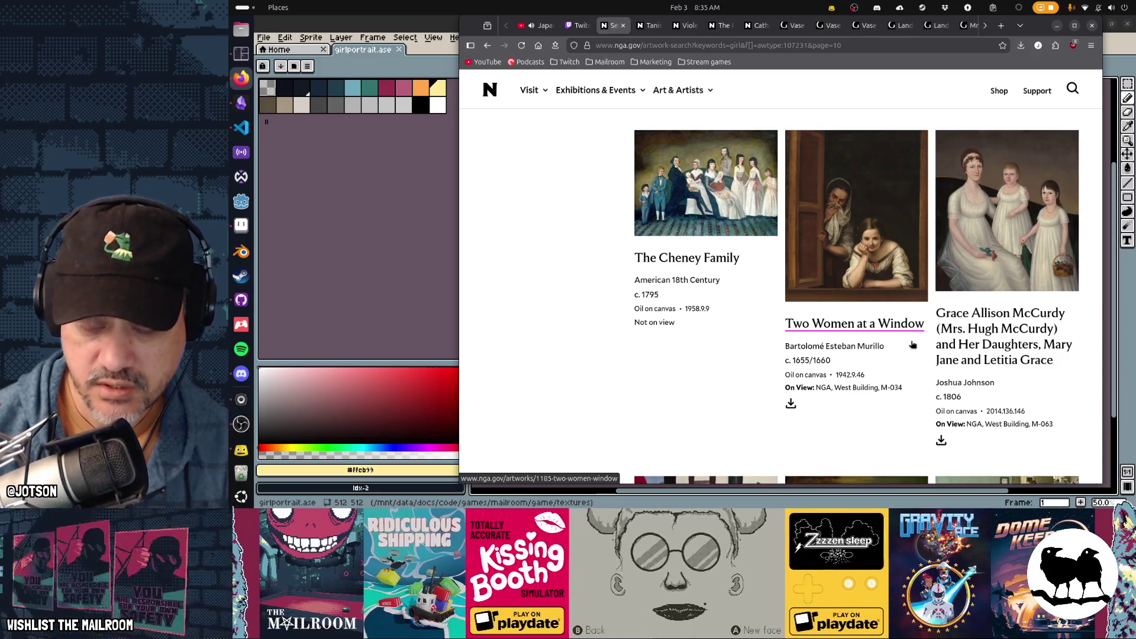
scroll(903, 349, "up", 2)
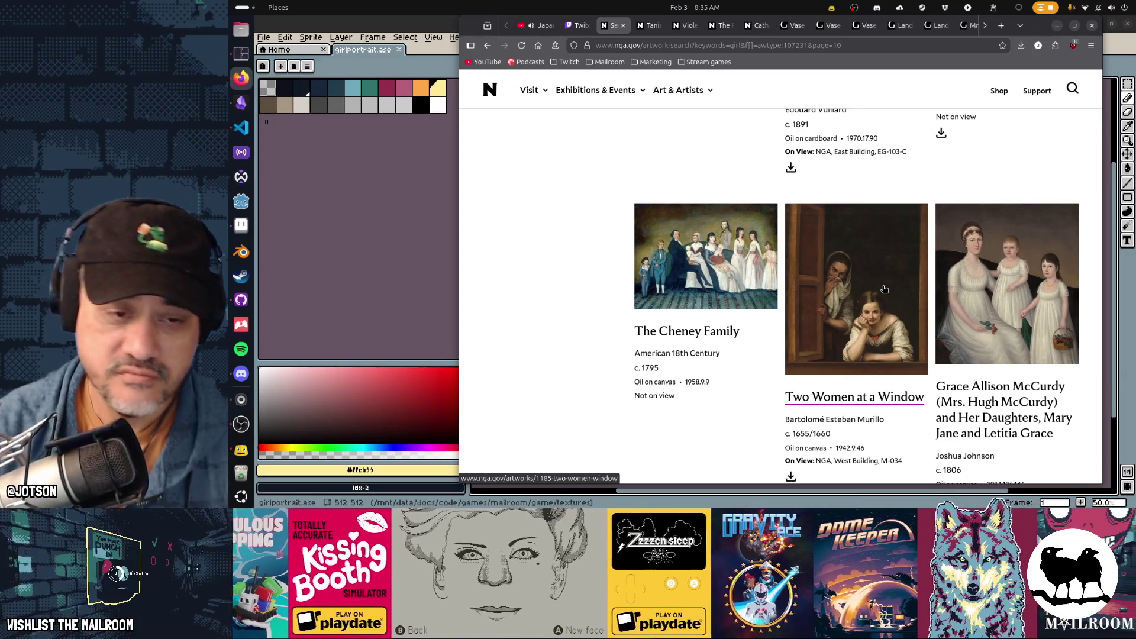
scroll(883, 288, "down", 10)
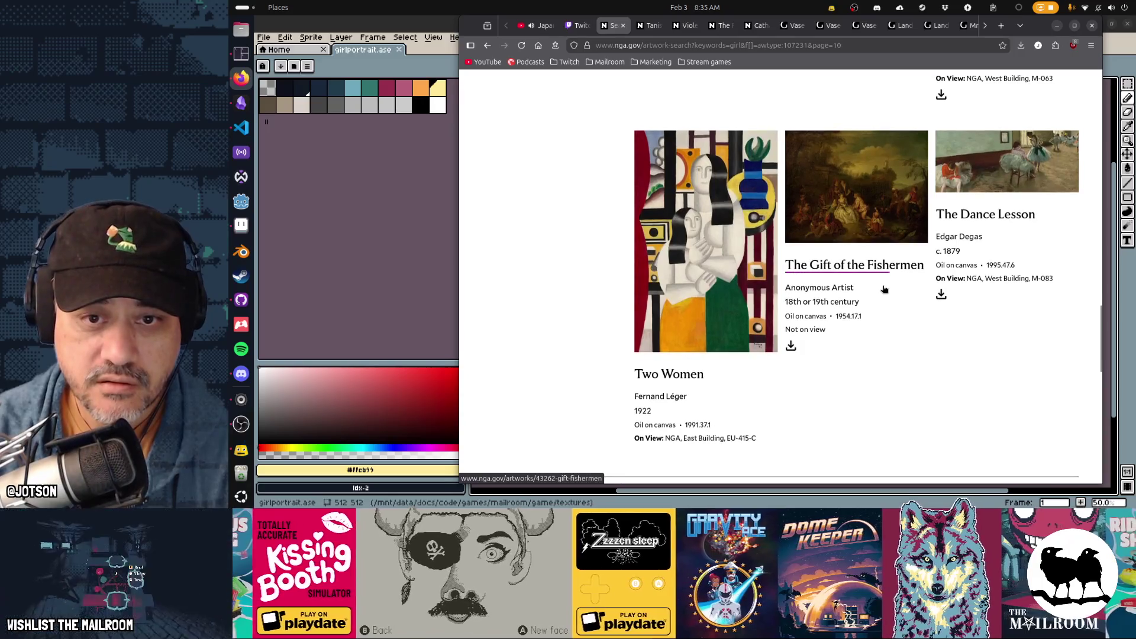
scroll(884, 289, "up", 10)
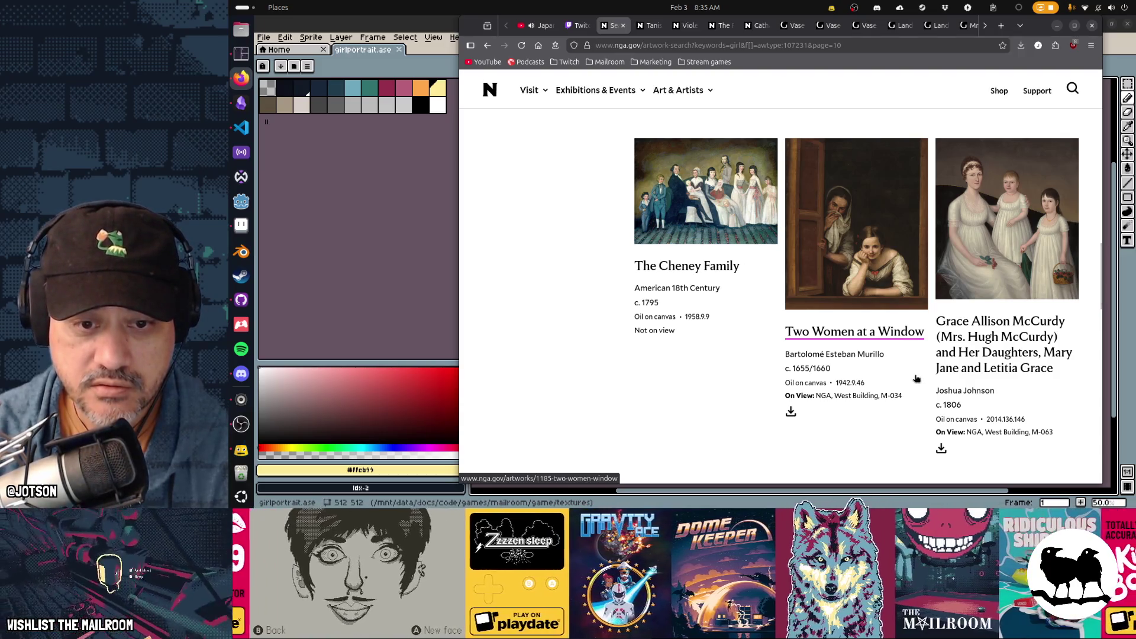
scroll(917, 378, "down", 13)
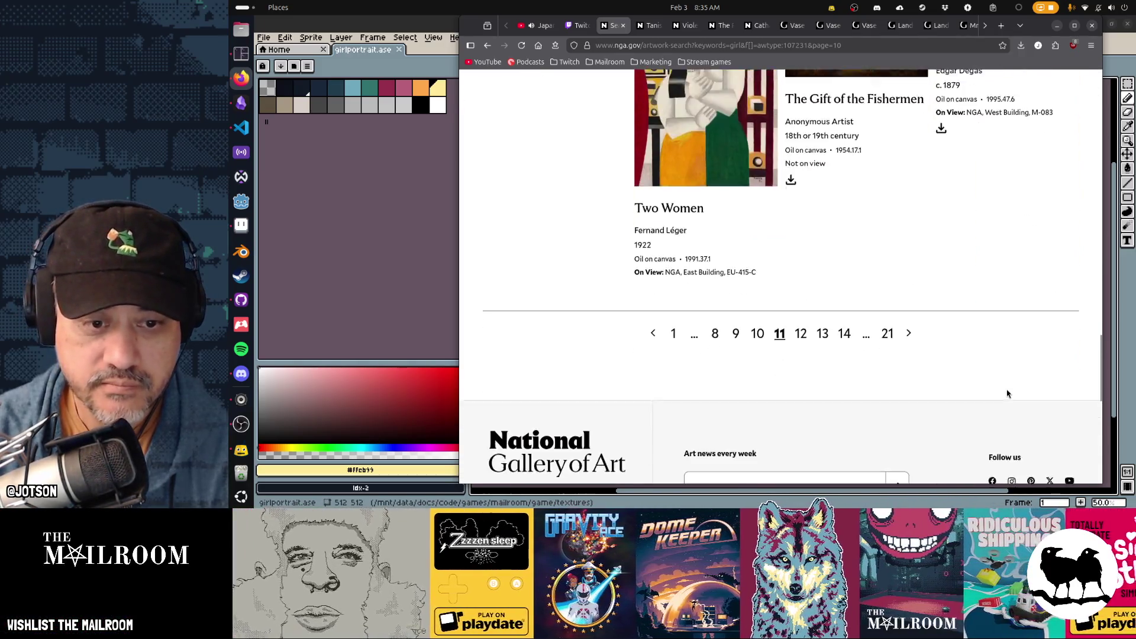
Advance to results page 12 and scroll through its paintings
left_click(802, 301)
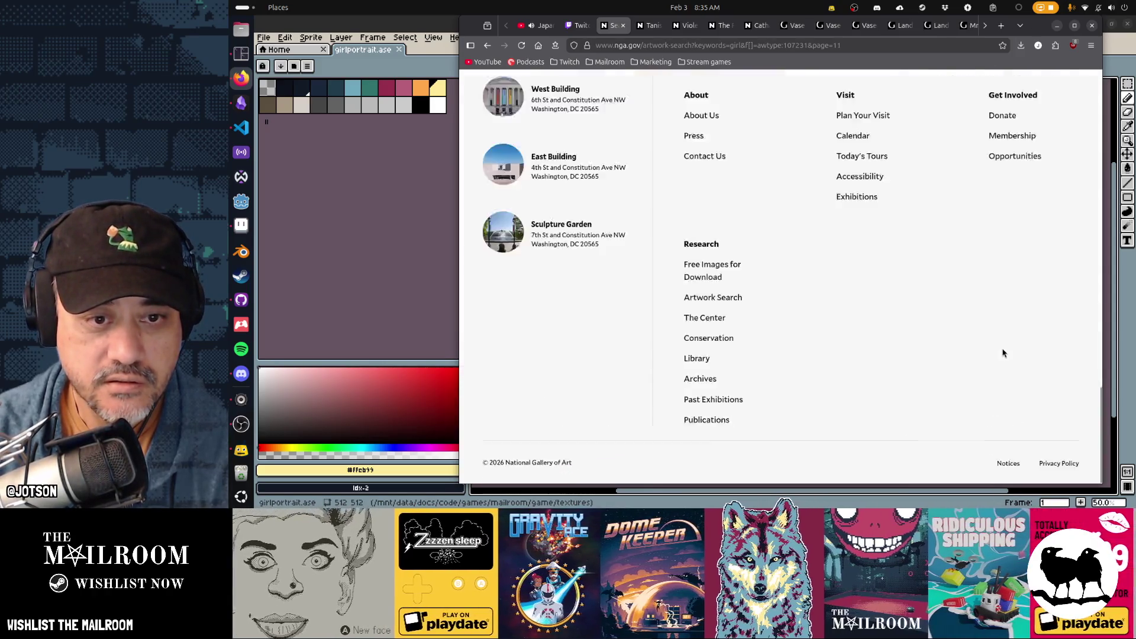
scroll(1004, 351, "down", 7)
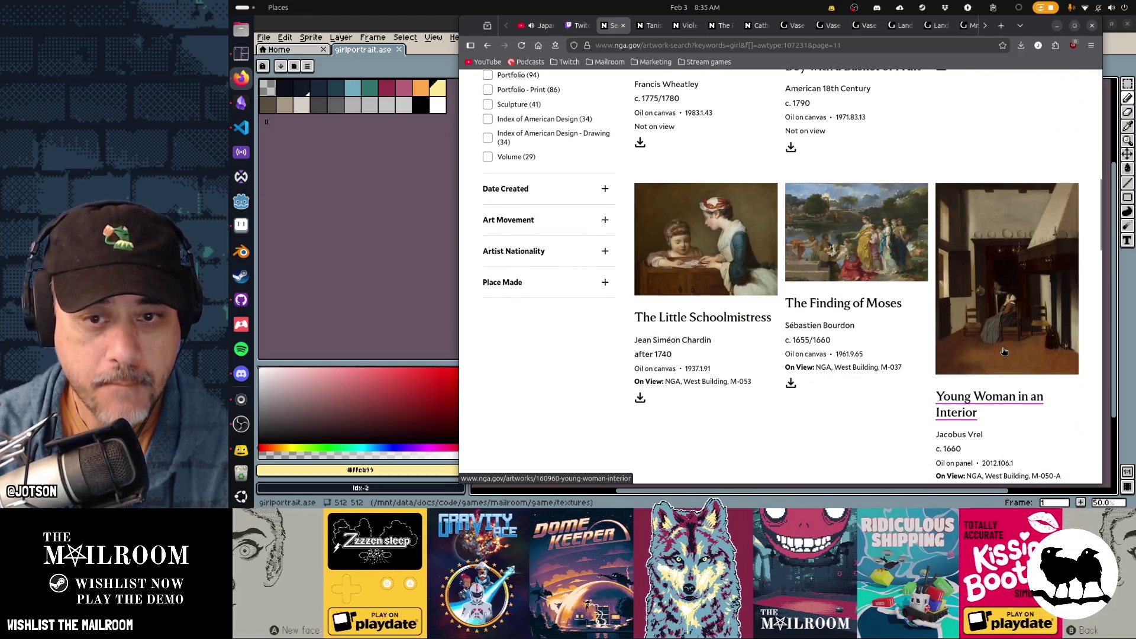
scroll(1004, 351, "down", 8)
scroll(1004, 351, "down", 7)
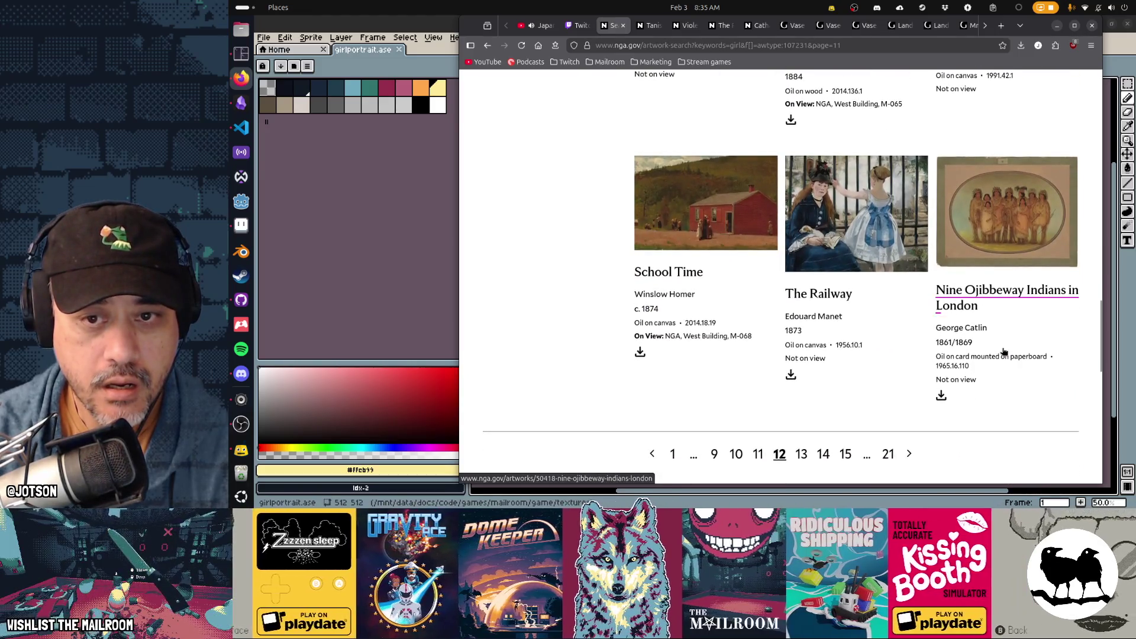
scroll(1004, 352, "down", 2)
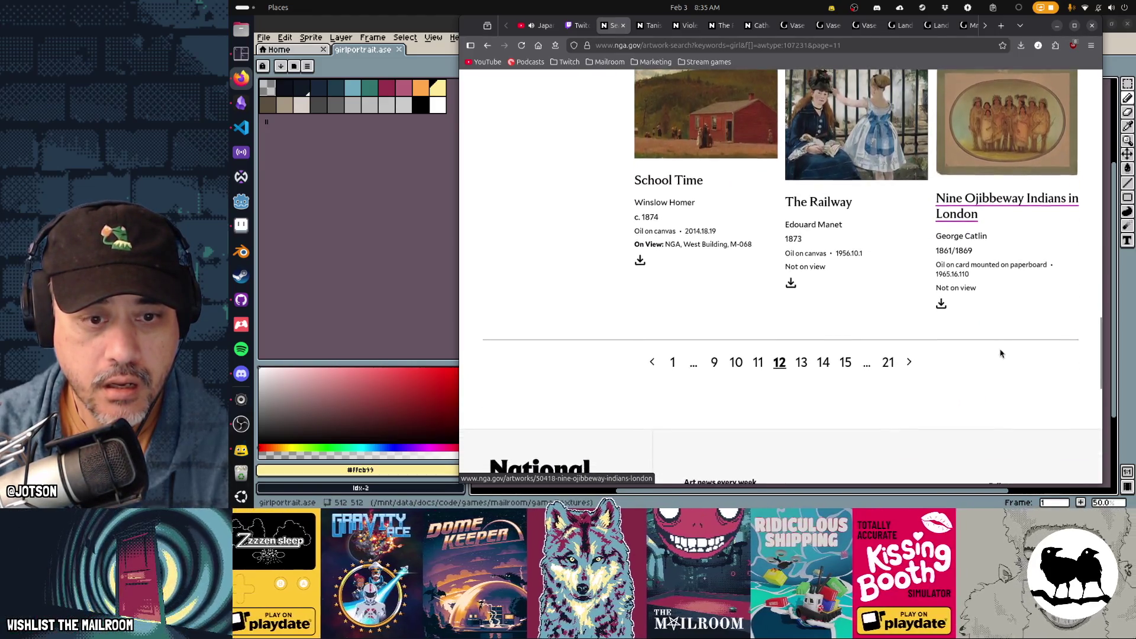
Advance to results page 13 and browse from The Camera Obscura downward
left_click(917, 361)
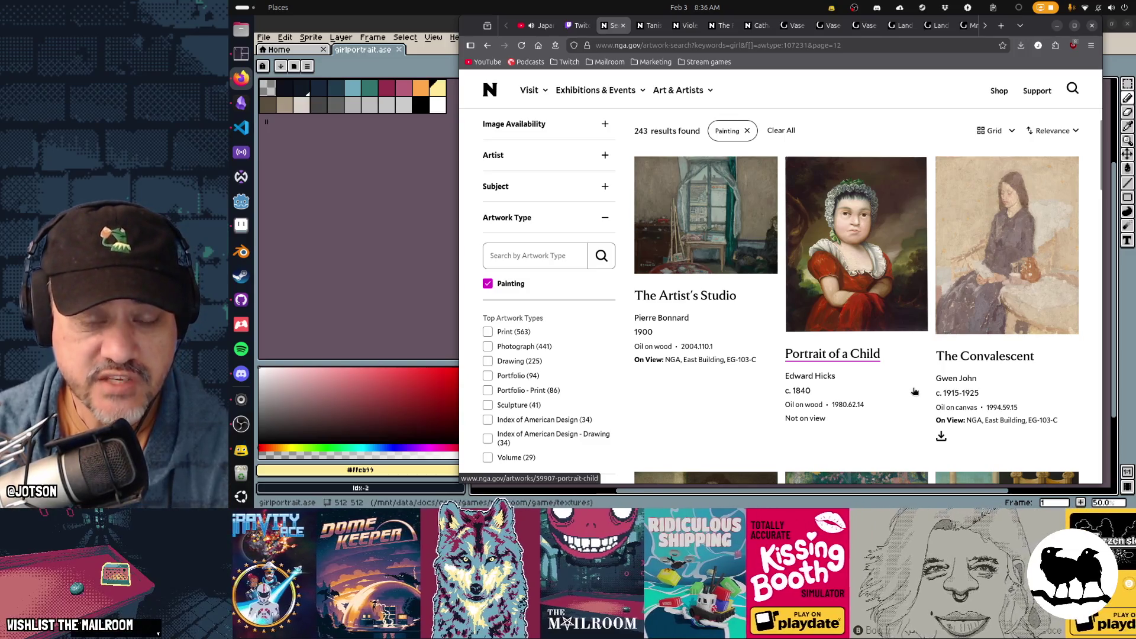
scroll(911, 388, "down", 5)
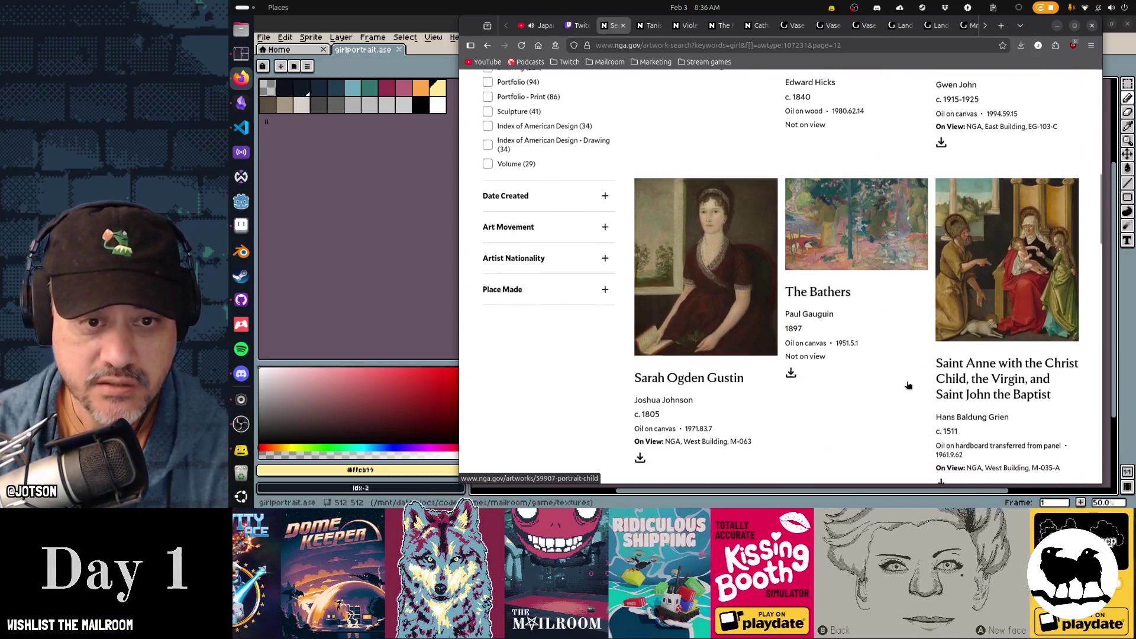
scroll(907, 385, "down", 10)
scroll(908, 385, "down", 1)
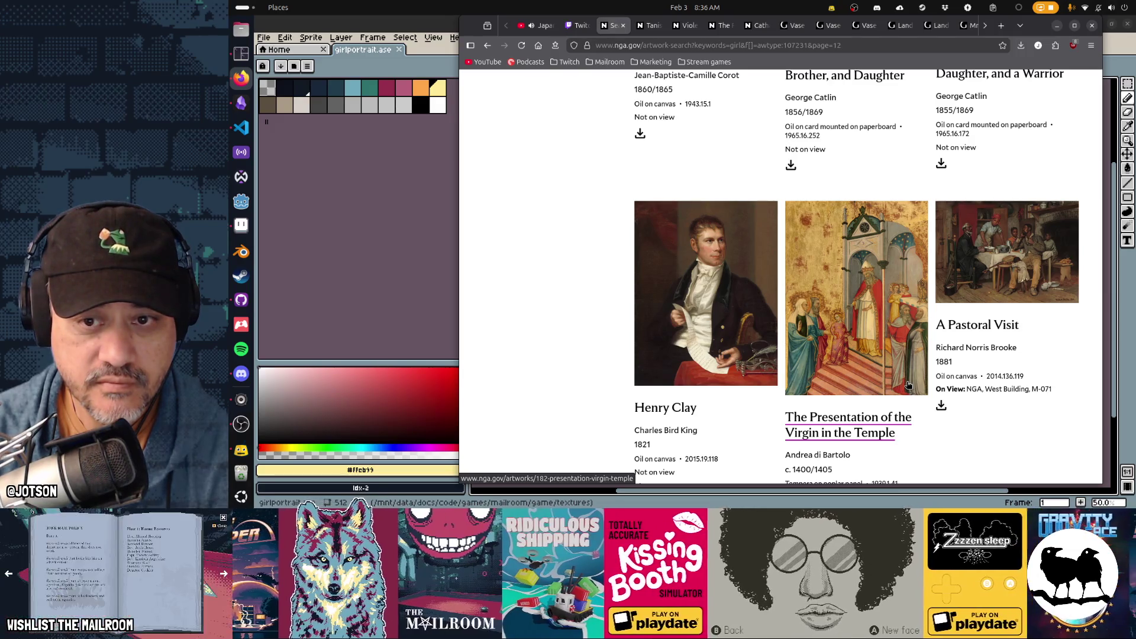
scroll(908, 385, "down", 3)
scroll(908, 381, "up", 2)
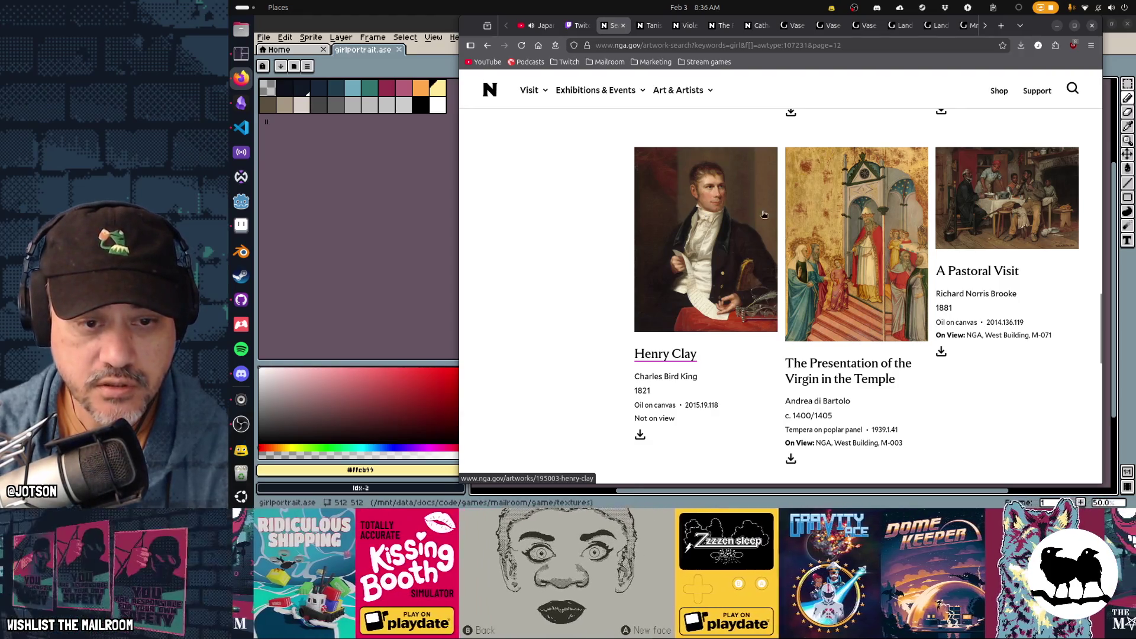
scroll(952, 325, "down", 2)
scroll(952, 325, "down", 4)
Open results page 14 and scroll through its paintings
left_click(801, 226)
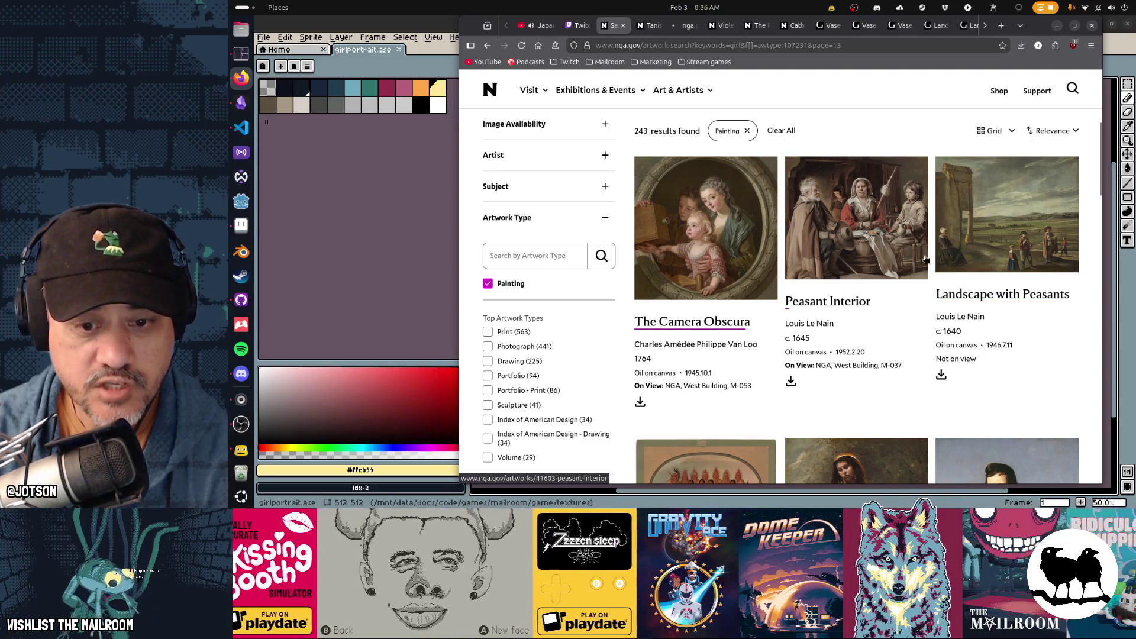
scroll(997, 257, "down", 4)
scroll(997, 276, "down", 6)
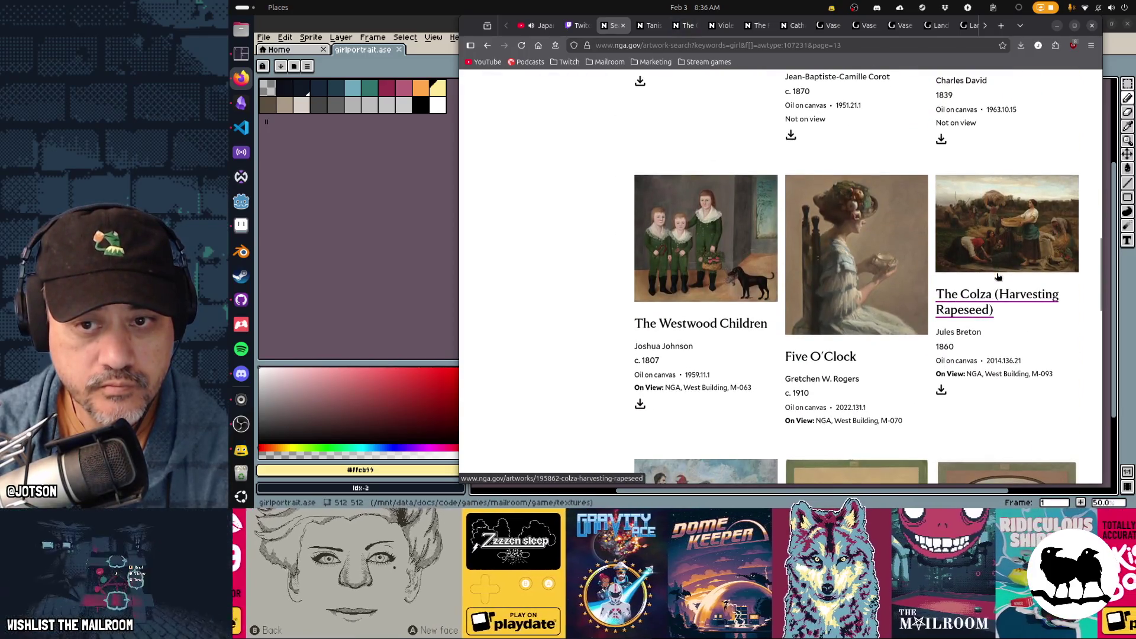
scroll(997, 276, "down", 8)
scroll(998, 276, "up", 20)
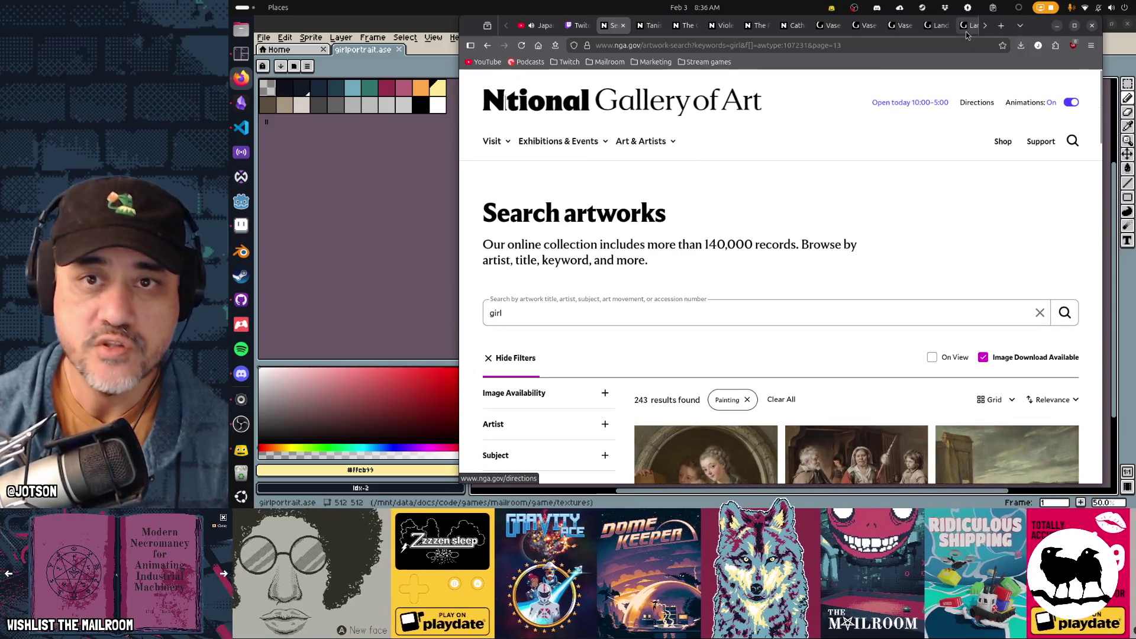
scroll(965, 31, "down", 5)
Return to the Museo tab and select the 'ghost' search term
left_click(965, 31)
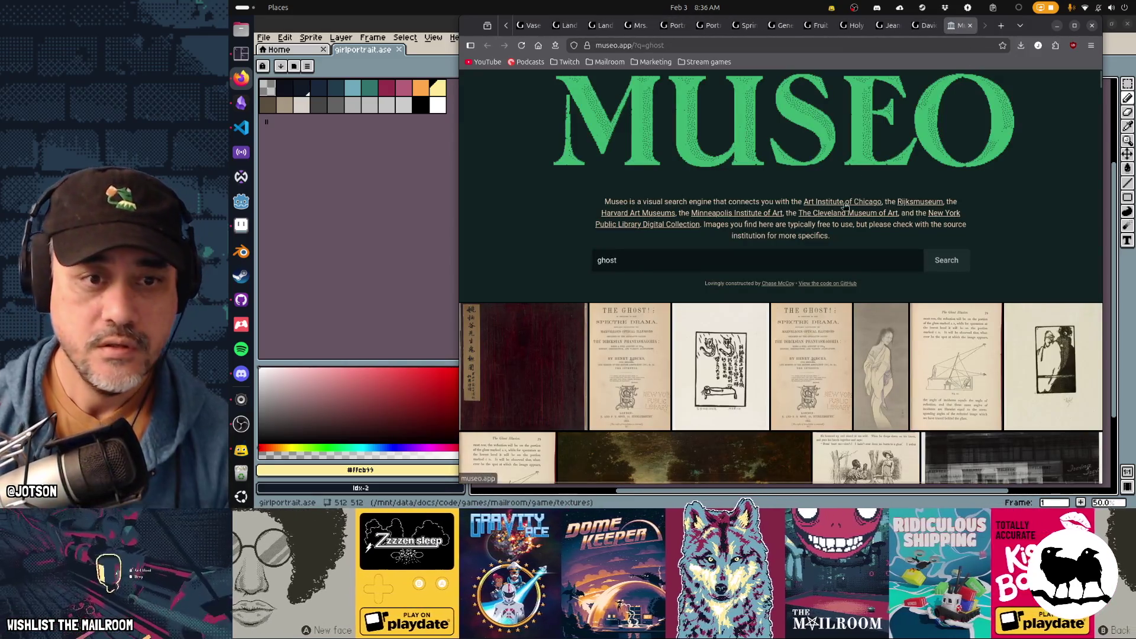
left_click(826, 262)
key("ctrl+a")
Scroll through the ghost results, including 'The Ghost! Spectre Drama' title pages
scroll(826, 262, "down", 5)
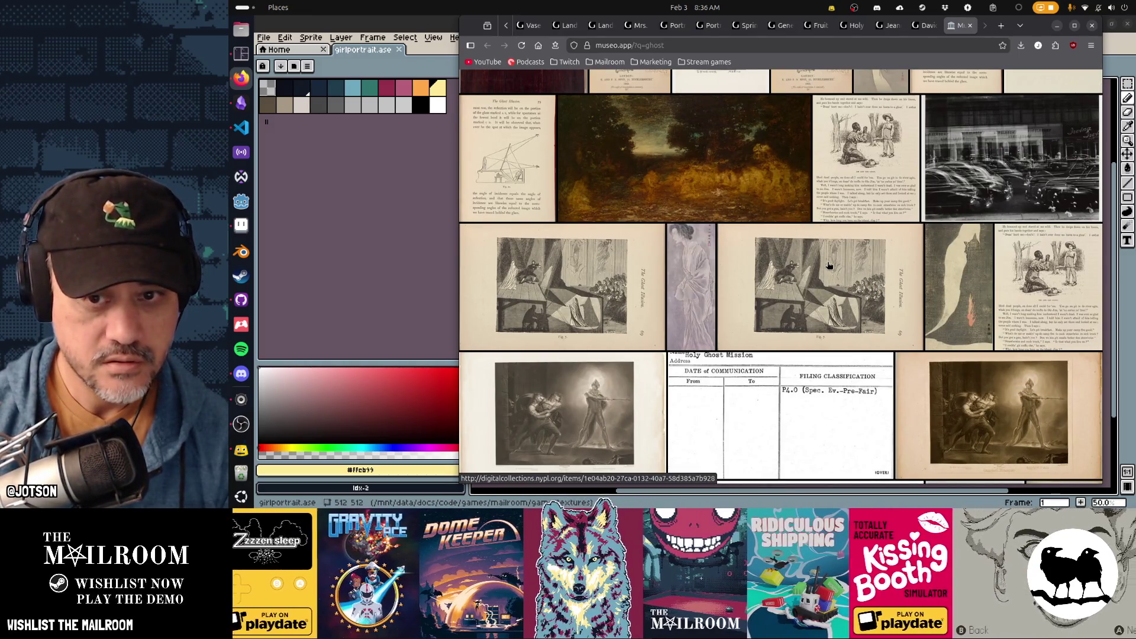
scroll(829, 266, "down", 4)
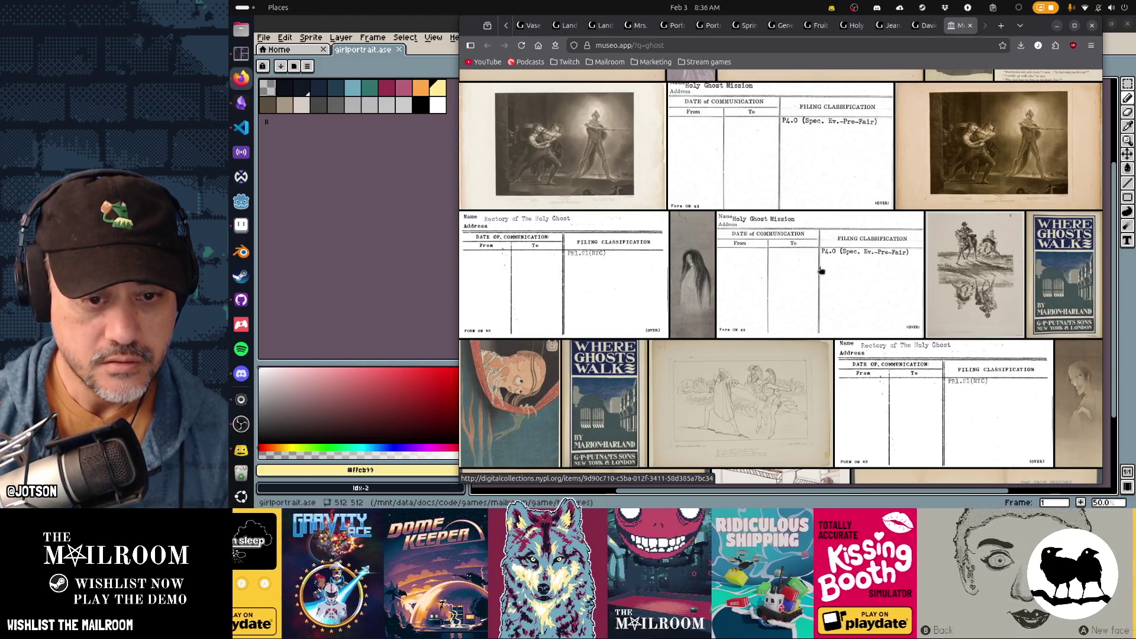
scroll(851, 397, "down", 3)
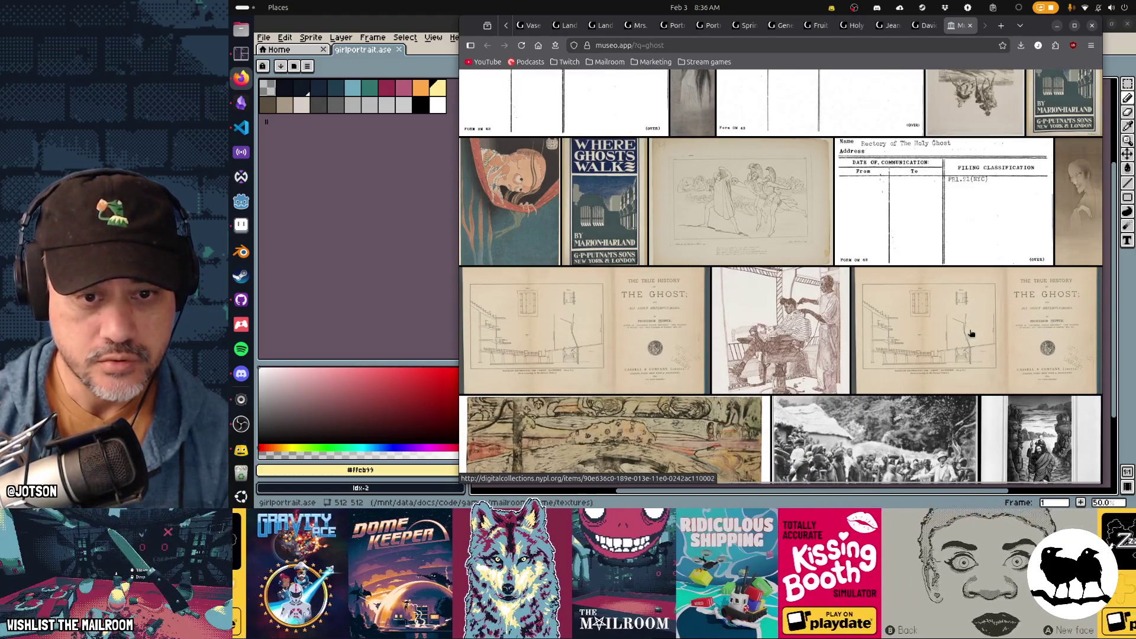
scroll(971, 329, "down", 4)
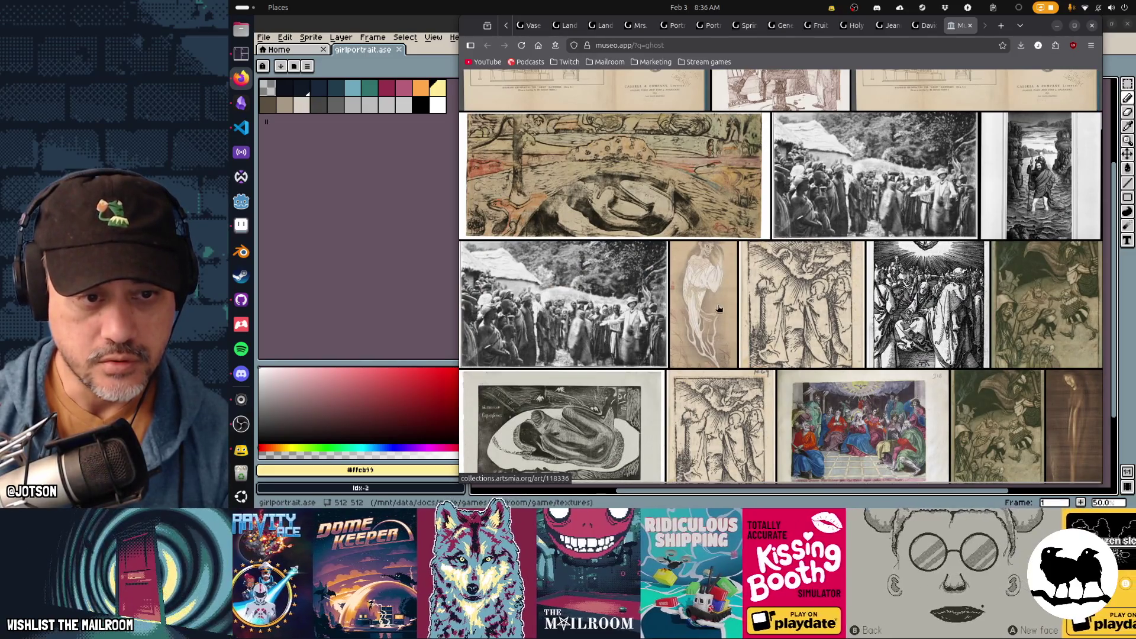
scroll(829, 364, "down", 4)
scroll(829, 364, "down", 5)
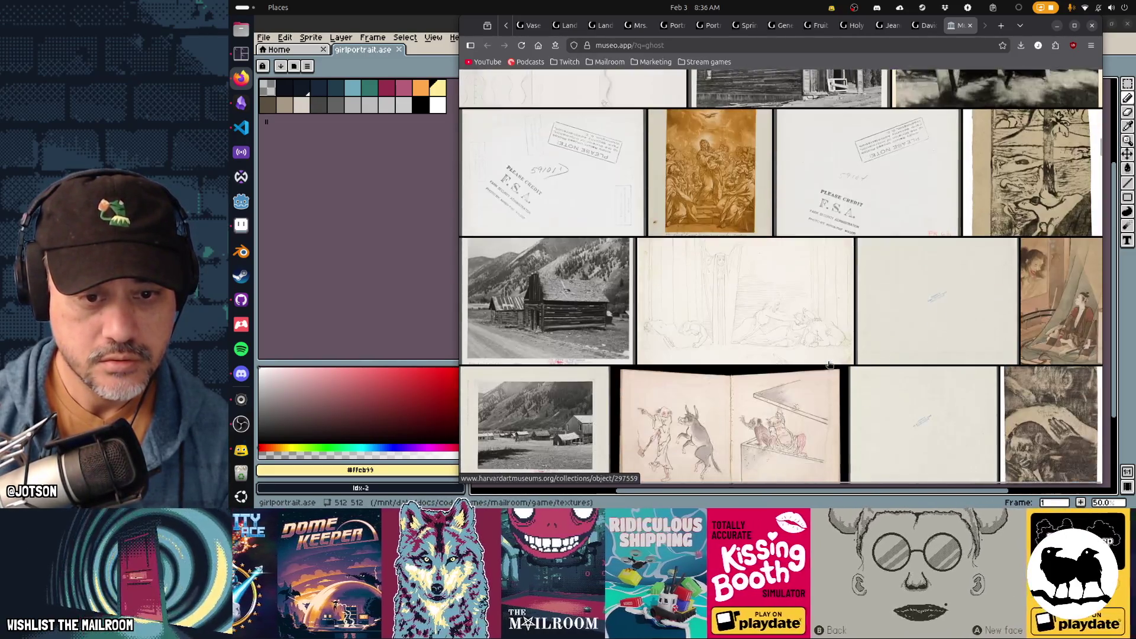
scroll(829, 364, "down", 4)
scroll(829, 364, "down", 5)
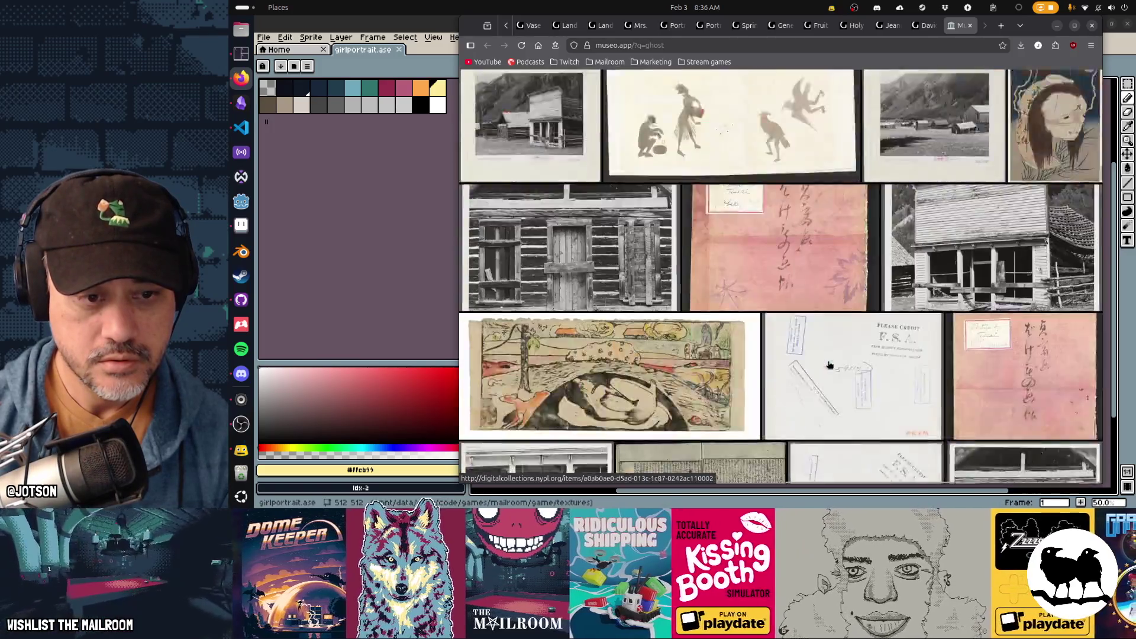
scroll(829, 364, "up", 20)
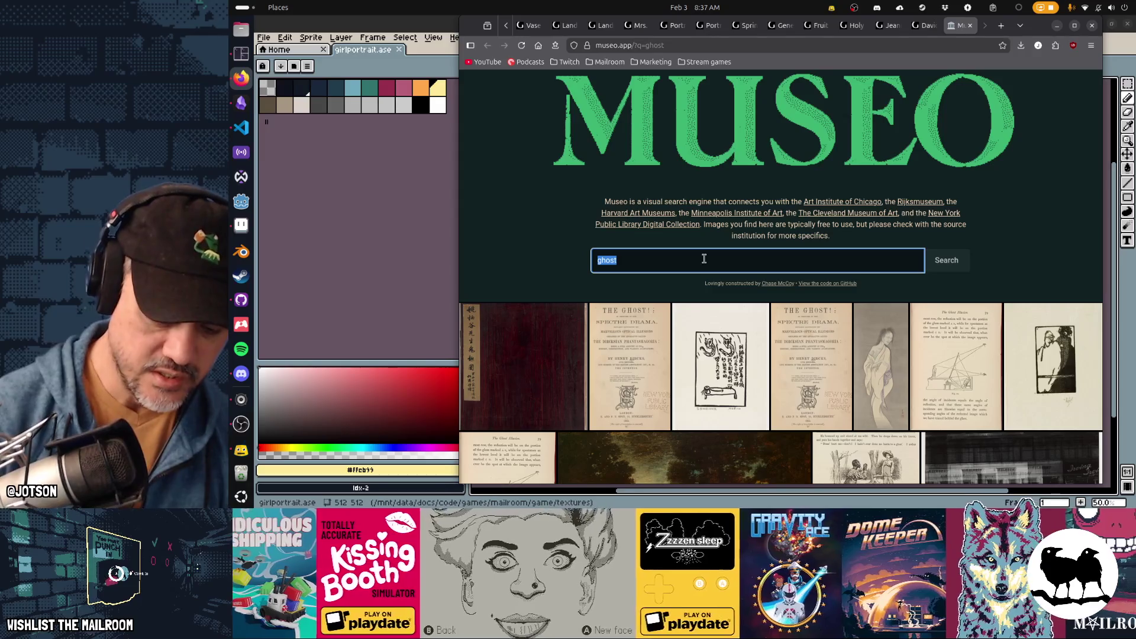
type("flowers")
key("Return")
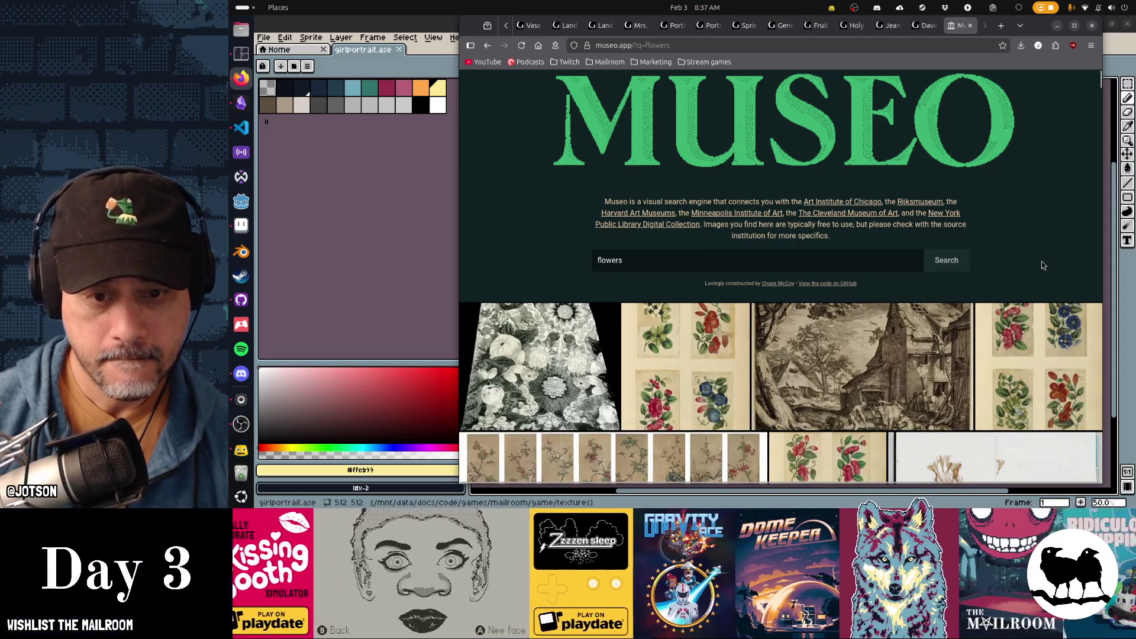
scroll(1041, 261, "down", 5)
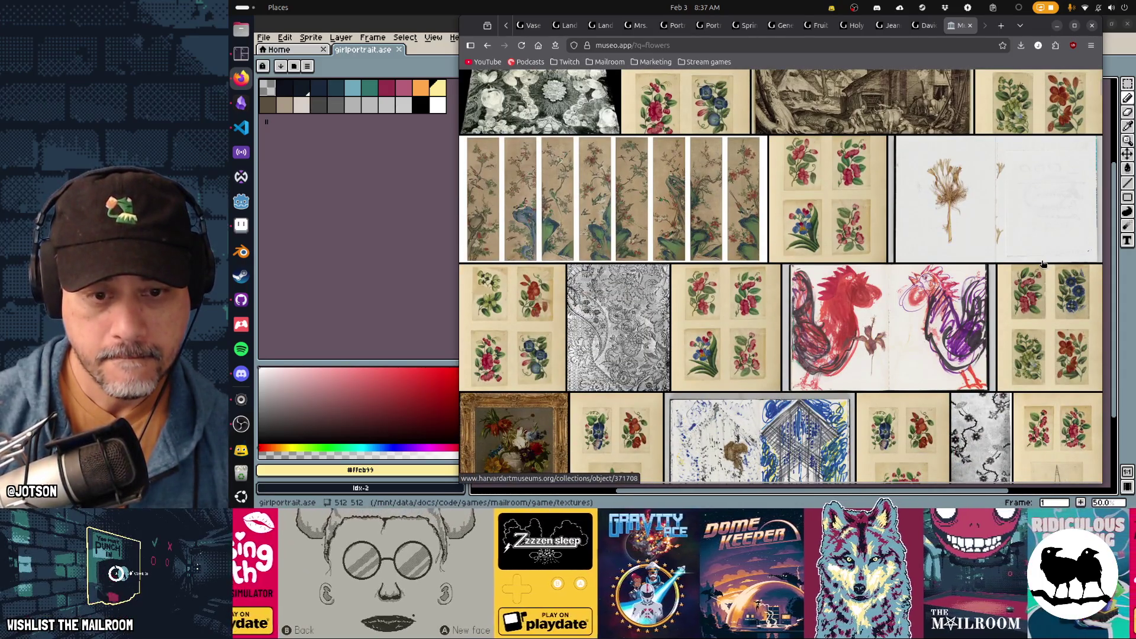
scroll(1043, 263, "down", 5)
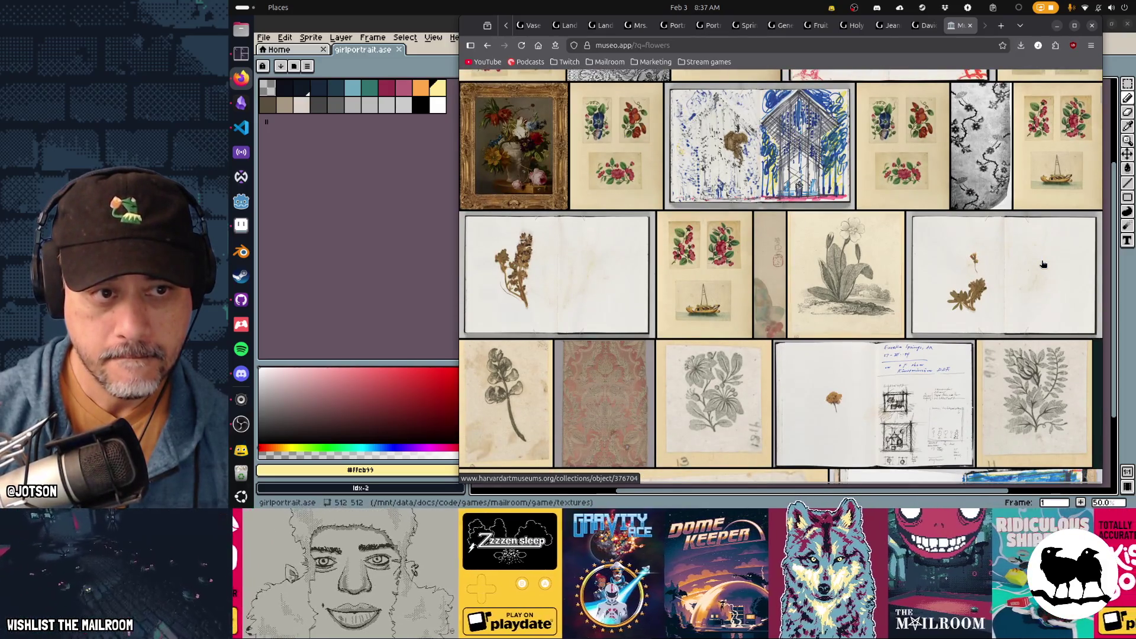
scroll(1043, 264, "down", 3)
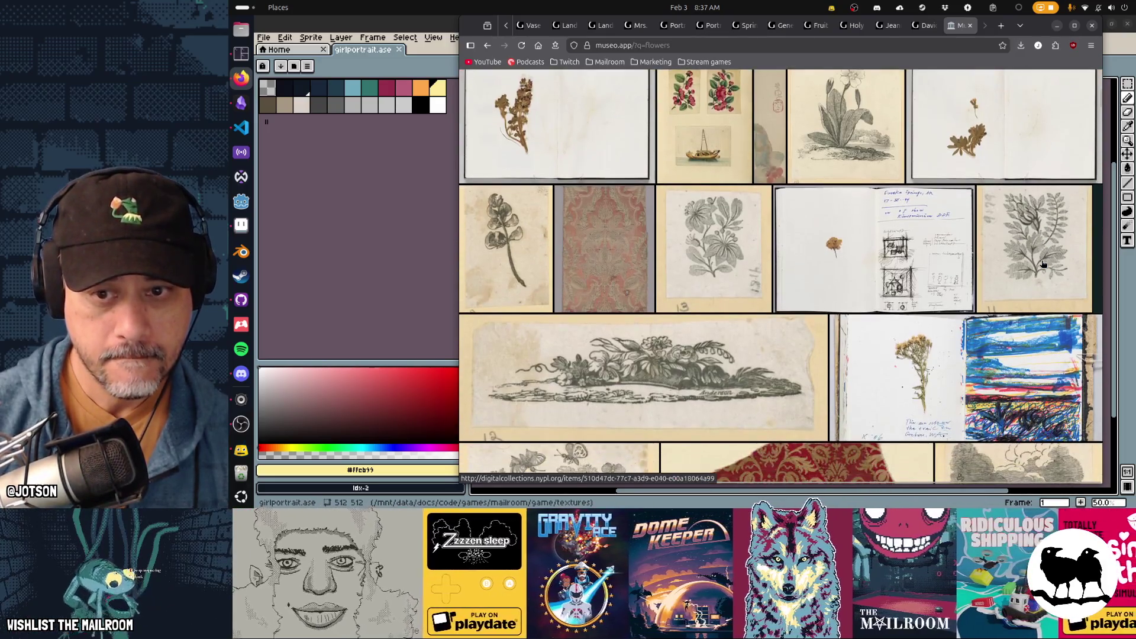
scroll(1042, 264, "down", 5)
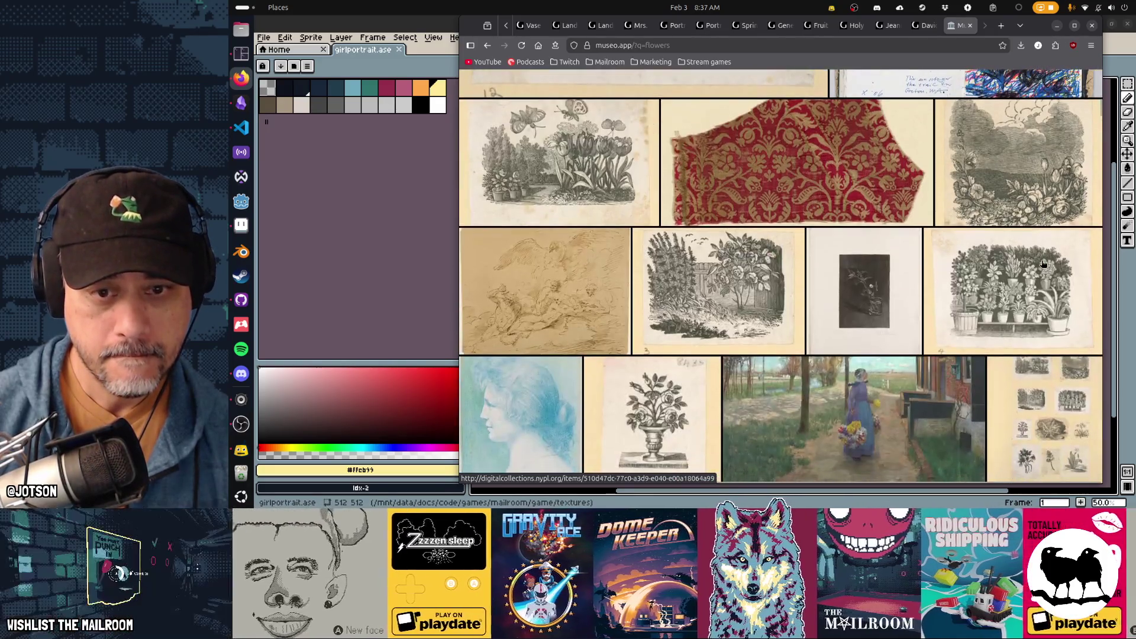
scroll(1043, 263, "down", 5)
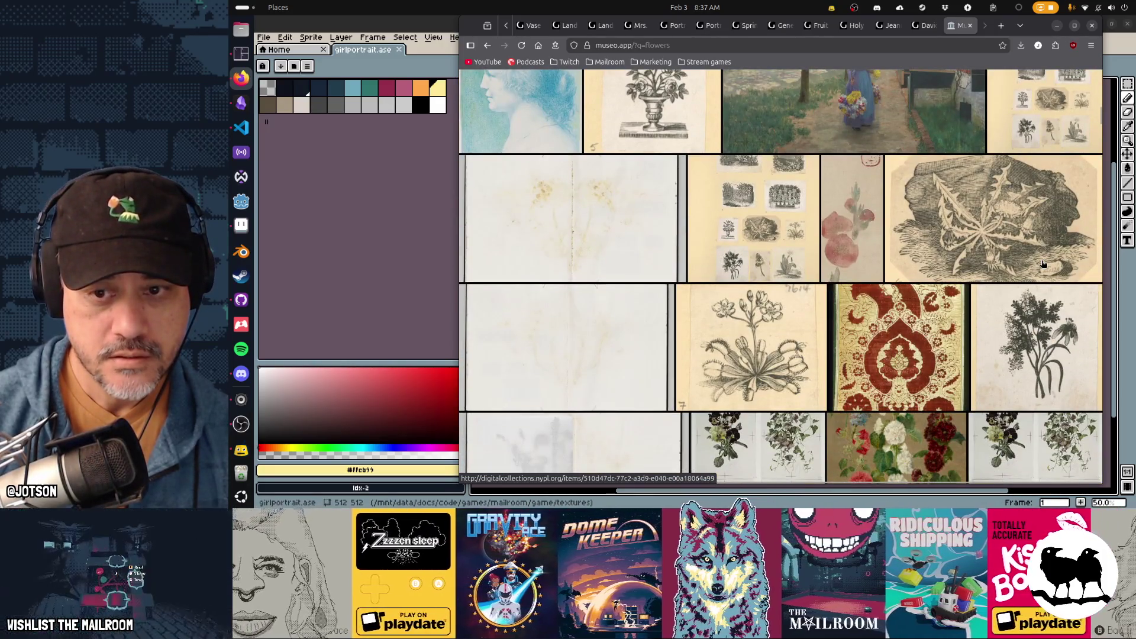
scroll(1043, 264, "down", 3)
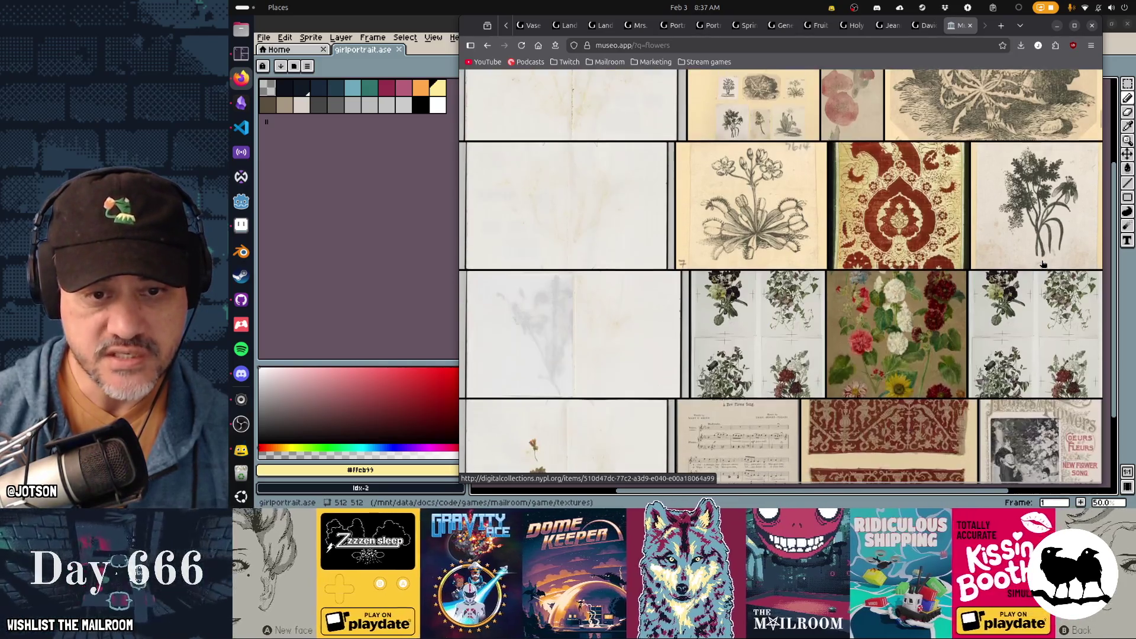
scroll(1043, 264, "down", 5)
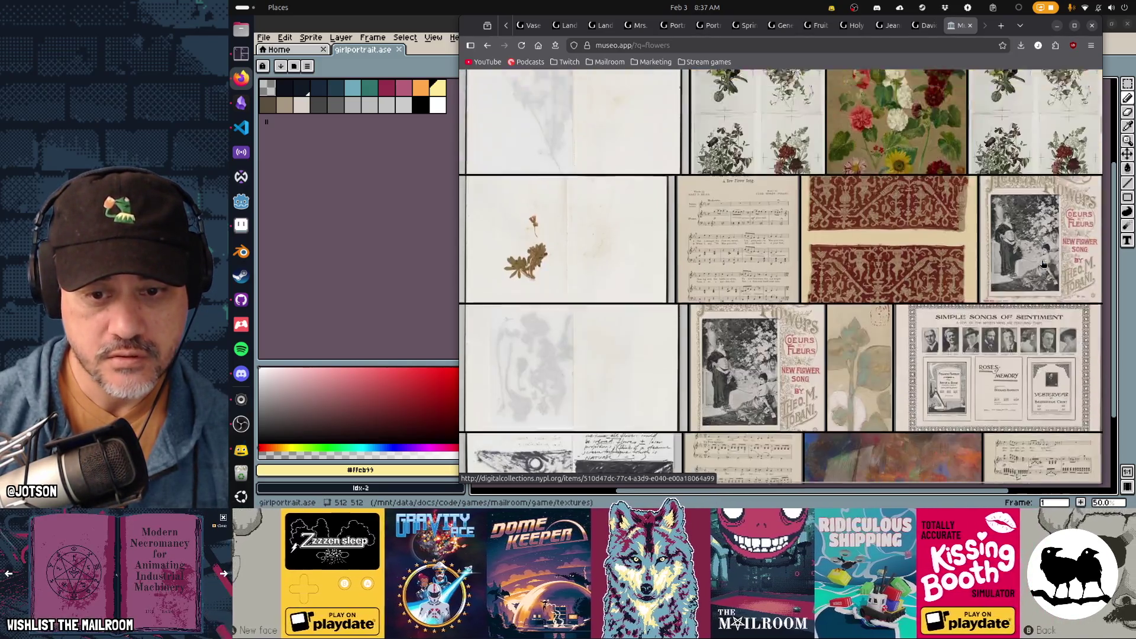
scroll(1043, 264, "down", 6)
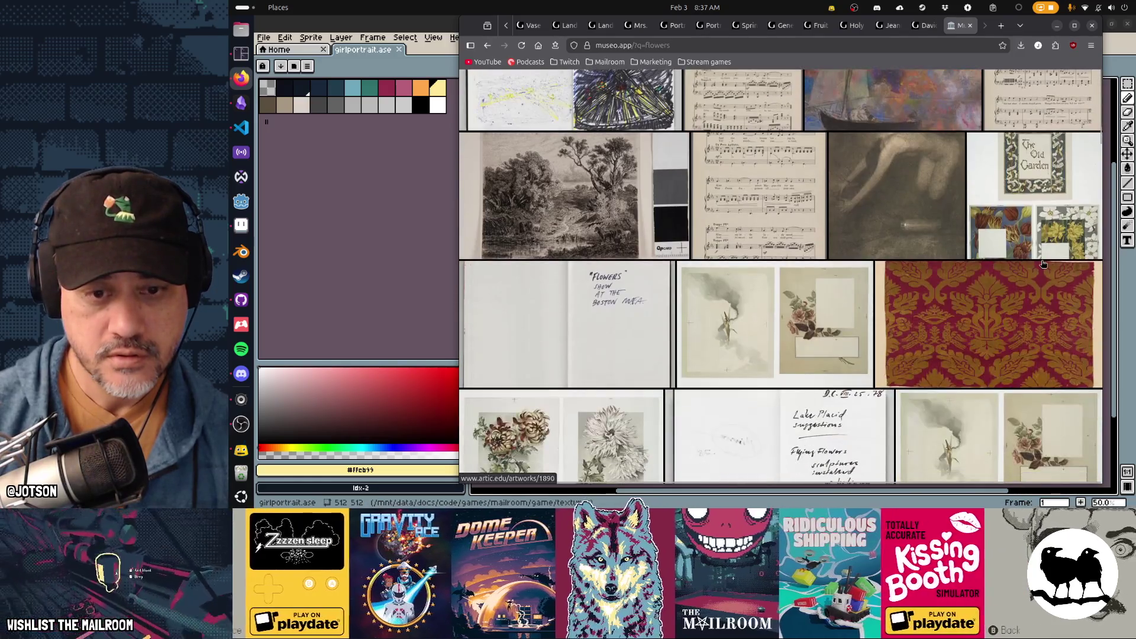
scroll(1043, 264, "down", 4)
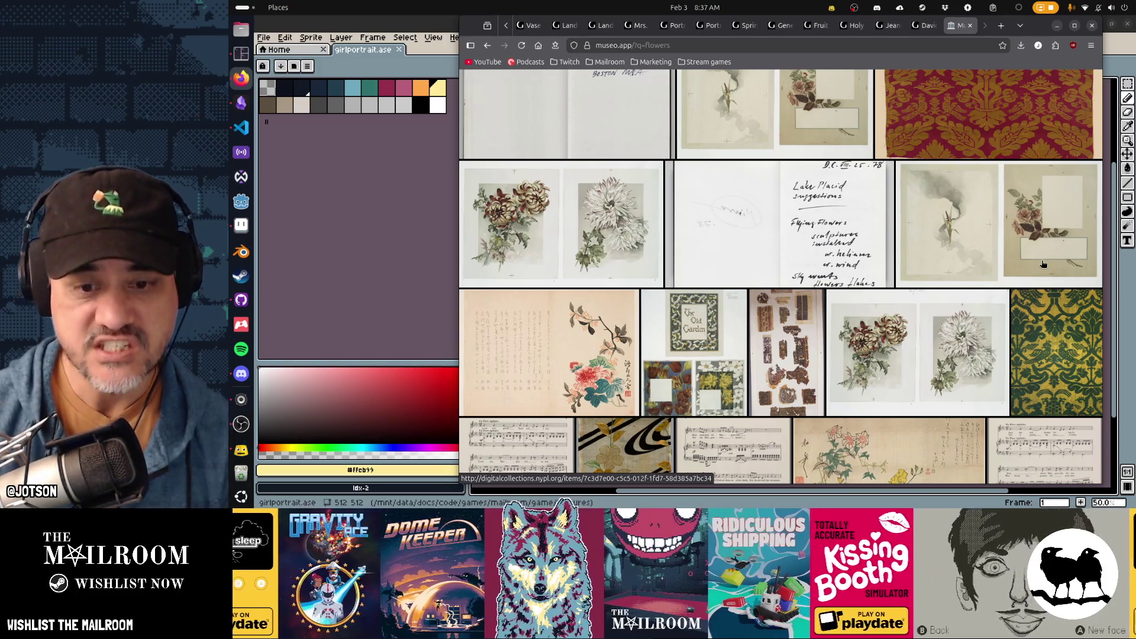
scroll(1042, 264, "down", 5)
scroll(1043, 264, "down", 4)
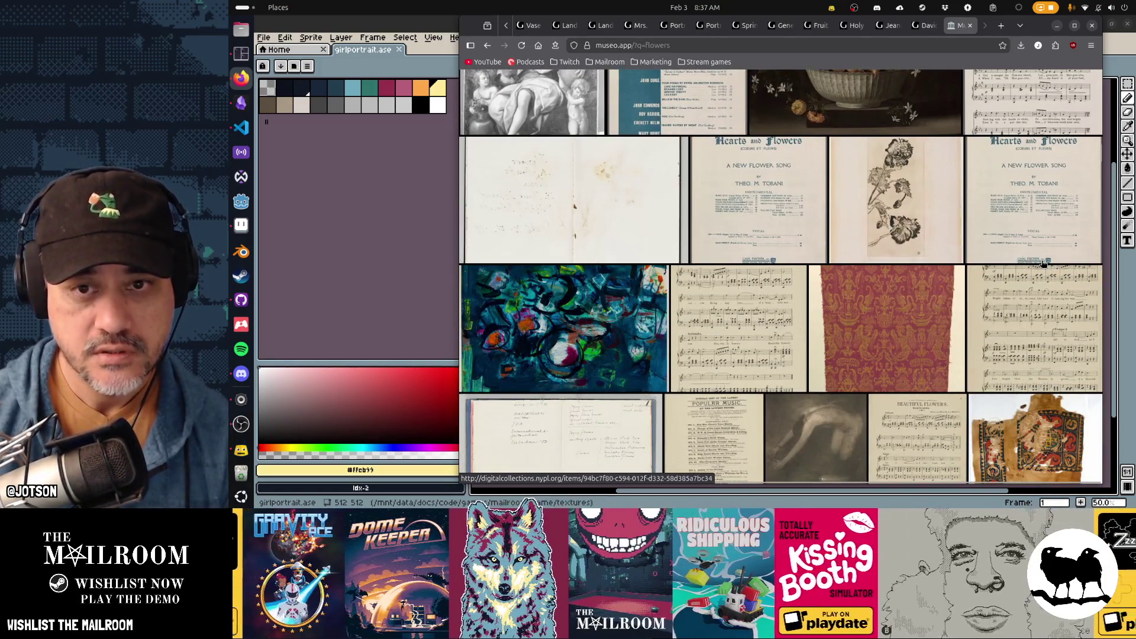
scroll(1043, 264, "down", 5)
scroll(1043, 263, "down", 3)
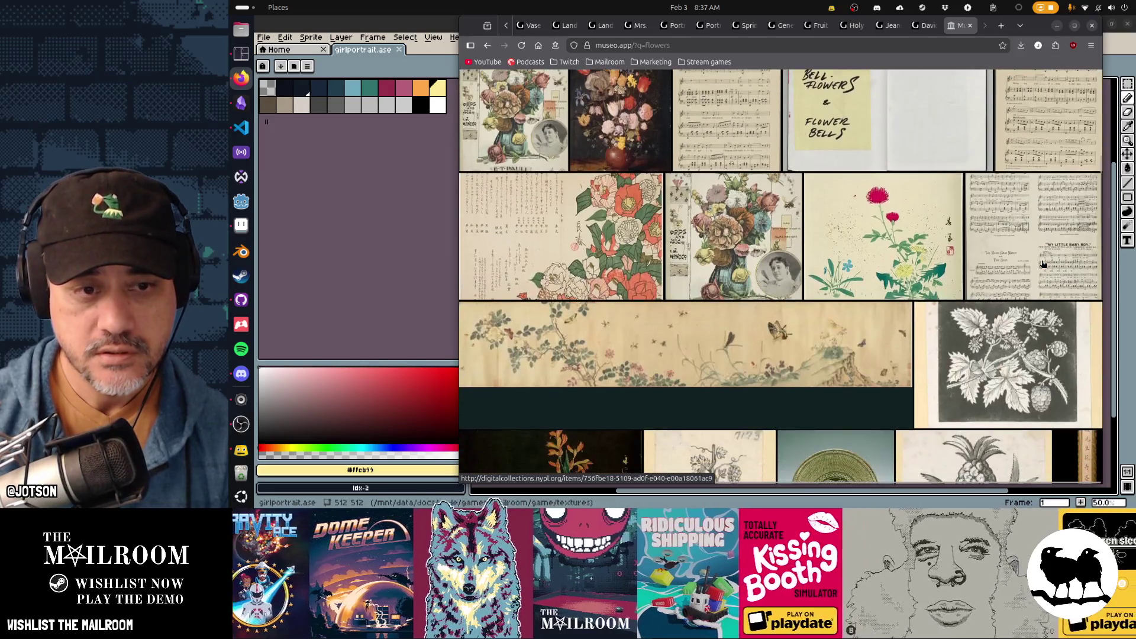
scroll(1043, 264, "down", 3)
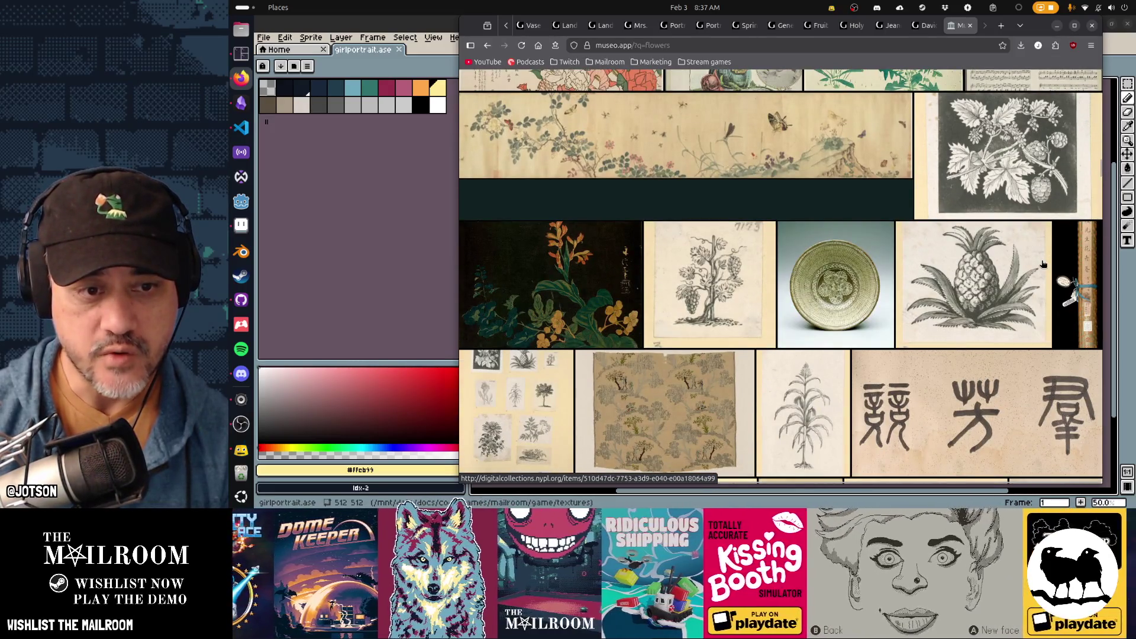
scroll(1043, 264, "down", 3)
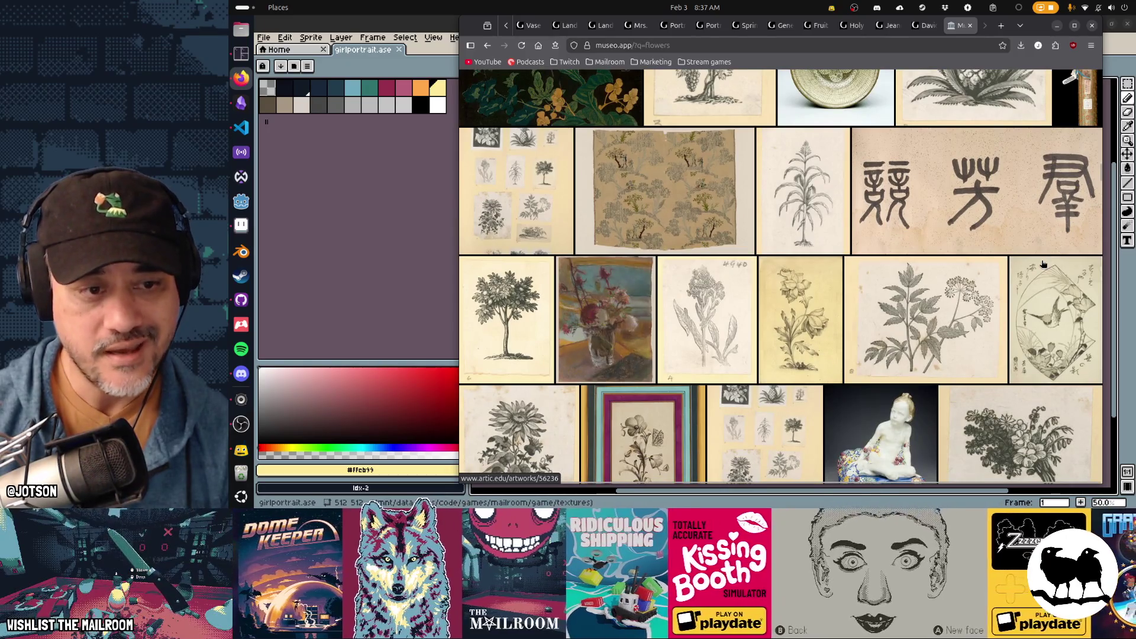
scroll(1043, 264, "down", 5)
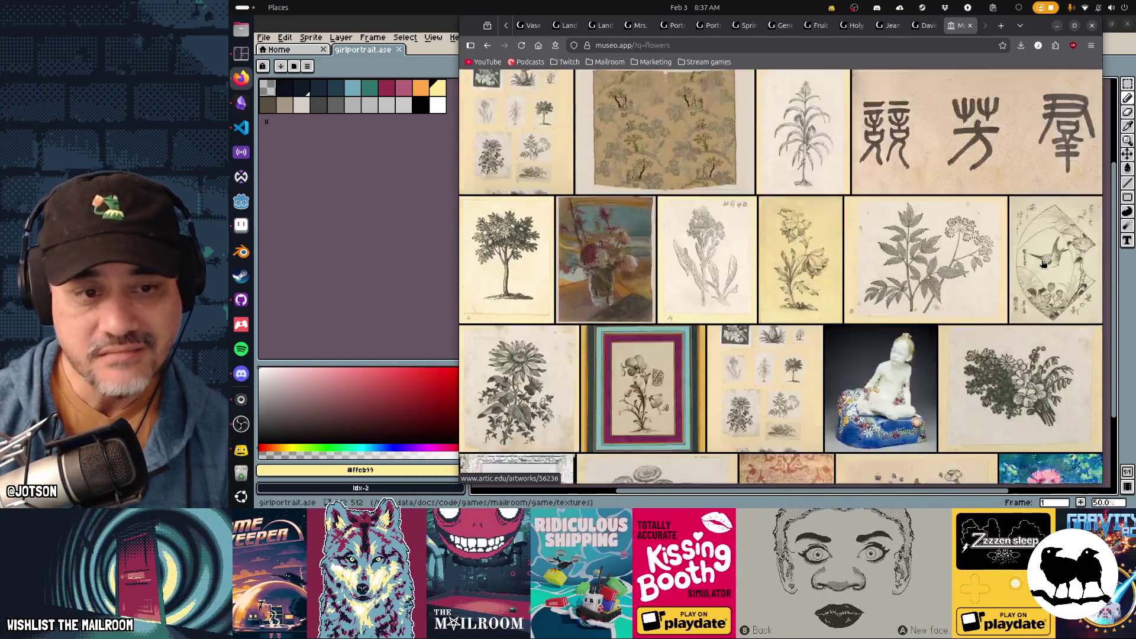
scroll(1043, 264, "down", 4)
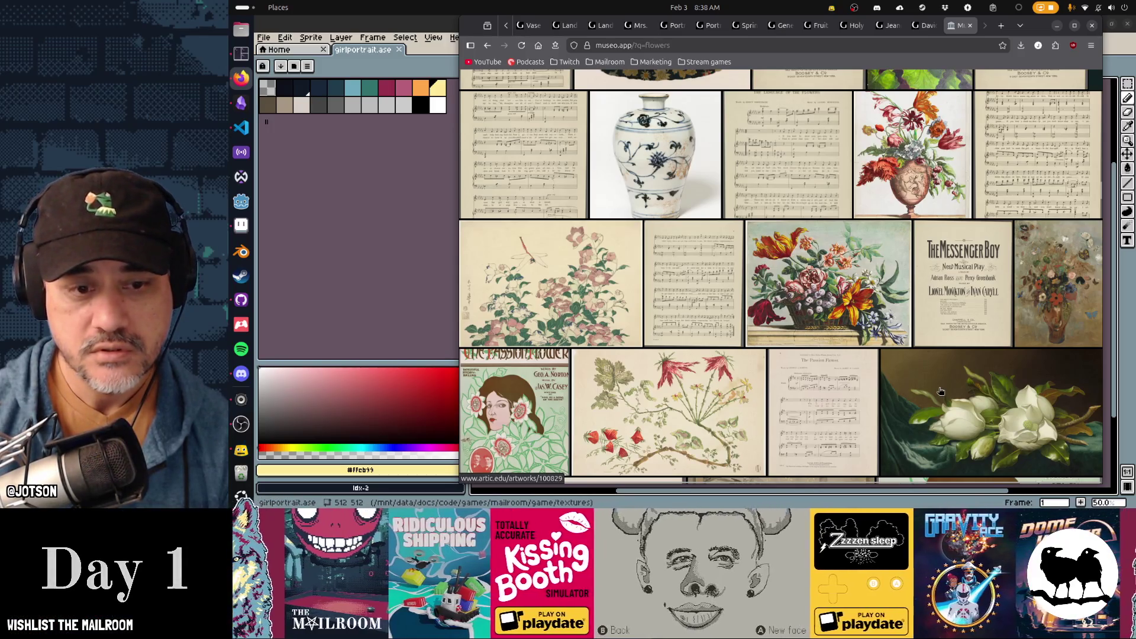
scroll(850, 365, "down", 1)
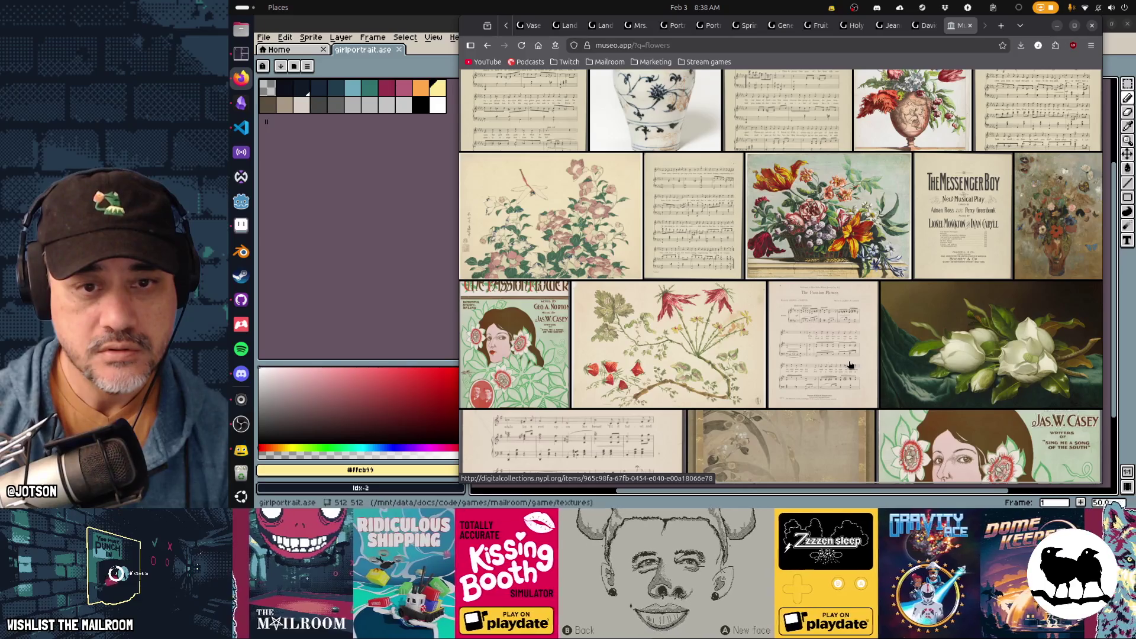
middle_click(811, 223)
scroll(899, 305, "down", 5)
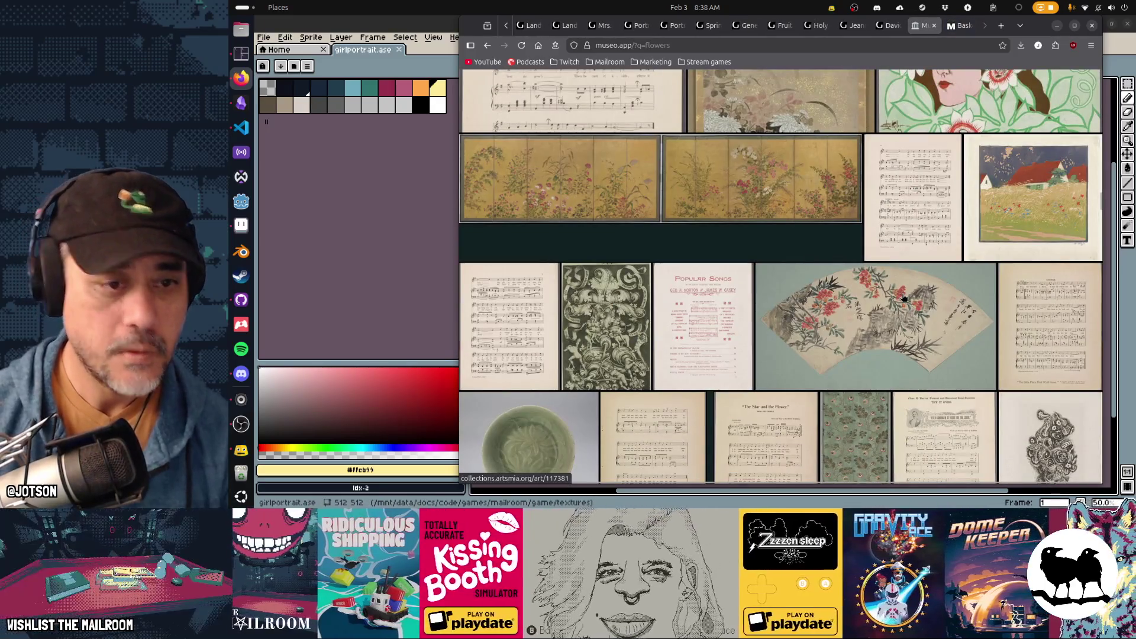
scroll(904, 297, "down", 5)
scroll(903, 297, "down", 5)
scroll(903, 297, "down", 2)
scroll(903, 297, "down", 5)
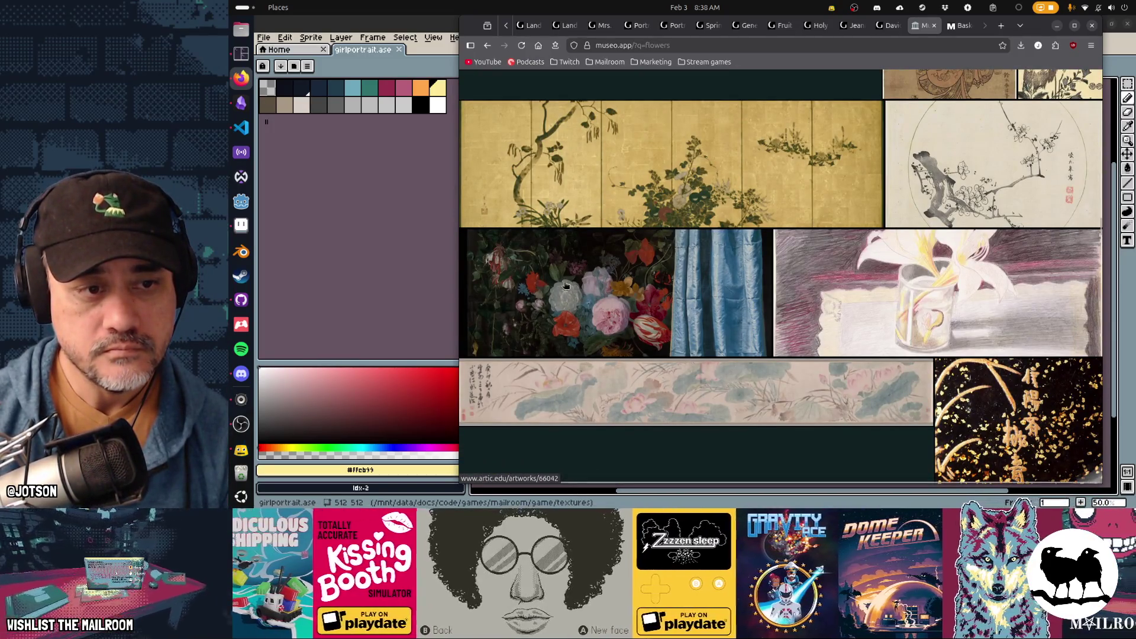
scroll(504, 282, "down", 4)
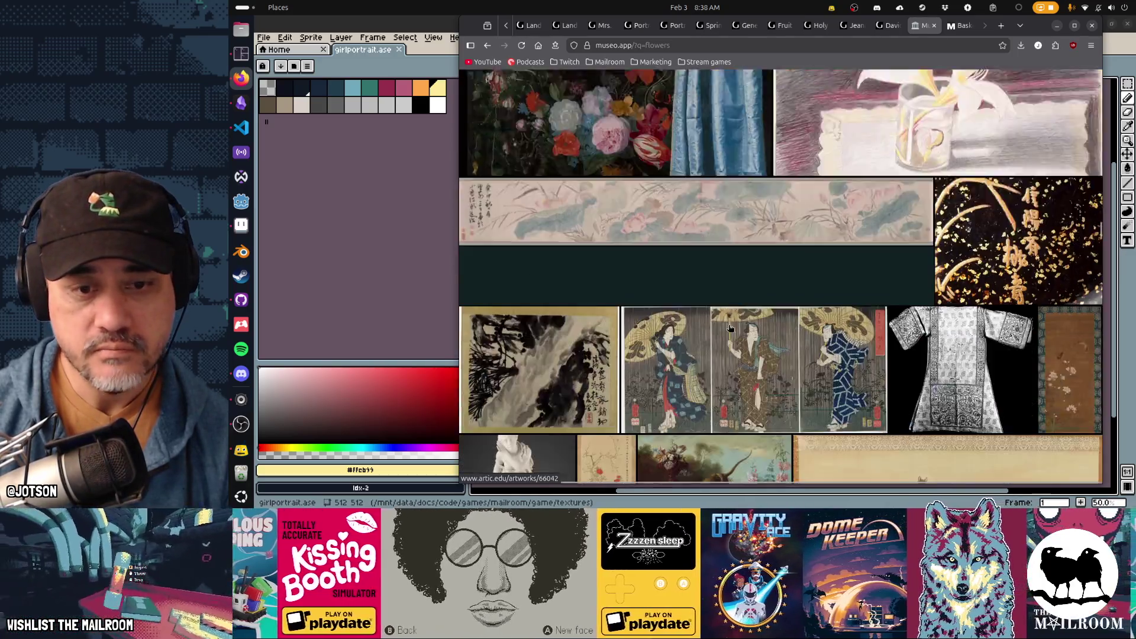
scroll(730, 328, "down", 4)
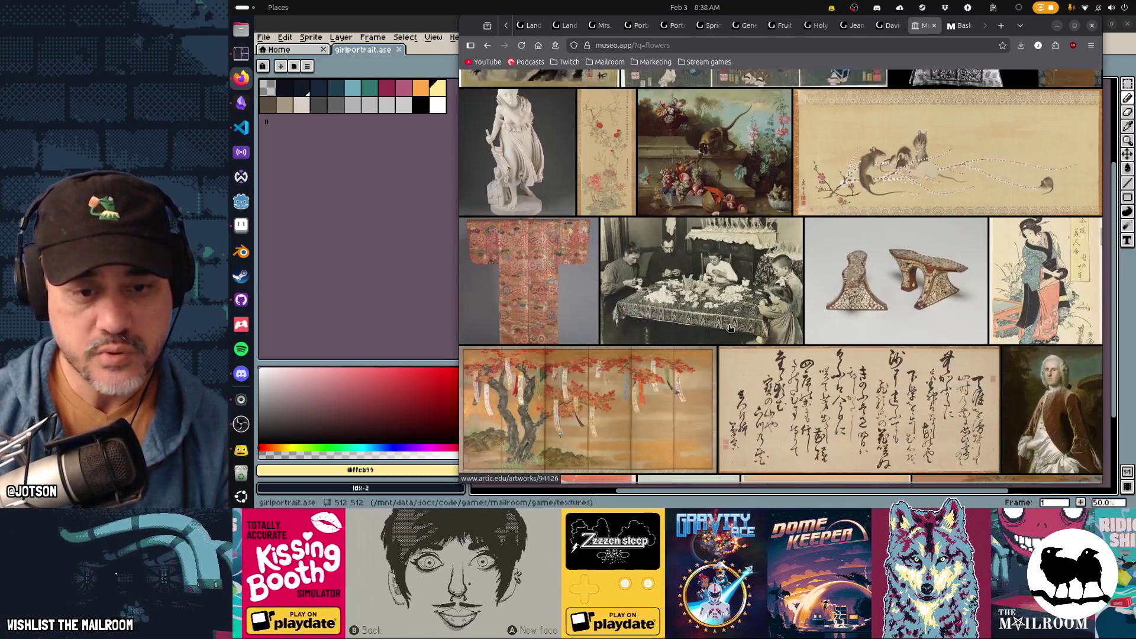
scroll(730, 328, "down", 2)
scroll(730, 328, "down", 5)
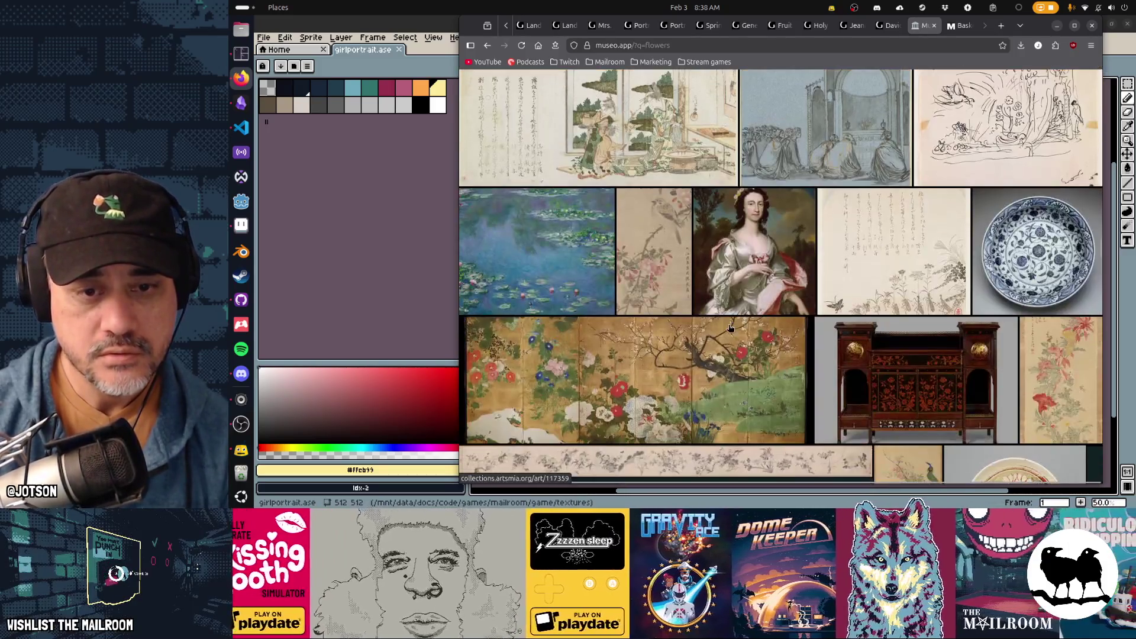
scroll(730, 328, "down", 5)
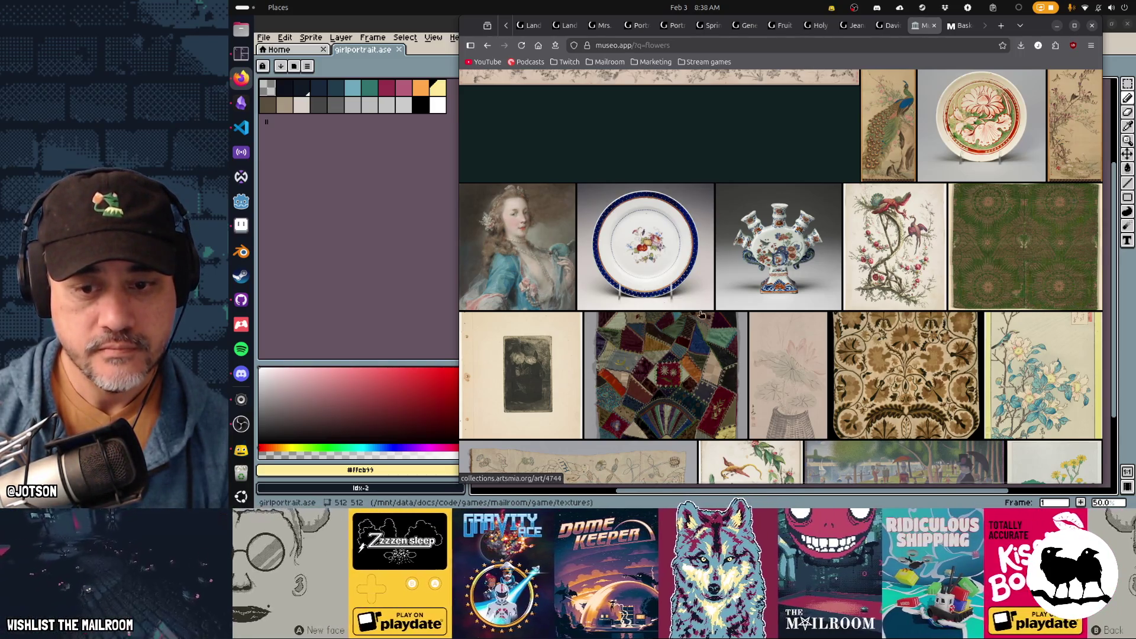
scroll(811, 353, "down", 4)
scroll(812, 354, "down", 4)
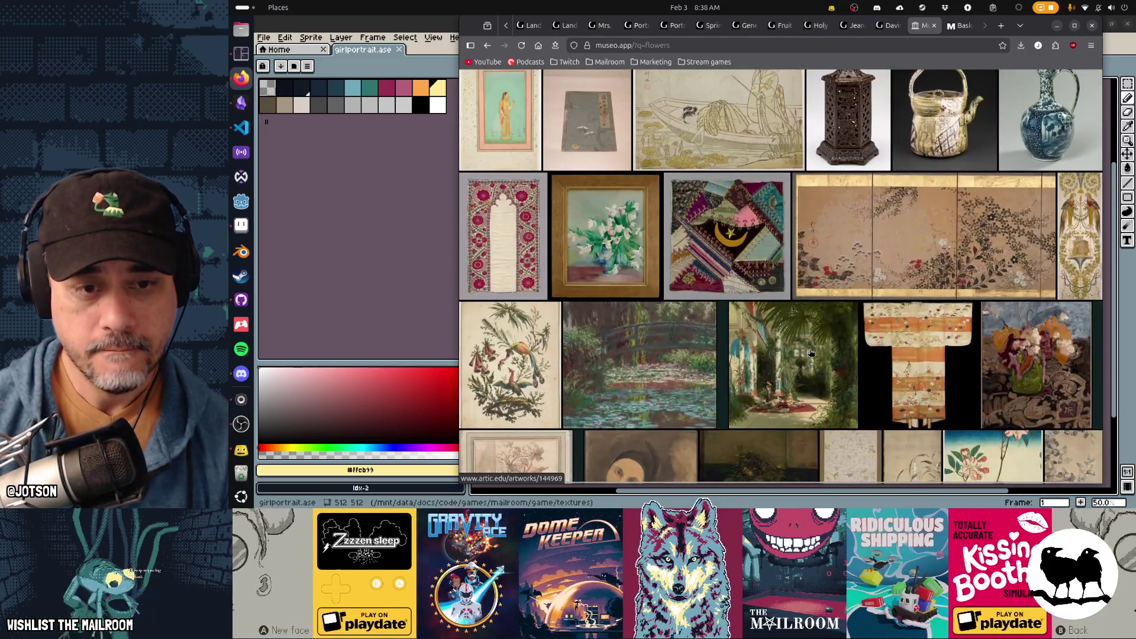
scroll(812, 354, "down", 3)
scroll(811, 353, "down", 3)
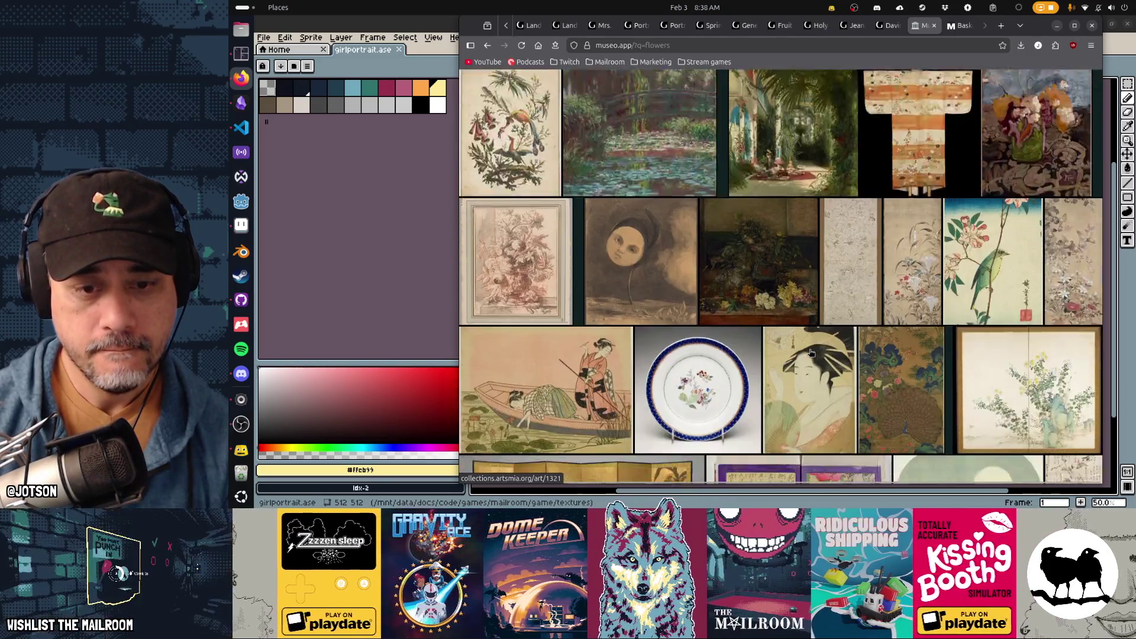
scroll(810, 353, "down", 4)
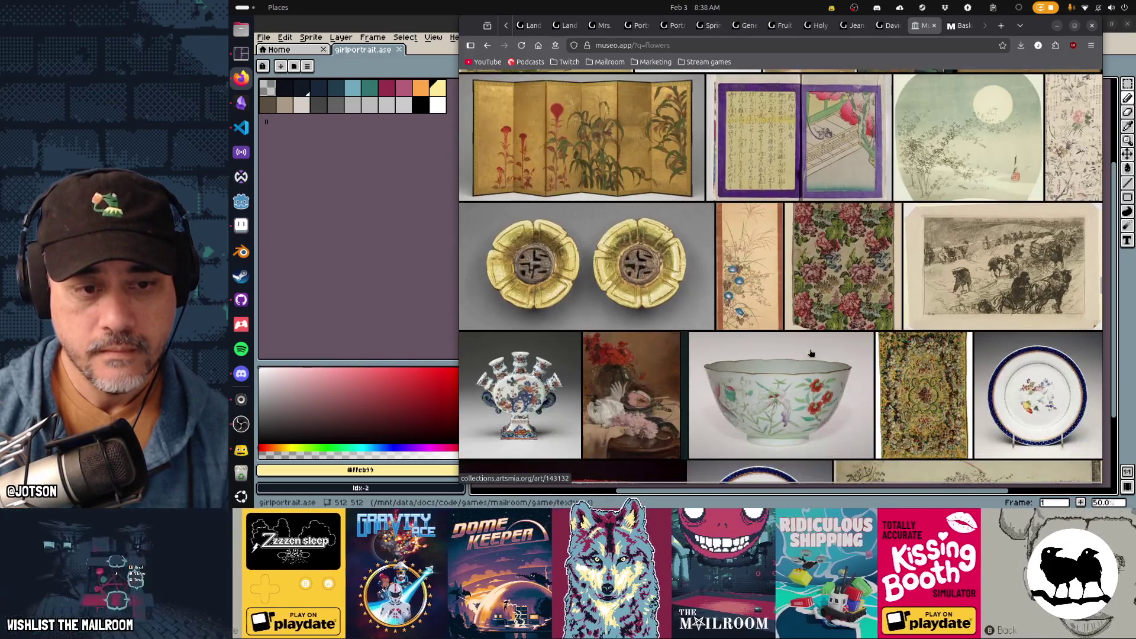
scroll(810, 353, "down", 2)
scroll(811, 353, "down", 4)
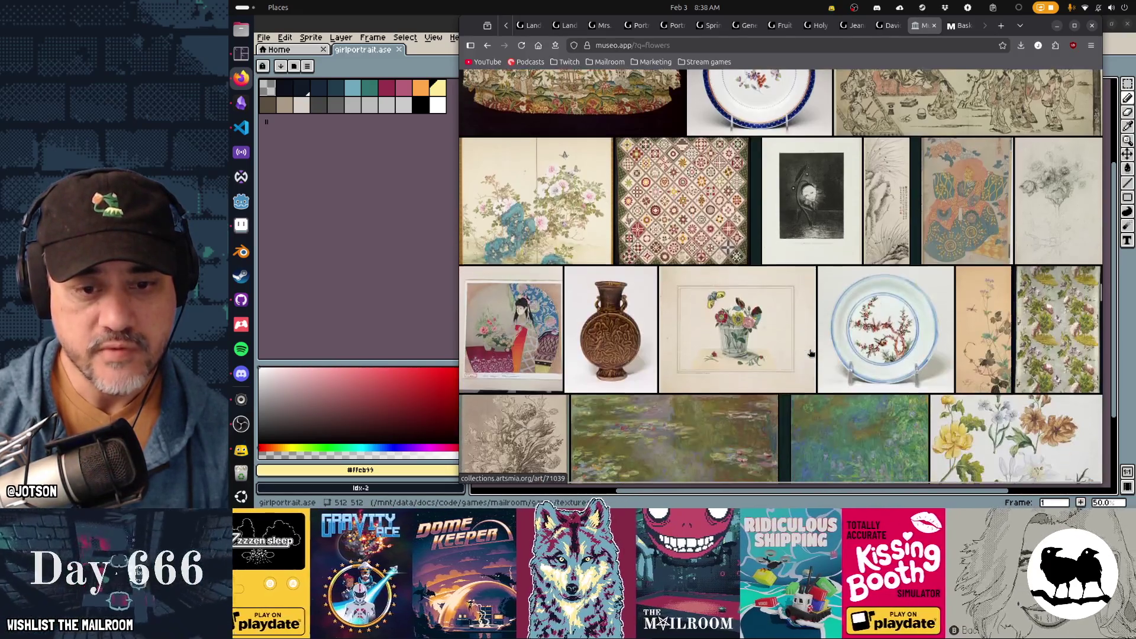
scroll(811, 353, "down", 5)
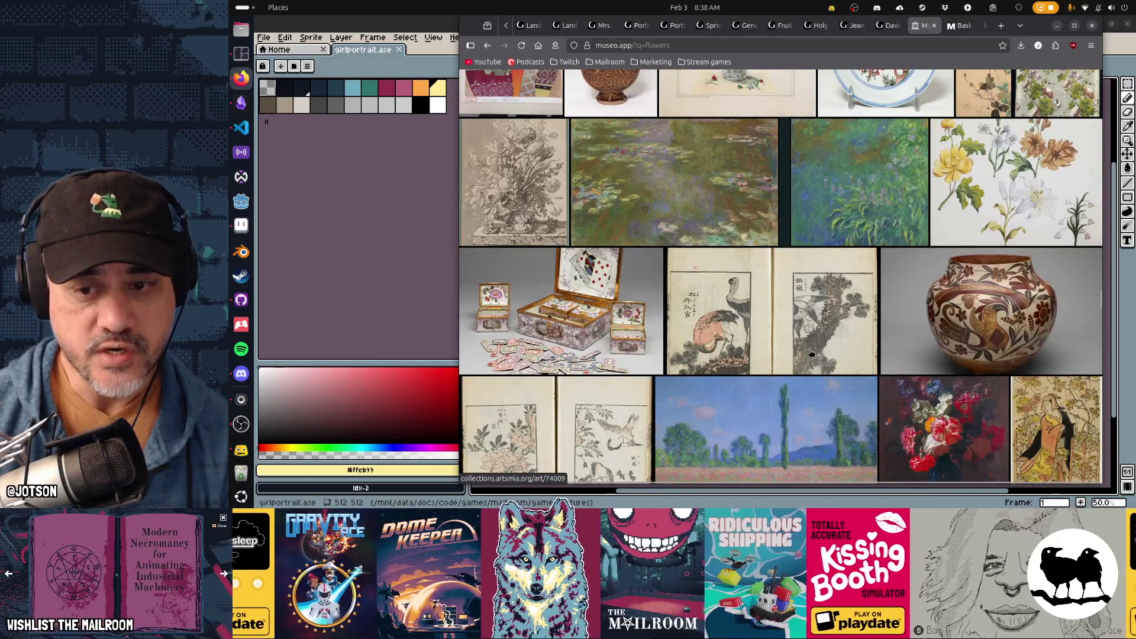
scroll(810, 353, "down", 4)
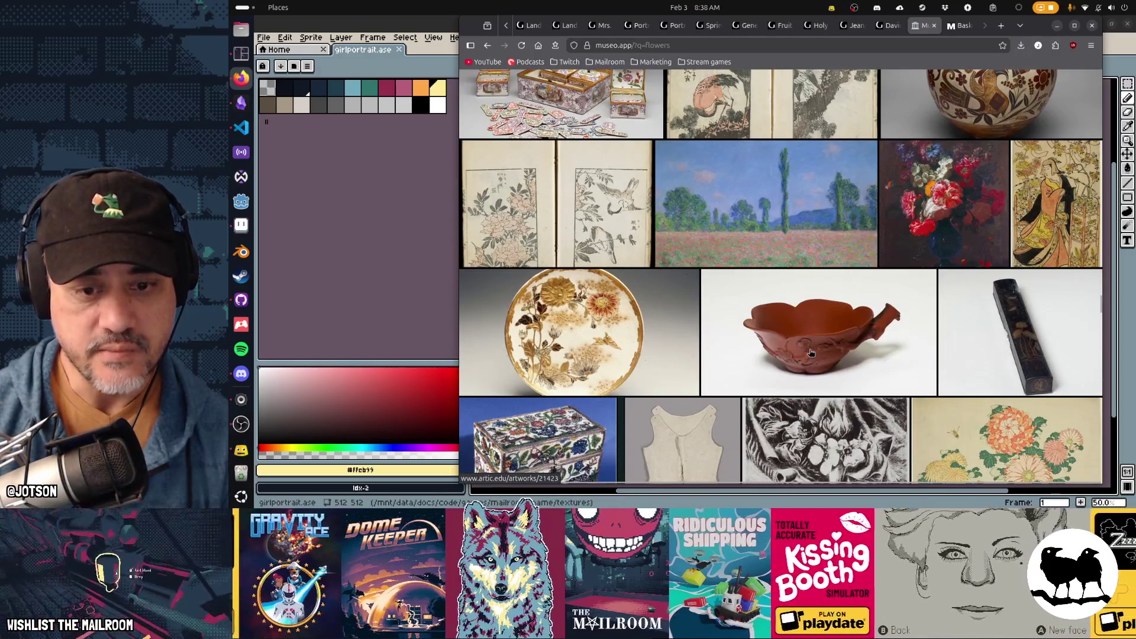
scroll(811, 352, "down", 5)
scroll(810, 352, "down", 4)
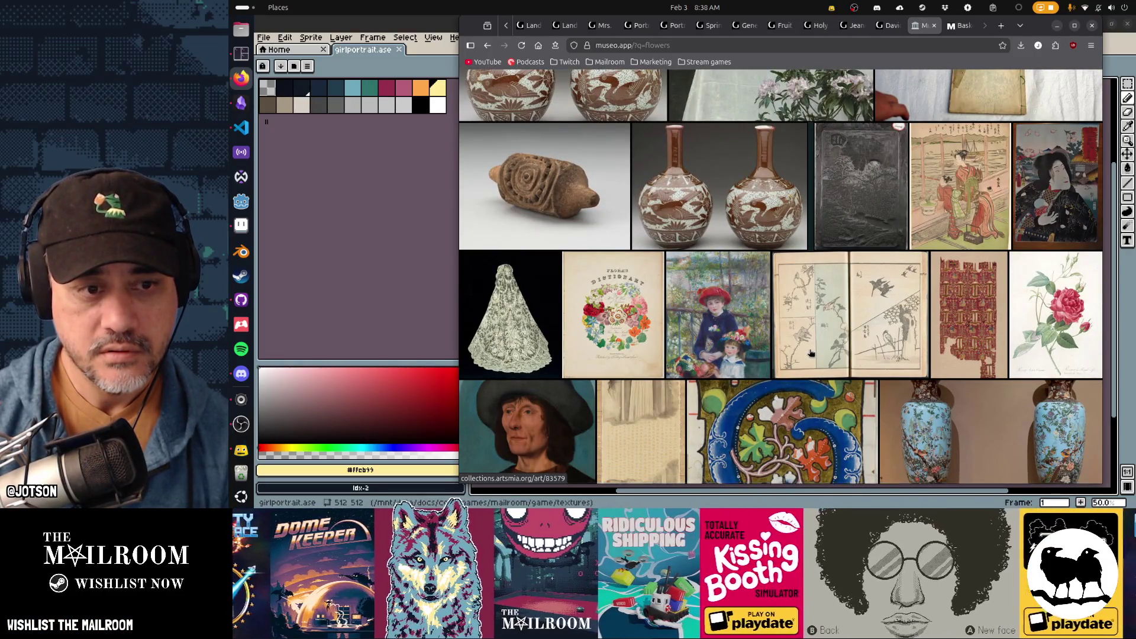
scroll(810, 353, "down", 4)
scroll(810, 353, "down", 5)
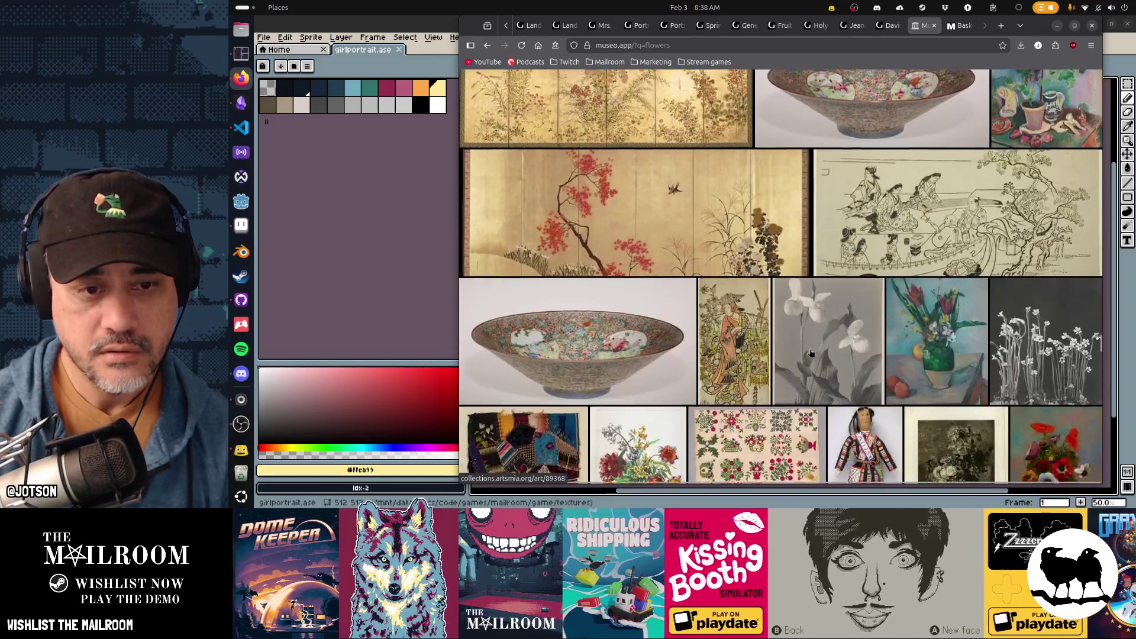
scroll(810, 353, "down", 4)
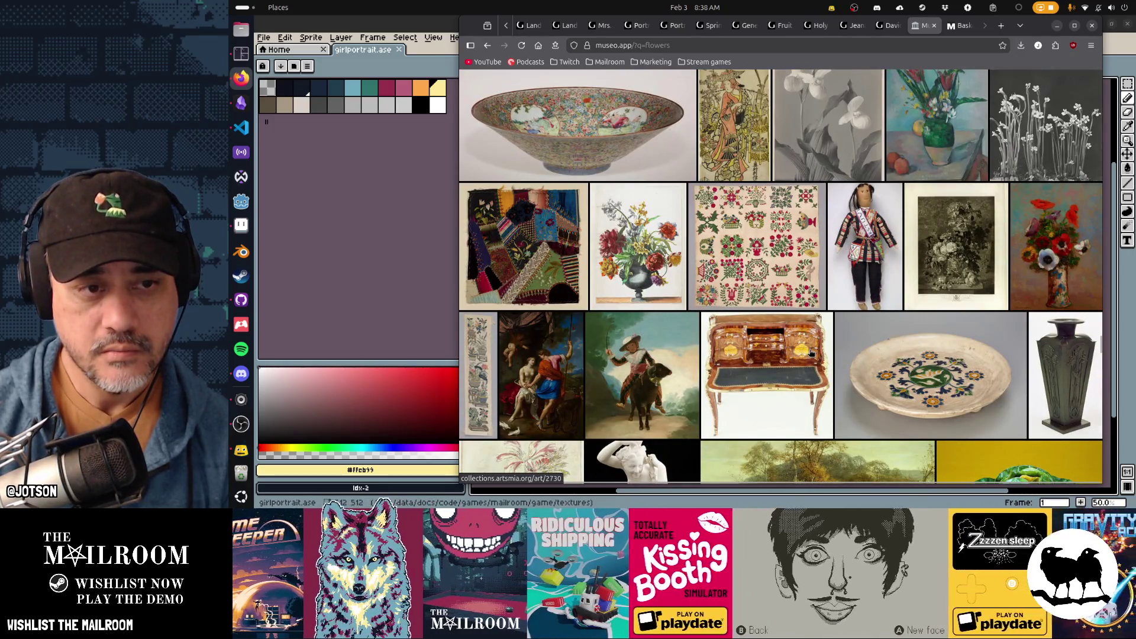
scroll(810, 353, "down", 5)
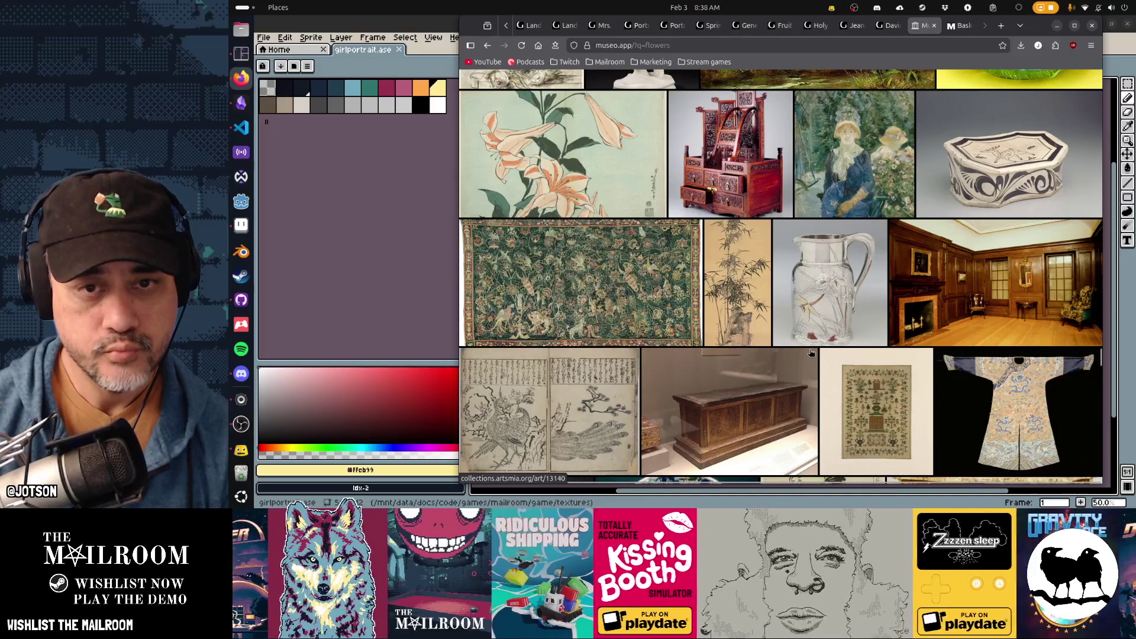
scroll(810, 353, "down", 4)
scroll(810, 352, "down", 3)
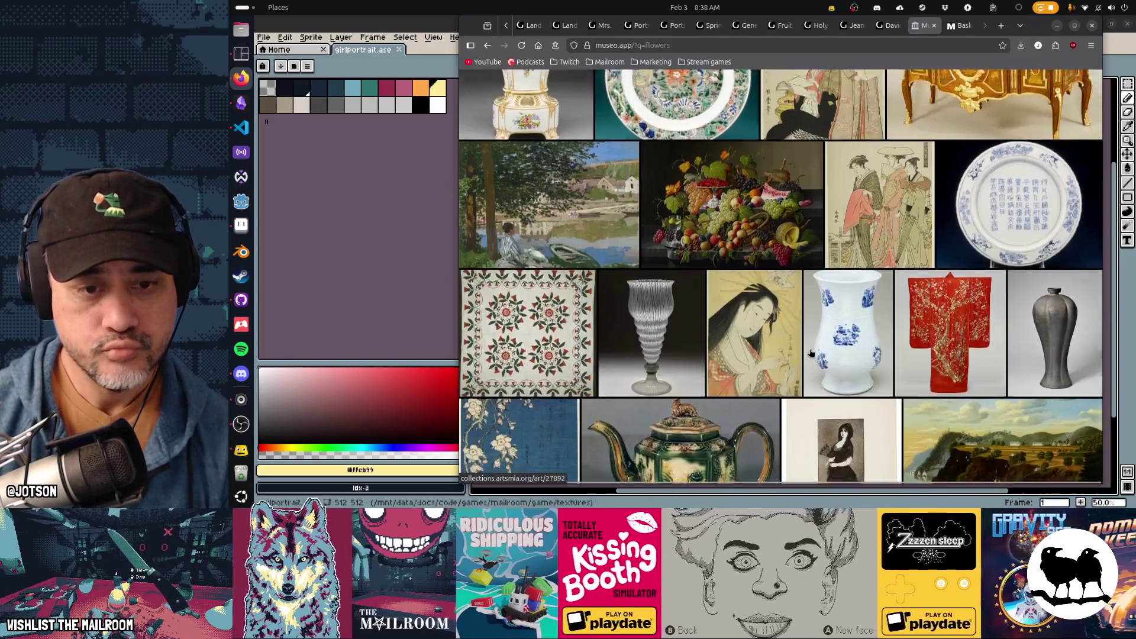
scroll(810, 353, "down", 4)
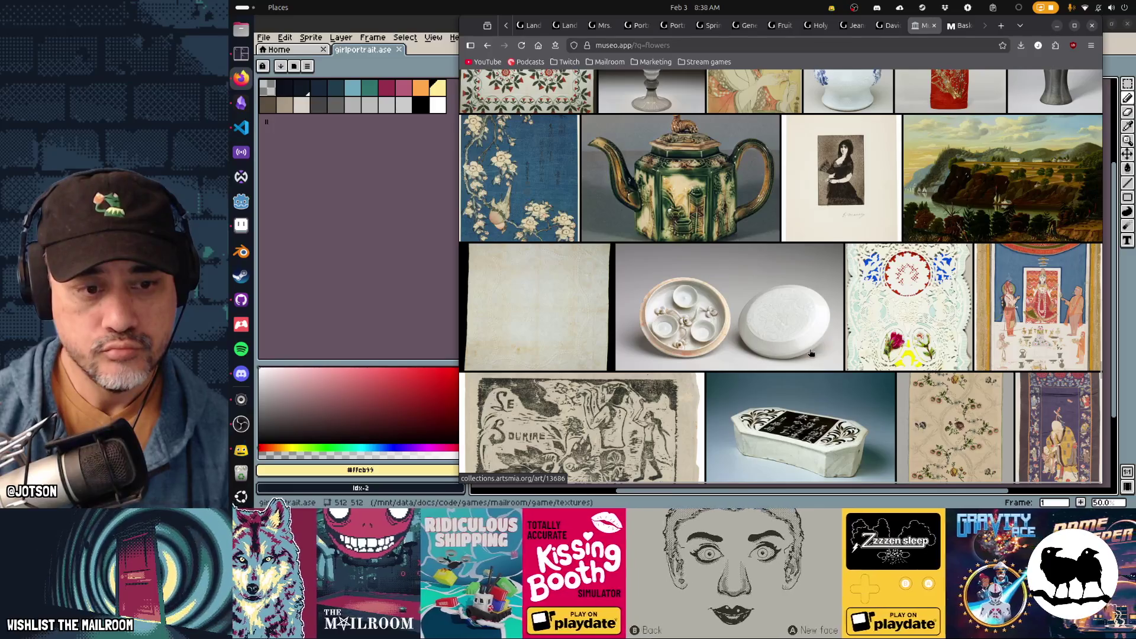
scroll(810, 352, "down", 4)
scroll(811, 354, "down", 4)
scroll(810, 353, "down", 4)
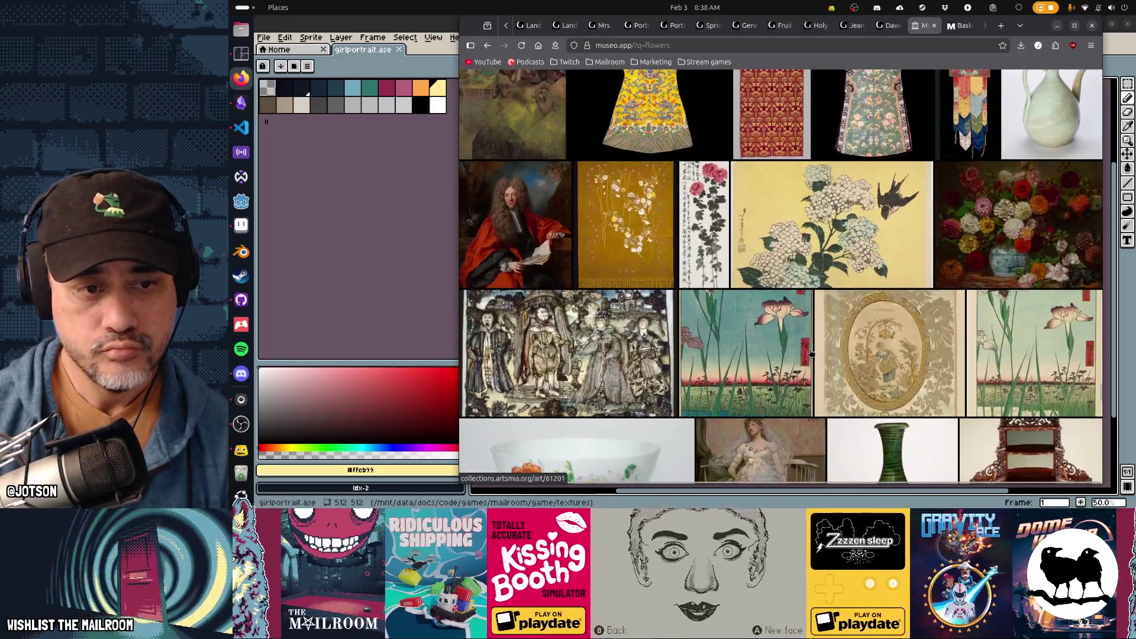
scroll(810, 352, "down", 4)
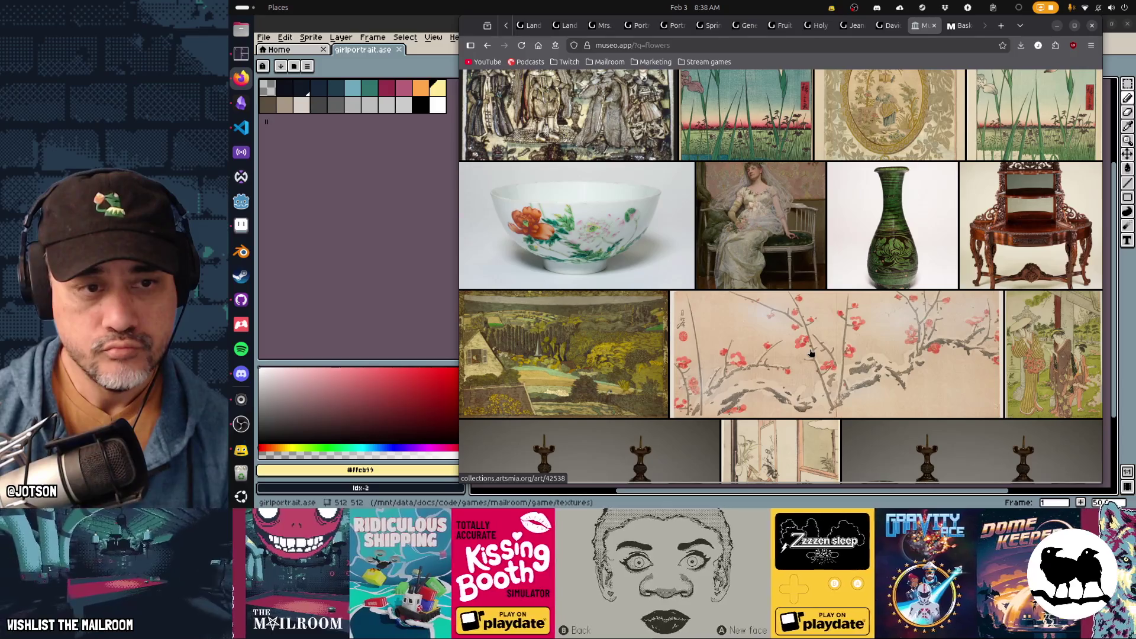
scroll(811, 352, "down", 5)
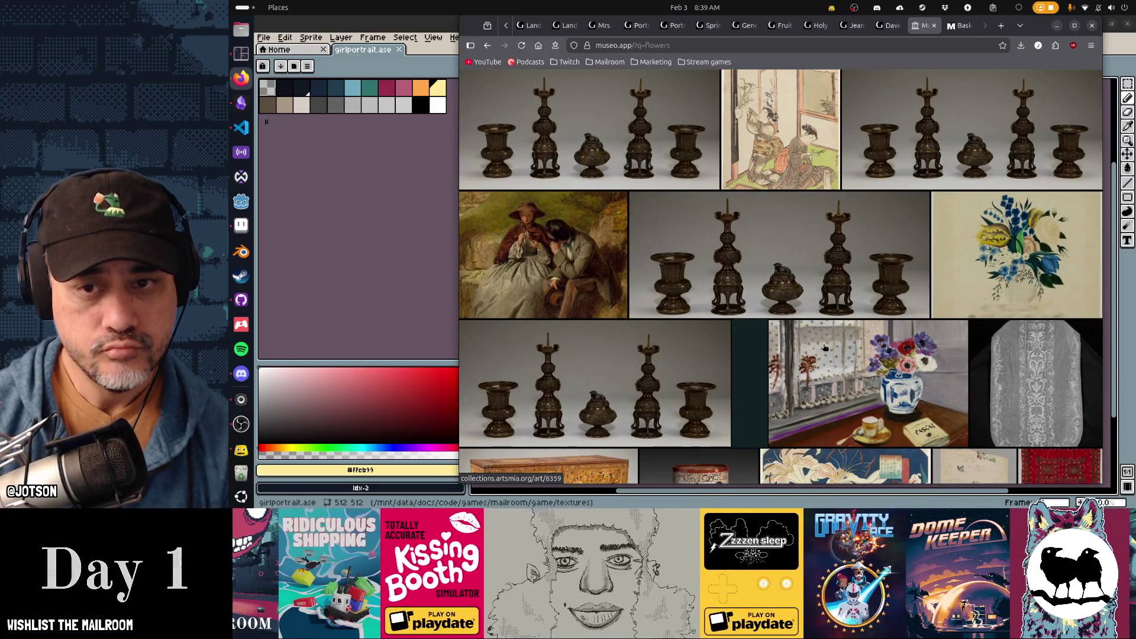
scroll(810, 353, "down", 4)
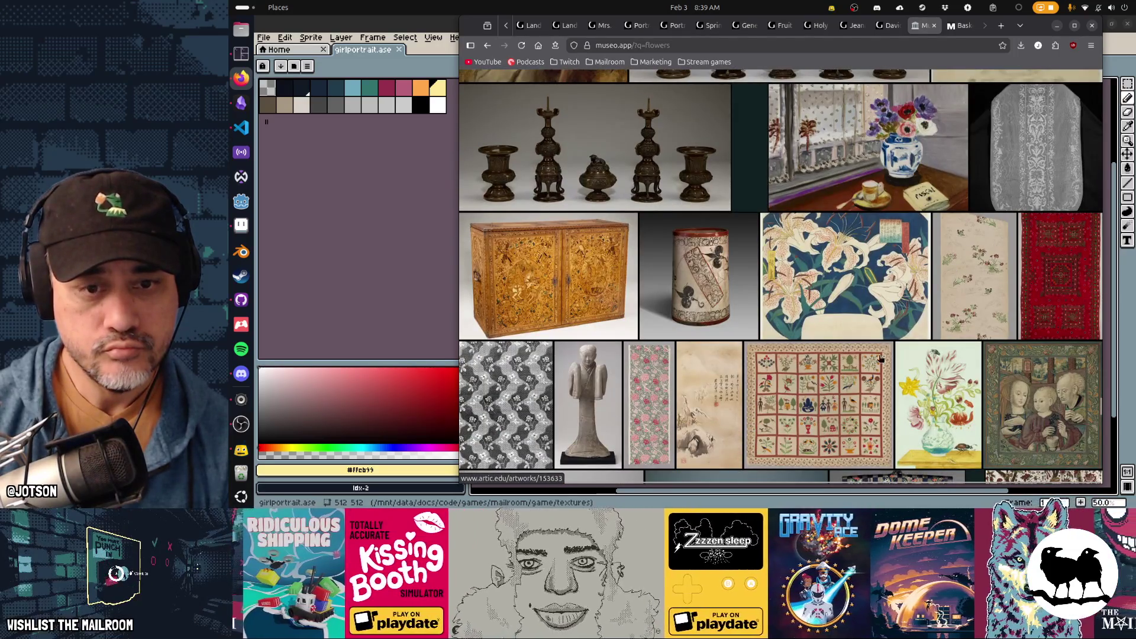
scroll(883, 354, "down", 8)
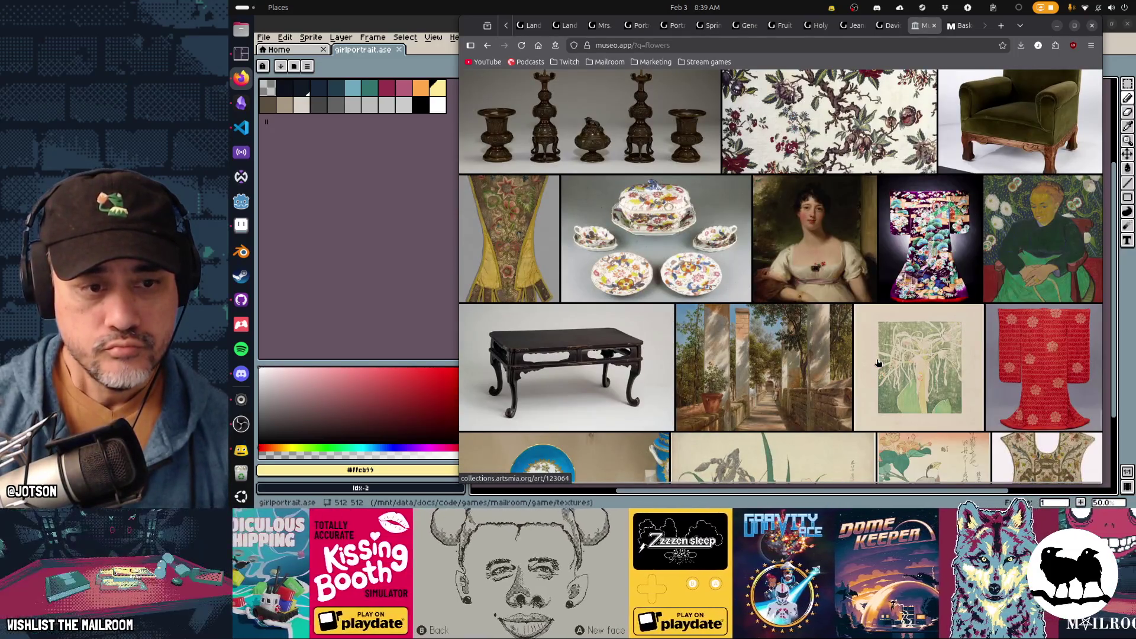
scroll(878, 362, "down", 5)
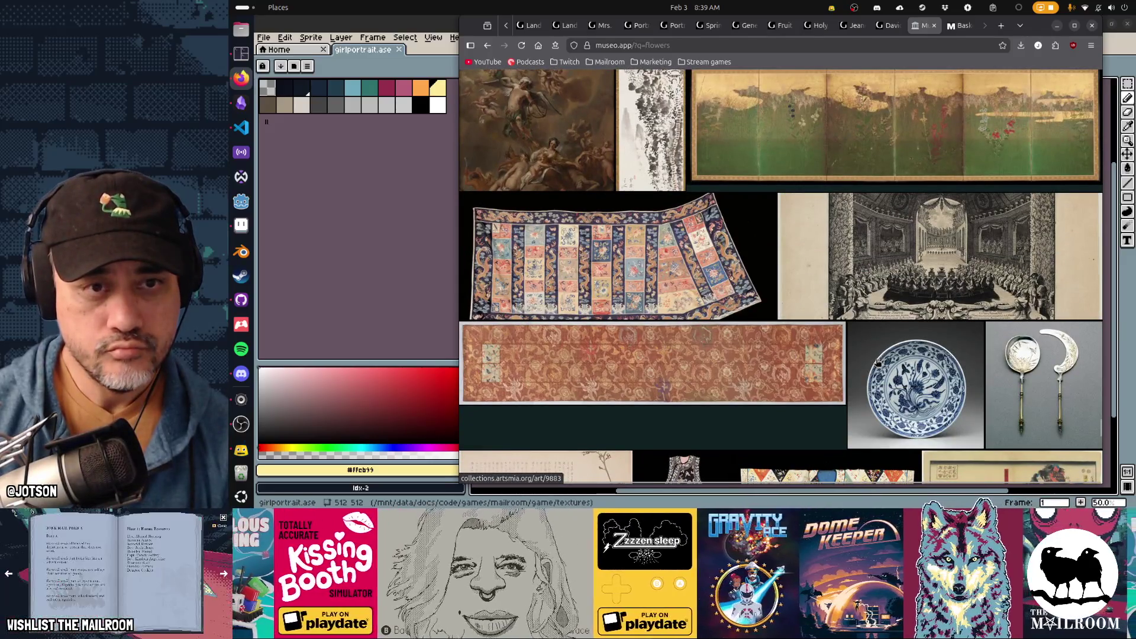
scroll(878, 362, "down", 10)
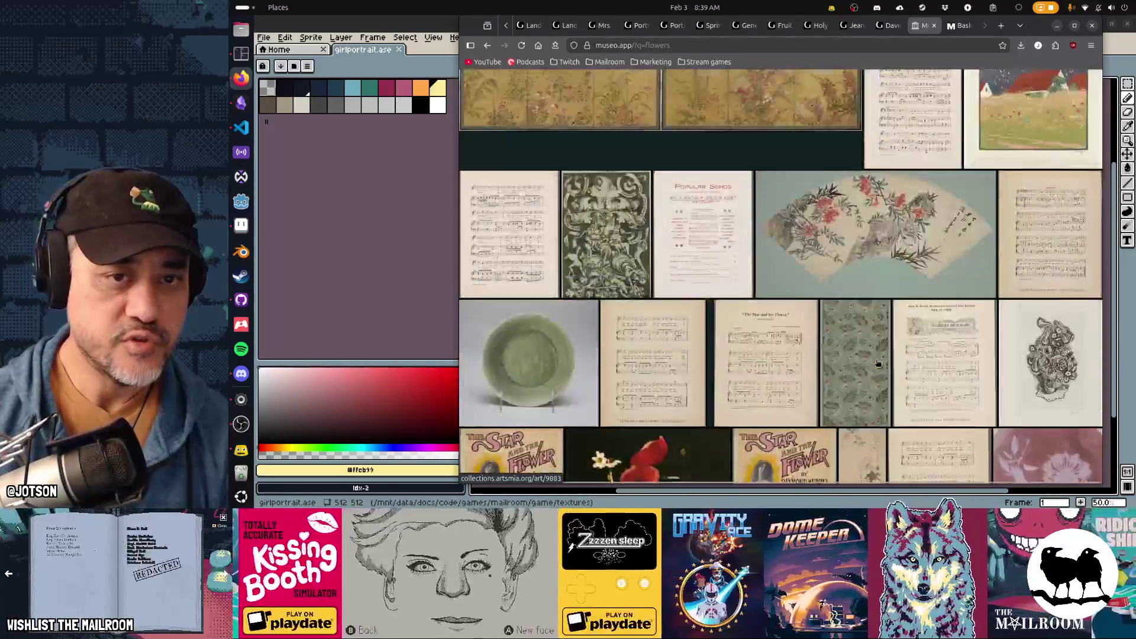
scroll(878, 363, "up", 20)
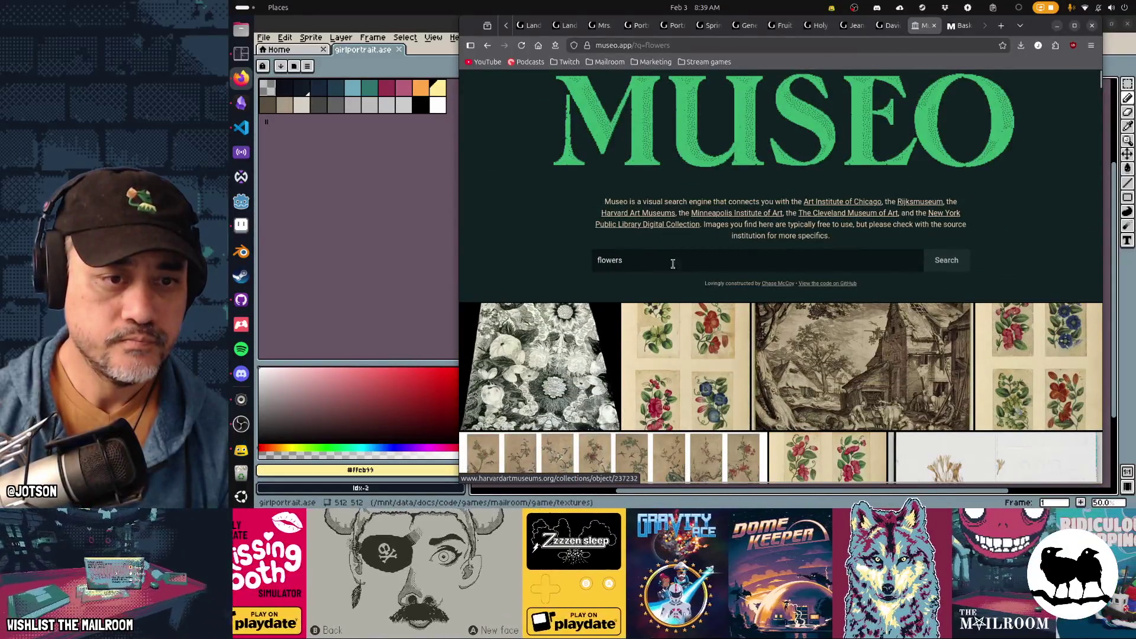
Replace 'flowers' with an 'amaryllis' search, correcting the misspelled query
double_click(668, 260)
type("amyrillis")
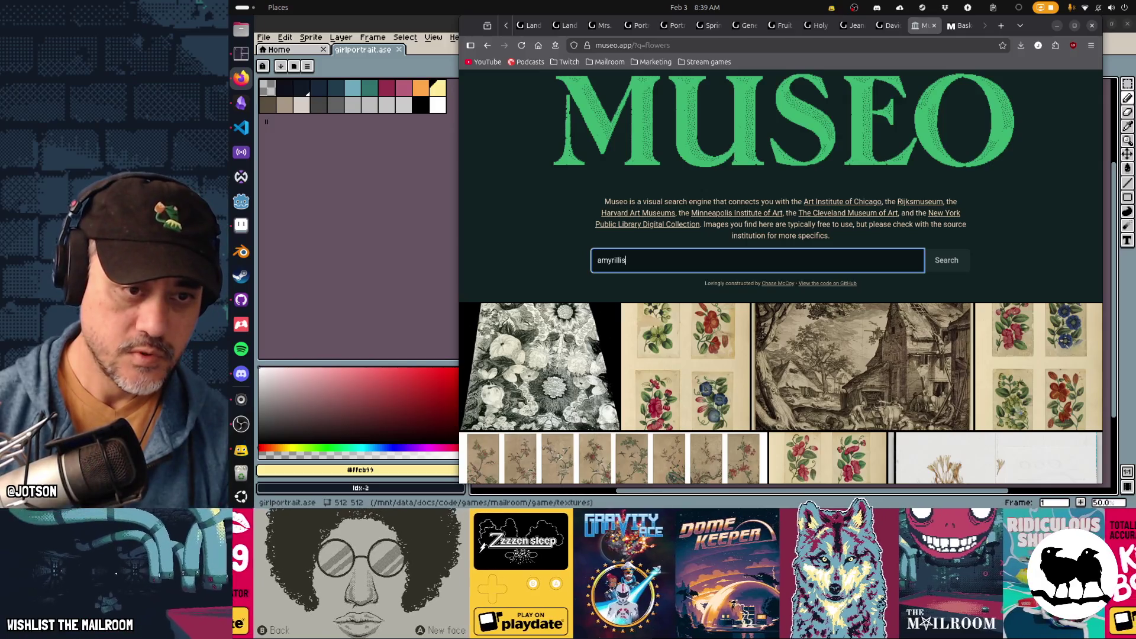
key("Return")
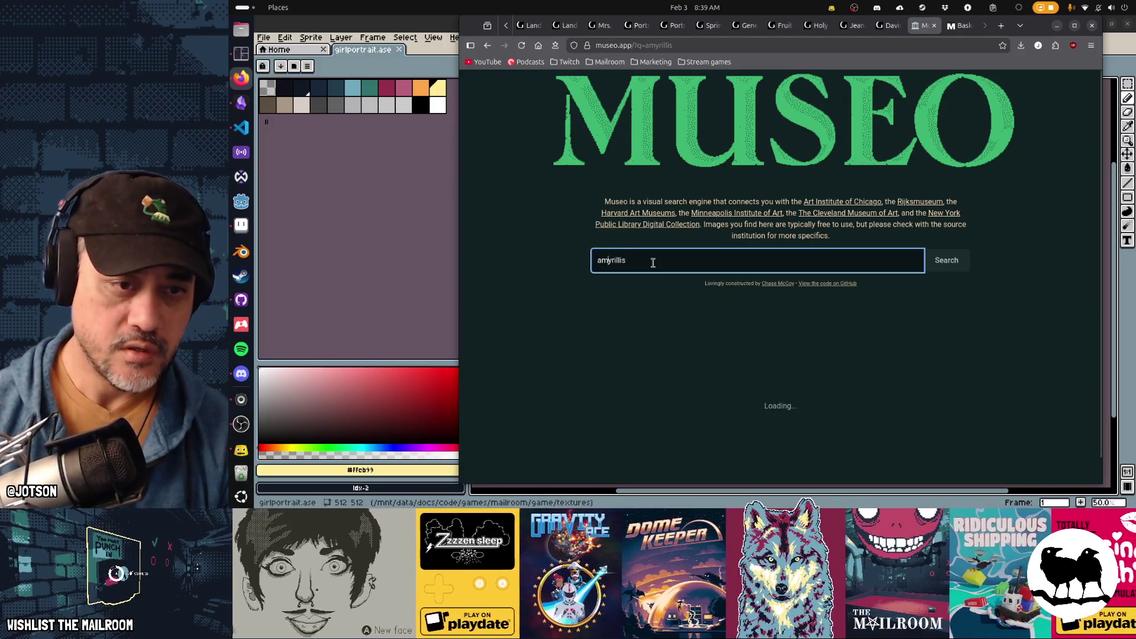
key("Left")
key("Left")
key("Left")
key("BackSpace")
key("BackSpace")
key("BackSpace")
type("ary")
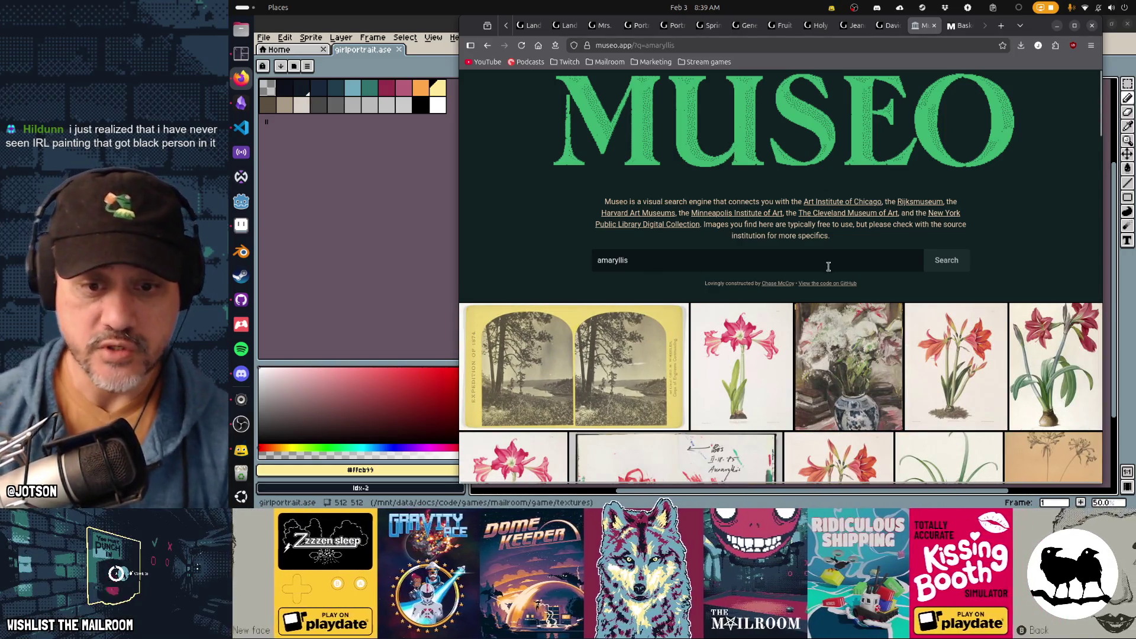
scroll(828, 267, "down", 3)
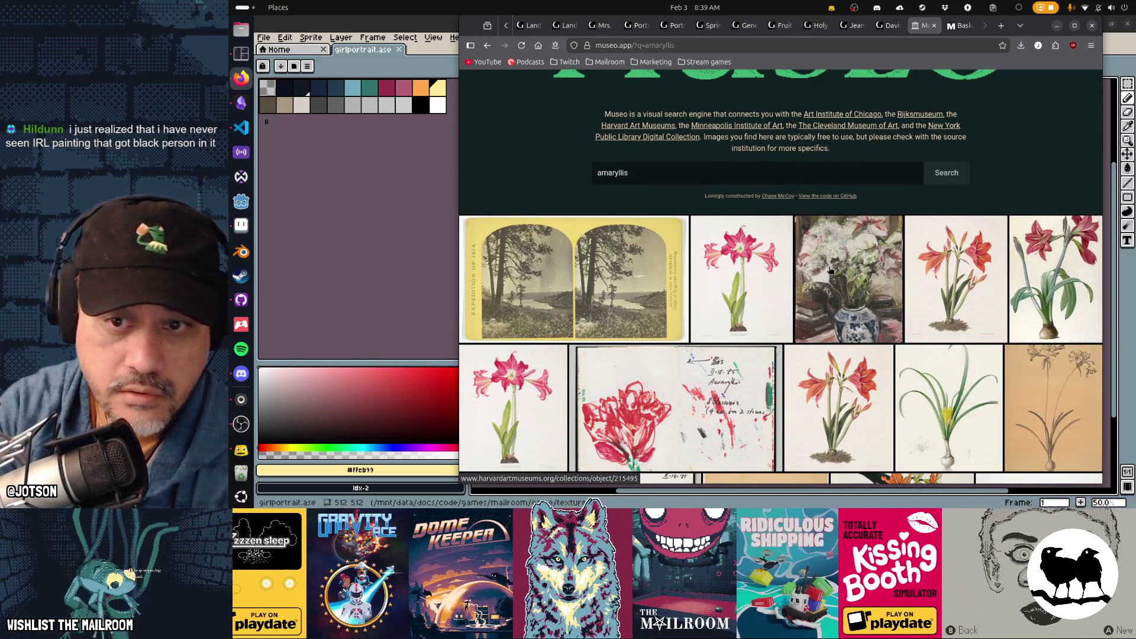
Open two amaryllis images from the Museo grid in background tabs
scroll(740, 261, "down", 1)
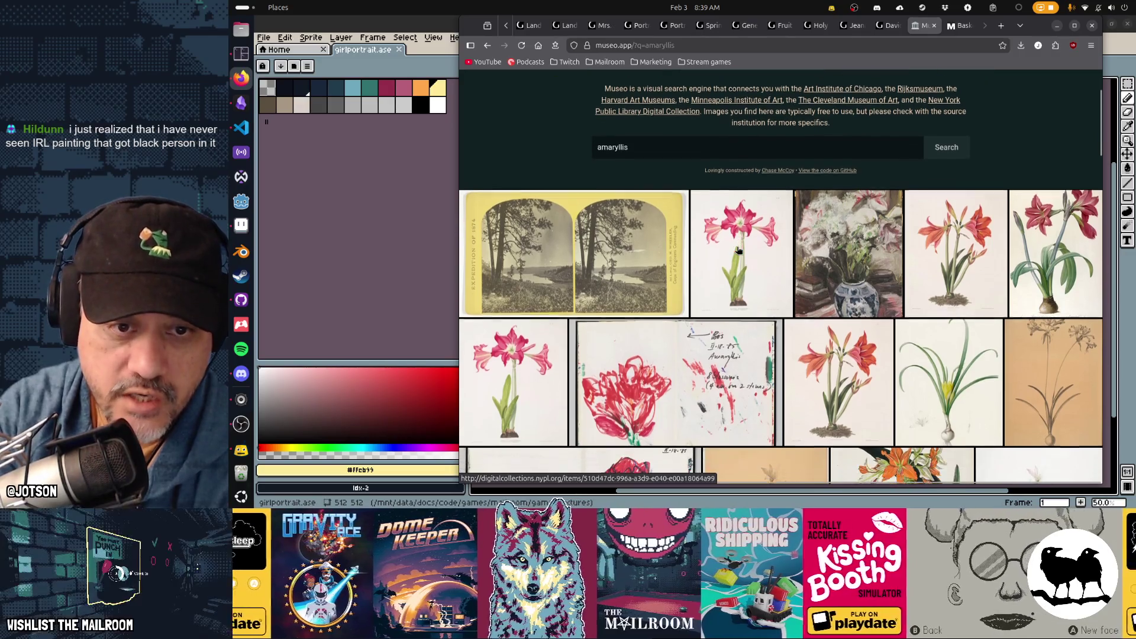
middle_click(740, 226)
middle_click(831, 351)
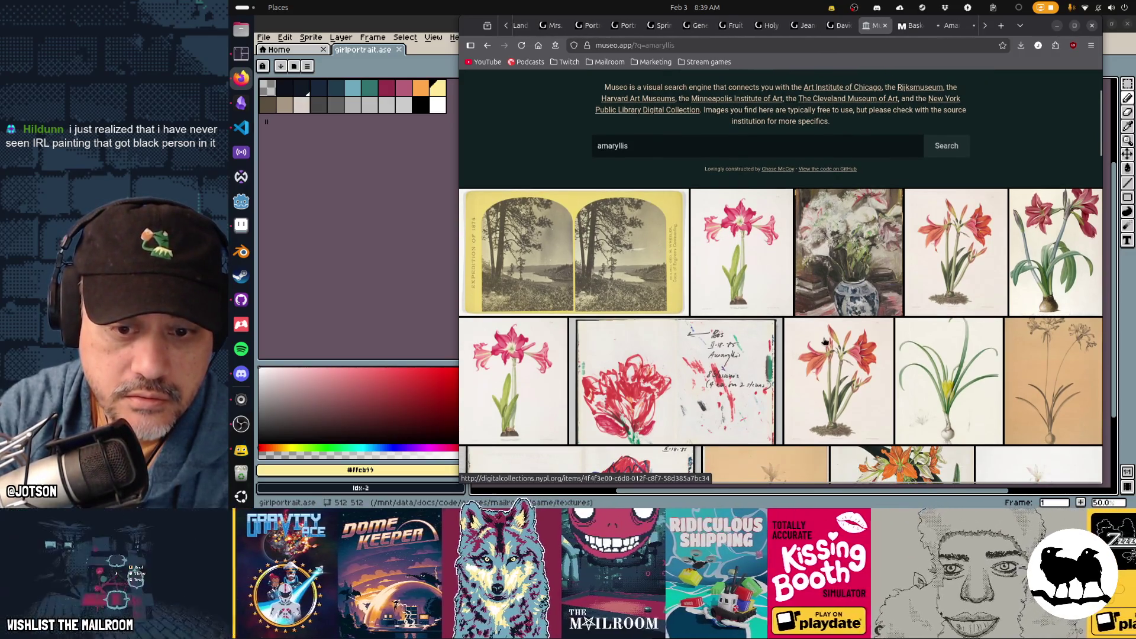
scroll(721, 300, "down", 4)
scroll(721, 300, "down", 4)
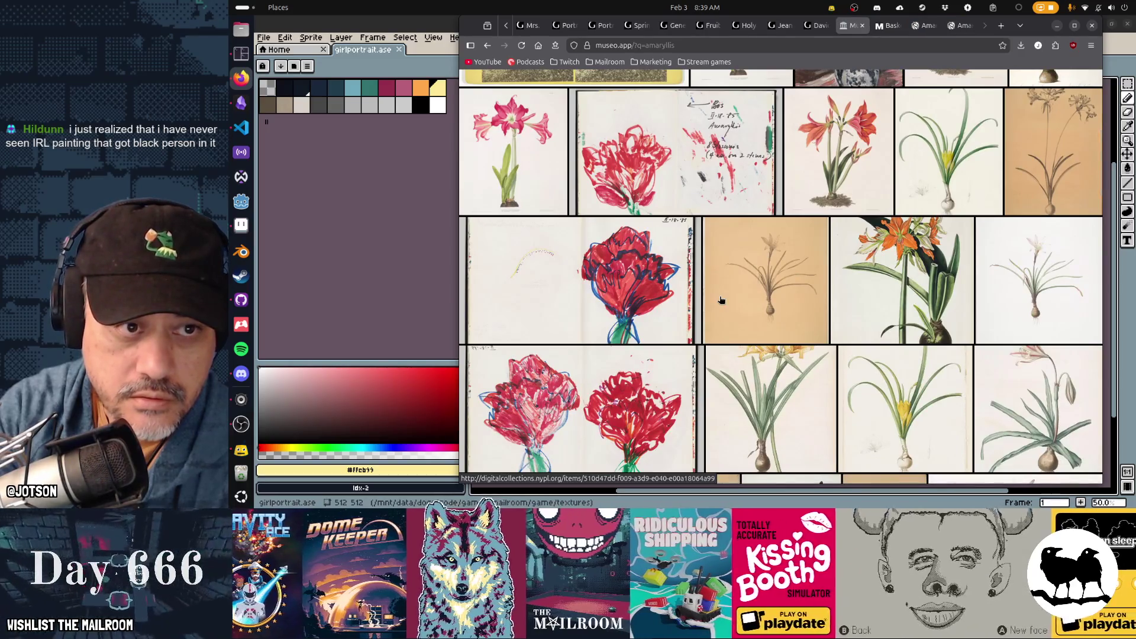
scroll(721, 300, "down", 3)
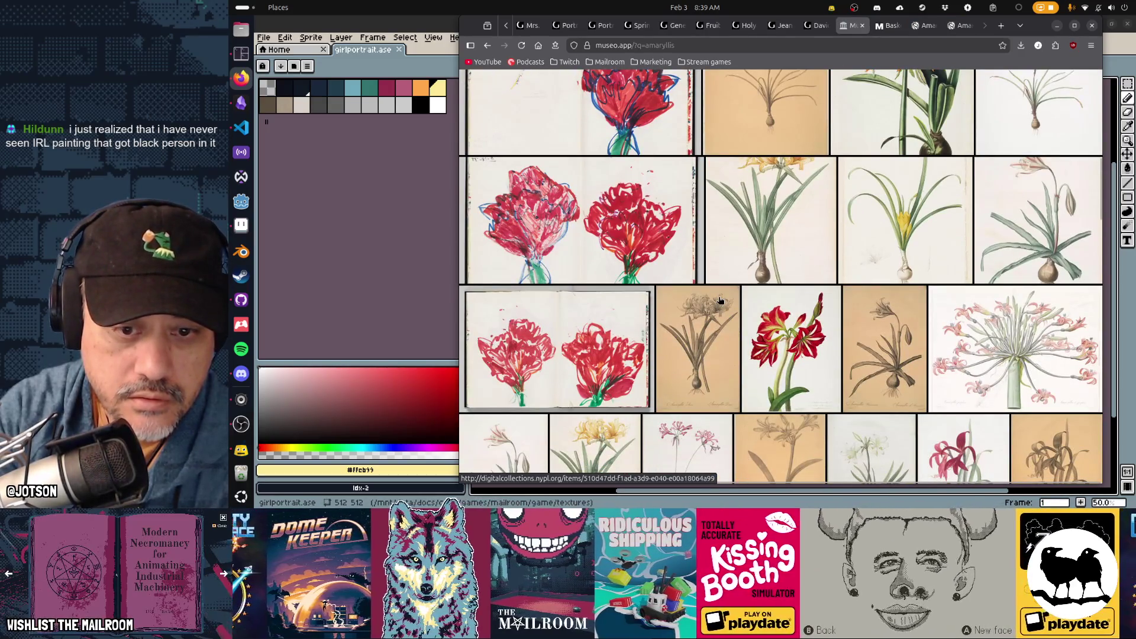
scroll(719, 300, "down", 2)
scroll(720, 300, "down", 2)
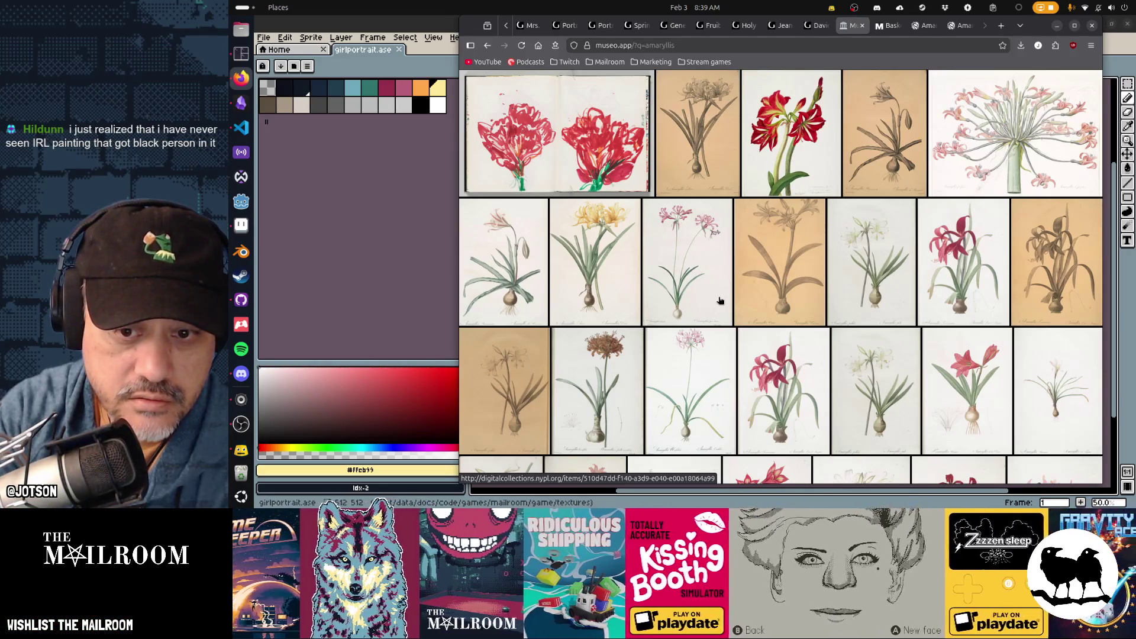
scroll(720, 300, "down", 1)
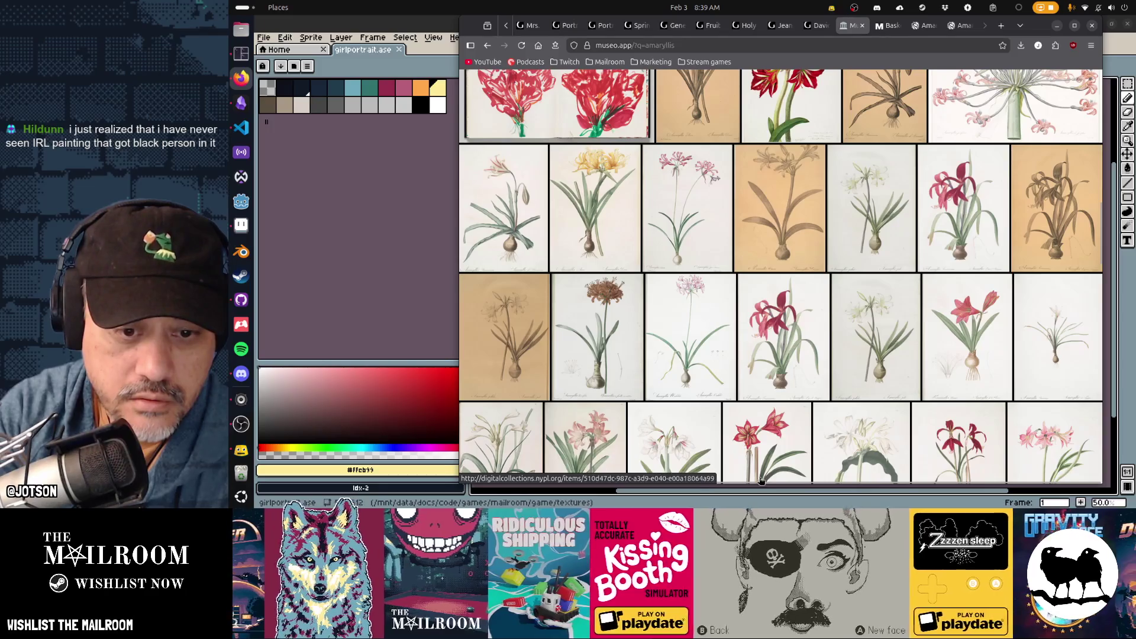
Open two more amaryllis images further down the grid in background tabs
middle_click(781, 436)
scroll(877, 335, "up", 2)
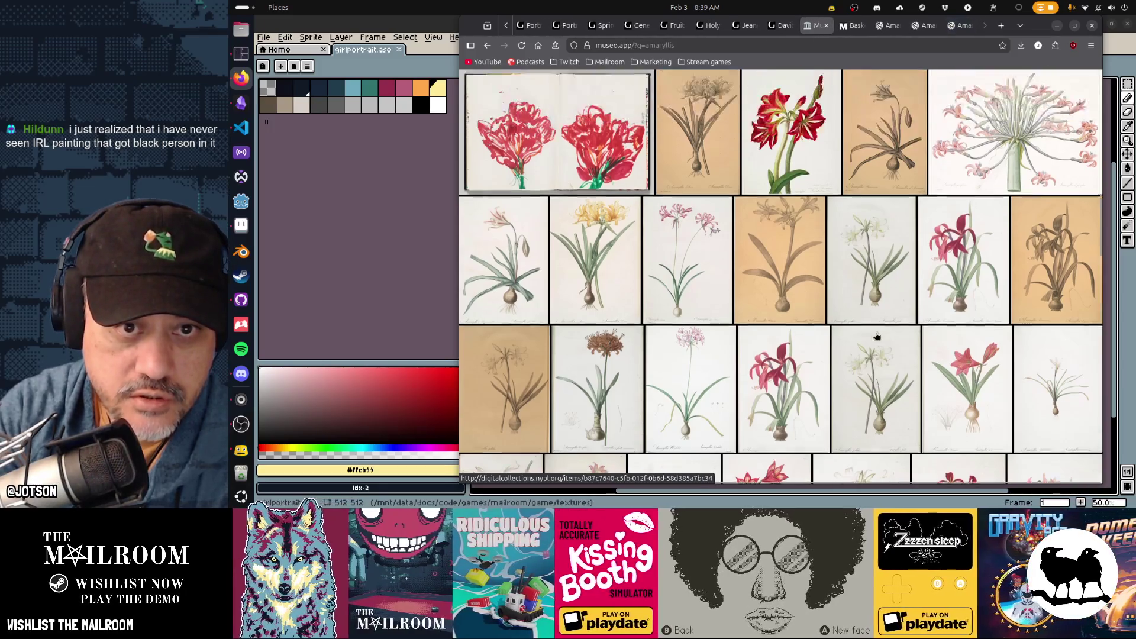
scroll(877, 335, "down", 7)
middle_click(973, 296)
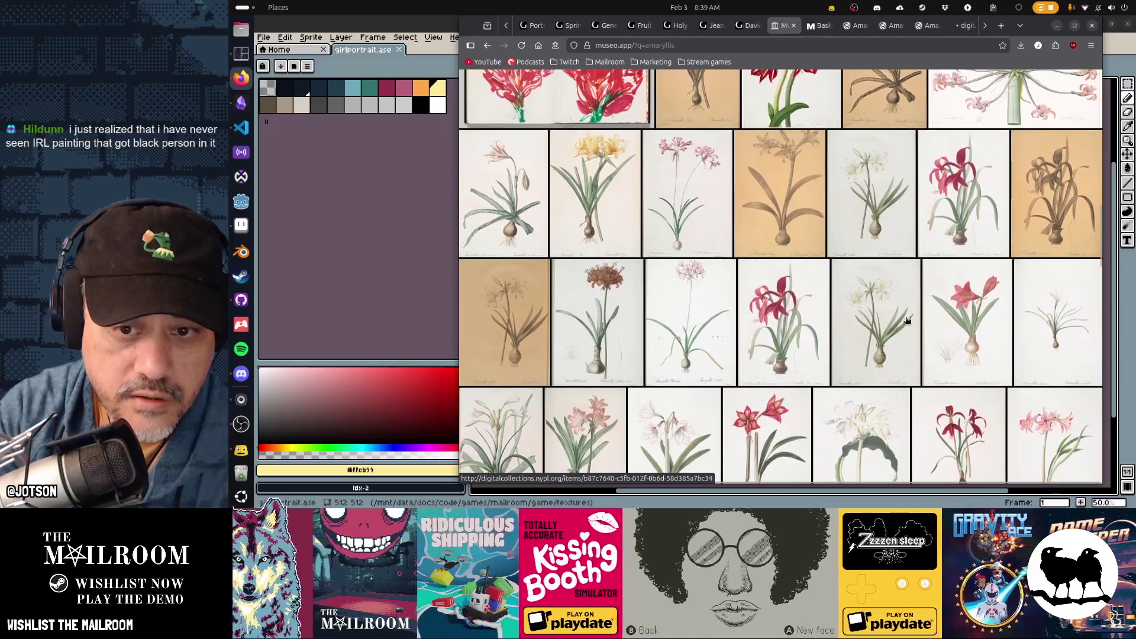
scroll(907, 320, "down", 1)
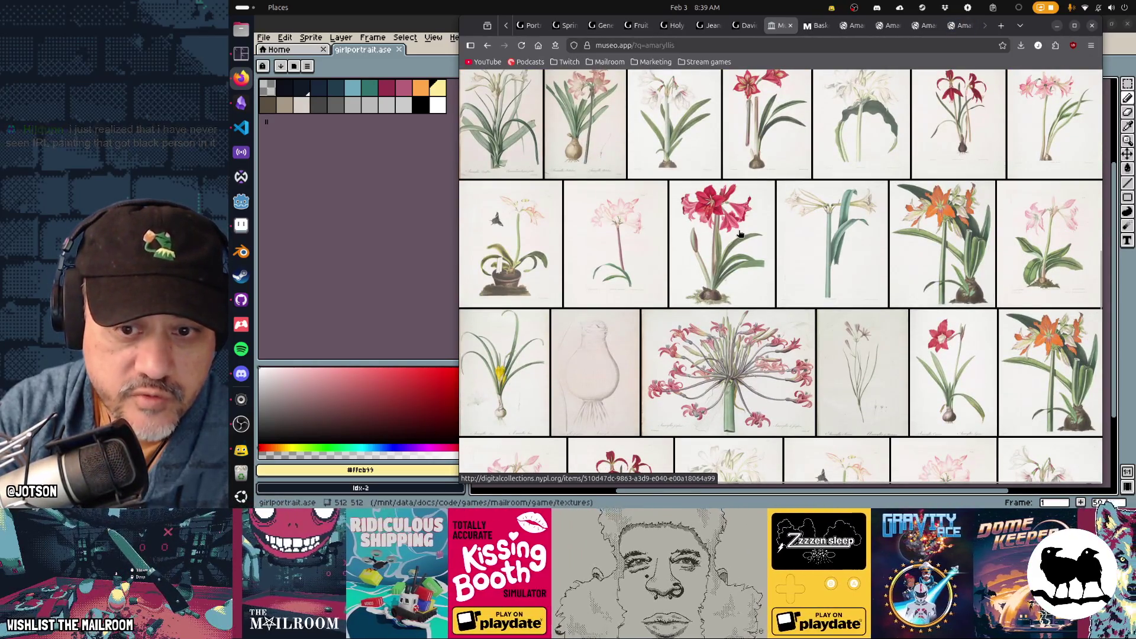
scroll(859, 318, "down", 4)
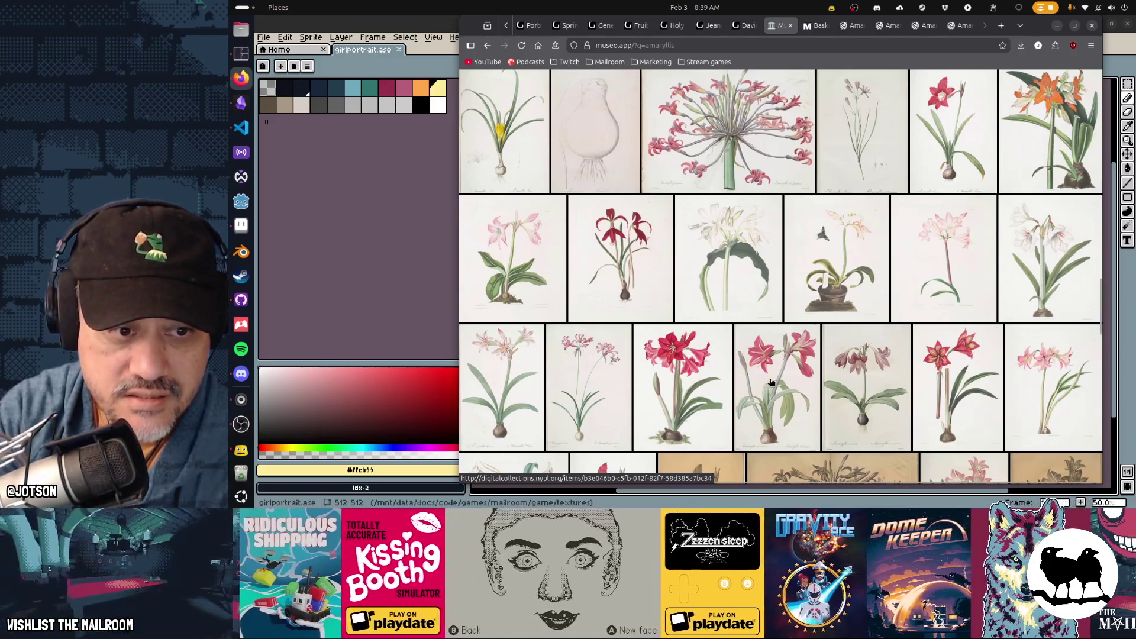
scroll(794, 370, "down", 2)
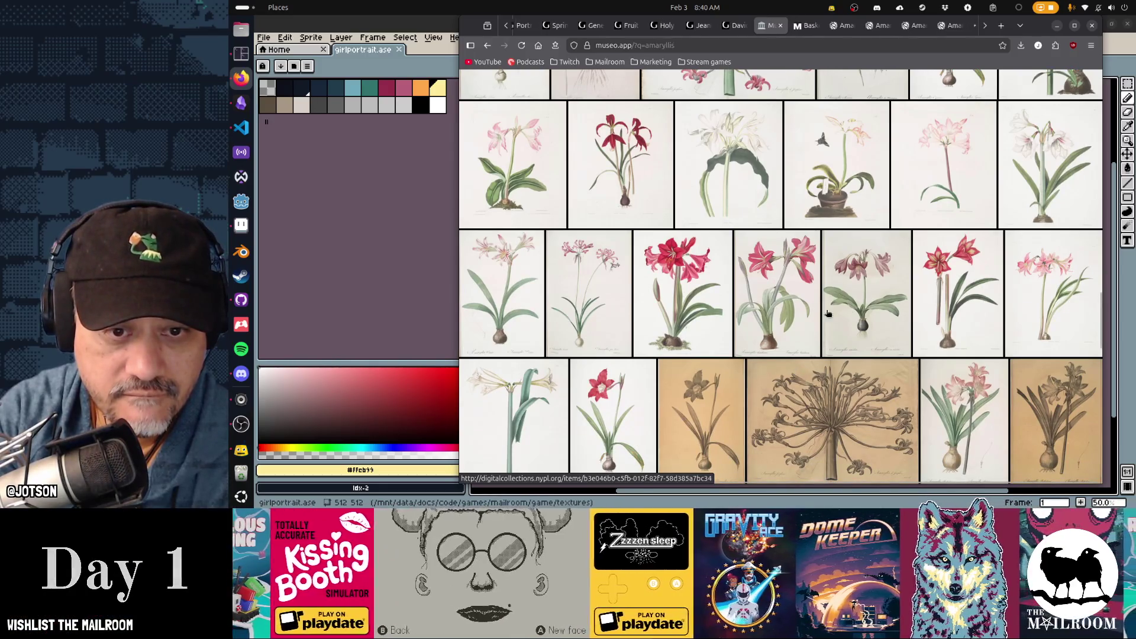
scroll(793, 370, "down", 5)
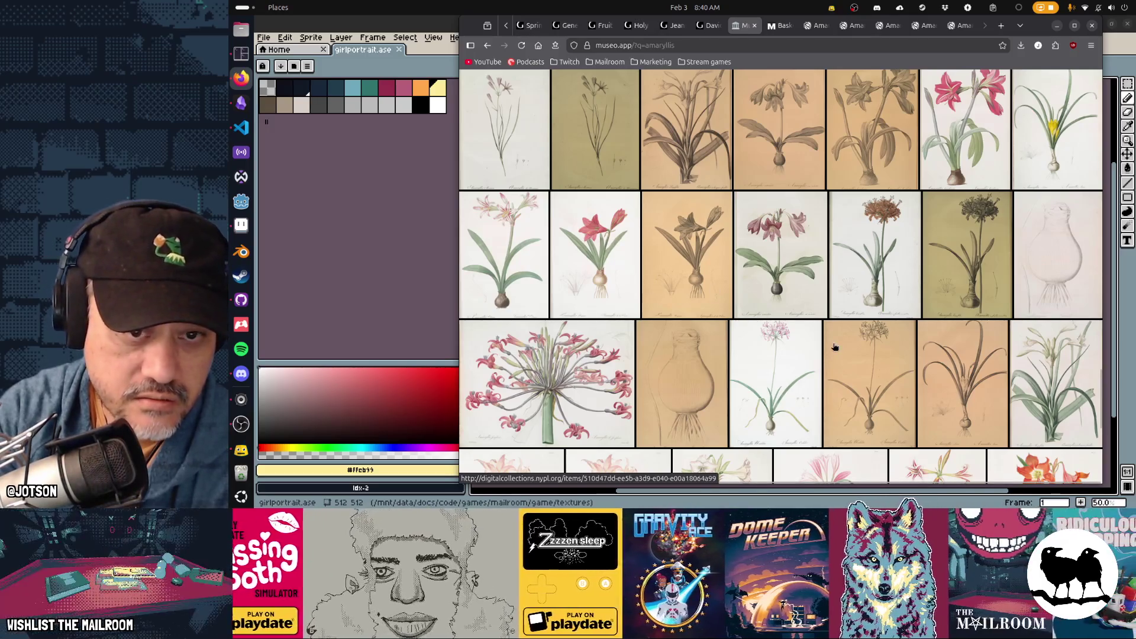
scroll(835, 347, "down", 3)
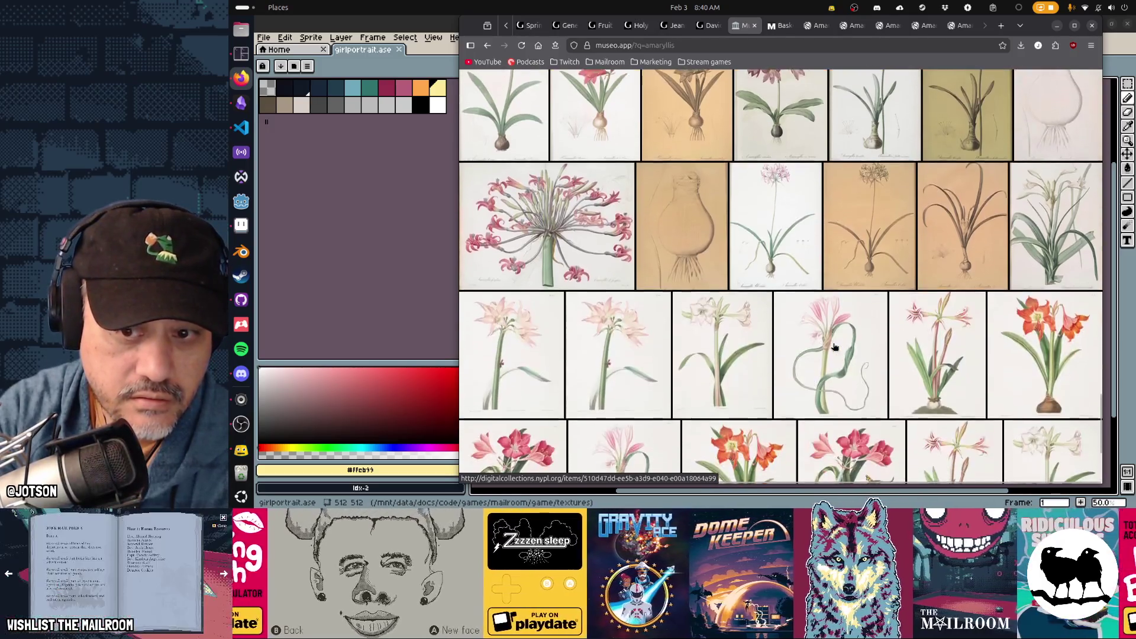
Open one more amaryllis plate, then switch to the Amaryllis equestris (major) tab
middle_click(1078, 321)
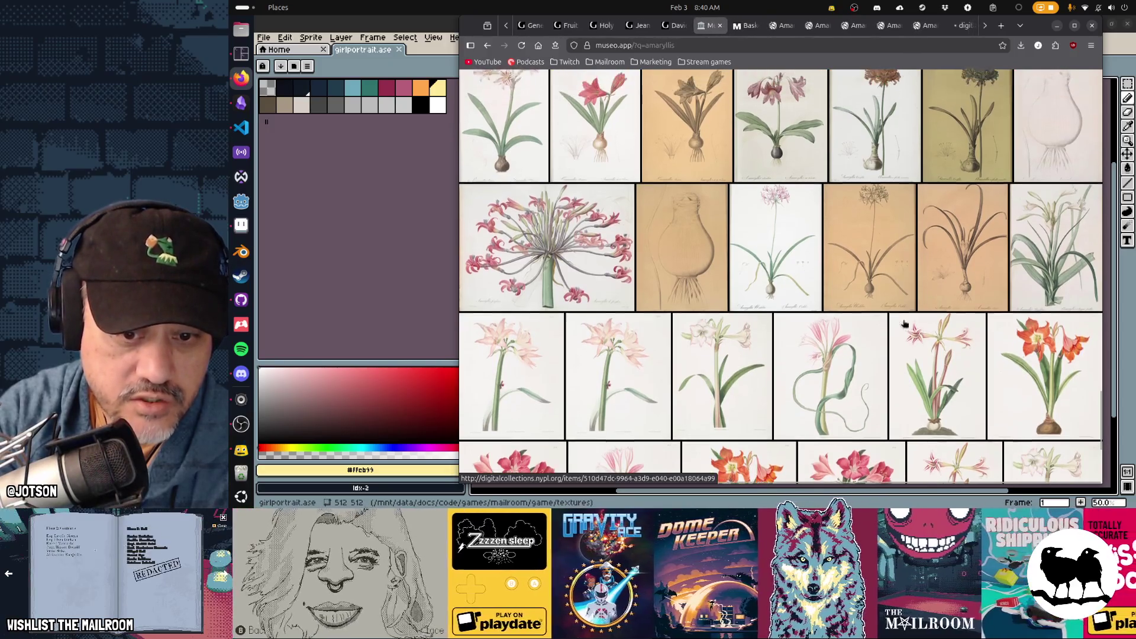
scroll(906, 324, "down", 3)
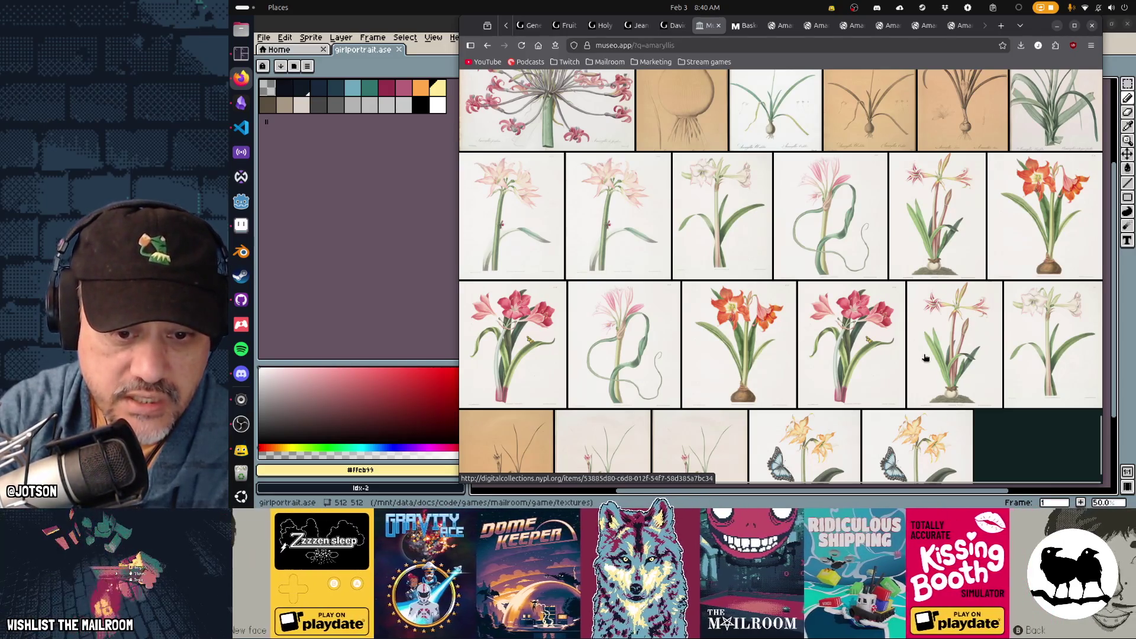
scroll(926, 358, "down", 2)
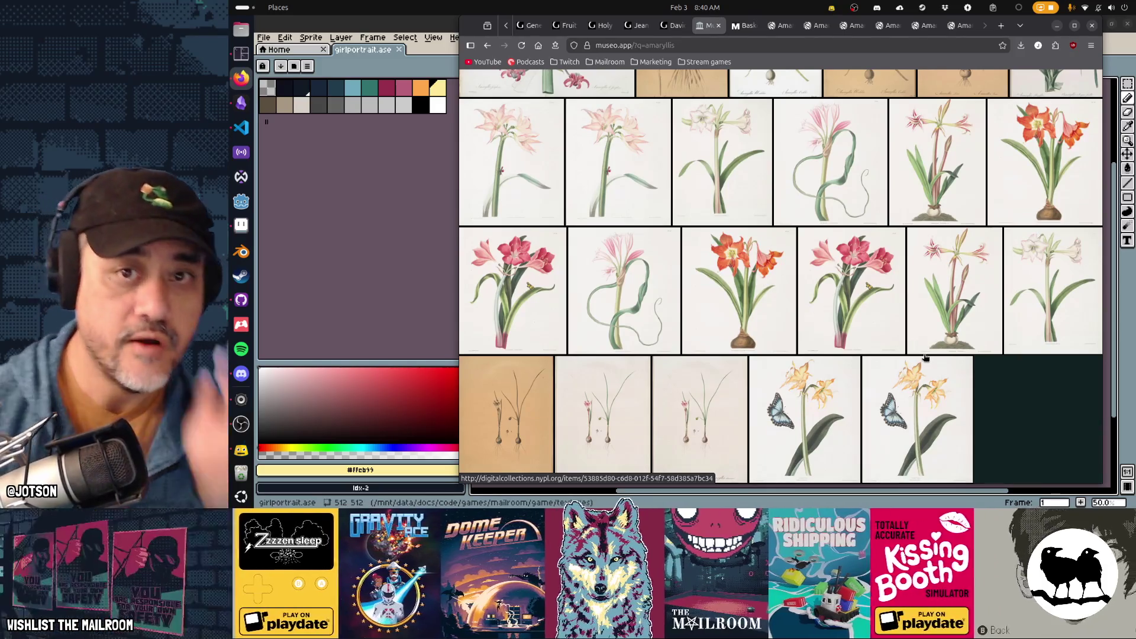
left_click(959, 29)
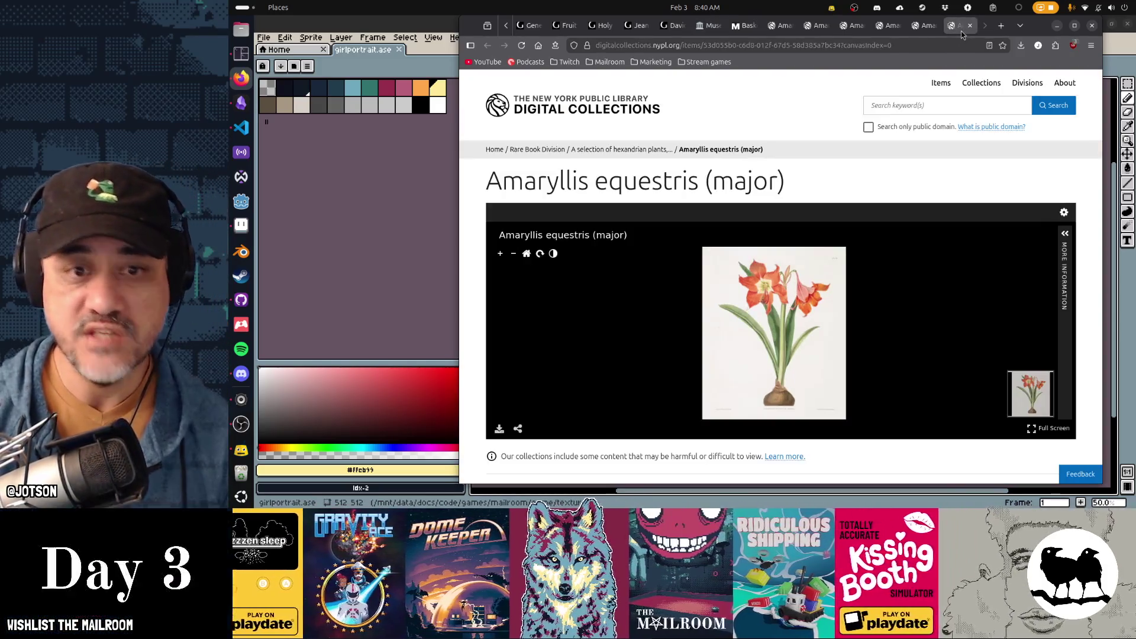
Zoom into the Amaryllis equestris (major) plate and pan to its flower heads
left_click(500, 254)
left_click_drag(800, 278, 805, 358)
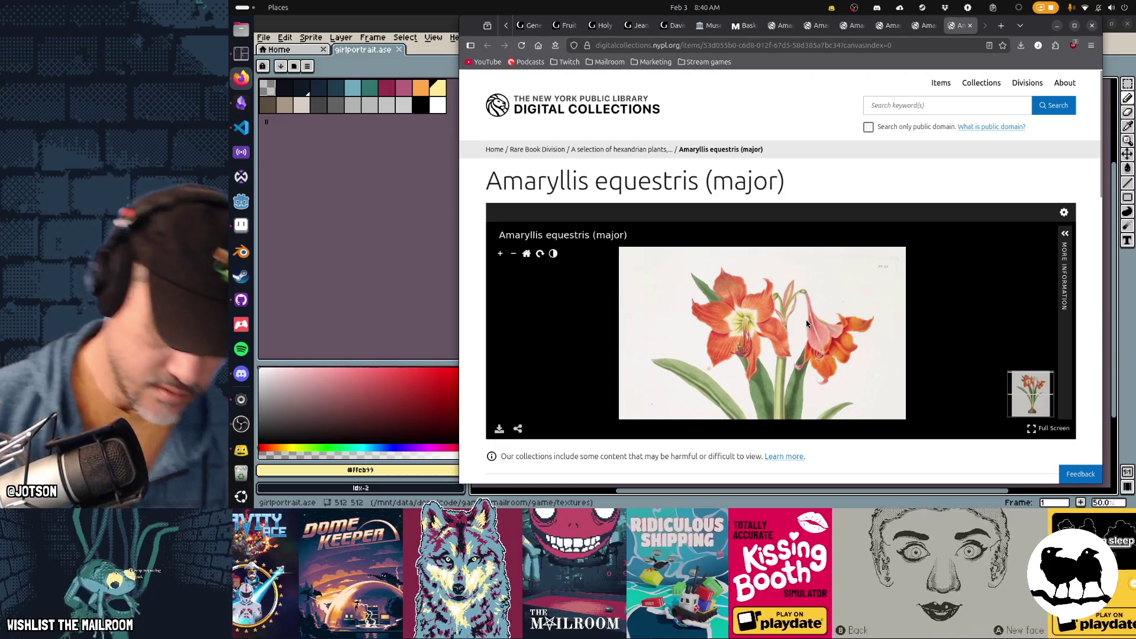
left_click(501, 254)
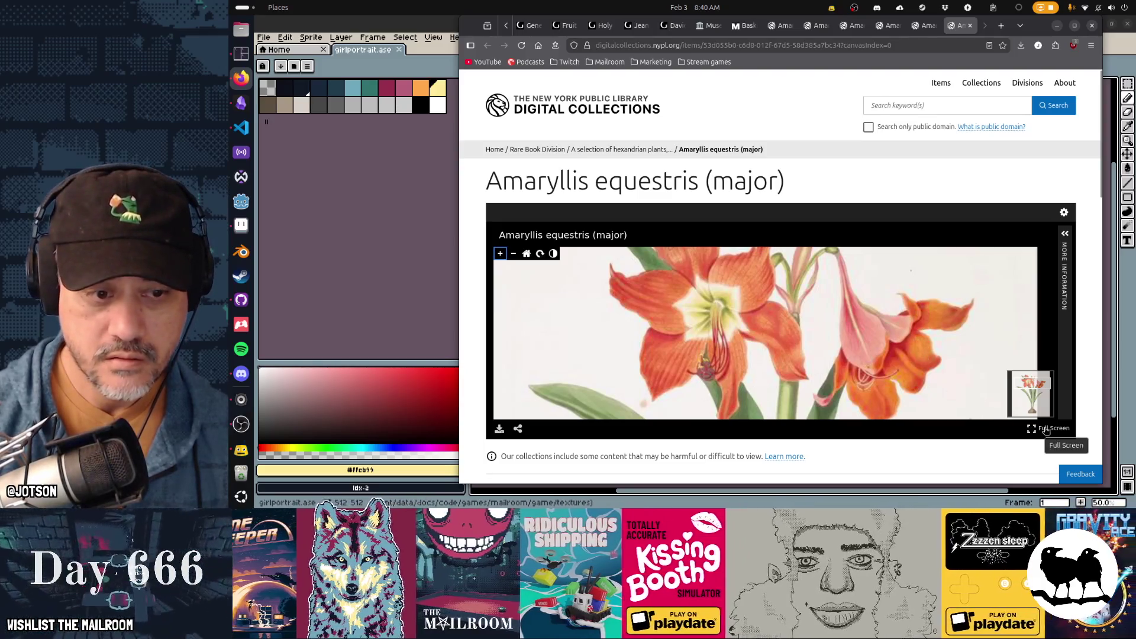
scroll(1008, 390, "down", 2)
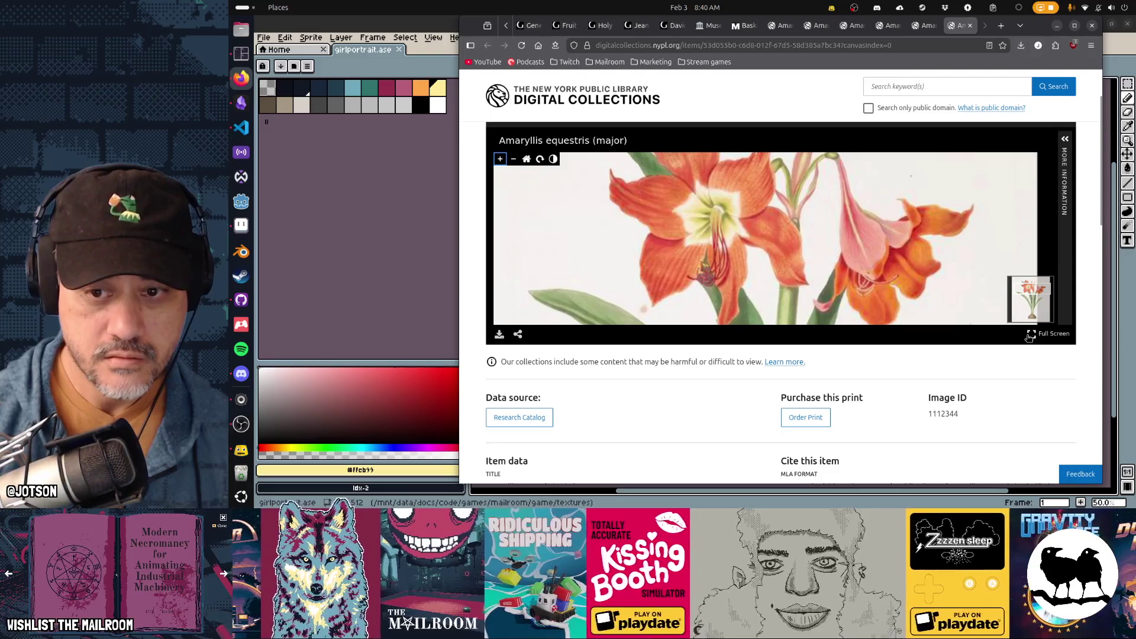
Show the plate full screen, zoom back onto the flowers, and start a screen capture
left_click(1030, 335)
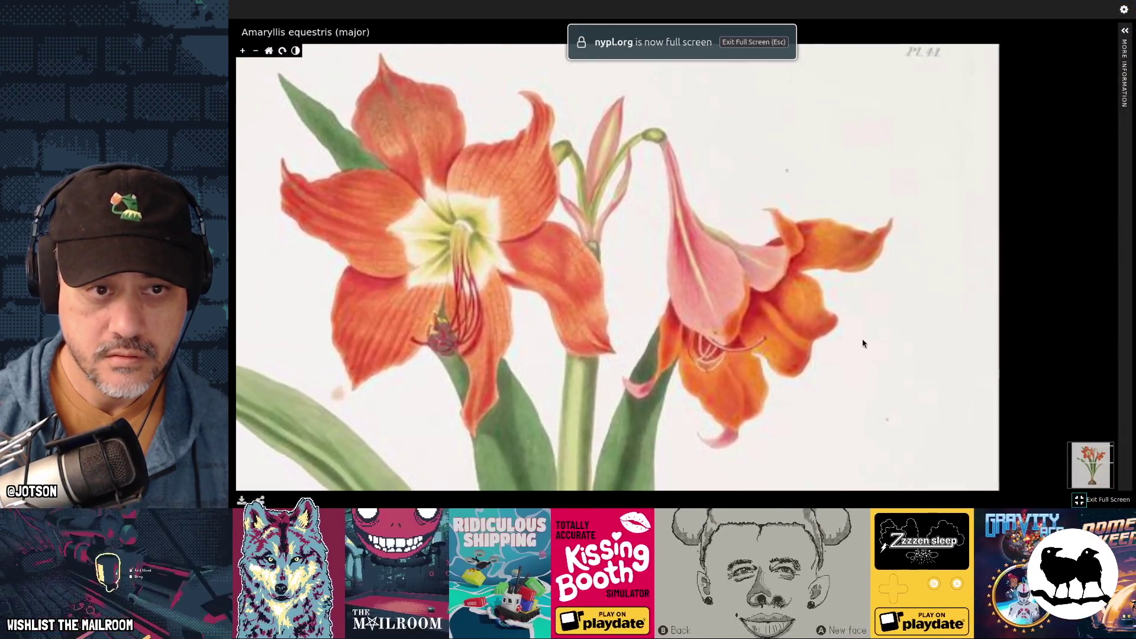
scroll(682, 266, "down", 5)
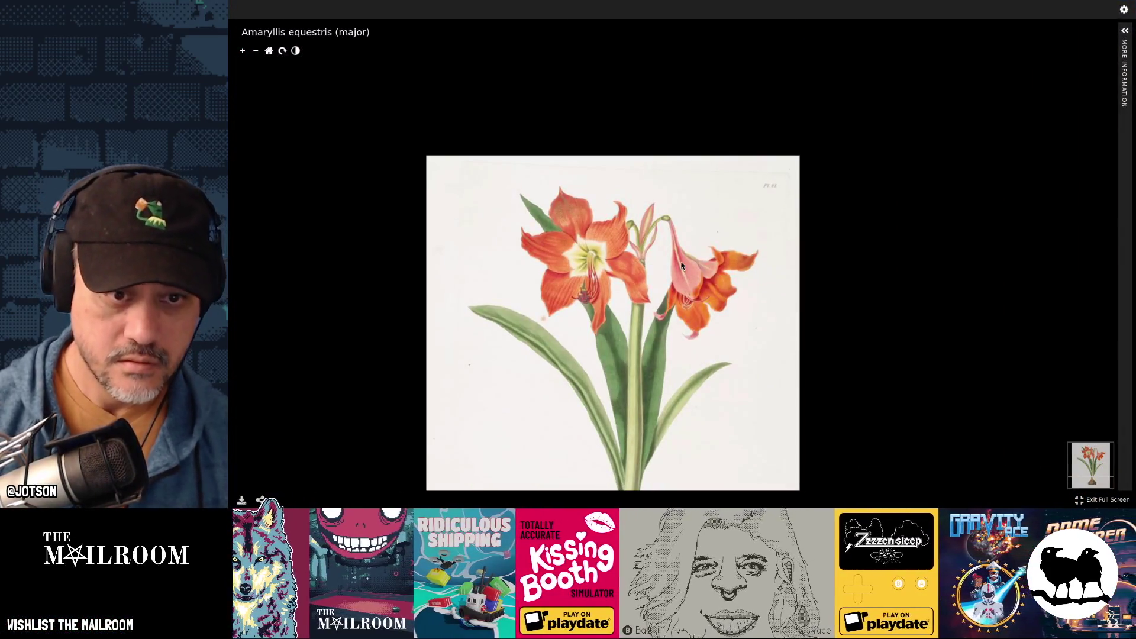
left_click(243, 51)
key("Print")
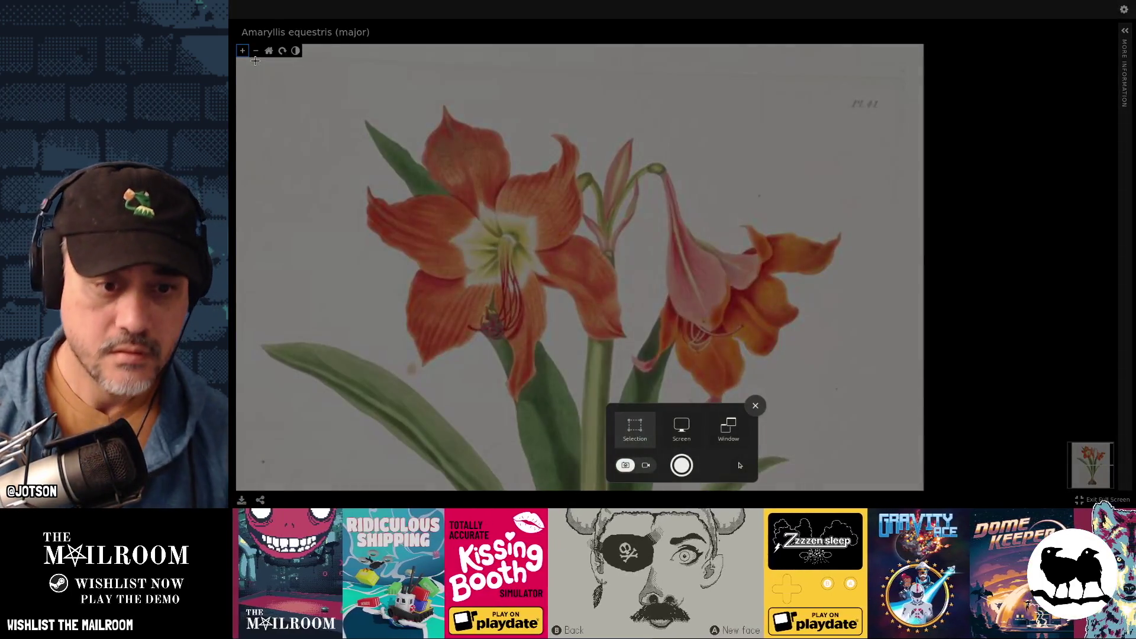
Capture the amaryllis, paste it into girlportrait, shrink it to half size, then discard it
mouse_move(609, 110)
left_mouse_down()
mouse_move(852, 408)
mouse_move(875, 419)
left_mouse_up()
key("Return")
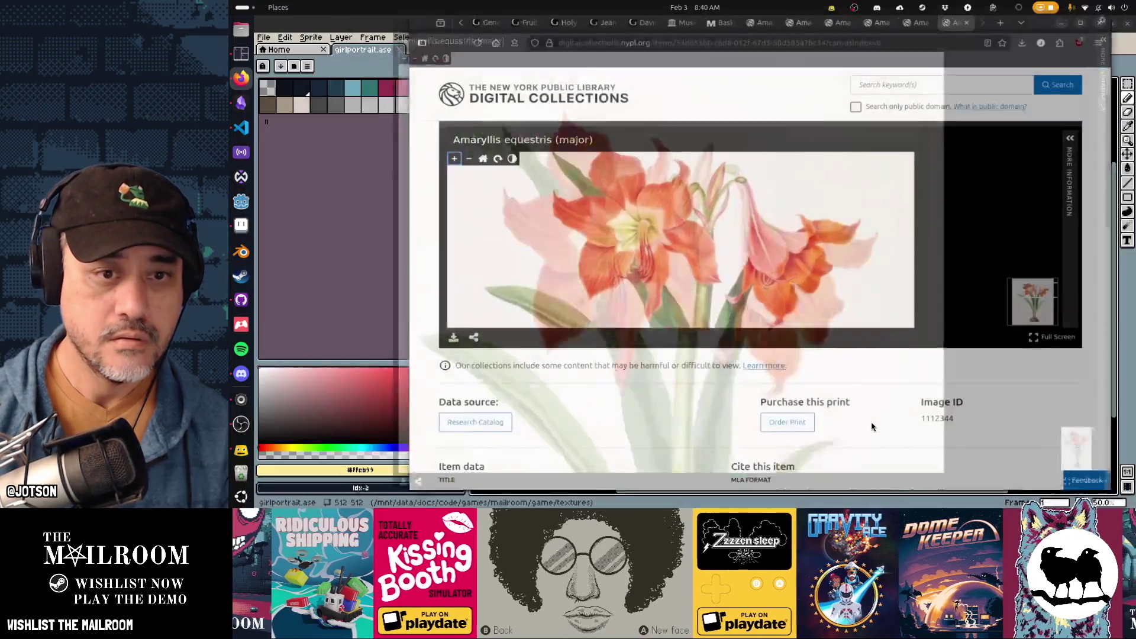
left_click(399, 222)
key("ctrl+v")
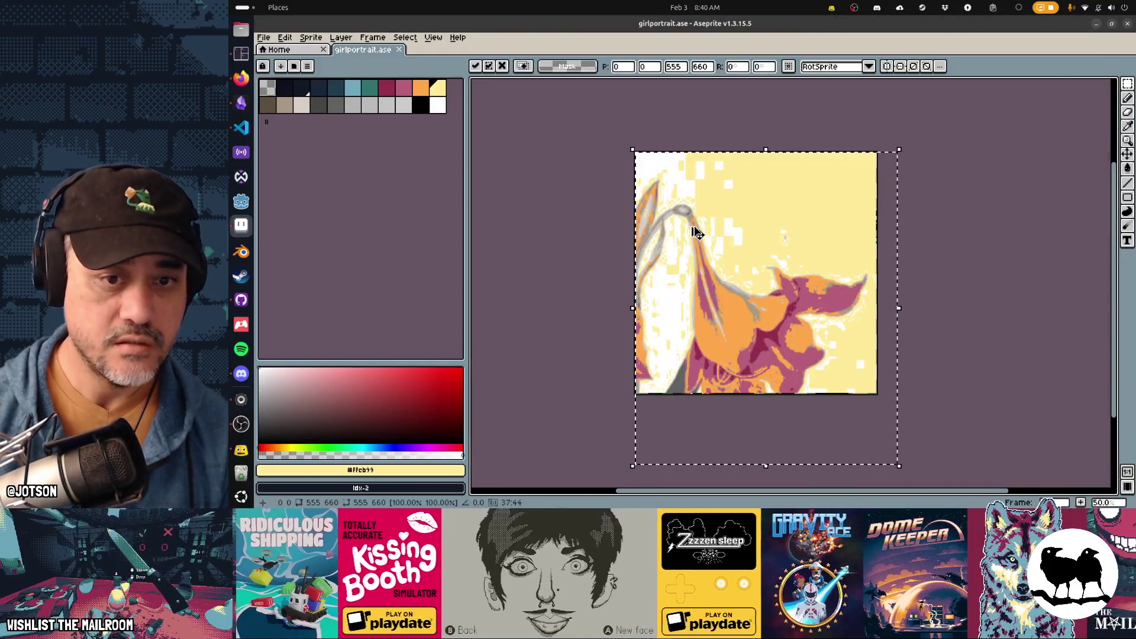
mouse_move(899, 466)
left_mouse_down()
mouse_move(769, 305)
mouse_move(831, 355)
mouse_move(820, 346)
left_mouse_up()
key("Escape")
key("alt+Tab")
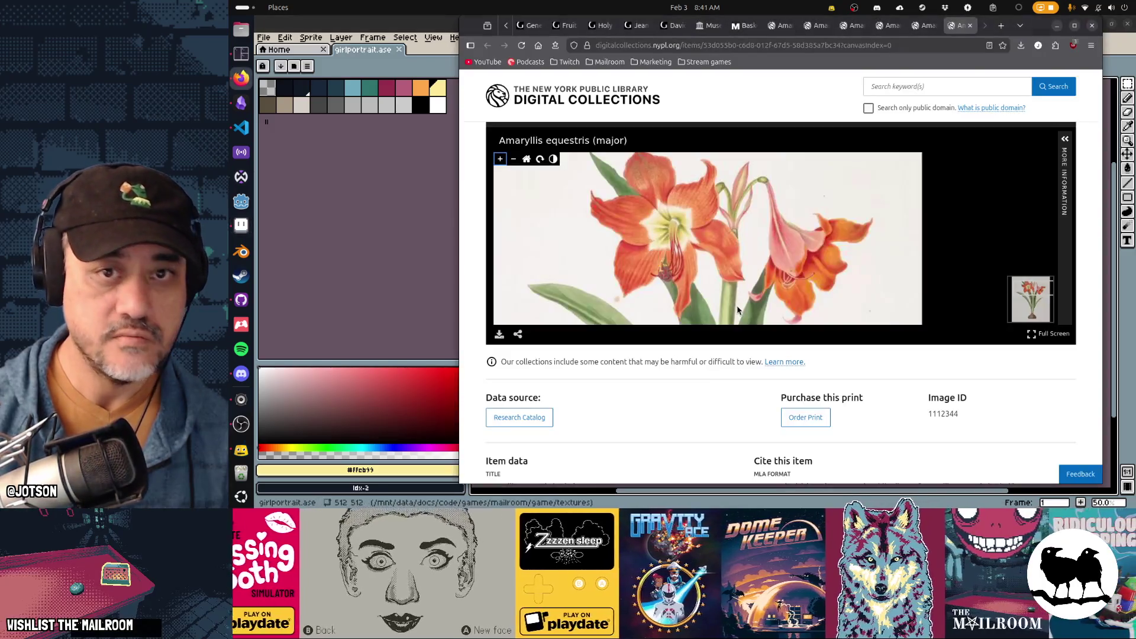
Close the Amaryllis brasiliensis, reginae, correiensis and solandriflora tabs
left_click(923, 26)
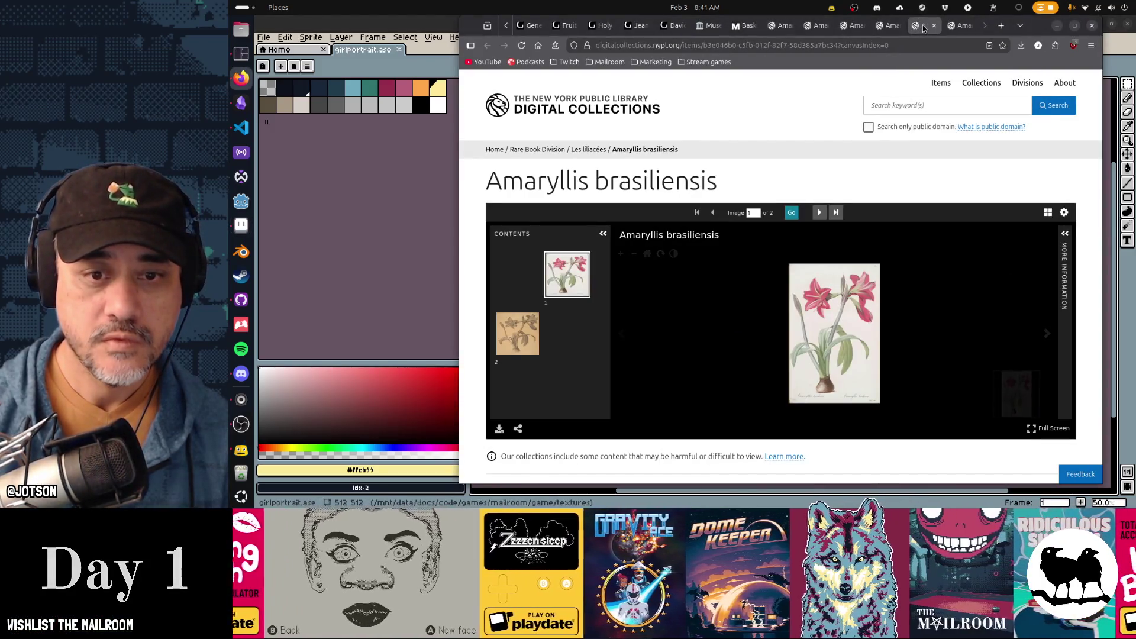
middle_click(923, 26)
left_click(889, 27)
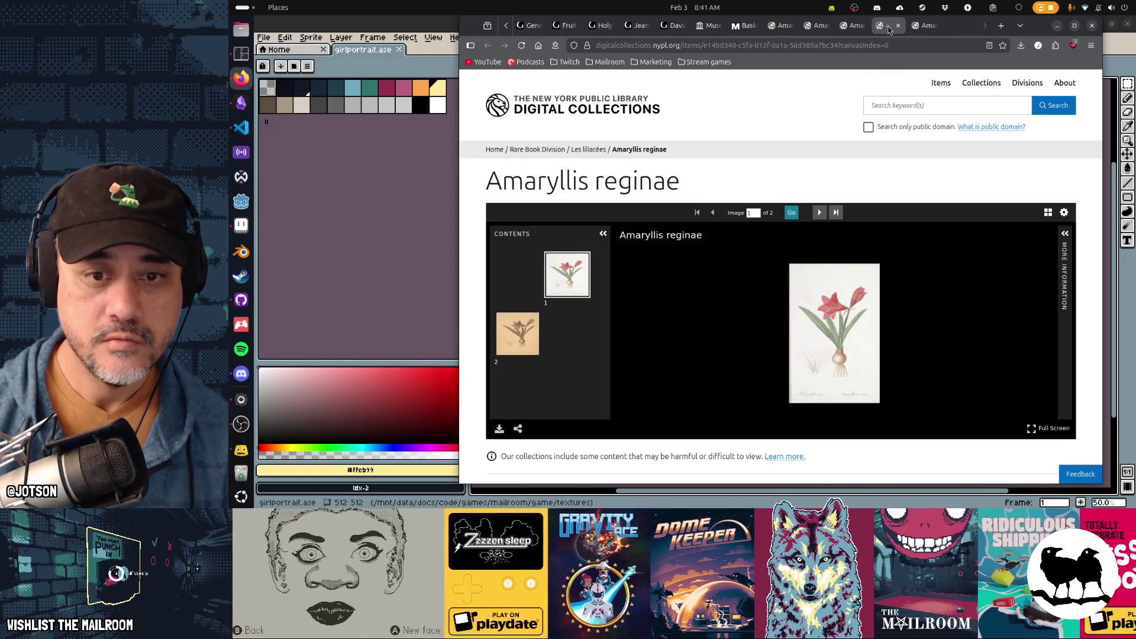
middle_click(888, 27)
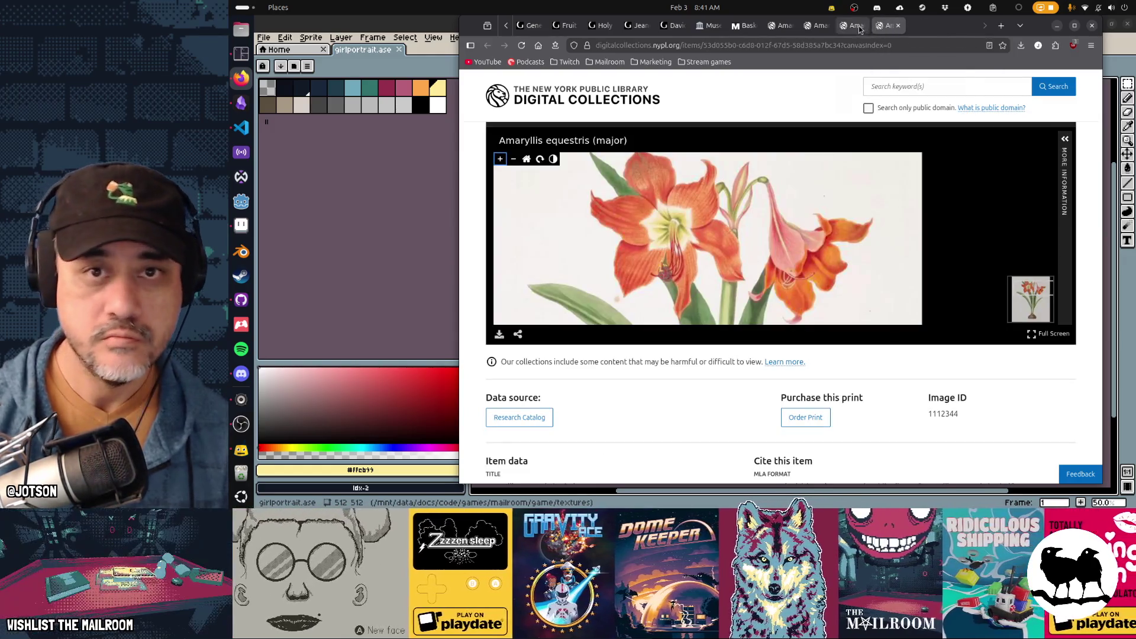
left_click(853, 27)
middle_click(854, 27)
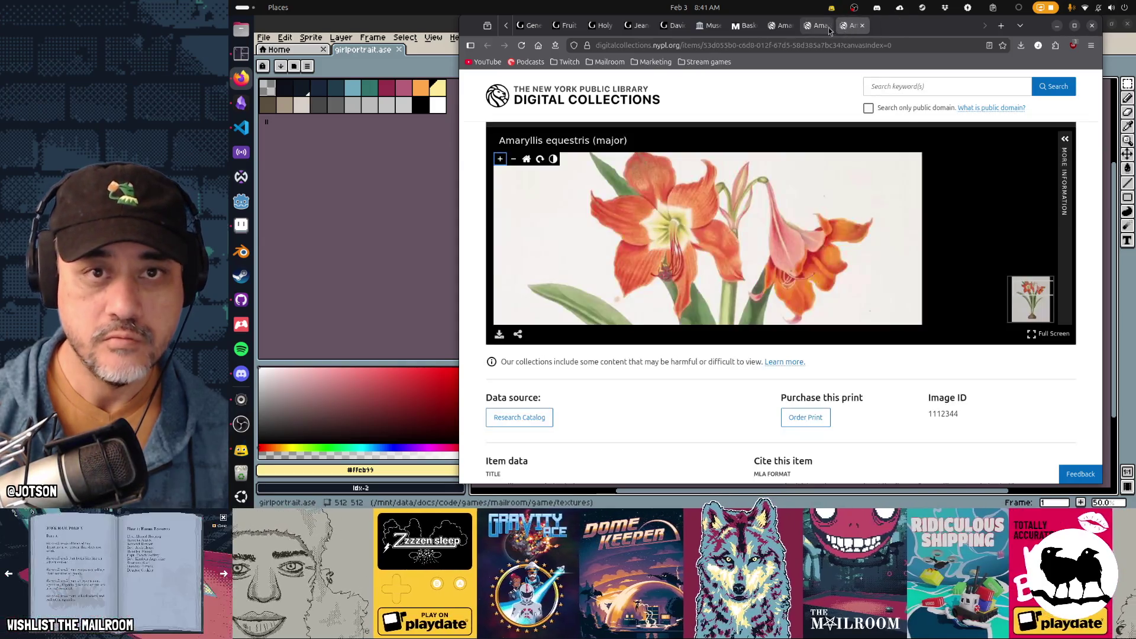
left_click(821, 28)
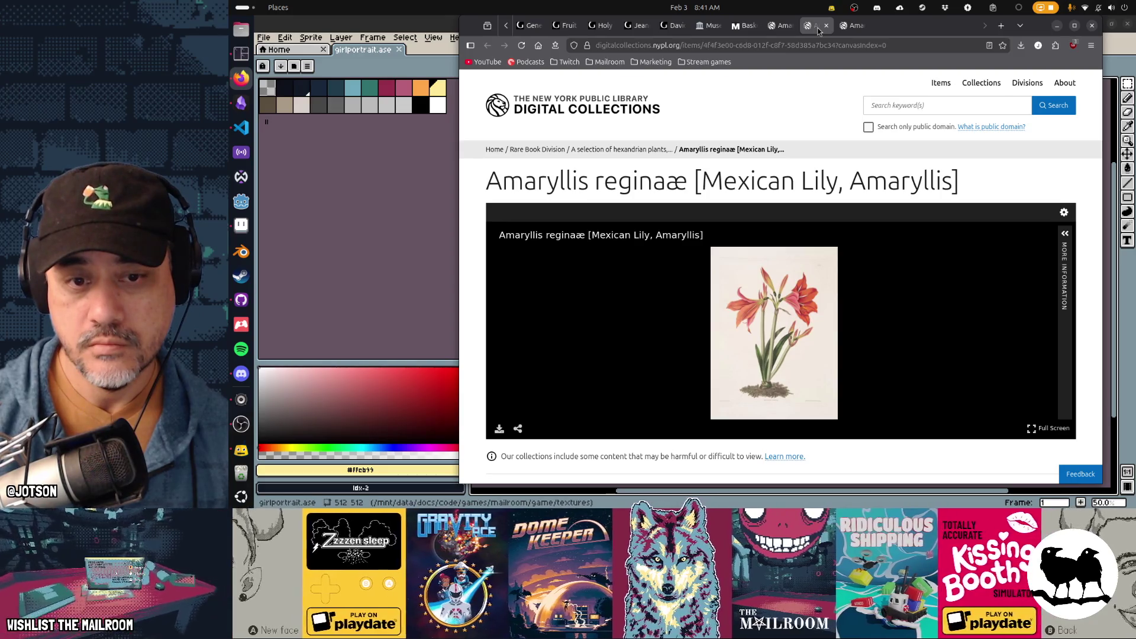
left_click(781, 27)
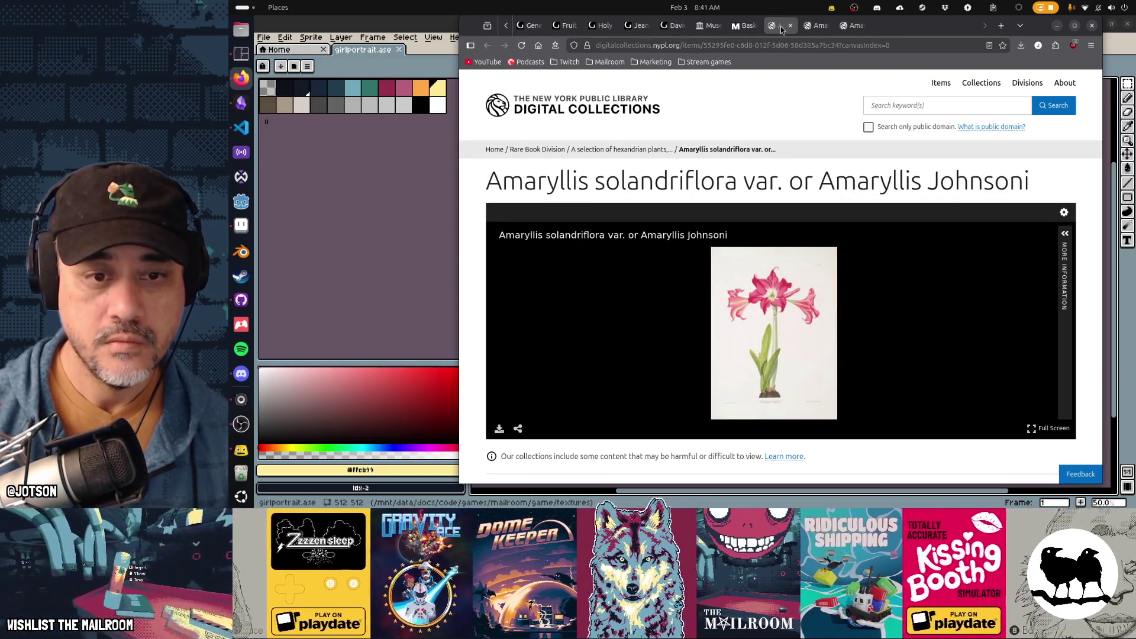
middle_click(781, 27)
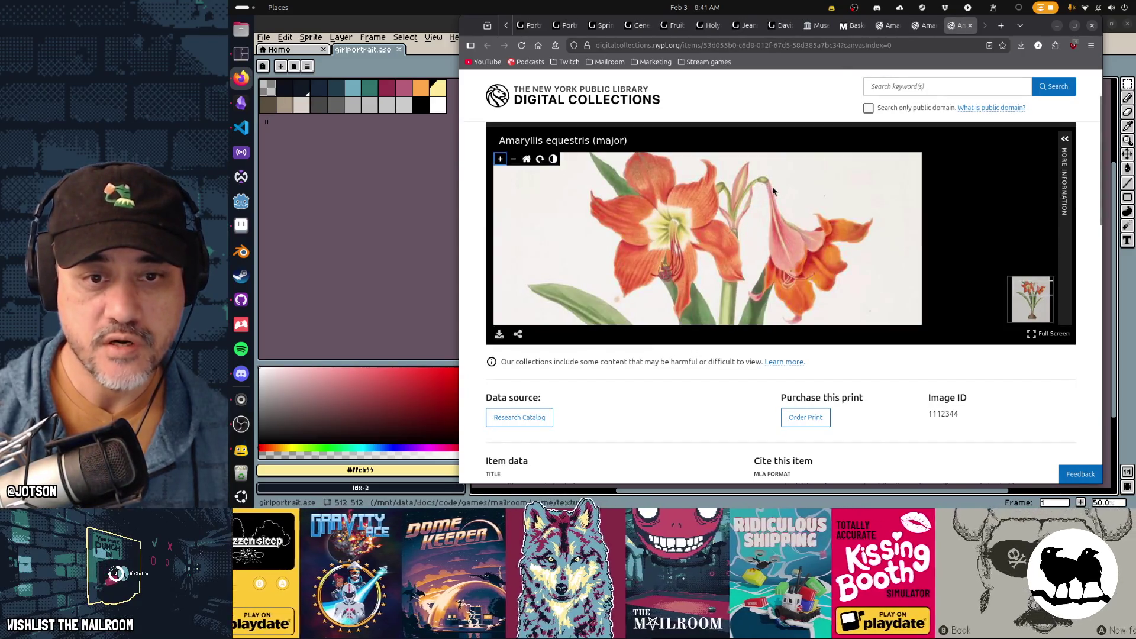
Close the Basket of Flowers and Museo amaryllis tabs, landing on David with the Head of Goliath
left_click(922, 25)
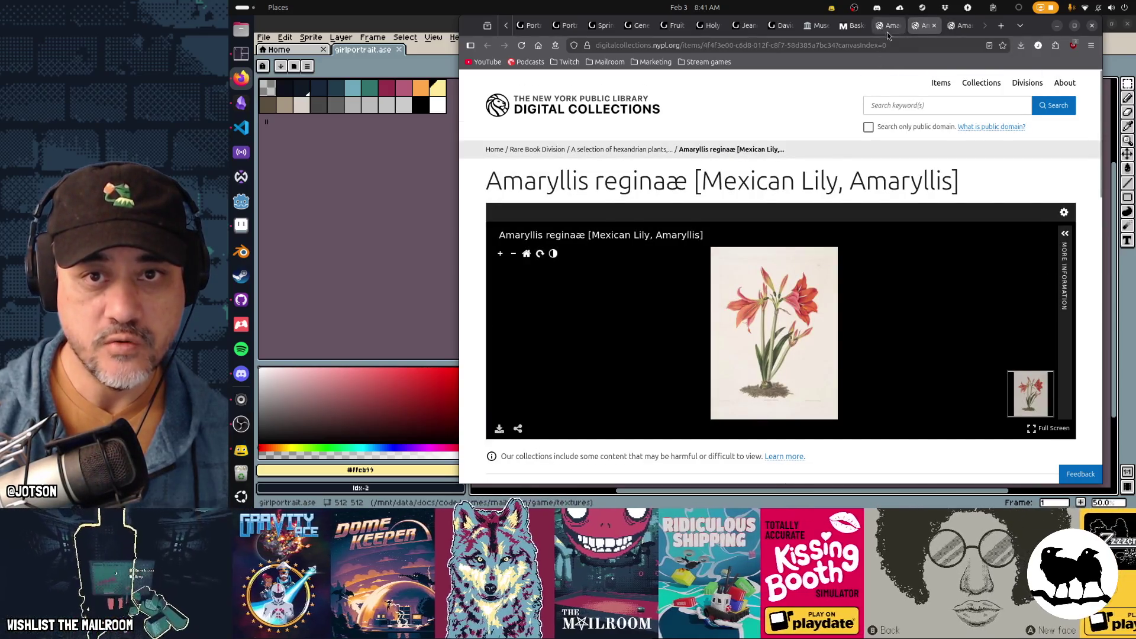
left_click(886, 31)
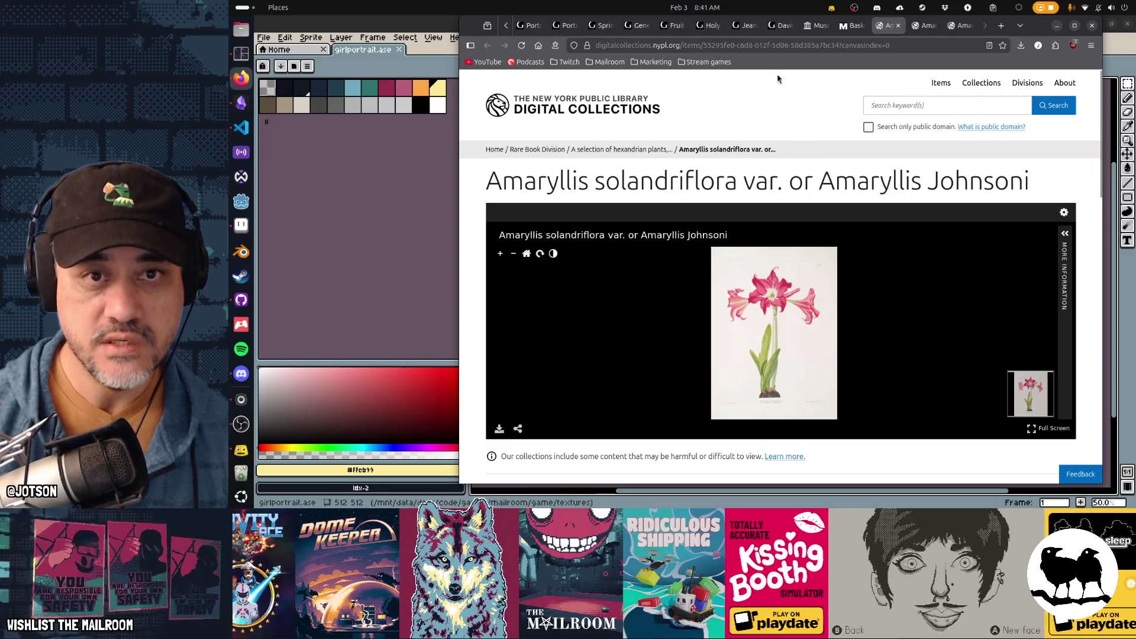
left_click(851, 25)
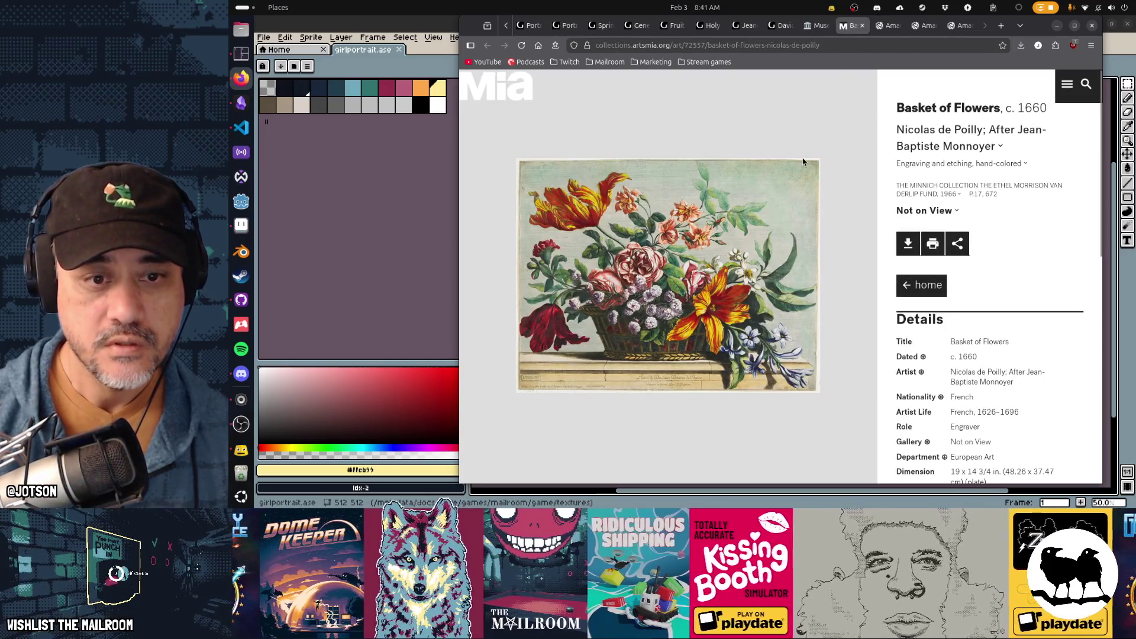
middle_click(846, 34)
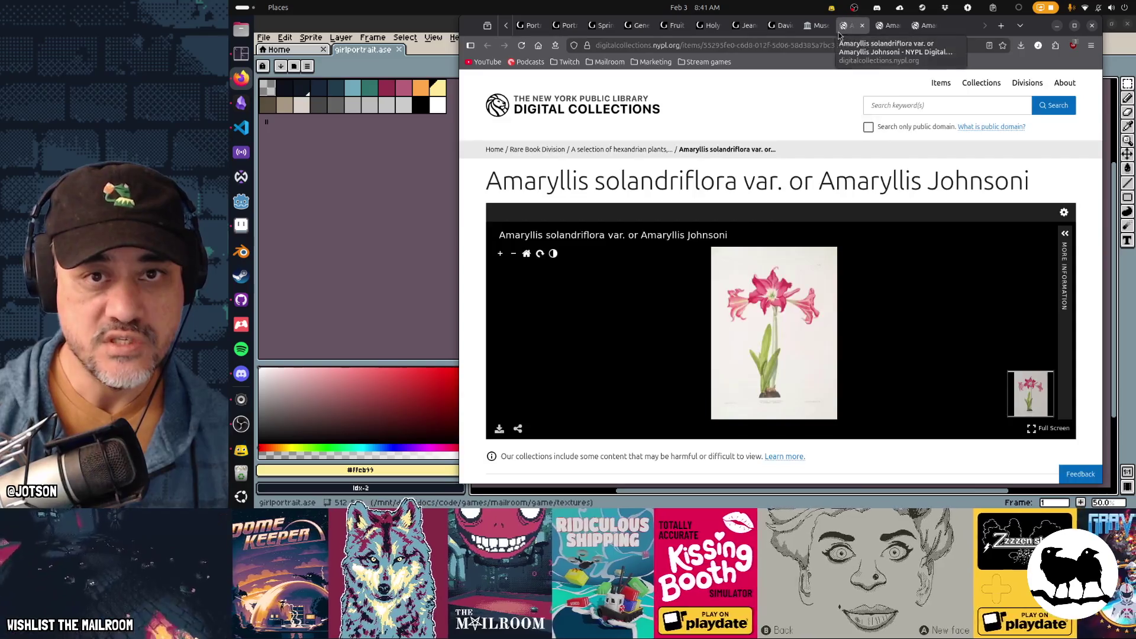
left_click(820, 31)
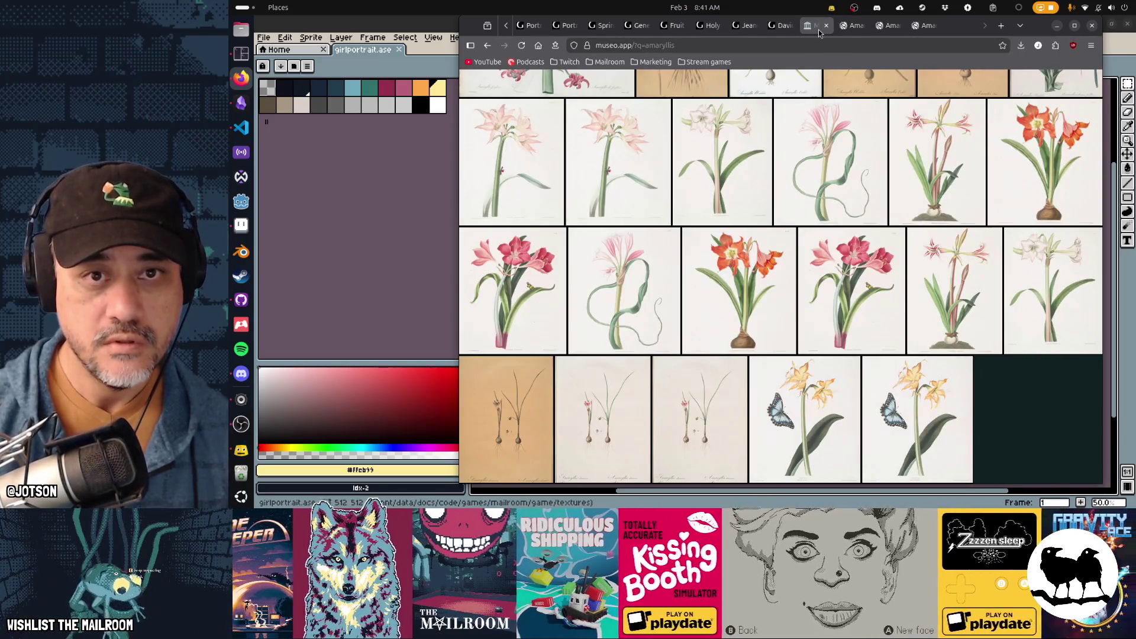
middle_click(818, 30)
left_click(781, 34)
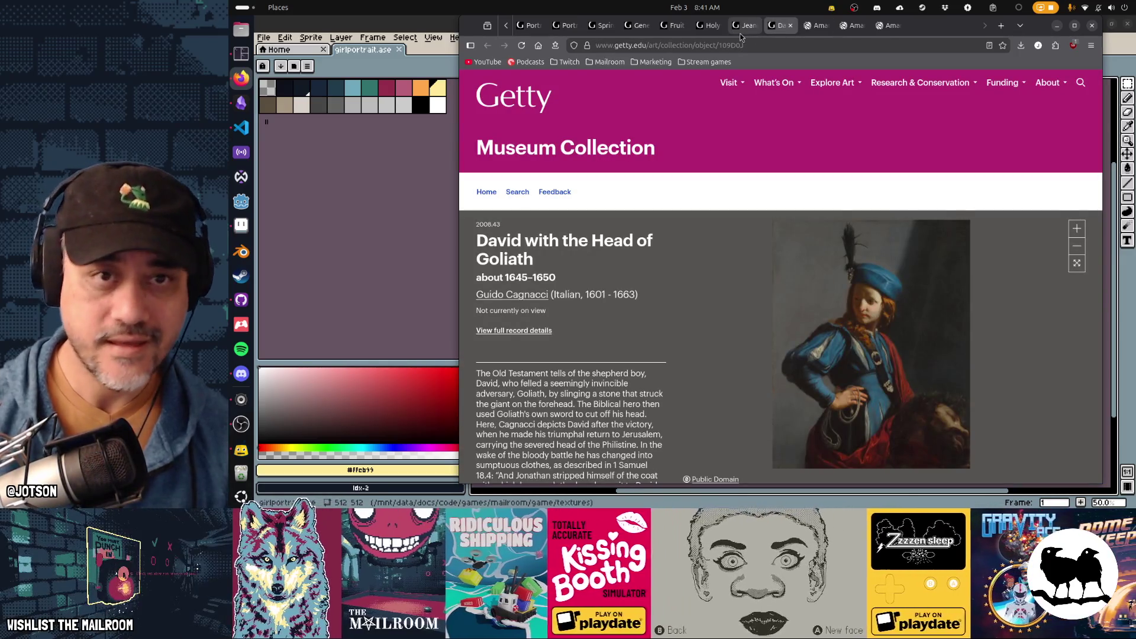
Close the Jeanne Kéfer, Holy Family, Fruit Piece and General Maitland tabs
left_click(740, 30)
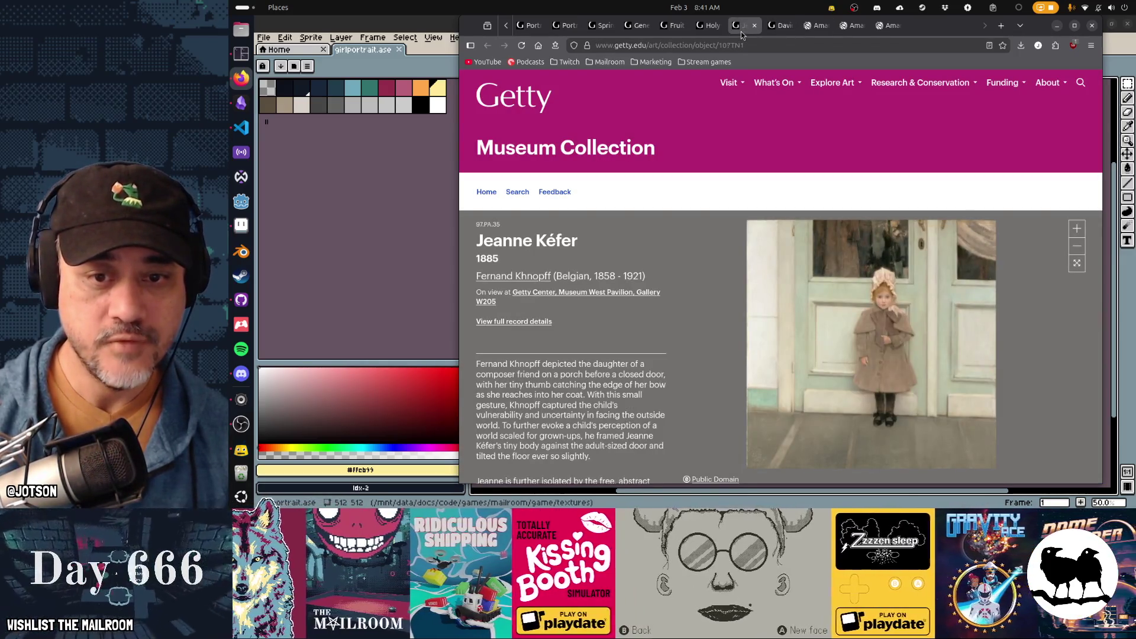
middle_click(740, 31)
left_click(708, 27)
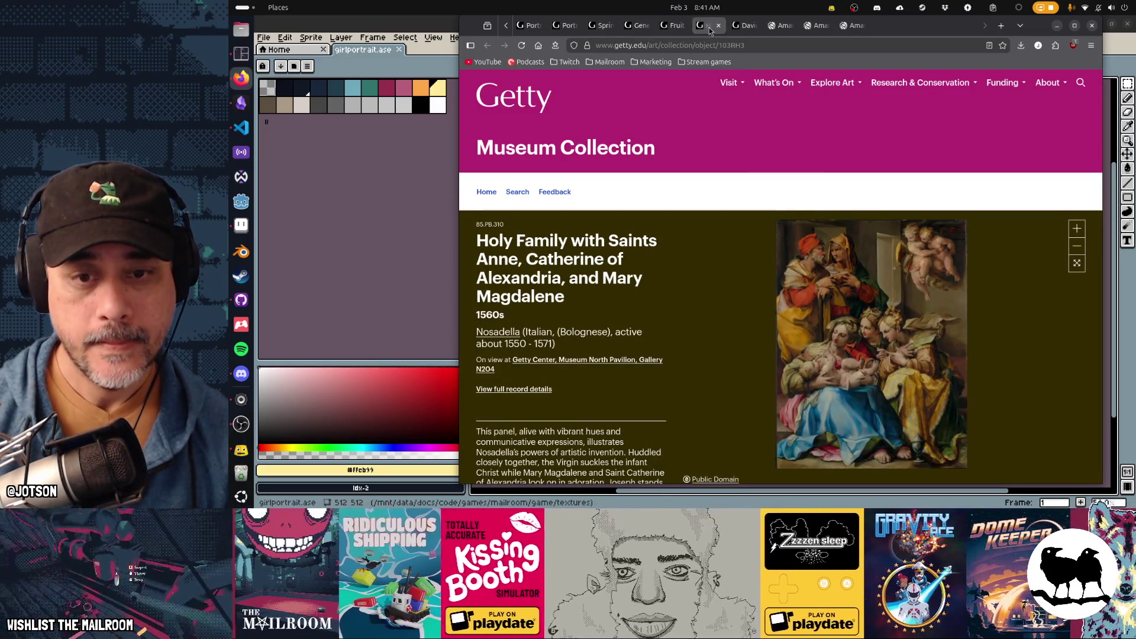
middle_click(709, 27)
left_click(683, 30)
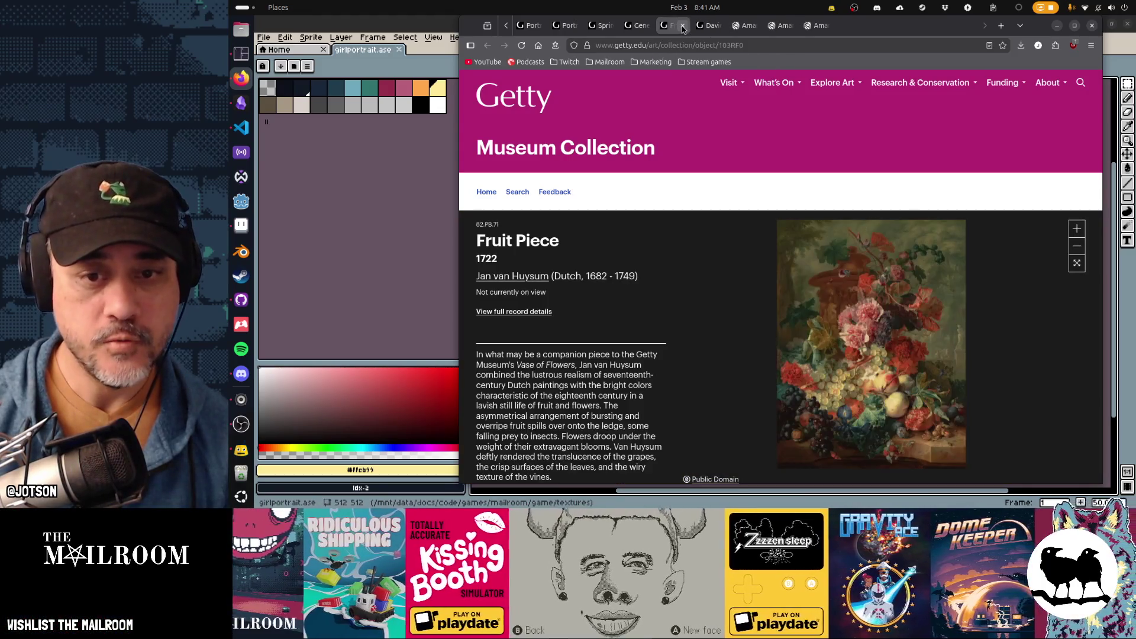
left_click(682, 28)
left_click(639, 27)
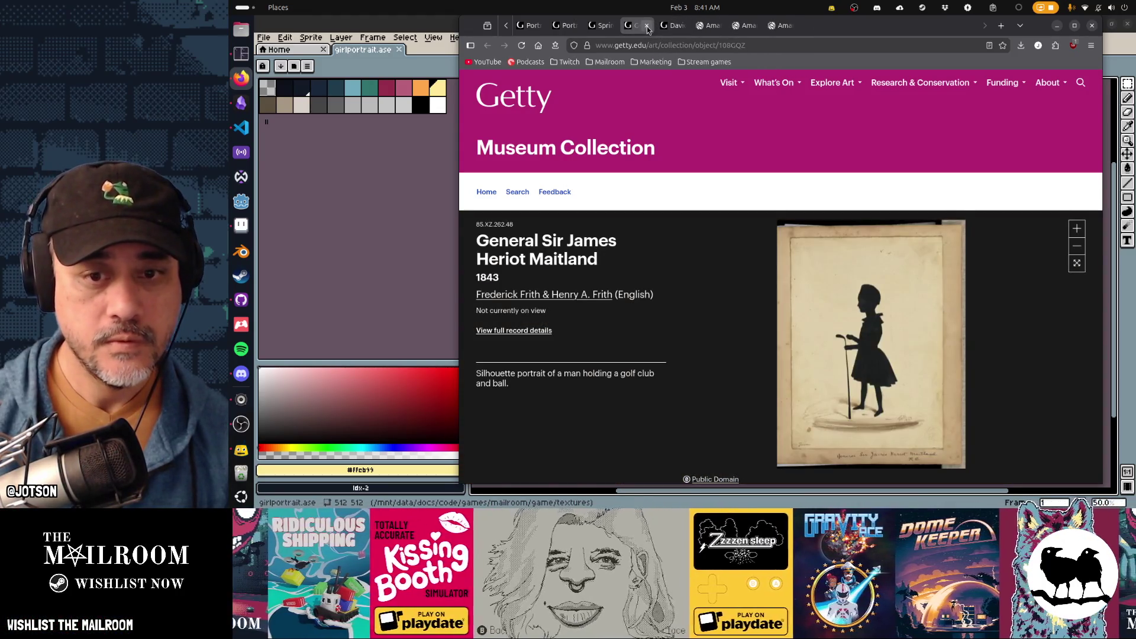
left_click(648, 30)
left_click(607, 28)
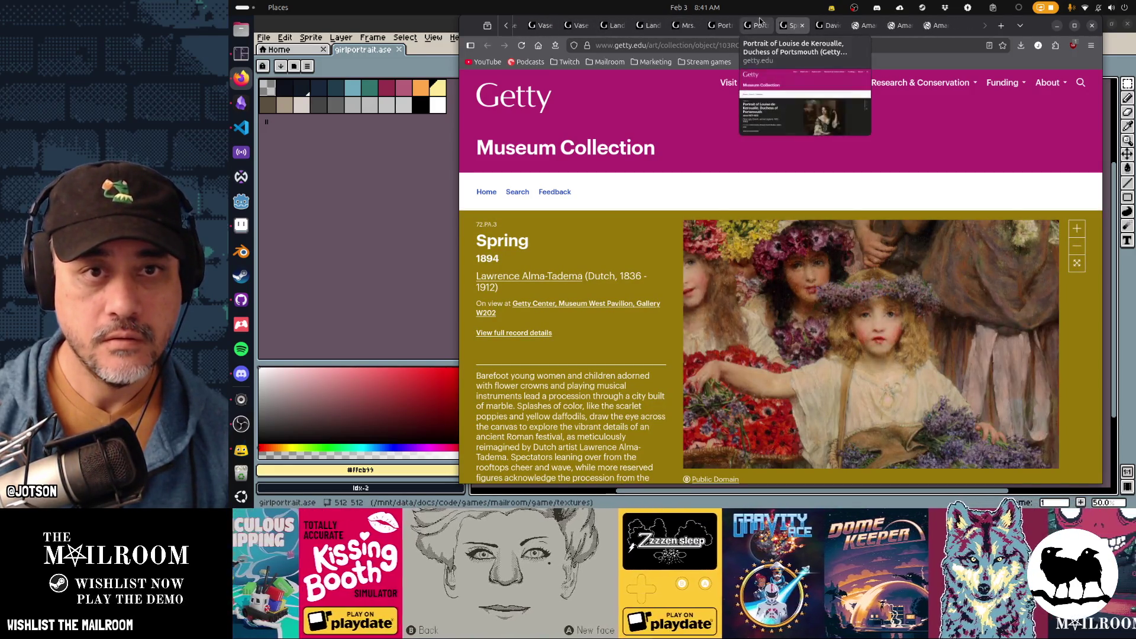
Close the Louise de Kerouaille, Portrait of a Boy, Mrs. James Brewster and Bacchus tabs, then zoom into Landscape with Ceres
left_click(757, 27)
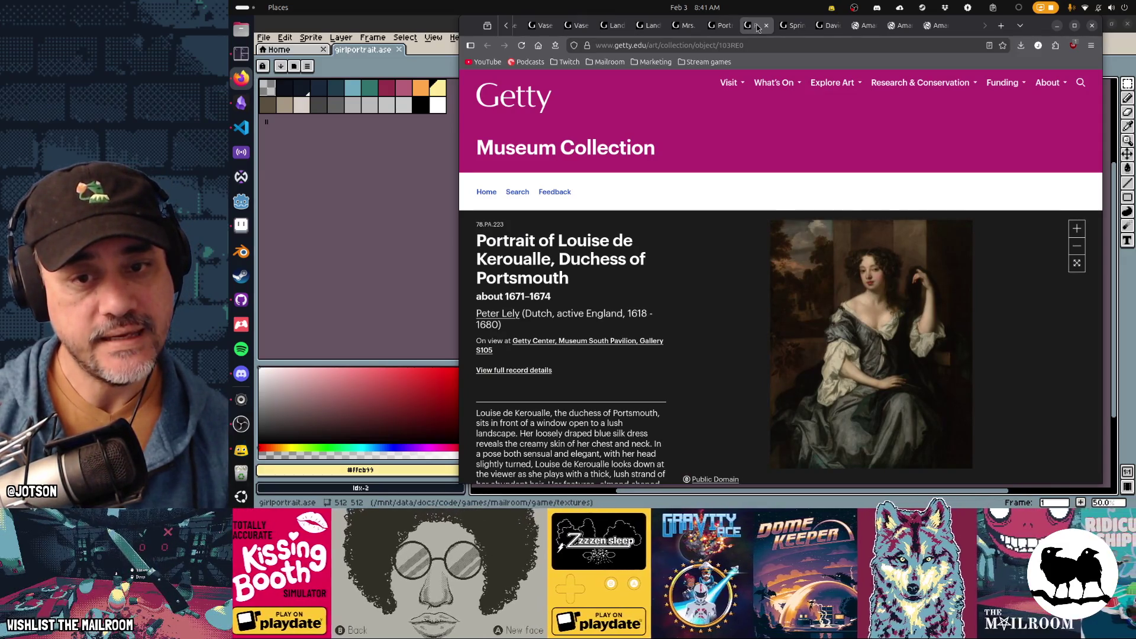
key("ctrl+Tab")
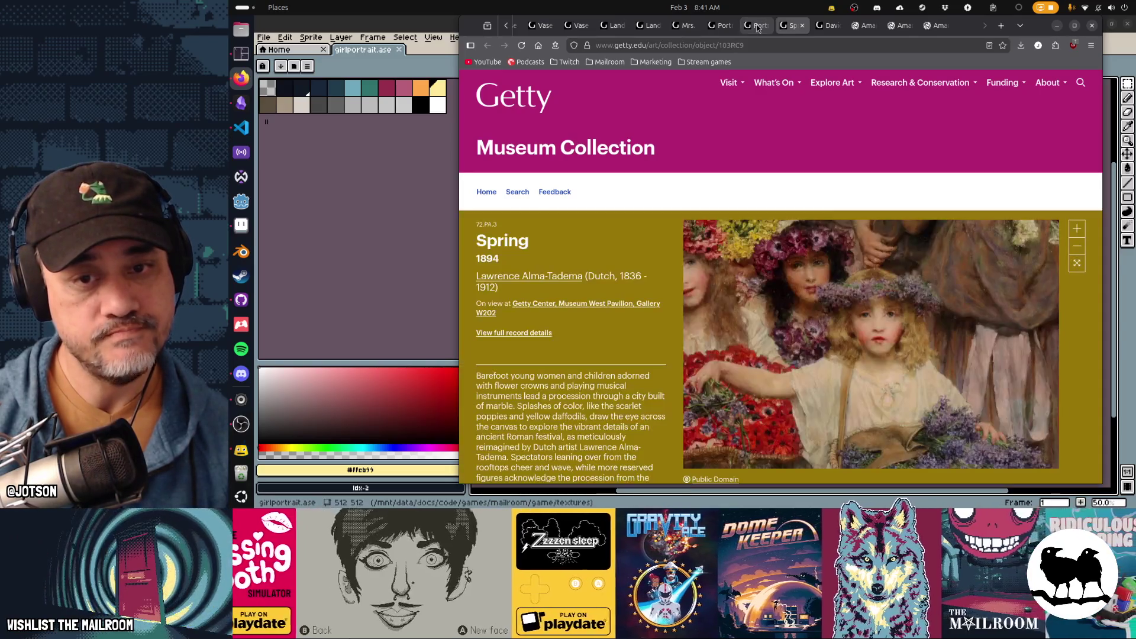
left_click(757, 27)
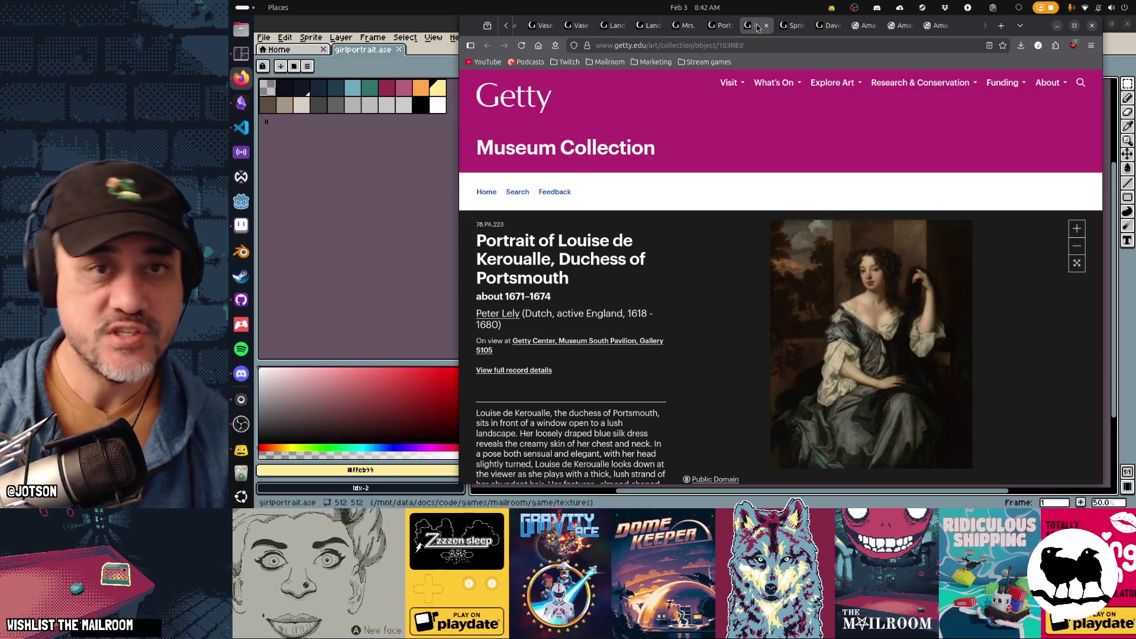
key("ctrl+w")
key("ctrl+shift+Tab")
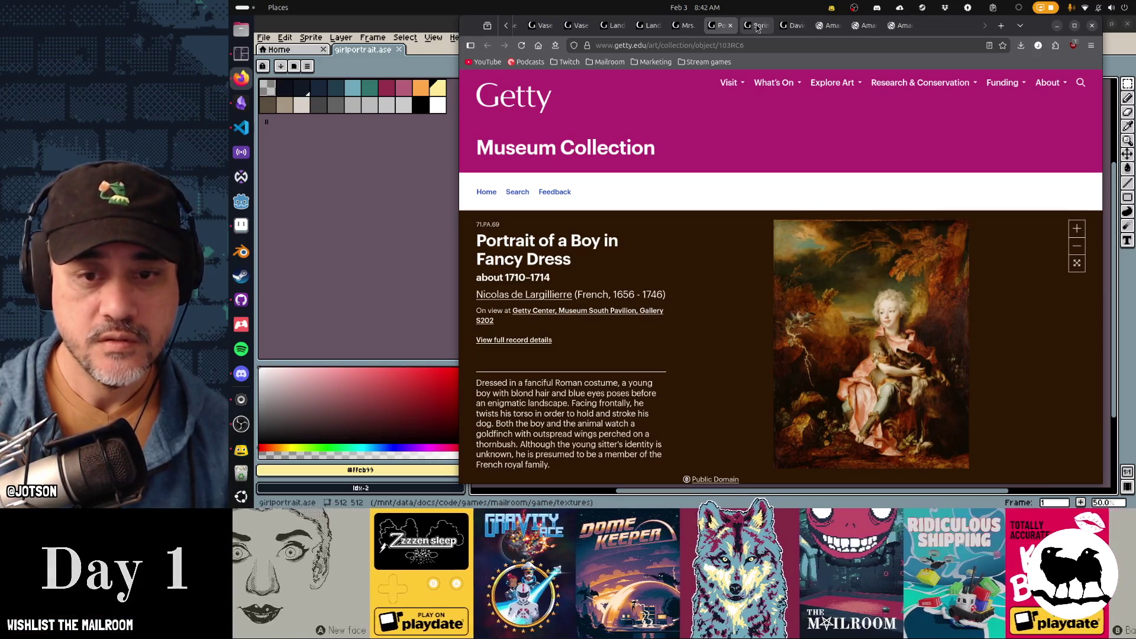
key("ctrl+w")
key("ctrl+shift+Tab")
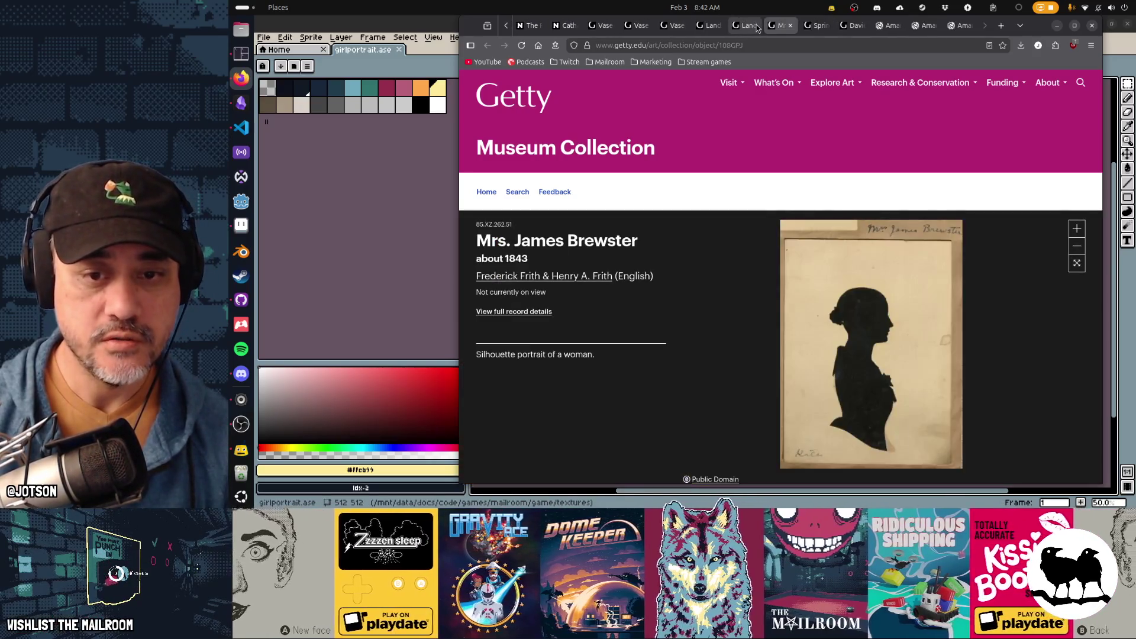
key("ctrl+w")
key("ctrl+shift+Tab")
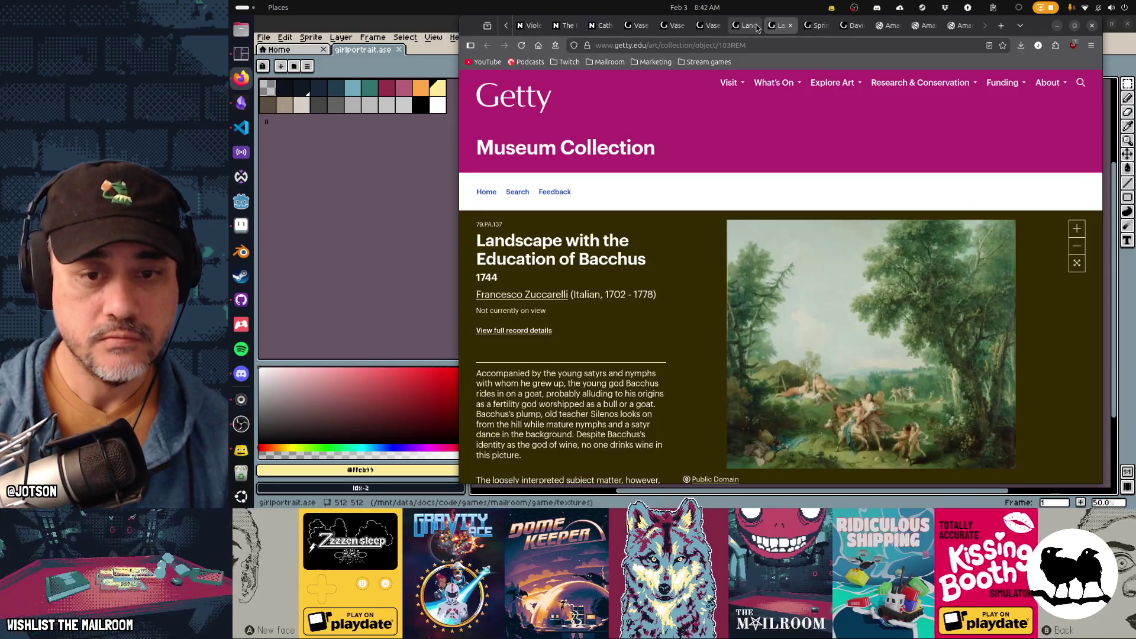
key("ctrl+w")
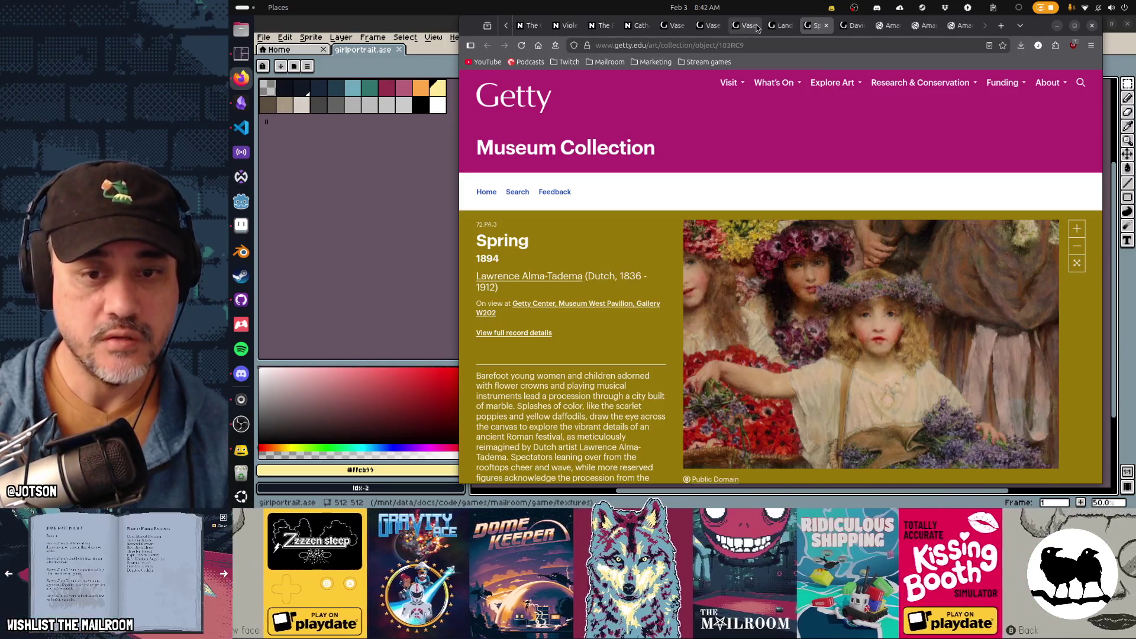
key("ctrl+shift+Tab")
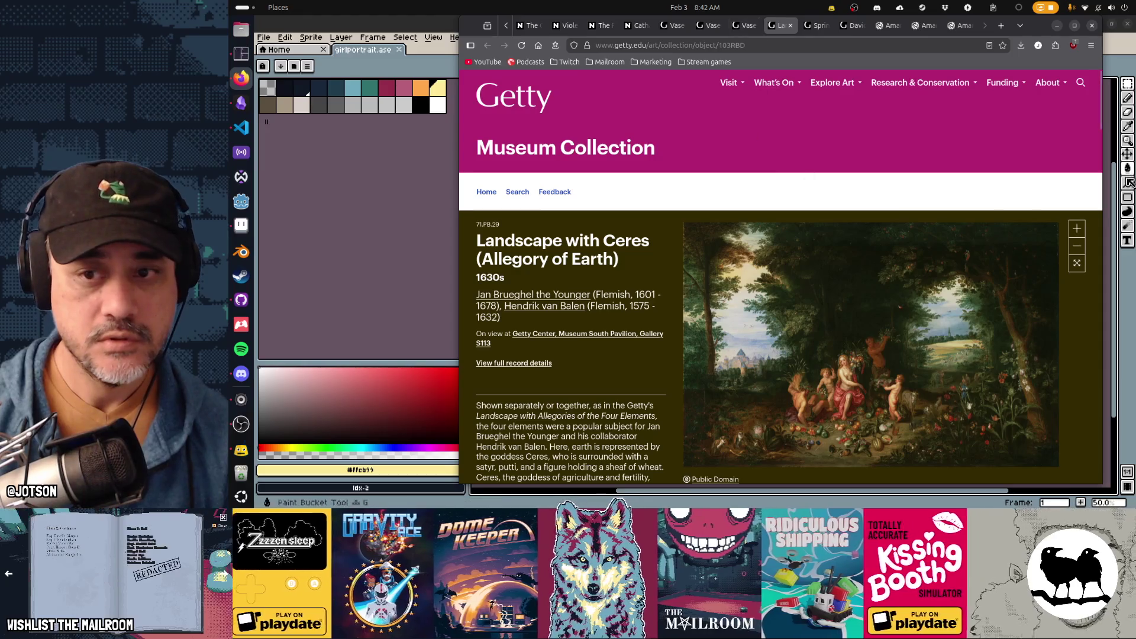
left_click(1076, 229)
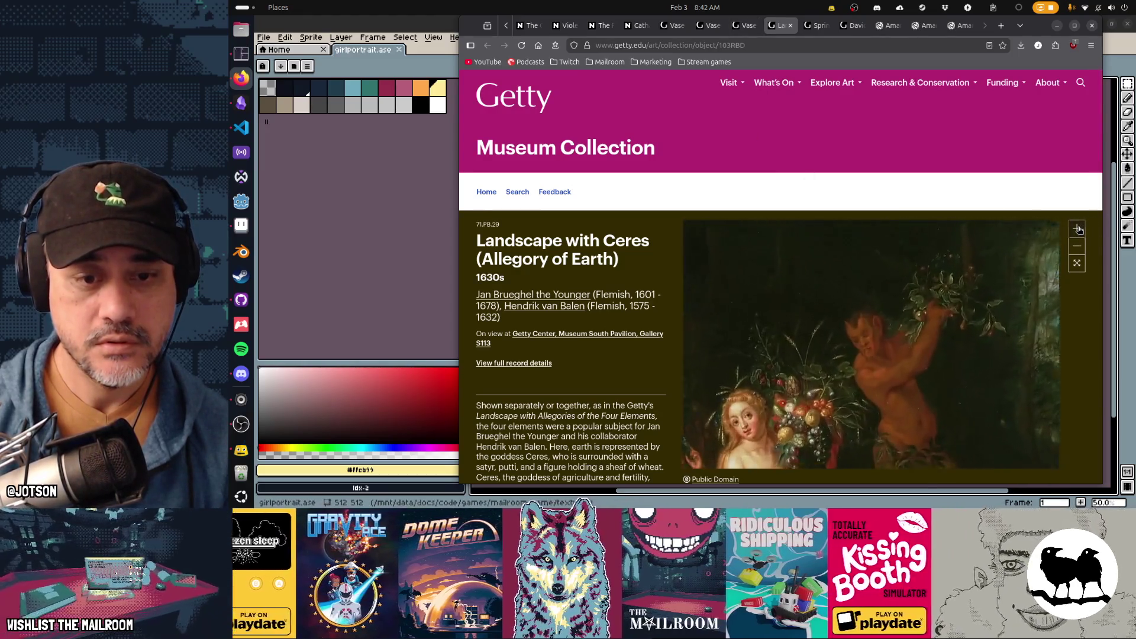
Pan the Ceres close-up across the garland and satyr, then close the Landscape with Ceres page
scroll(922, 349, "up", 2)
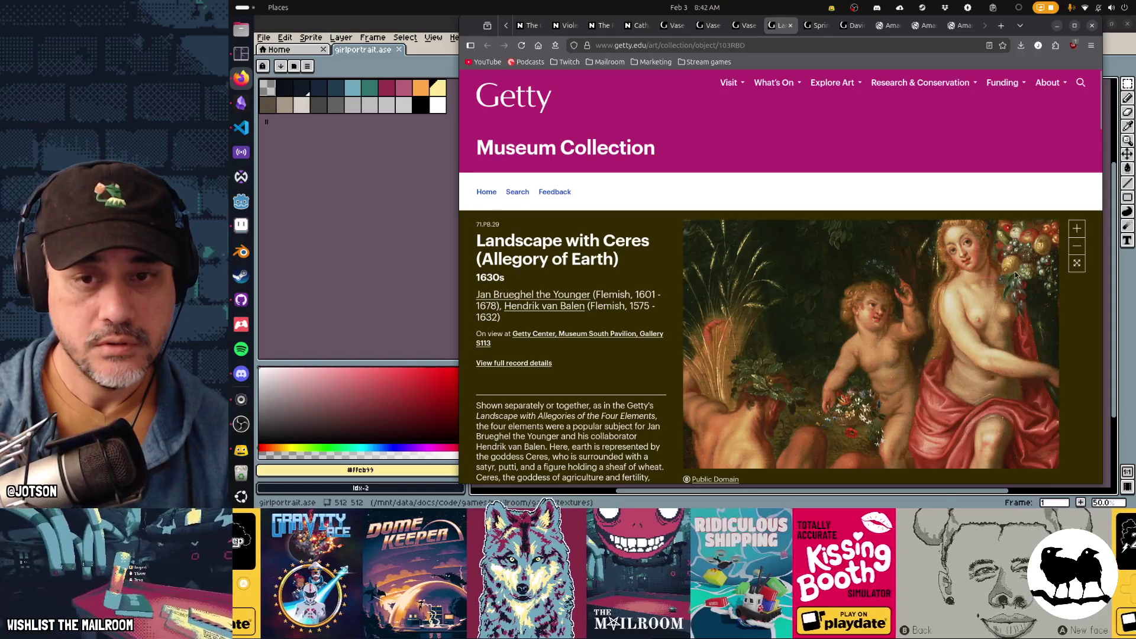
left_click_drag(1015, 274, 949, 299)
left_click_drag(982, 229, 893, 315)
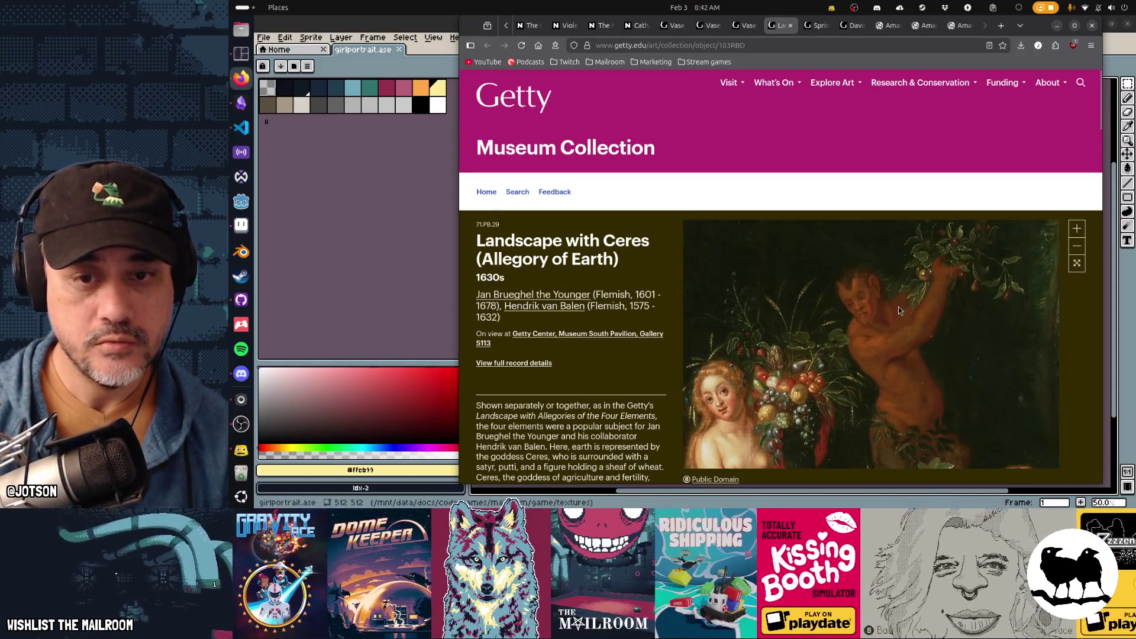
key("ctrl+w")
Inspect the 1722 Vase of Flowers painting up close and in full screen
key("ctrl+Page_Up")
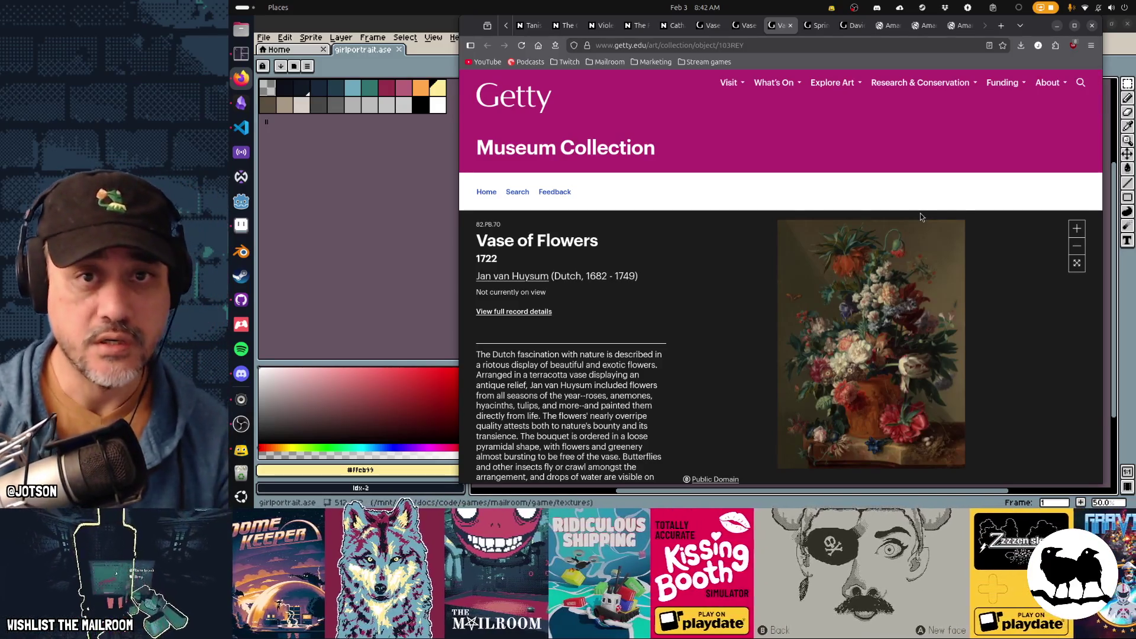
key("ctrl+Page_Down")
key("ctrl+Page_Up")
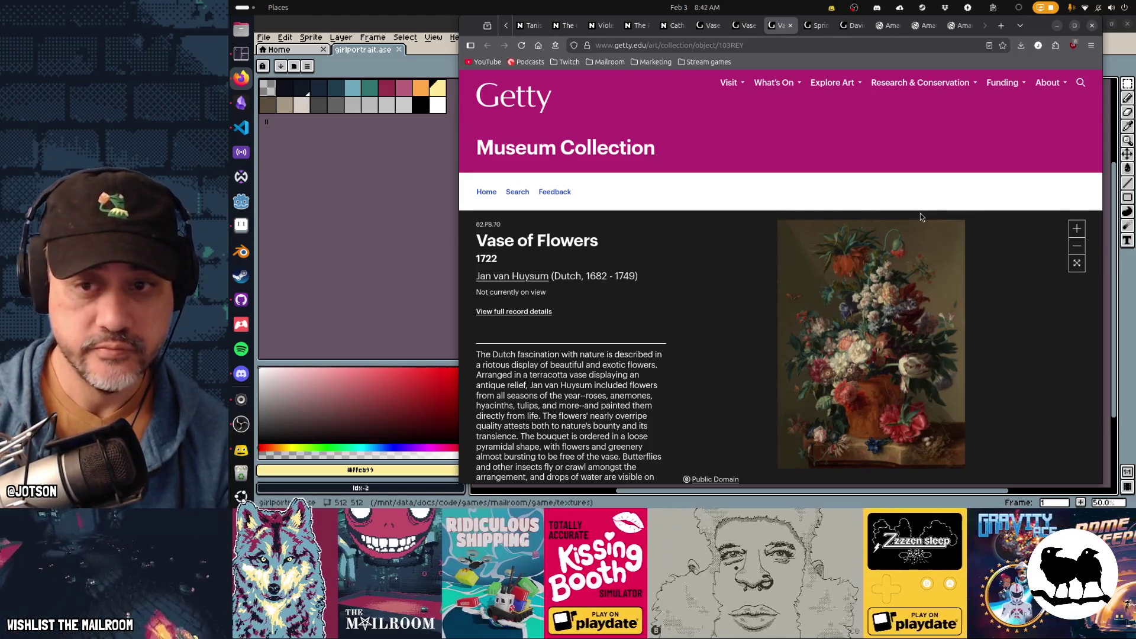
left_click(1076, 229)
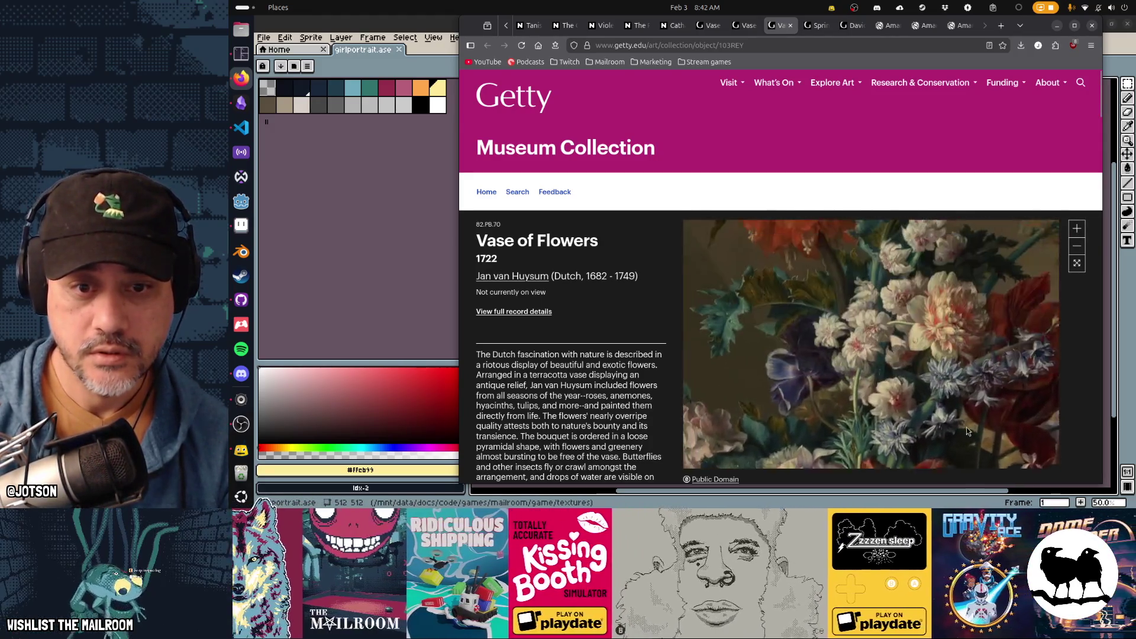
left_click_drag(964, 420, 1053, 476)
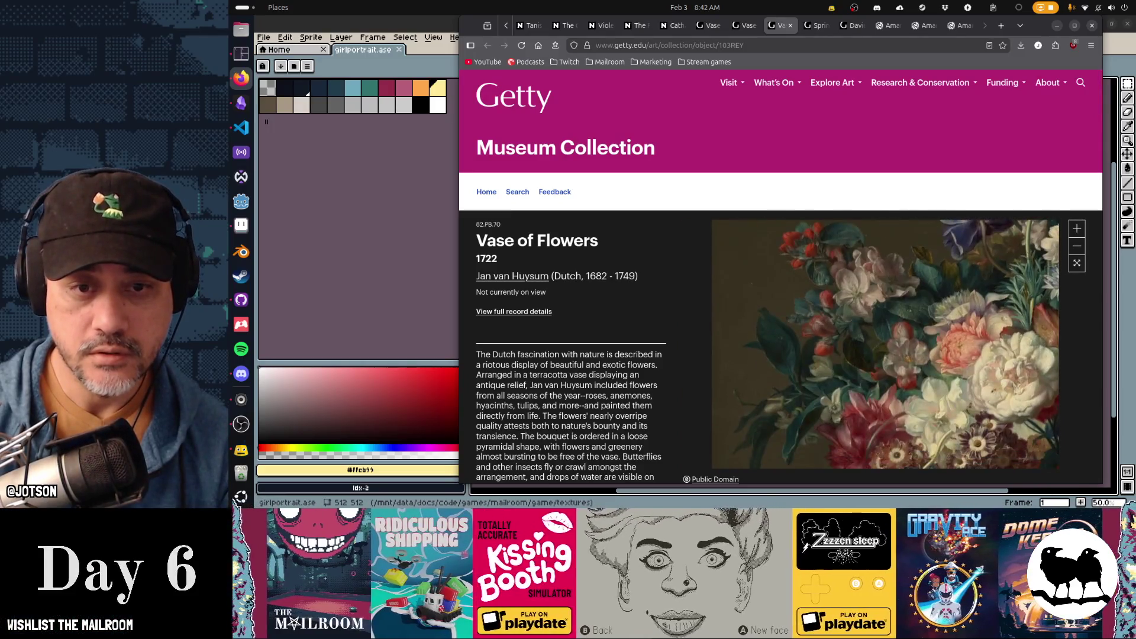
left_click(1077, 264)
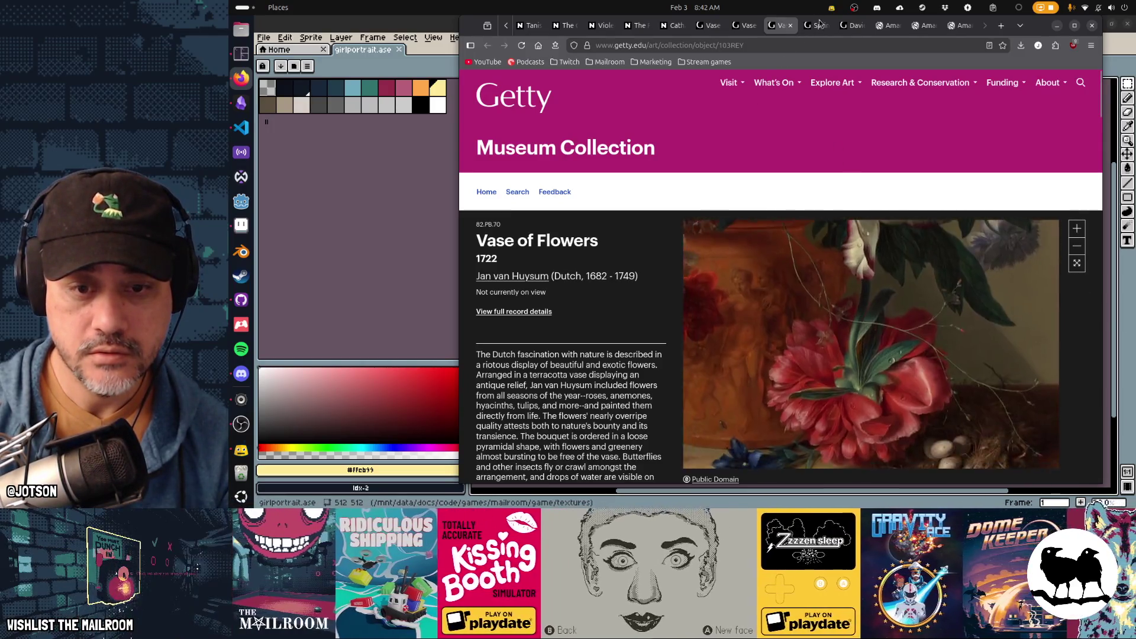
left_click(1078, 263)
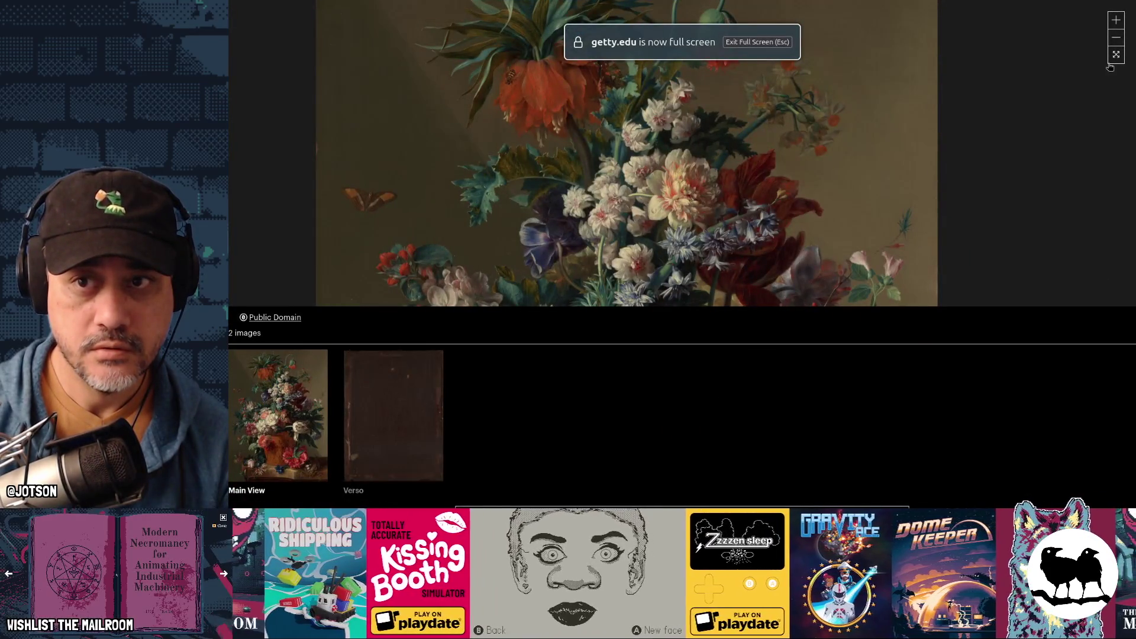
left_click(1115, 54)
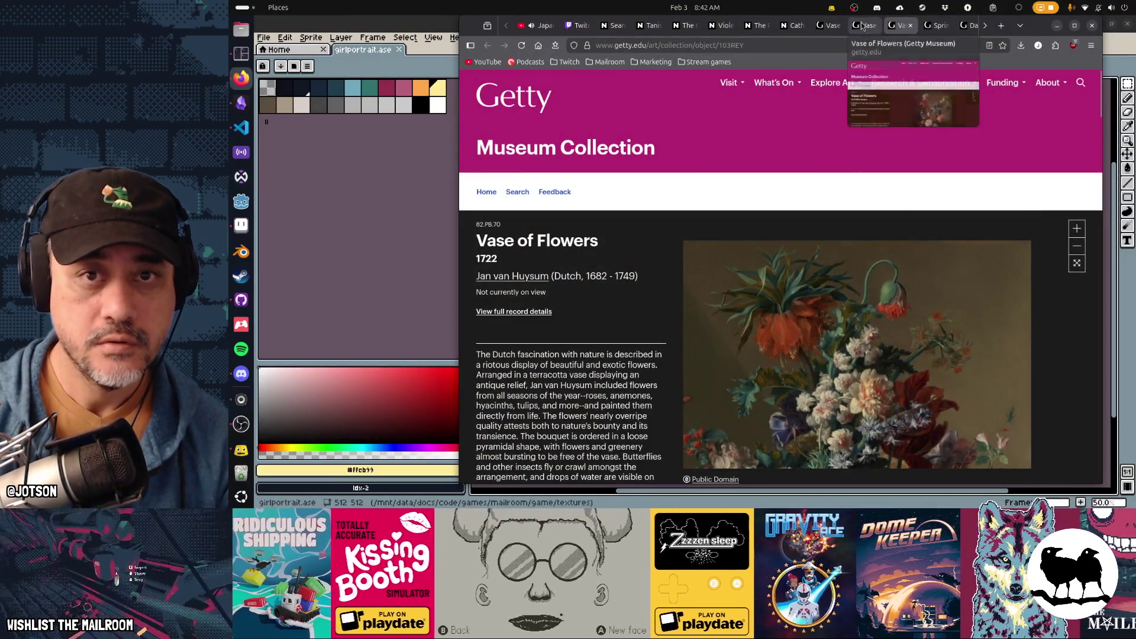
Close the 1722 Getty vase tab while keeping the mid-18th century Vase of Flowers page
left_click(864, 25)
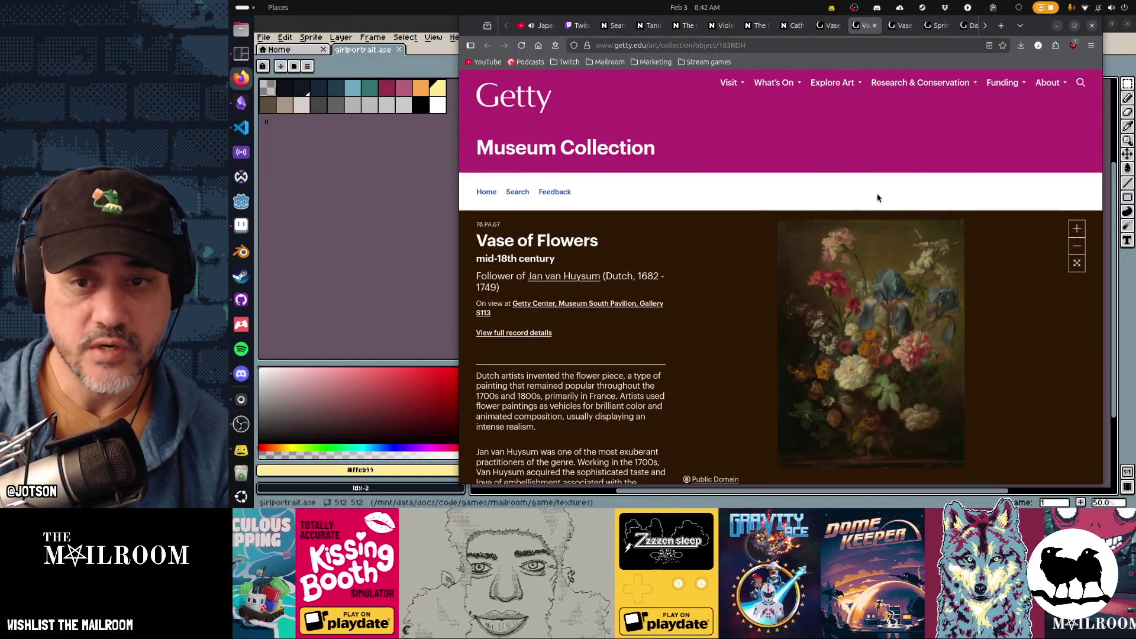
key("ctrl+shift+Tab")
key("ctrl+Tab")
key("ctrl+w")
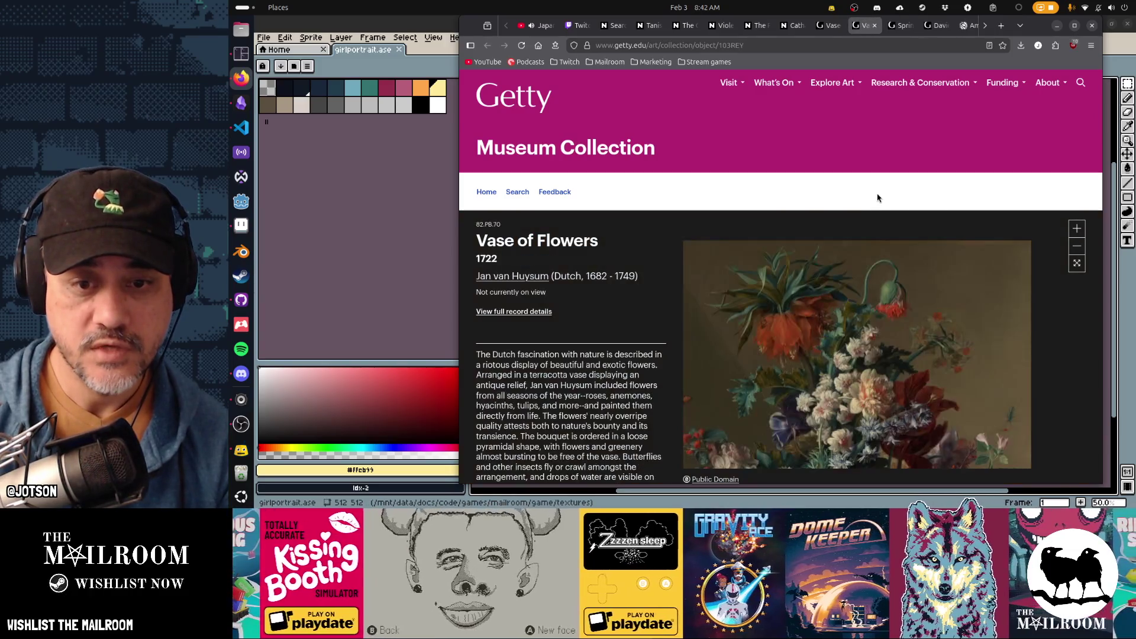
key("ctrl+shift+Tab")
key("ctrl+shift+t")
key("ctrl+shift+Tab")
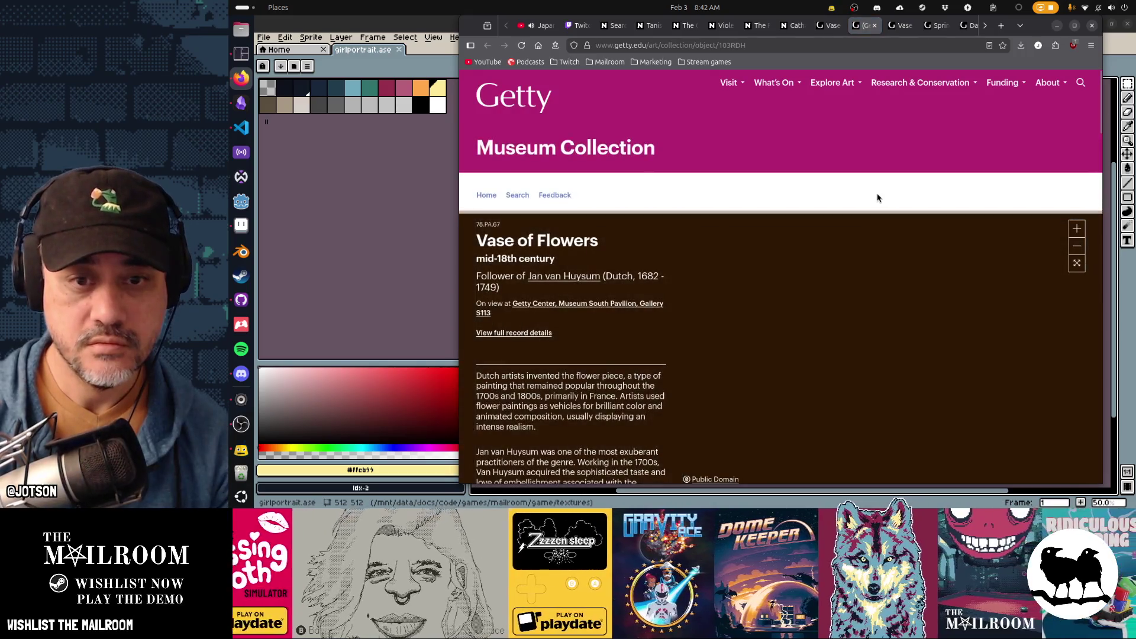
key("ctrl+w")
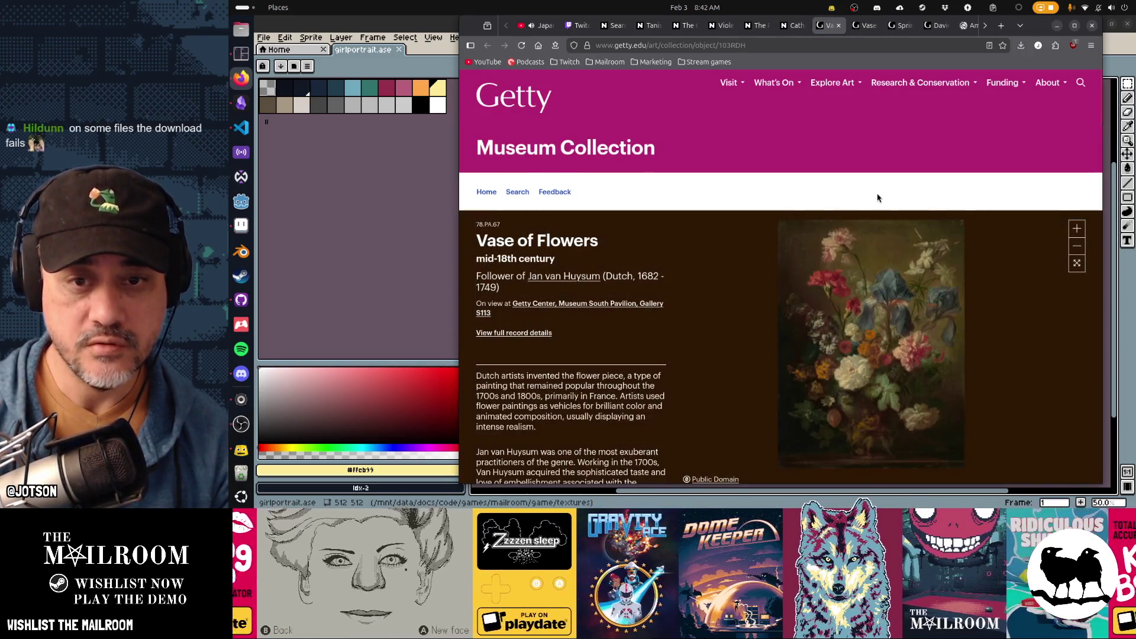
key("ctrl+shift+Tab")
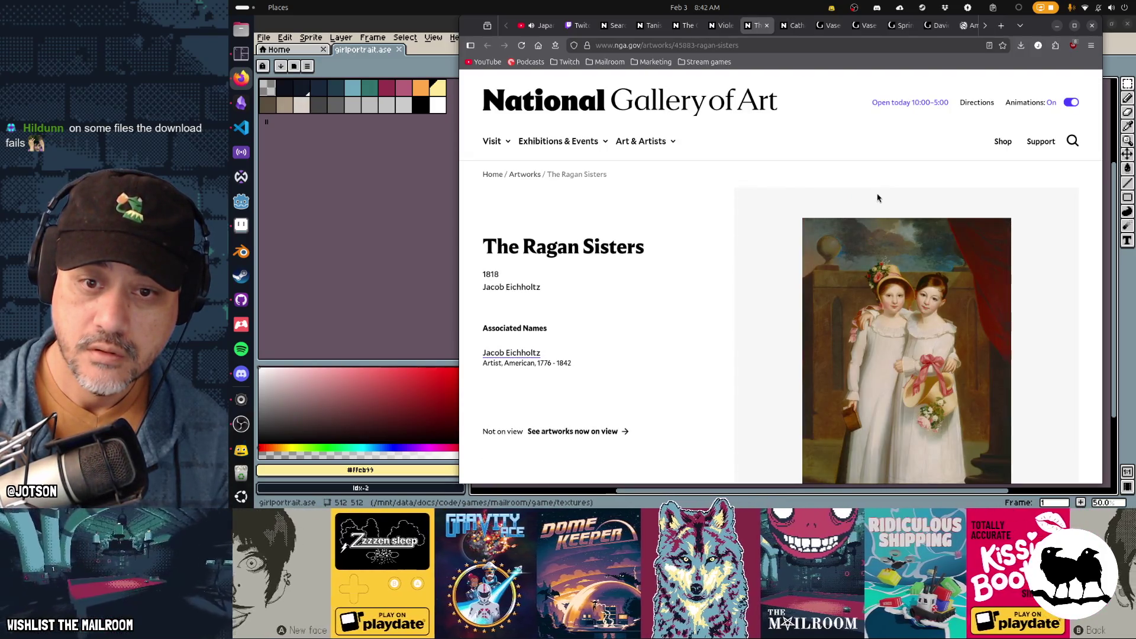
key("ctrl+shift+Tab")
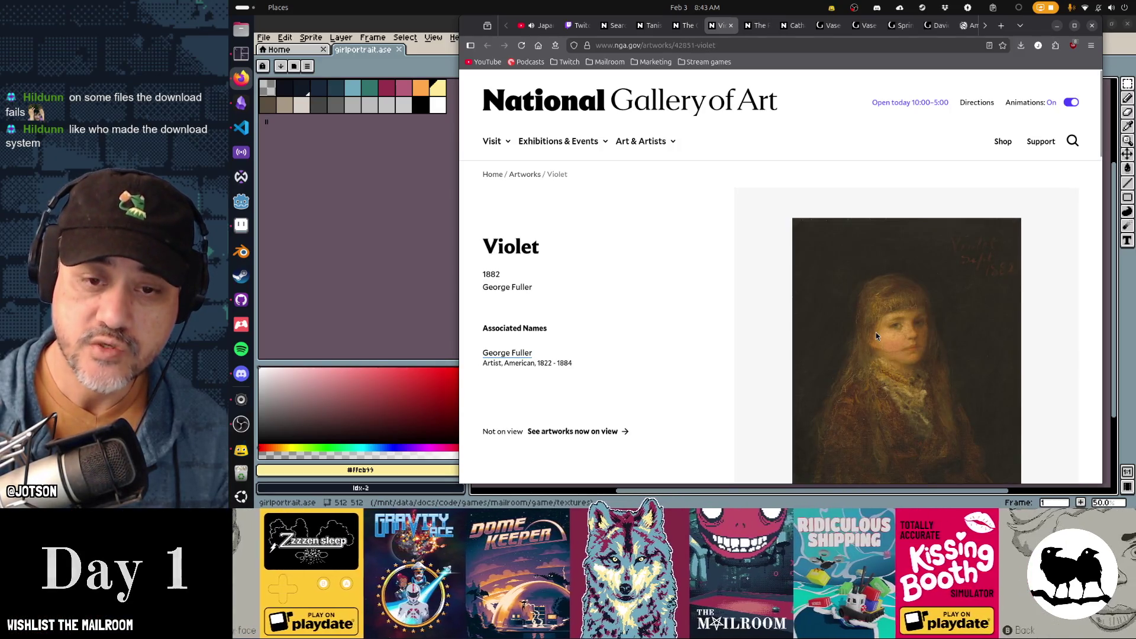
scroll(876, 333, "down", 1)
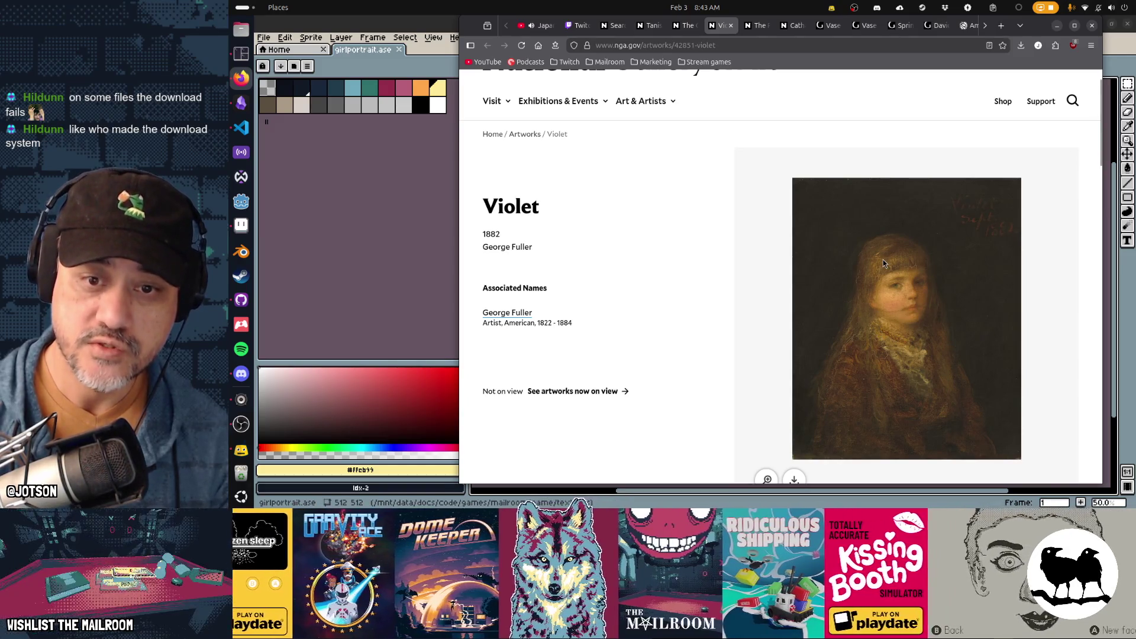
key("ctrl+shift+Tab")
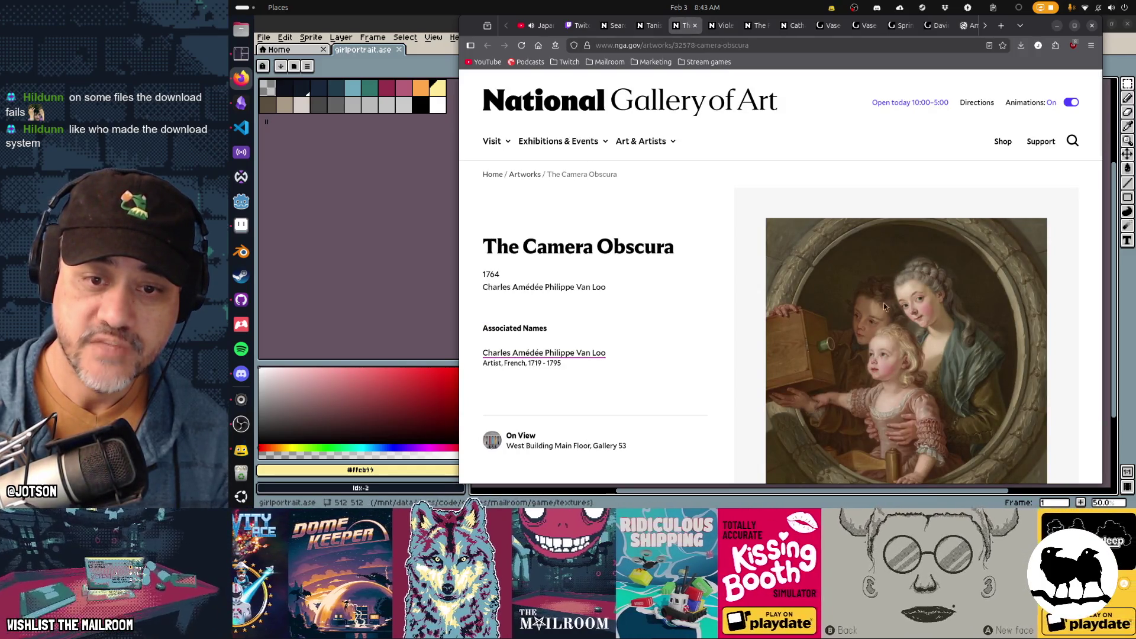
key("ctrl+w")
key("ctrl+shift+Tab")
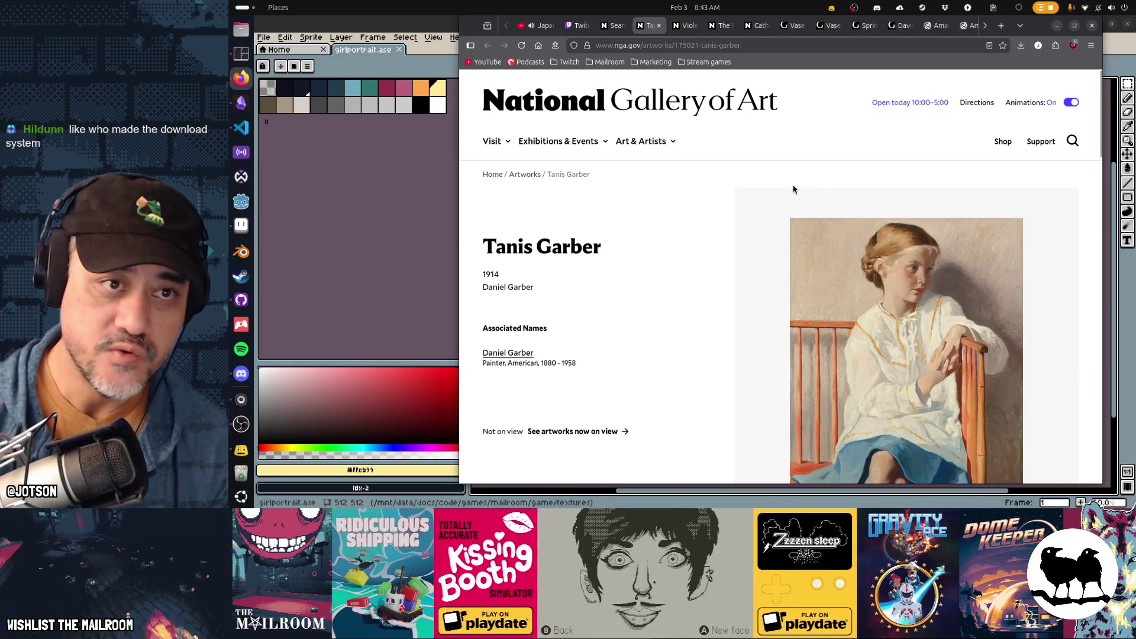
key("alt+Left")
Close the girl search results tab and settle on George Fuller's 1882 Violet page
scroll(843, 228, "down", 3)
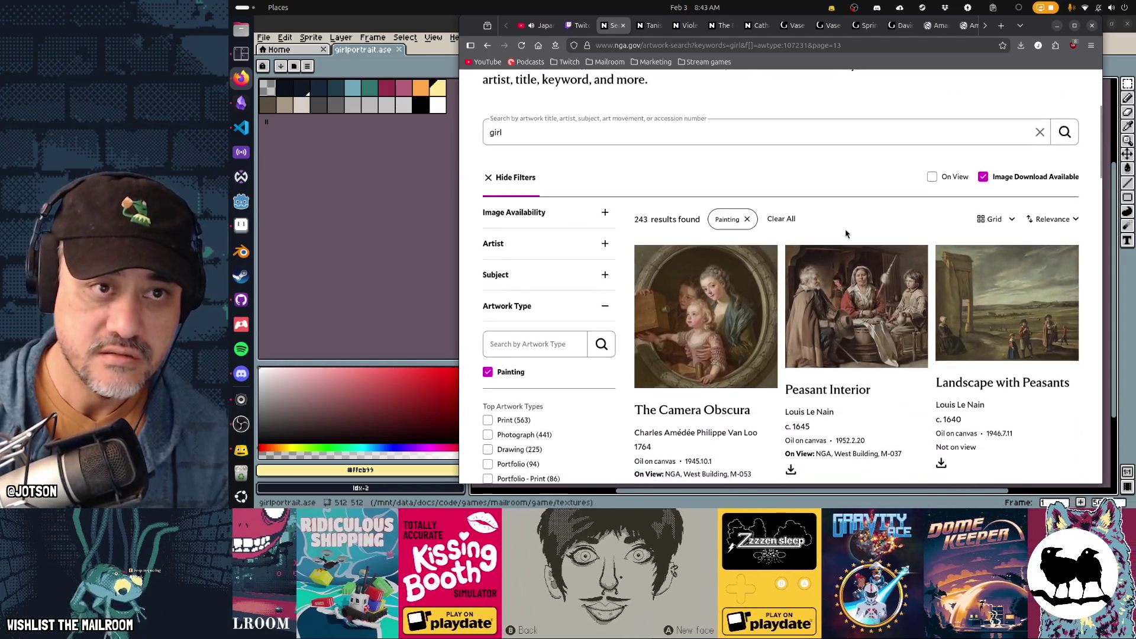
key("ctrl+w")
key("ctrl+Tab")
key("ctrl+Tab")
key("ctrl+shift+Tab")
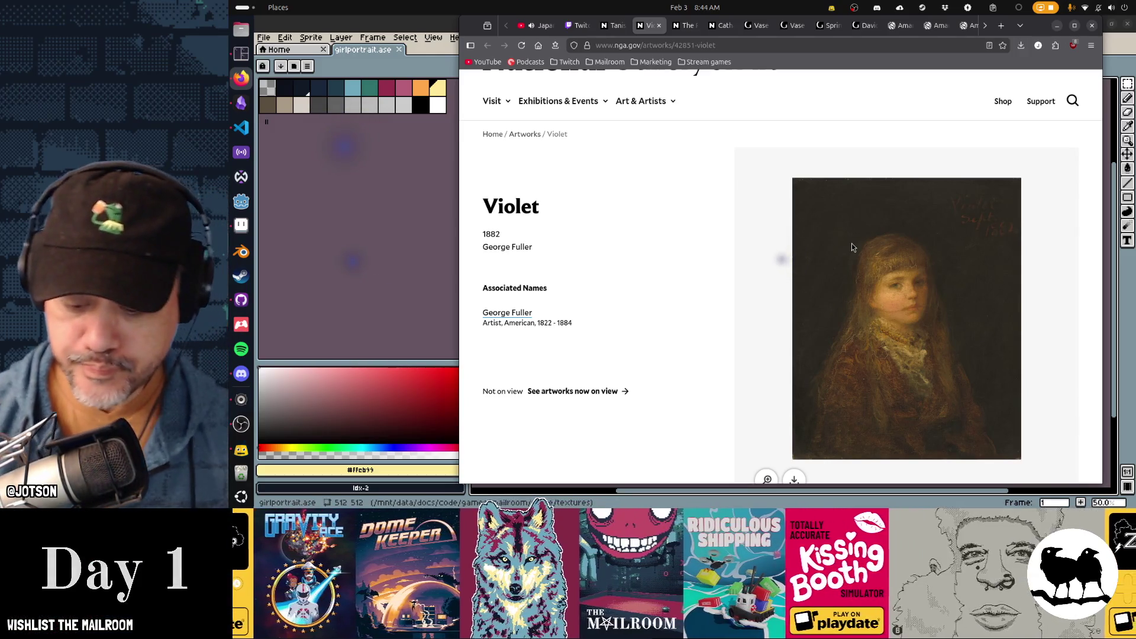
Capture the Violet painting, paste it onto girlportrait, nudge it, then discard it
key("Print")
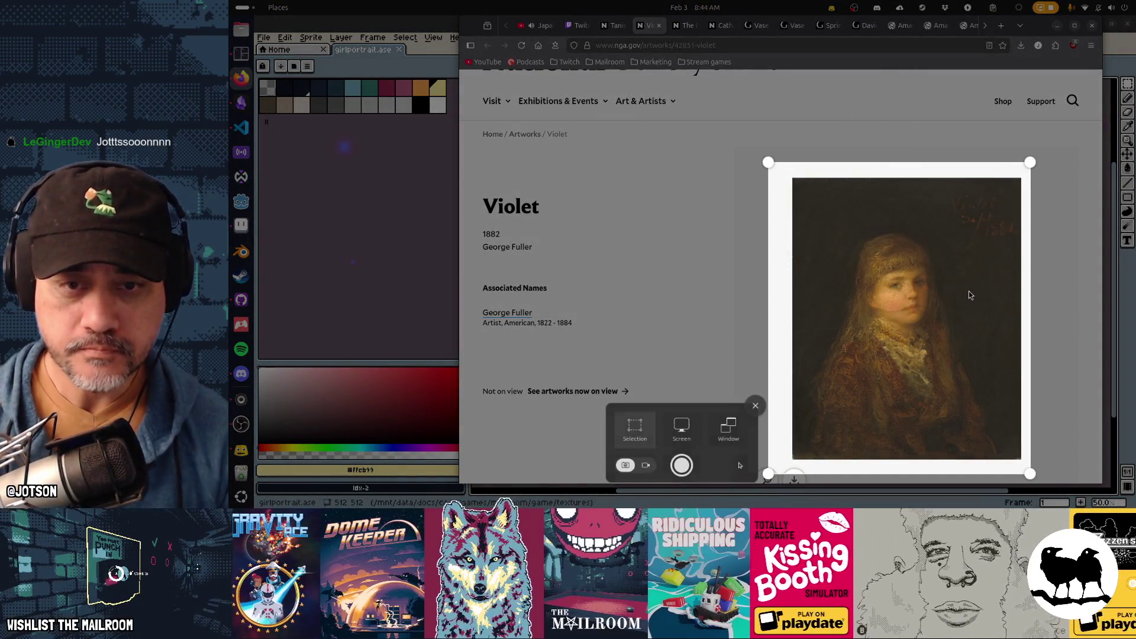
key("Return")
key("alt+Tab")
key("ctrl+v")
mouse_move(815, 325)
left_mouse_down()
mouse_move(782, 322)
mouse_move(795, 325)
left_mouse_up()
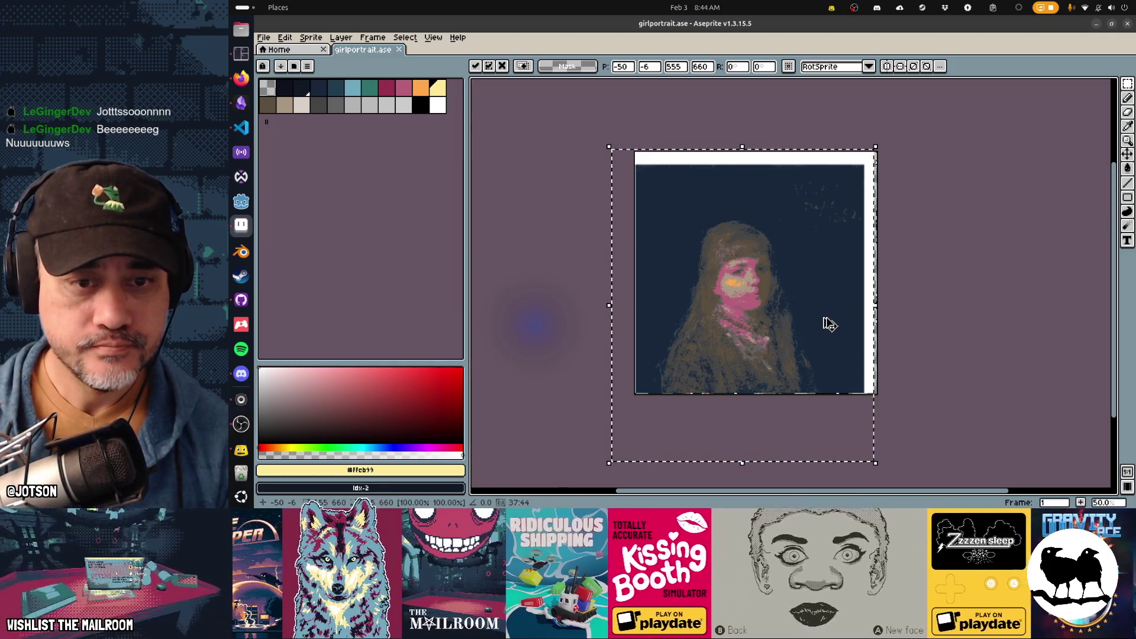
key("Escape")
Glance back at the Violet page, then create a new 555×660 sprite
key("alt+Tab")
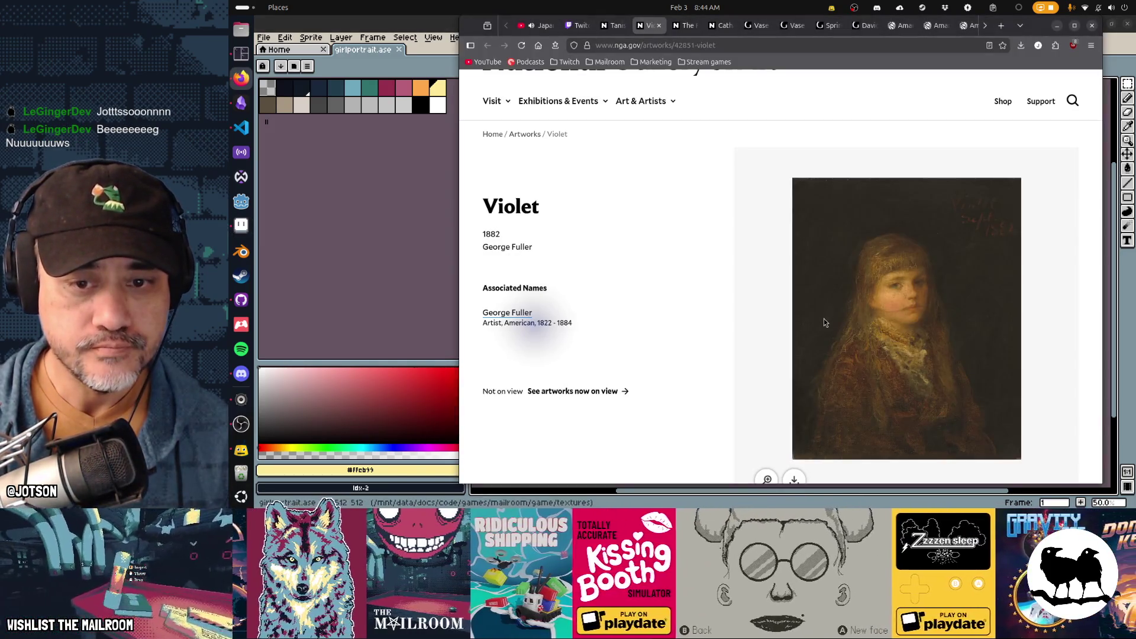
key("alt+Tab")
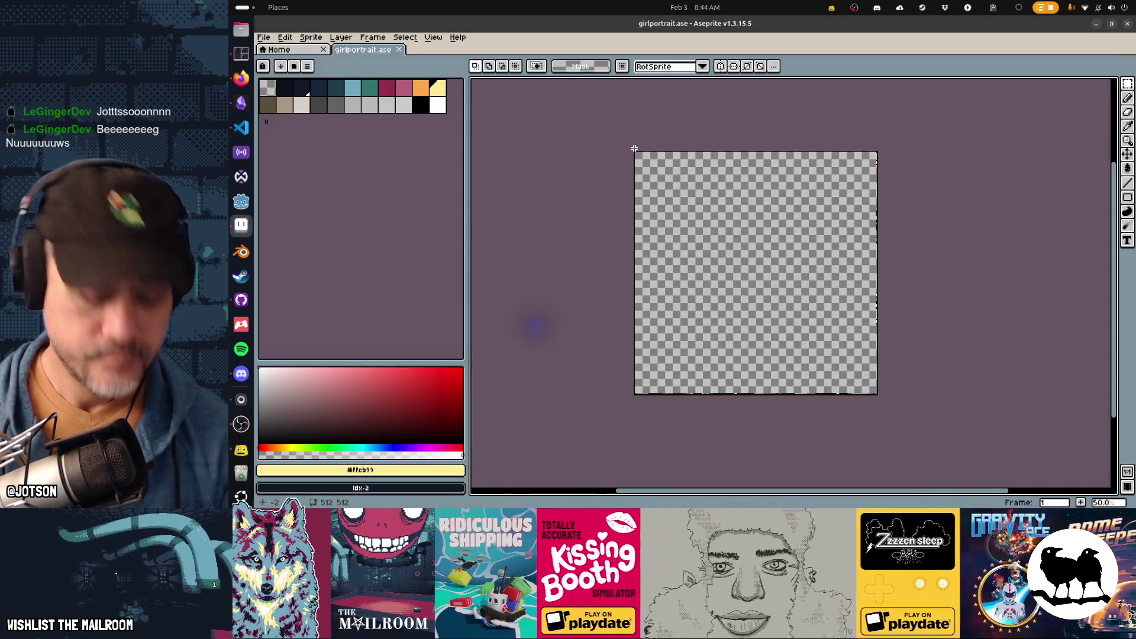
key("ctrl+n")
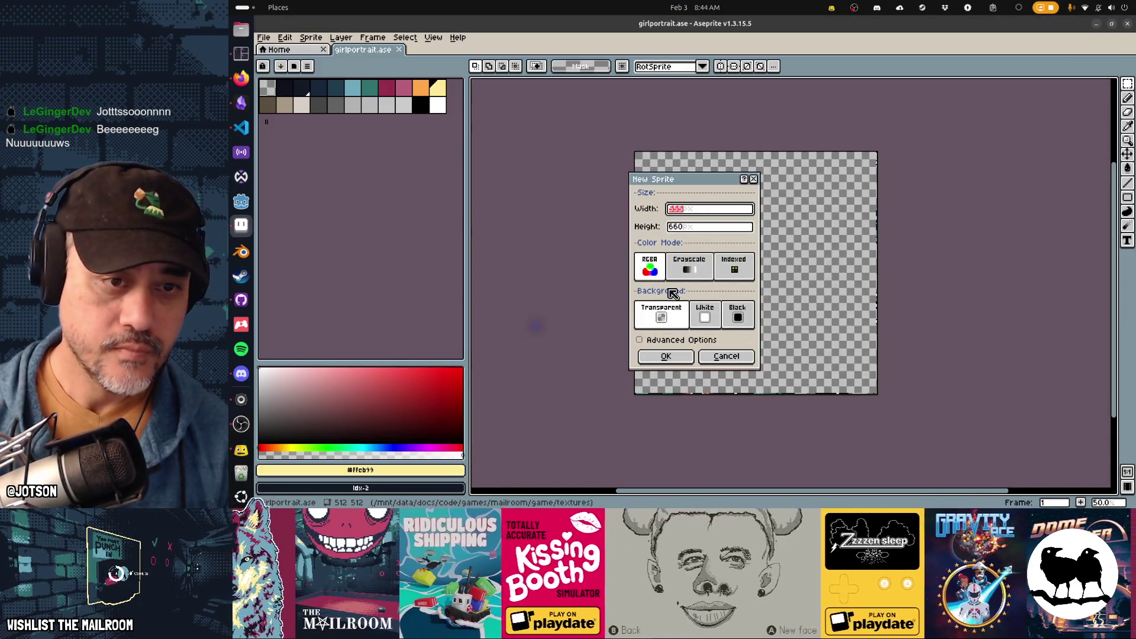
left_click(666, 355)
Paste the captured Violet portrait into Sprite-0001 and commit it
key("ctrl+v")
scroll(768, 294, "down", 3)
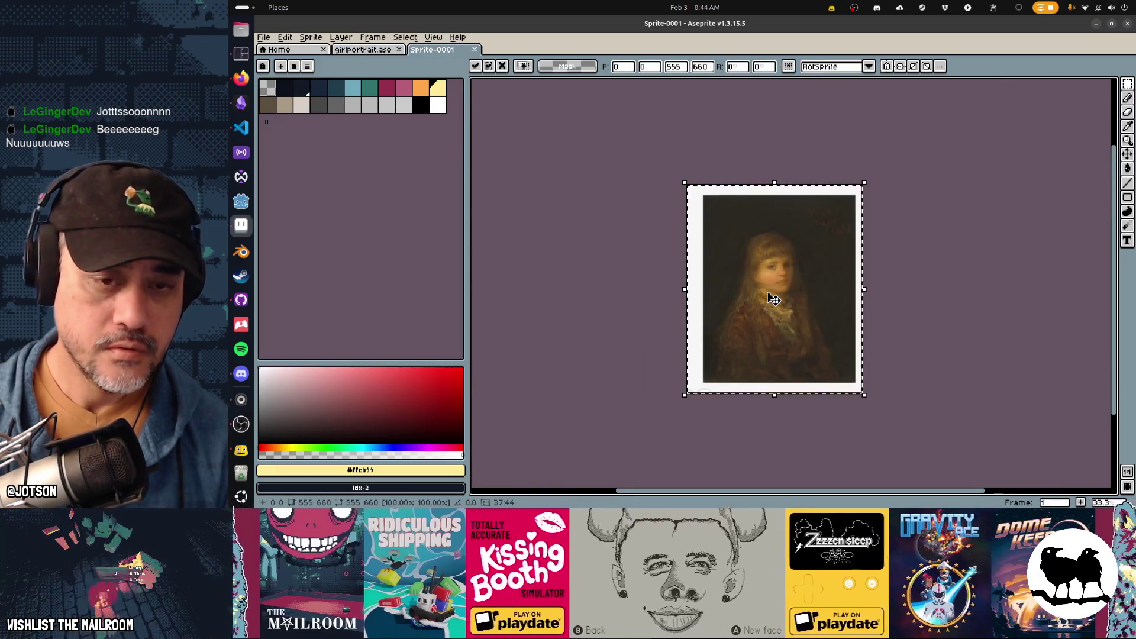
scroll(768, 296, "up", 1)
key("Return")
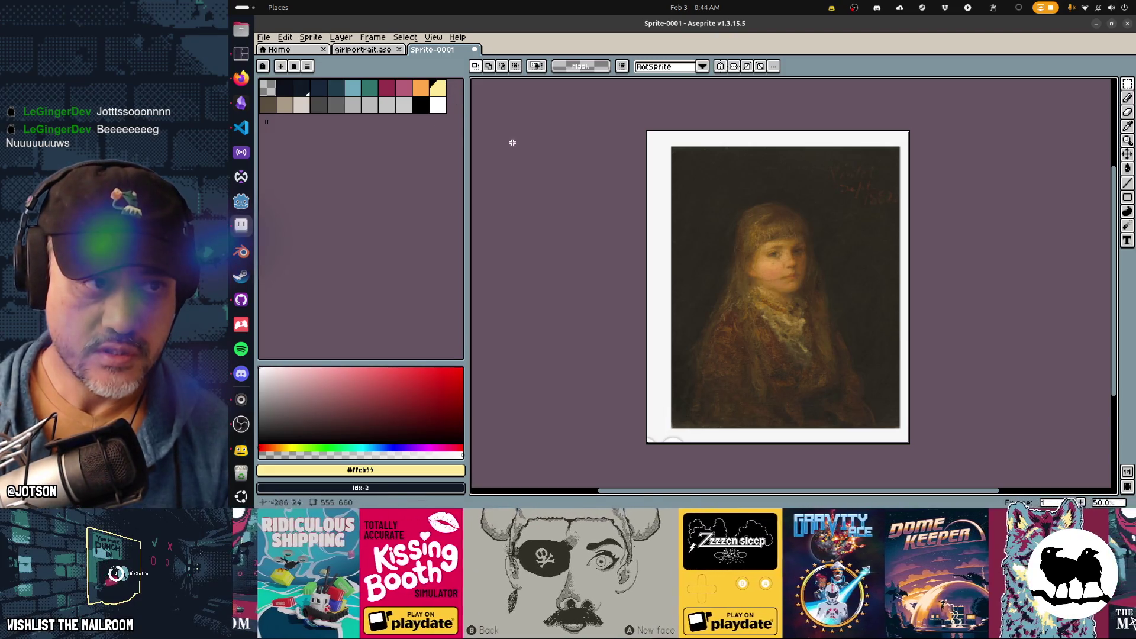
Try converting the sprite to Indexed colour mode, then undo to keep full colour
left_click(308, 66)
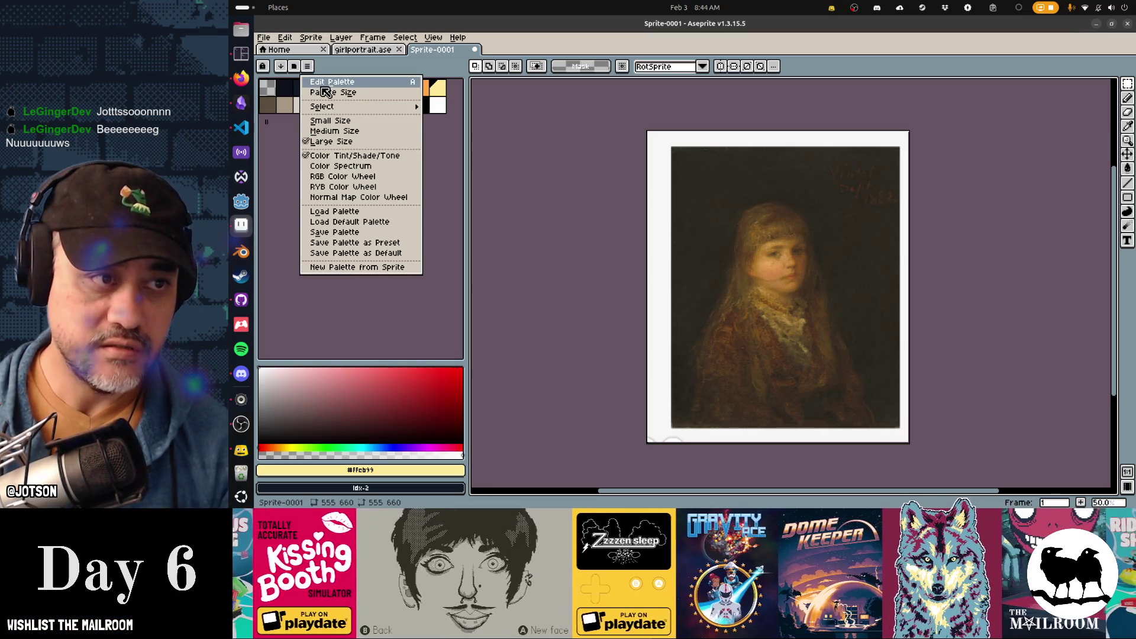
left_click(322, 38)
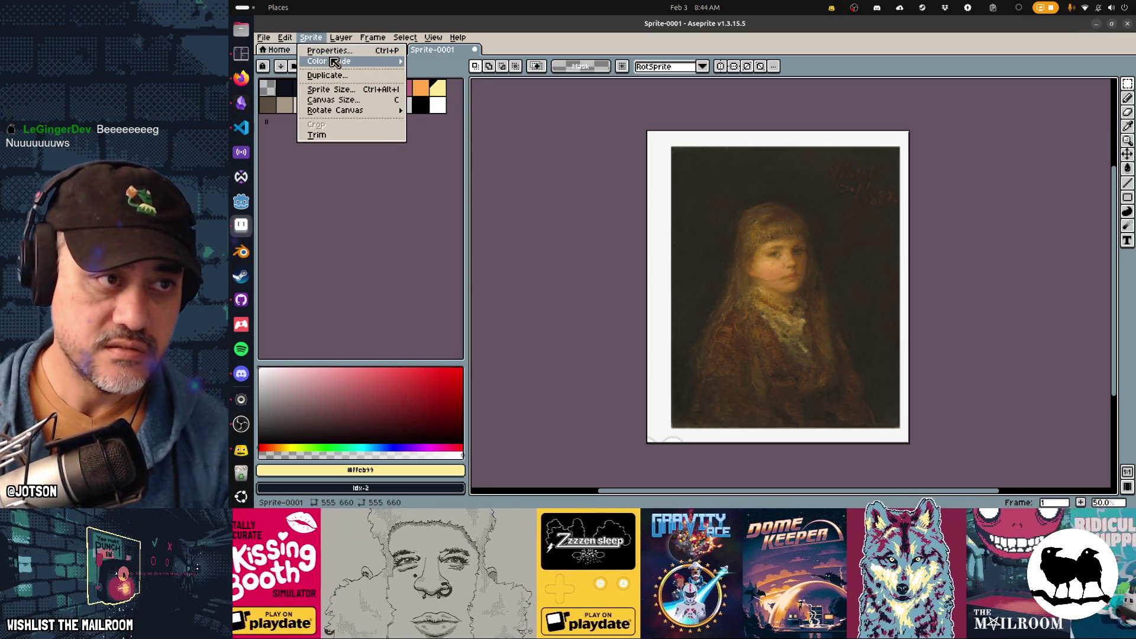
mouse_move(332, 61)
left_click(471, 82)
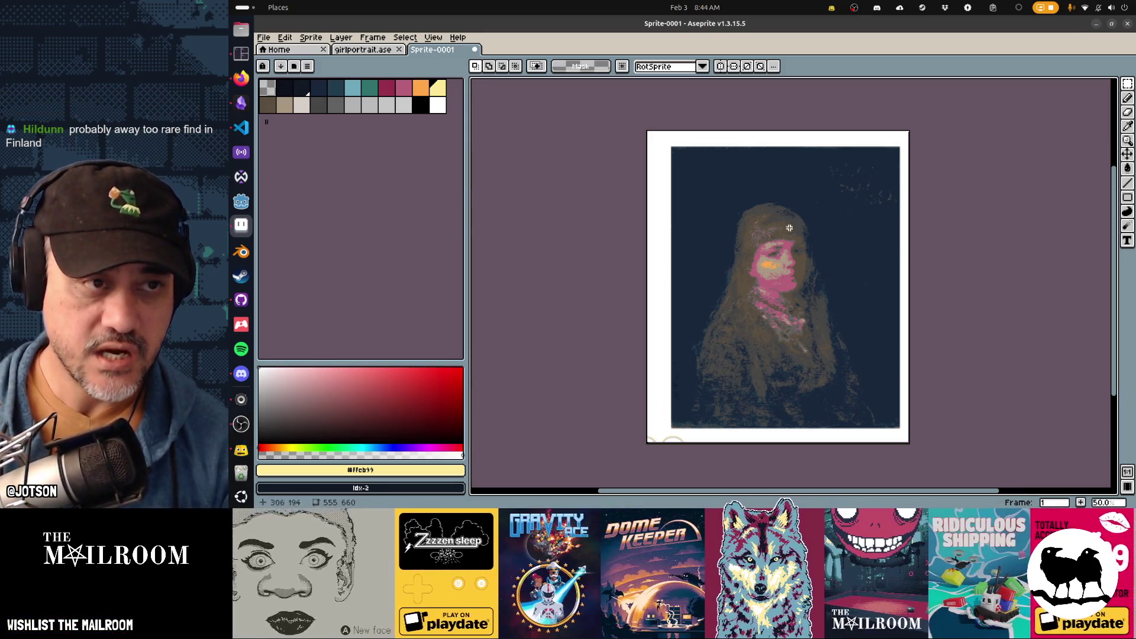
key("ctrl+z")
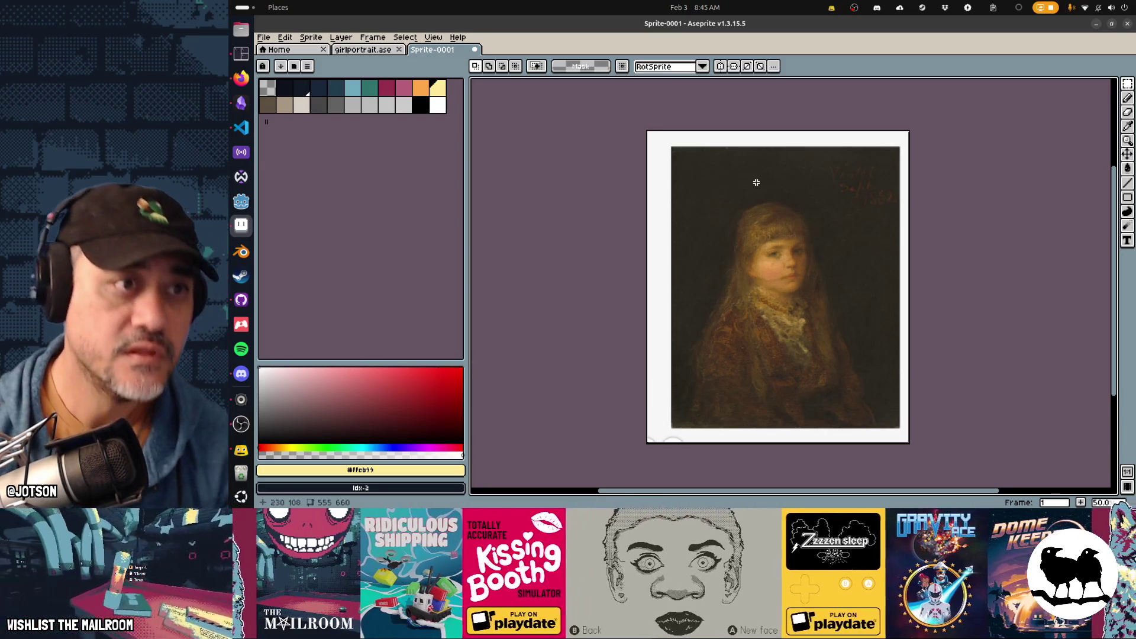
left_click(241, 77)
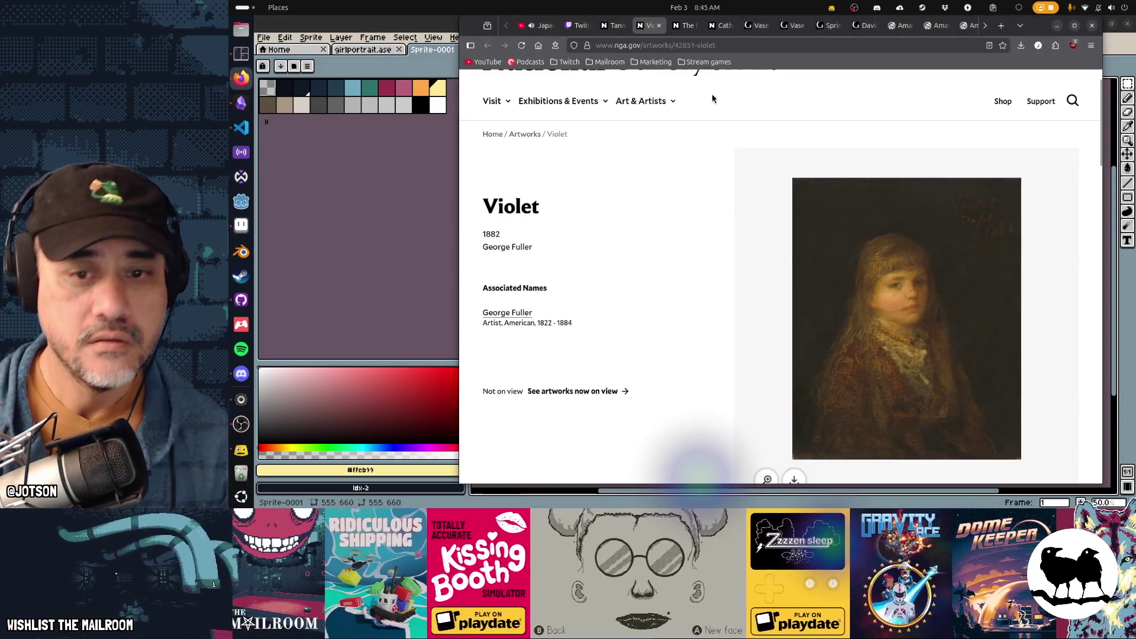
Open The Ragan Sisters in the full-size viewer, zoomed and panned onto the girls' faces
left_click(683, 26)
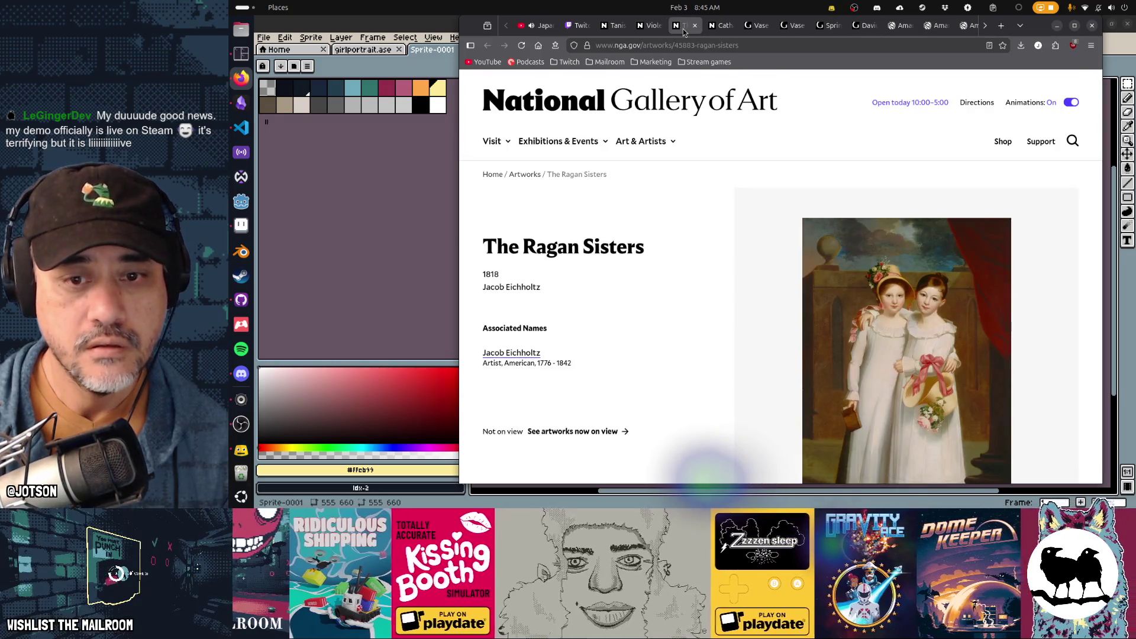
key("Print")
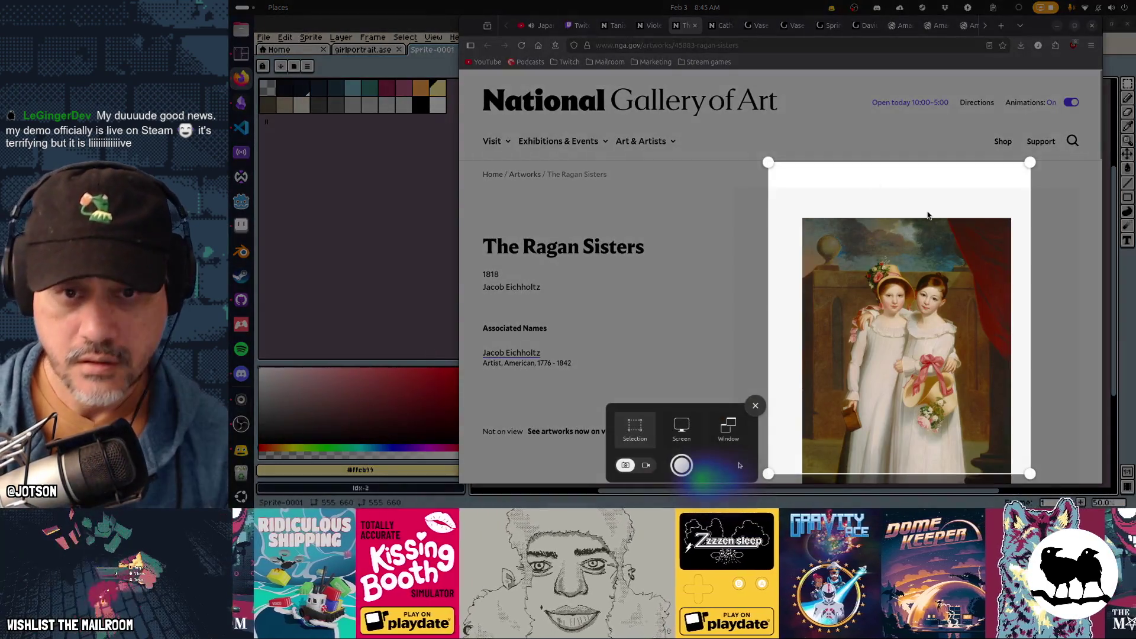
key("Return")
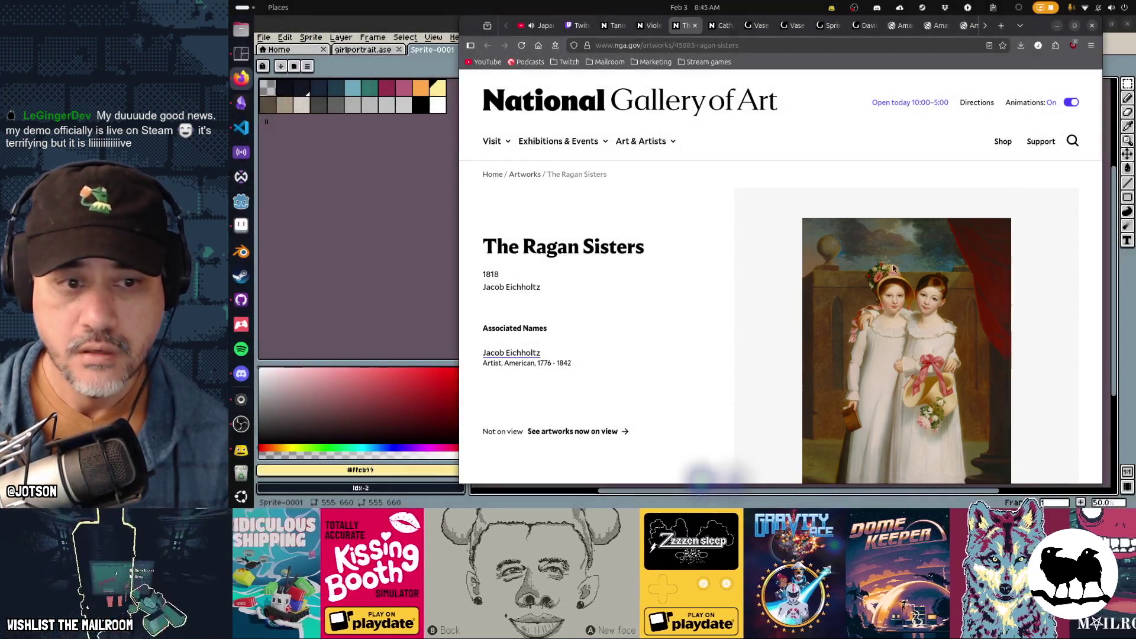
scroll(839, 282, "down", 2)
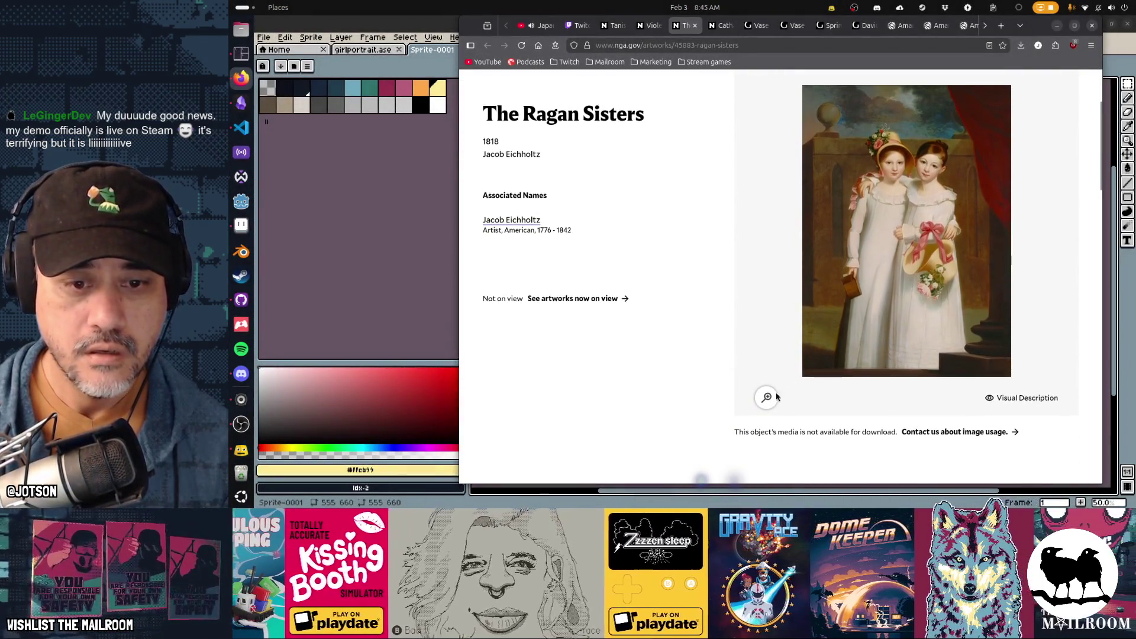
left_click(819, 341)
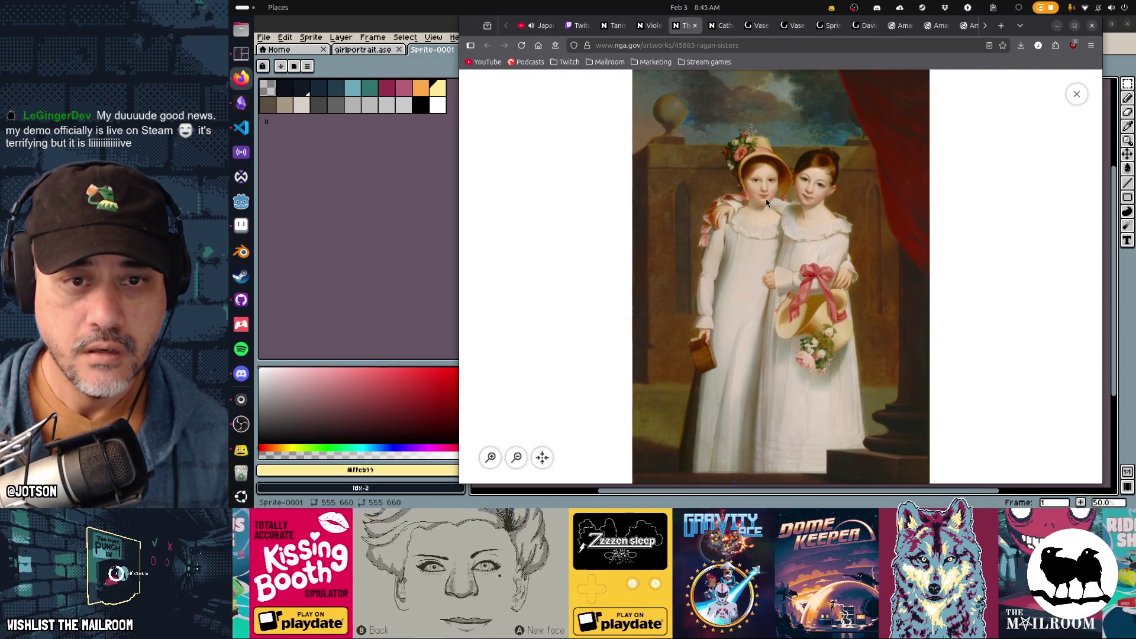
left_click(766, 198)
scroll(828, 240, "up", 1)
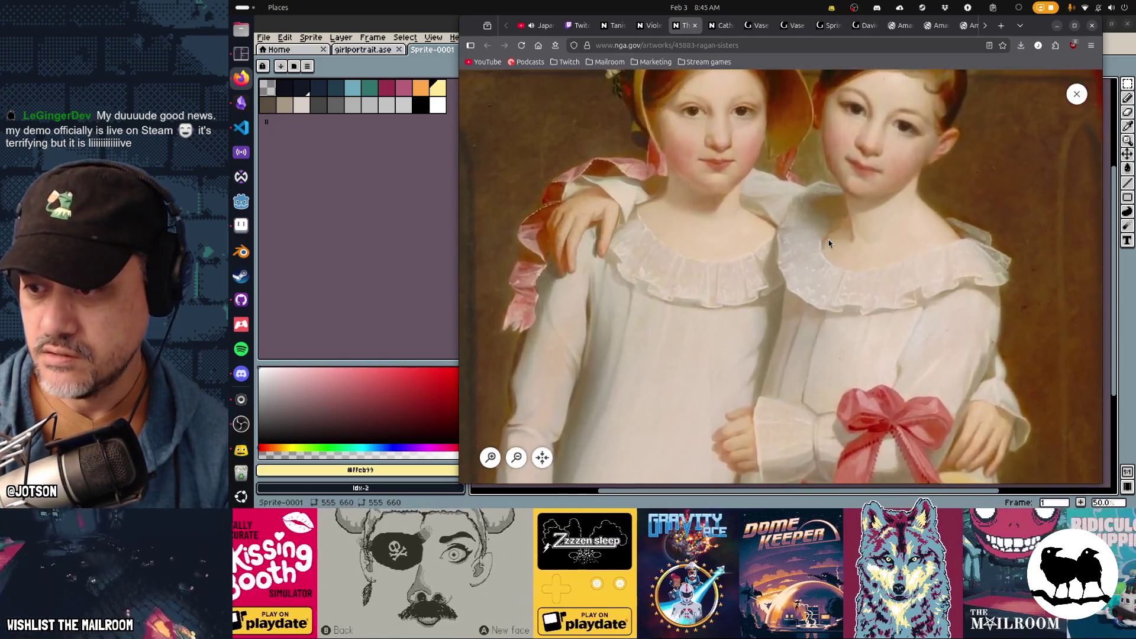
scroll(828, 239, "down", 3)
scroll(855, 254, "up", 2)
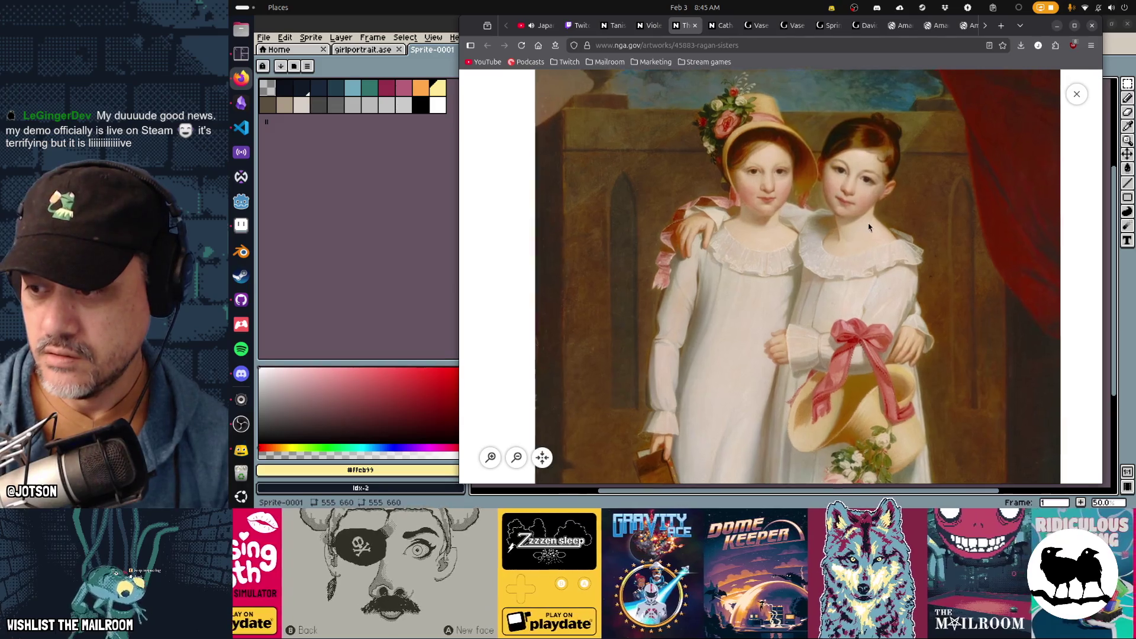
left_click_drag(921, 193, 920, 272)
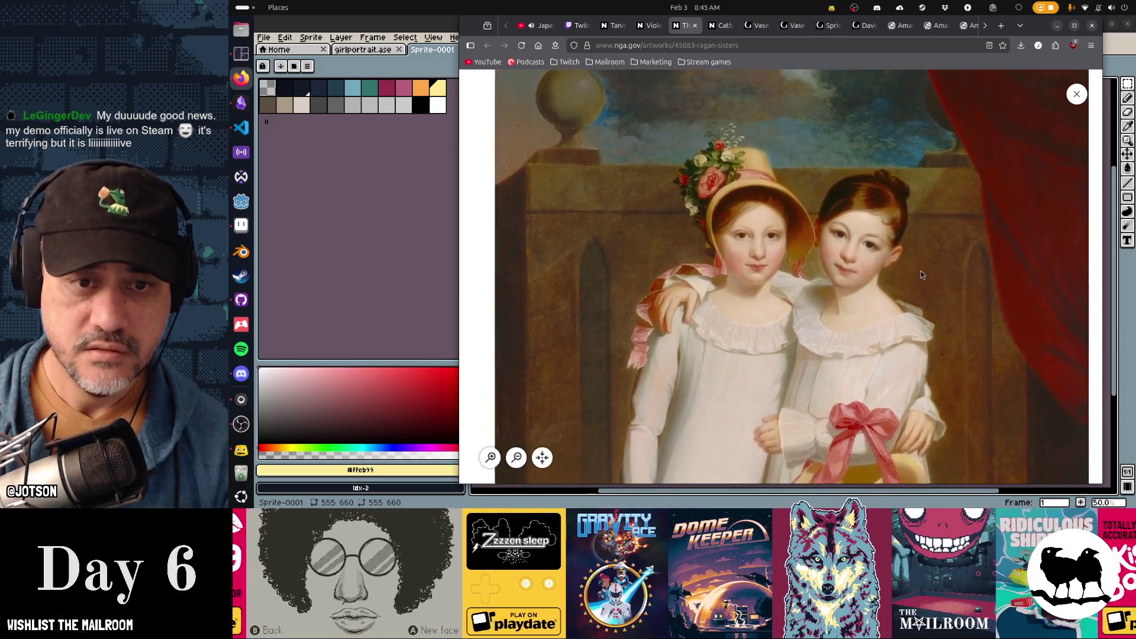
Screenshot a region framing the two girls and return to Aseprite for a new sprite
key("Print")
mouse_move(955, 317)
left_mouse_down()
mouse_move(776, 265)
mouse_move(803, 266)
left_mouse_up()
key("Return")
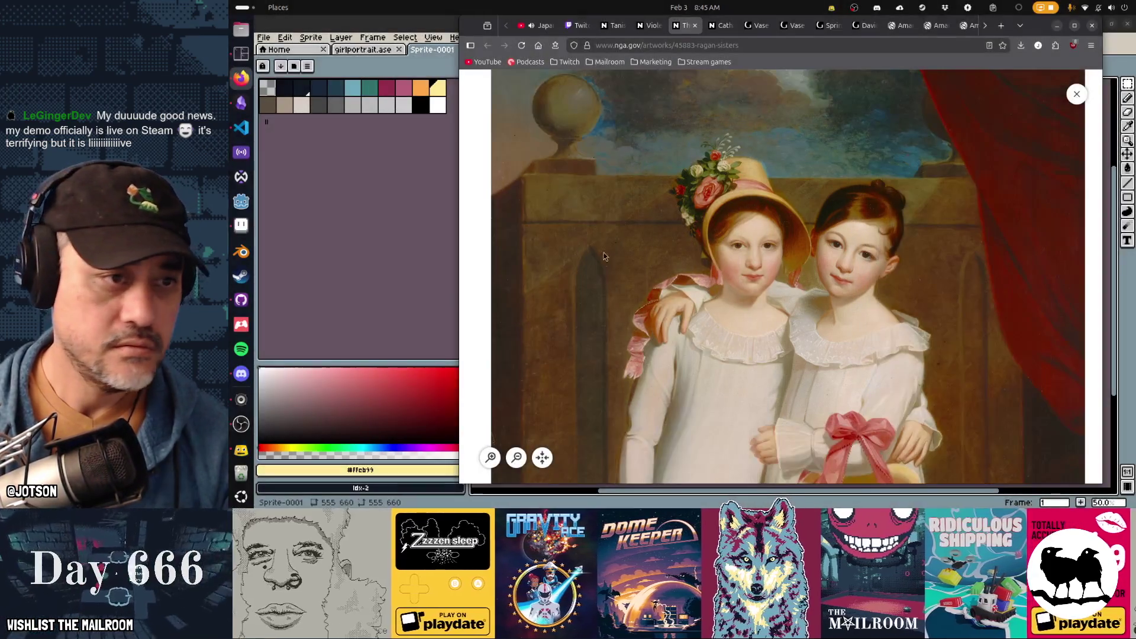
left_click(387, 233)
key("ctrl+n")
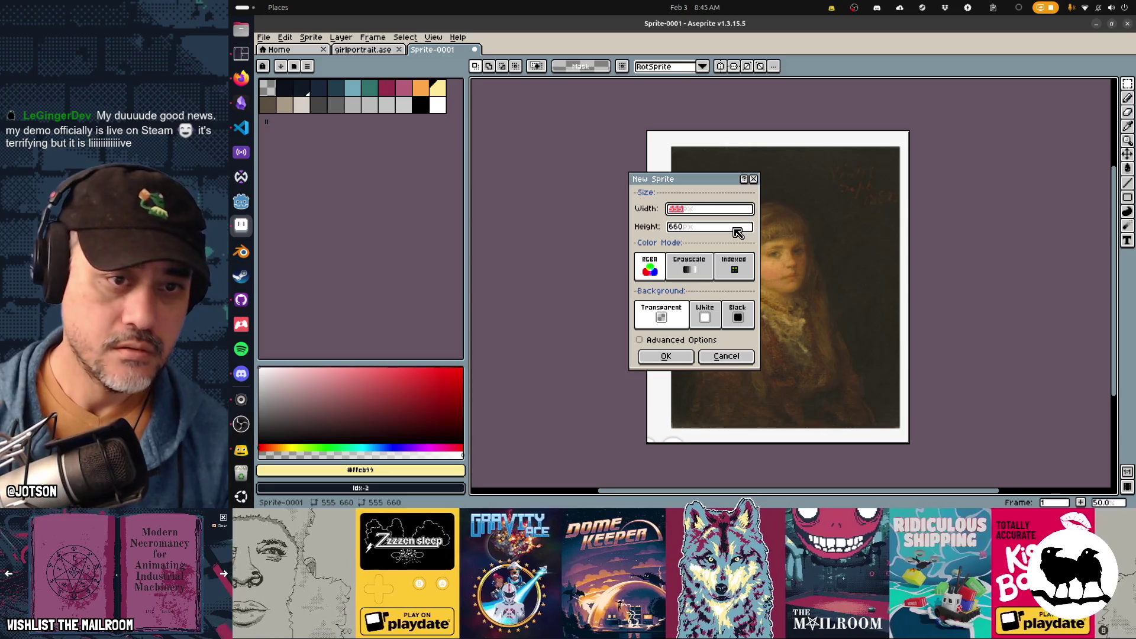
Create the 555×660 Sprite-0002 and paste the two-girls close-up into it
key("Return")
key("ctrl+v")
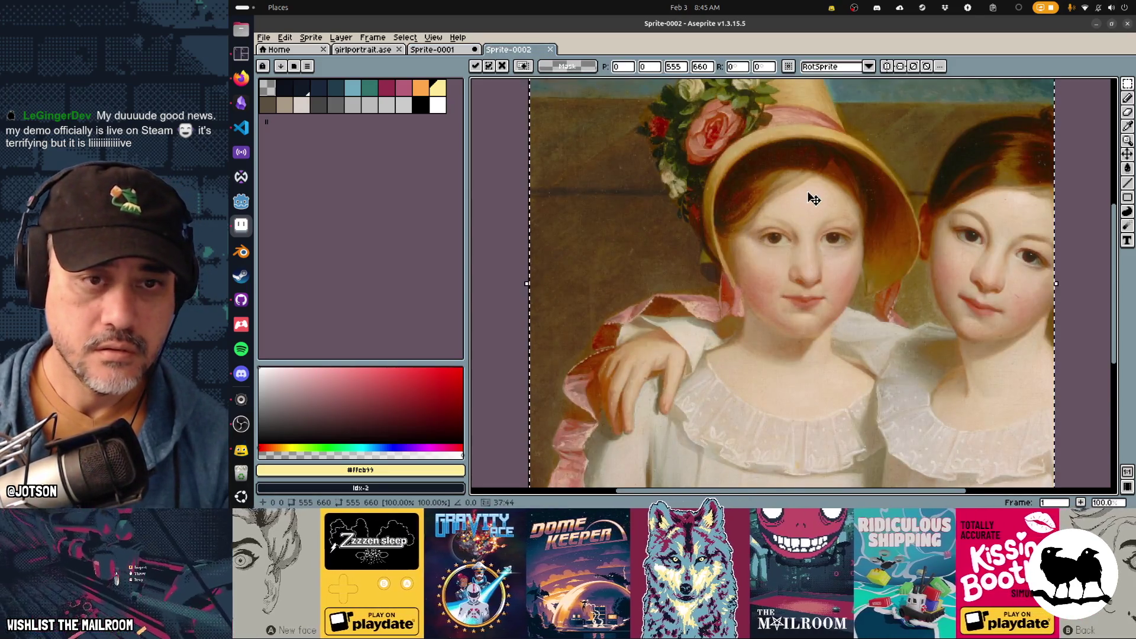
left_click_drag(814, 199, 803, 241)
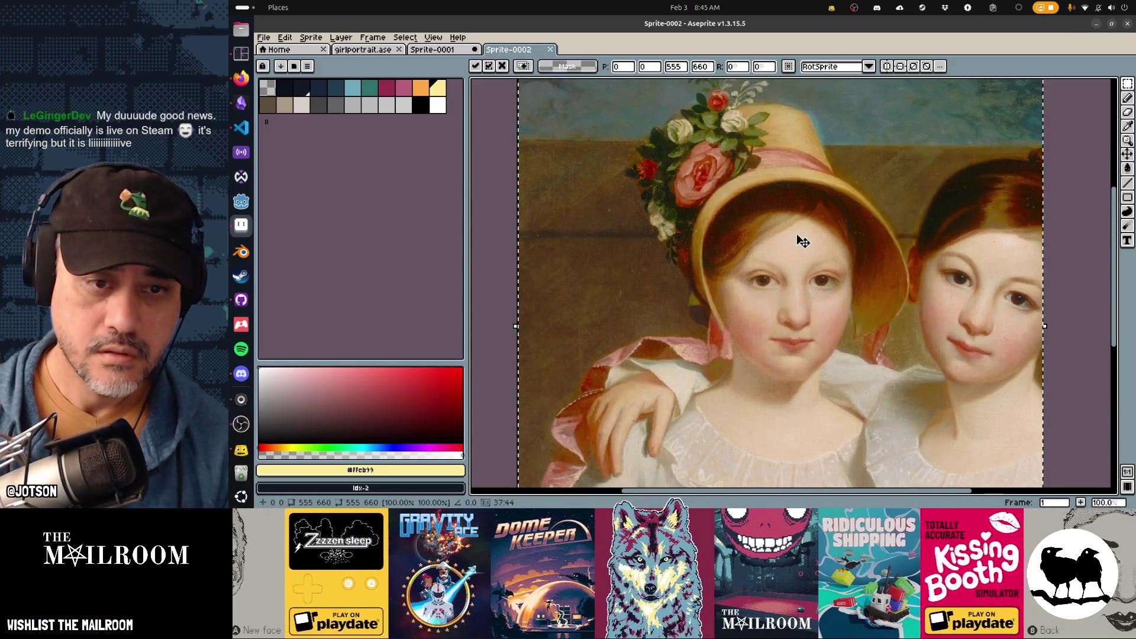
Paste the close-up into girlportrait, shrink it to about 444×528, and place it lower
key("ctrl+shift+Tab")
key("ctrl+shift+Tab")
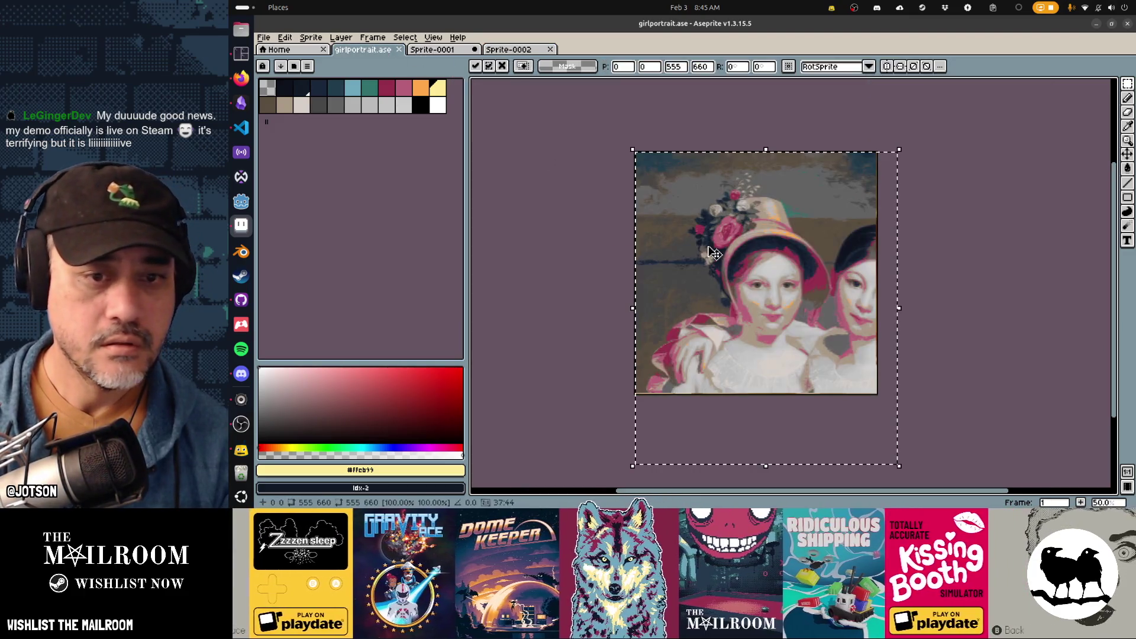
mouse_move(772, 299)
left_mouse_down()
mouse_move(749, 325)
mouse_move(752, 338)
mouse_move(755, 319)
left_mouse_up()
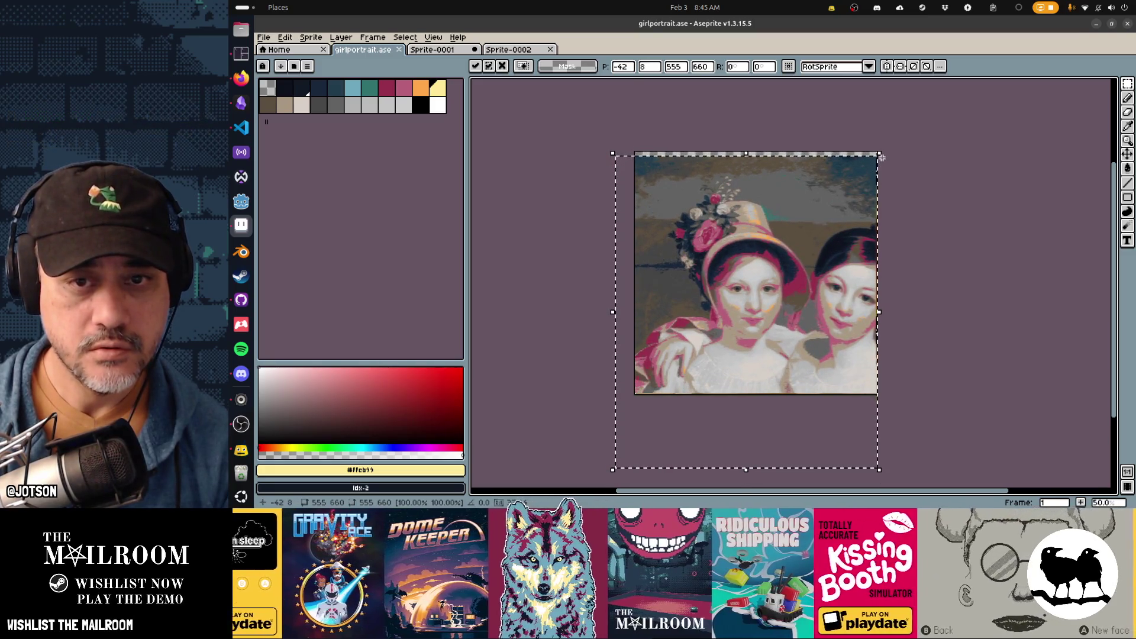
mouse_move(879, 156)
left_mouse_down()
mouse_move(824, 213)
mouse_move(849, 181)
left_mouse_up()
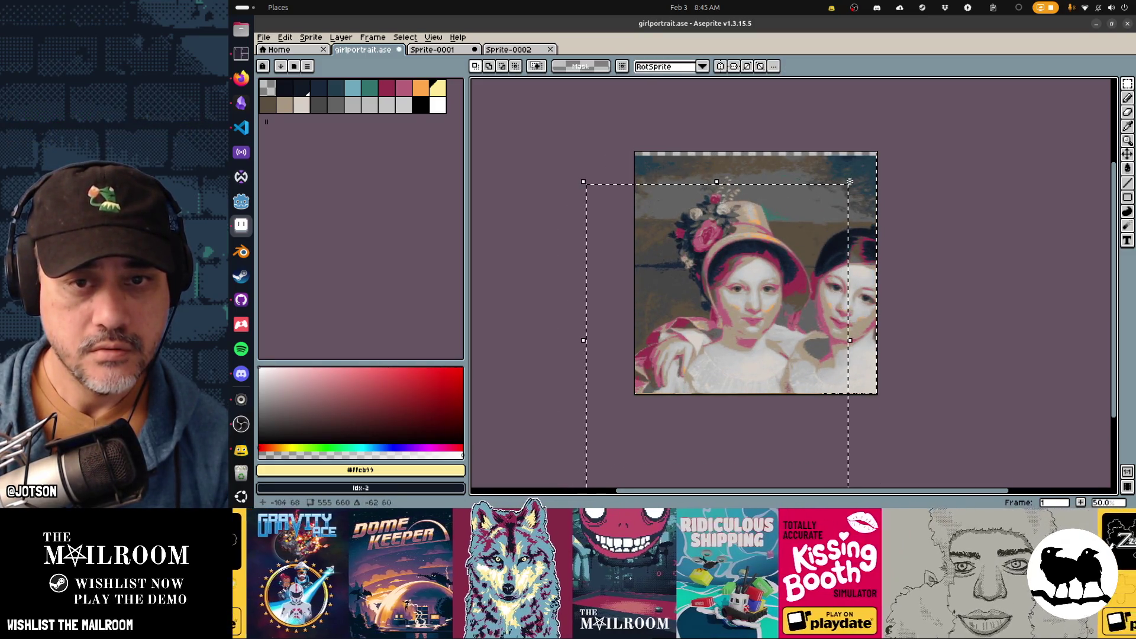
key("ctrl+z")
key("ctrl+v")
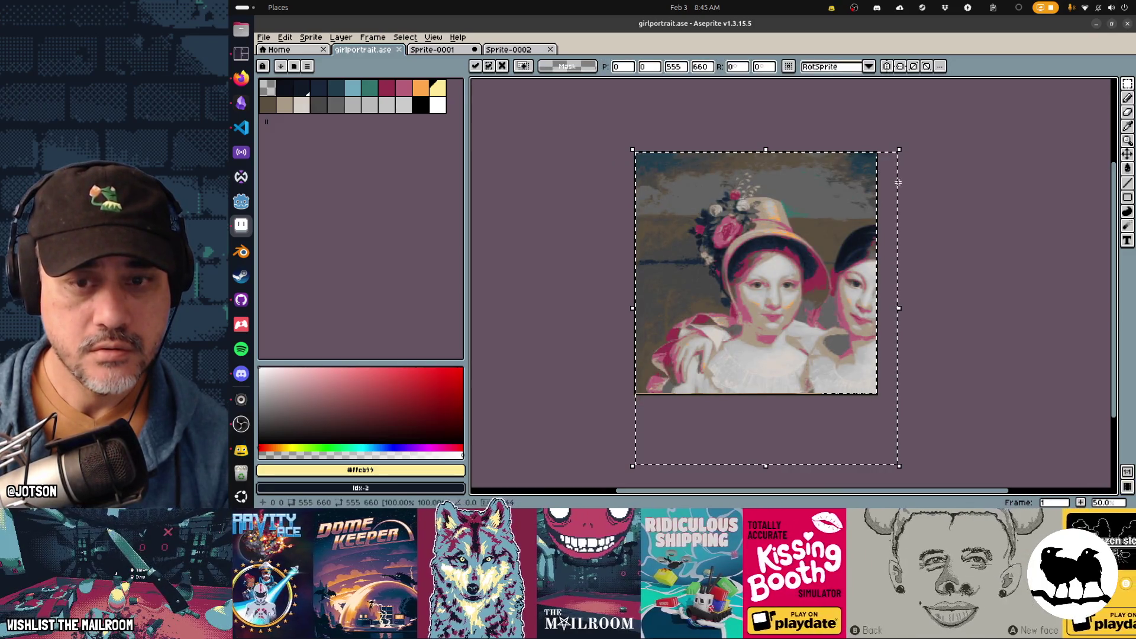
mouse_move(895, 465)
left_mouse_down()
mouse_move(809, 383)
mouse_move(852, 426)
mouse_move(839, 413)
left_mouse_up()
left_click_drag(813, 371, 780, 358)
key("Return")
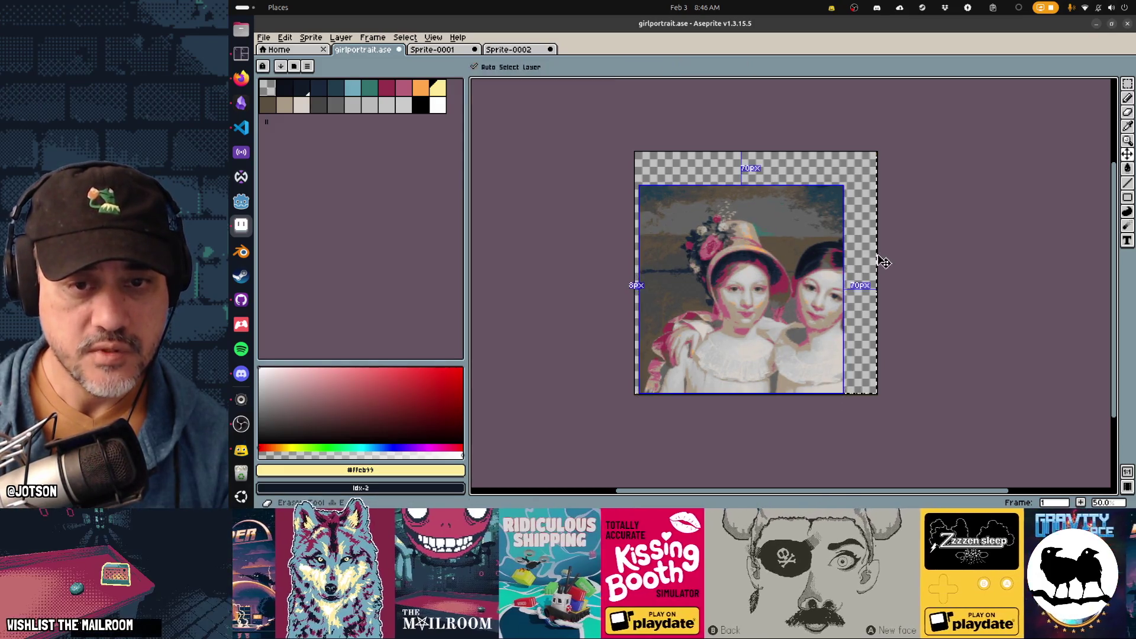
Erase the upper-right area, right girl's hat, teal patch and grey patch from the pasted image
key("e")
mouse_move(821, 187)
left_mouse_down()
mouse_move(844, 198)
mouse_move(851, 269)
mouse_move(830, 296)
mouse_move(802, 279)
mouse_move(801, 260)
mouse_move(803, 324)
mouse_move(786, 385)
mouse_move(814, 323)
mouse_move(837, 393)
left_mouse_up()
mouse_move(846, 243)
left_mouse_down()
mouse_move(814, 245)
mouse_move(745, 198)
mouse_move(710, 194)
mouse_move(680, 219)
mouse_move(657, 267)
mouse_move(682, 291)
mouse_move(633, 332)
mouse_move(647, 233)
left_mouse_up()
mouse_move(653, 224)
left_mouse_down()
mouse_move(692, 187)
mouse_move(665, 188)
left_mouse_up()
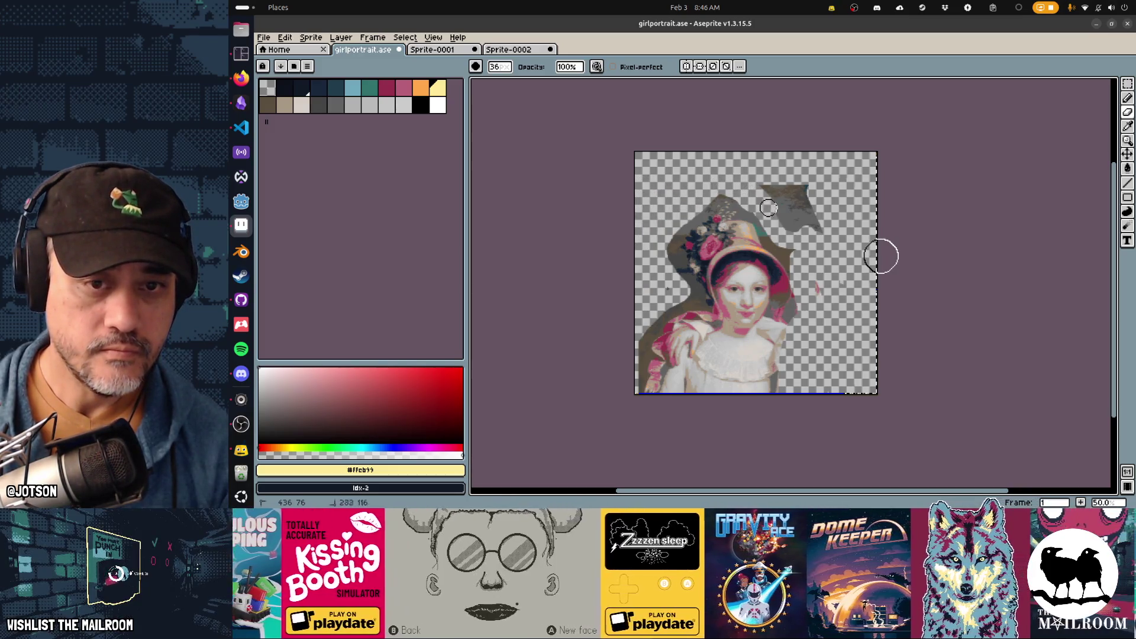
left_click_drag(800, 222, 761, 188)
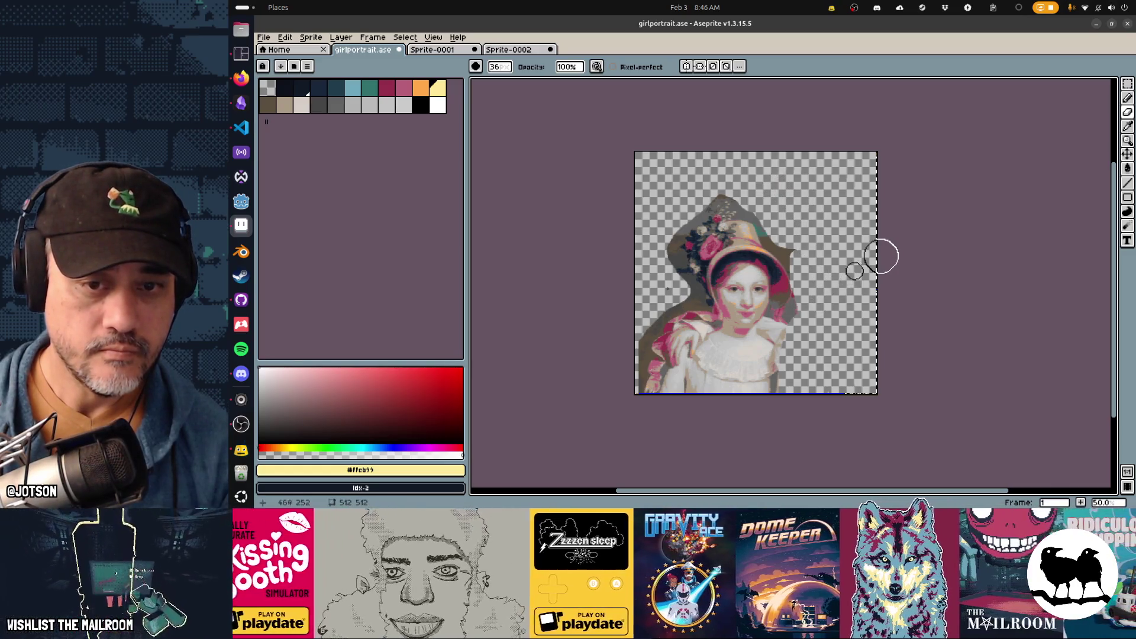
key("v")
key("e")
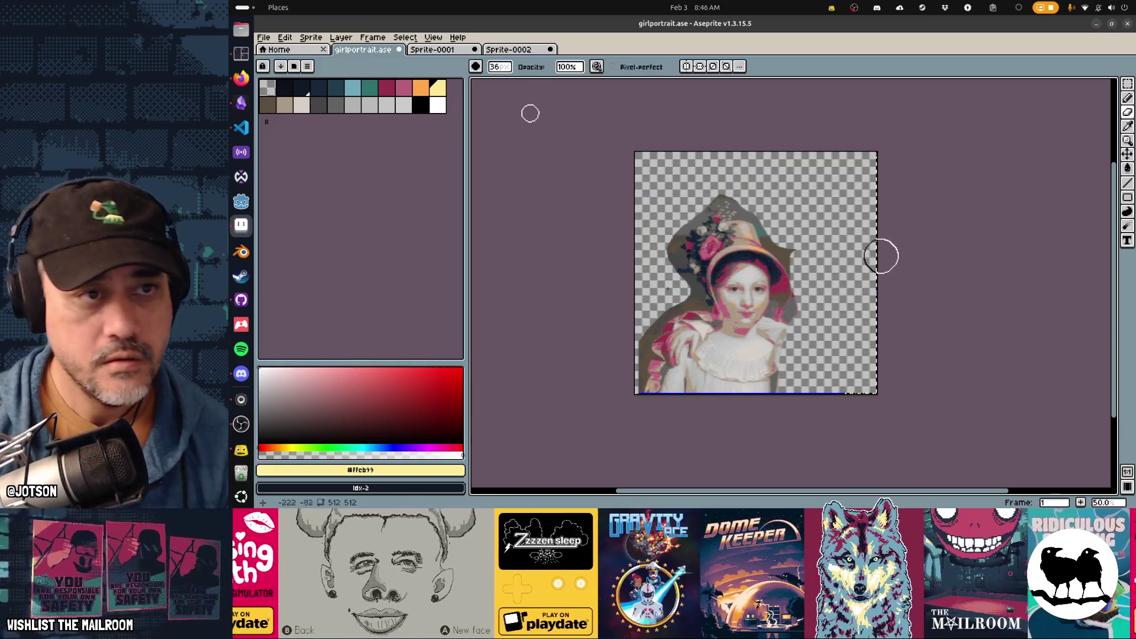
Look through the reference sprites and create a new blank transparent sprite, Sprite-0003
left_click(469, 52)
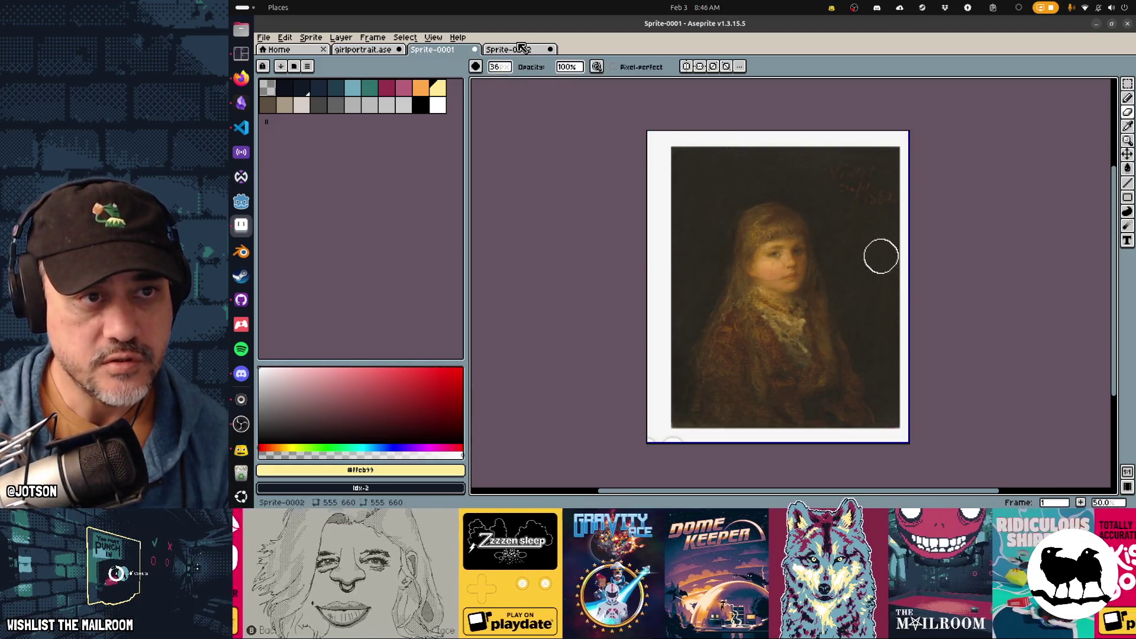
key("ctrl+Tab")
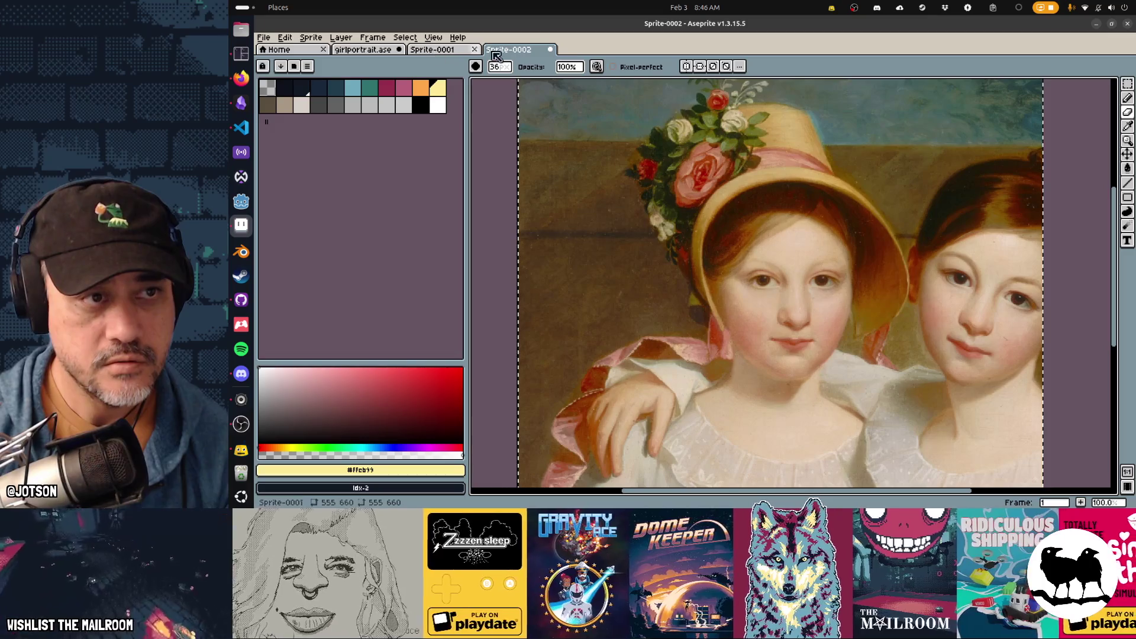
key("ctrl+n")
left_click(664, 355)
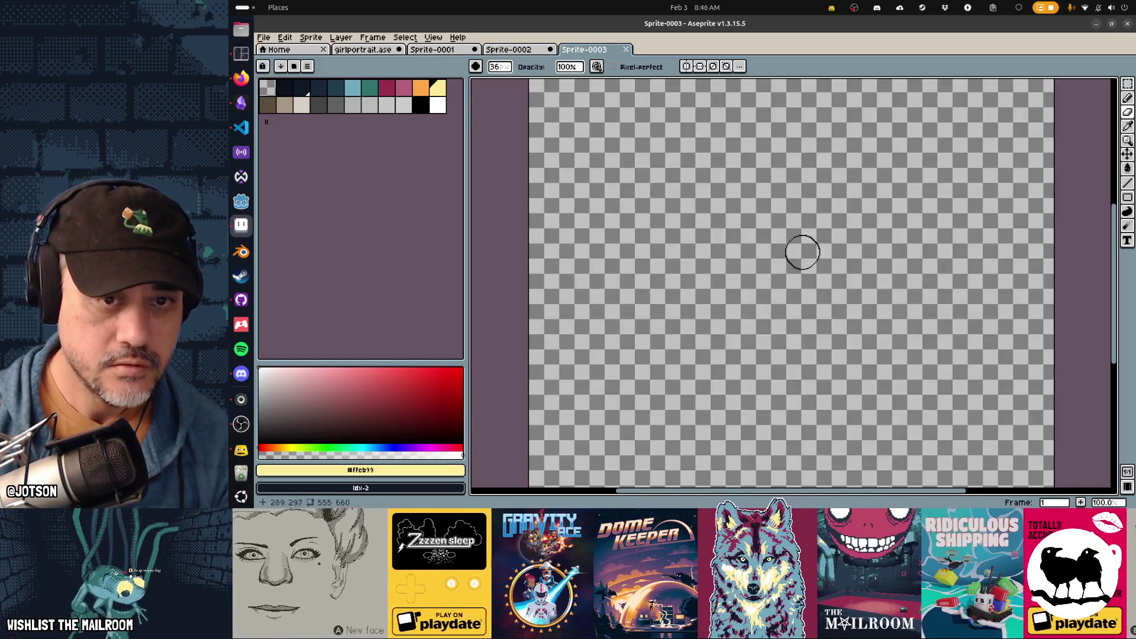
Screenshot the flower on the NYPL Amaryllis page and return to the blank sprite
key("alt+Tab")
left_click(964, 31)
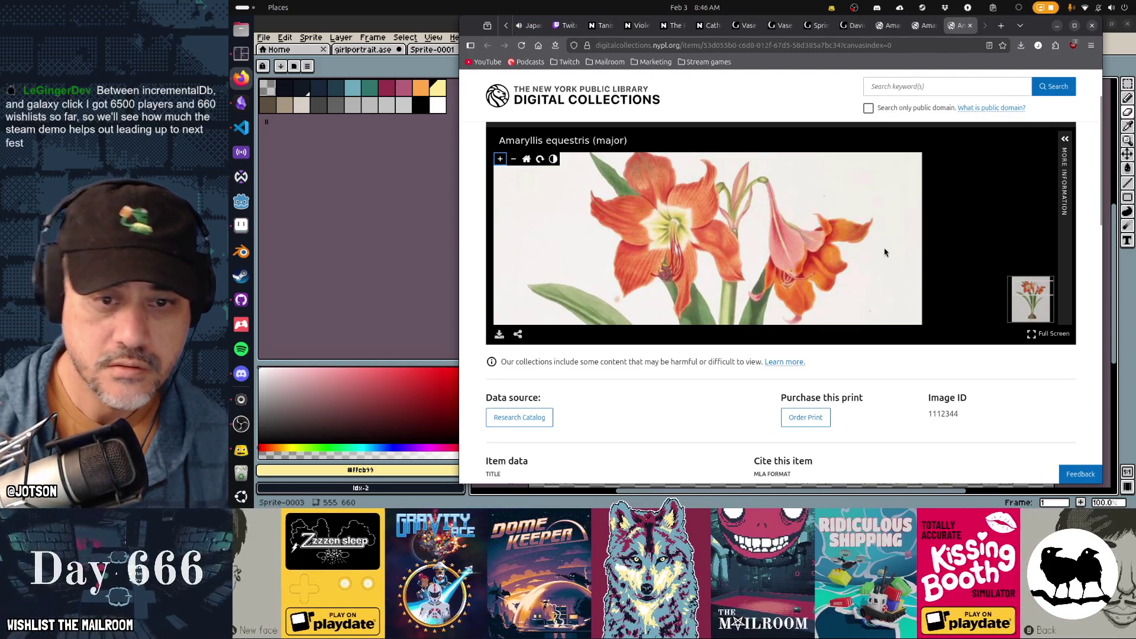
scroll(818, 252, "down", 1)
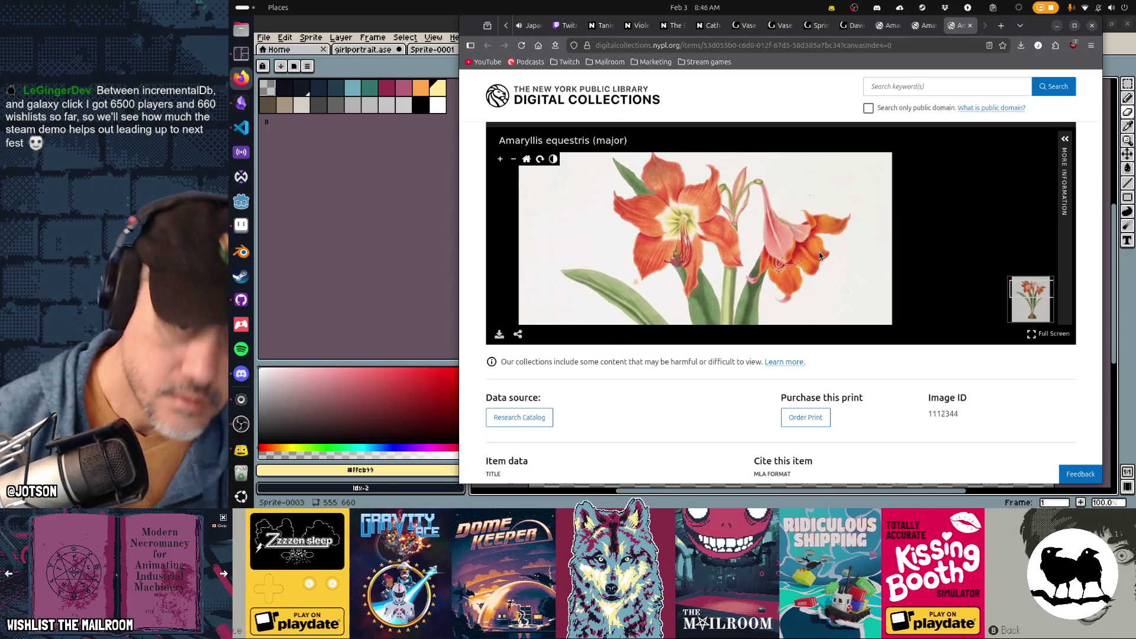
key("Print")
key("Return")
left_click(420, 231)
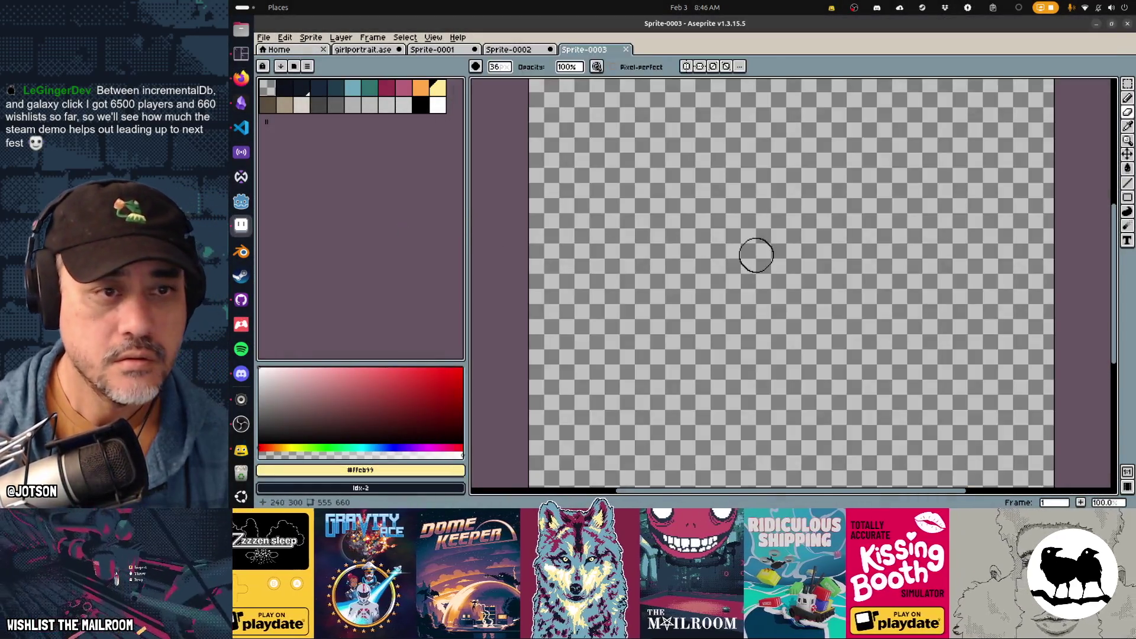
Paste the flower screenshot into Sprite-0003 and marquee-select the right-hand amaryllis bloom
key("ctrl+v")
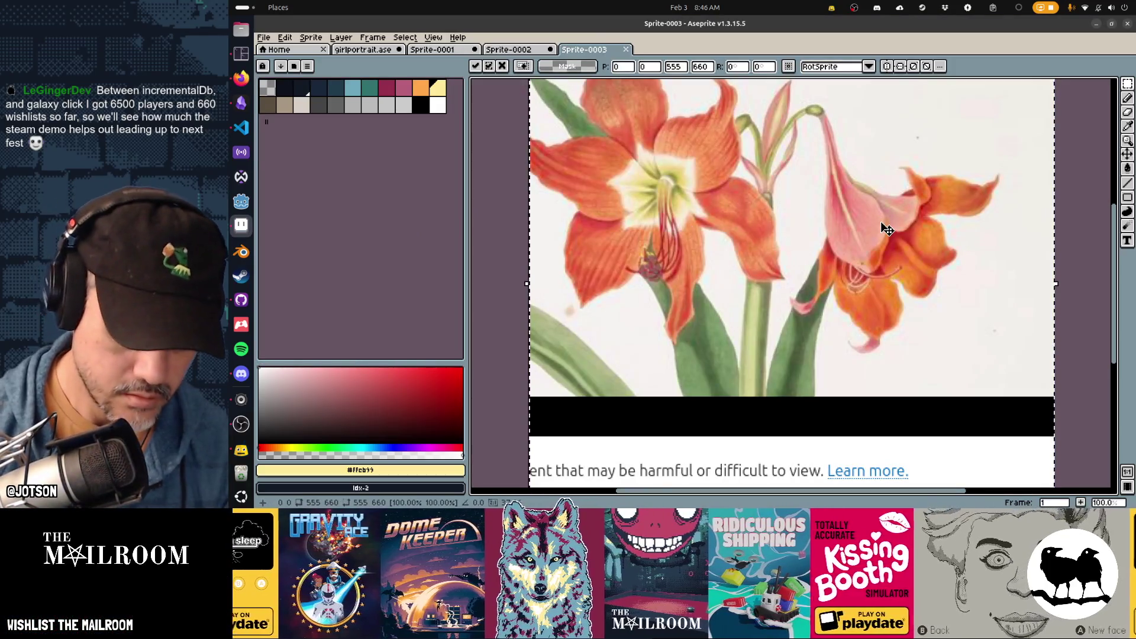
key("Return")
mouse_move(1021, 378)
left_mouse_down()
mouse_move(799, 145)
mouse_move(782, 92)
mouse_move(782, 183)
left_mouse_up()
mouse_move(802, 94)
left_mouse_down()
mouse_move(831, 153)
mouse_move(958, 231)
mouse_move(1011, 235)
left_mouse_up()
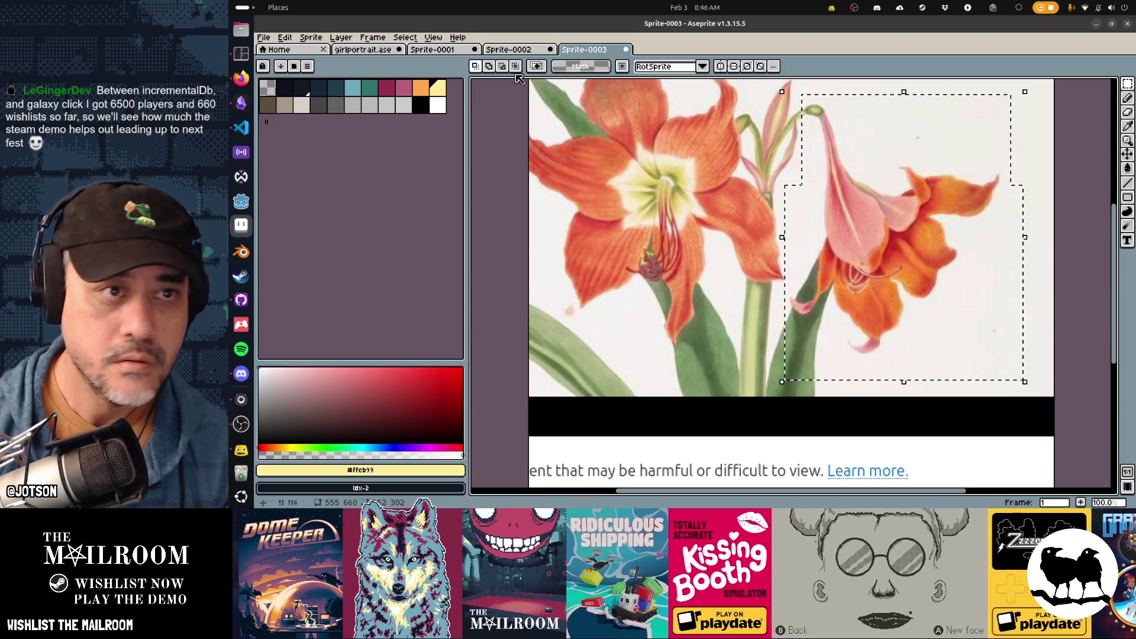
Paste the bloom onto a new layer in girlportrait.ase and raise it above the girl's head
left_click(374, 52)
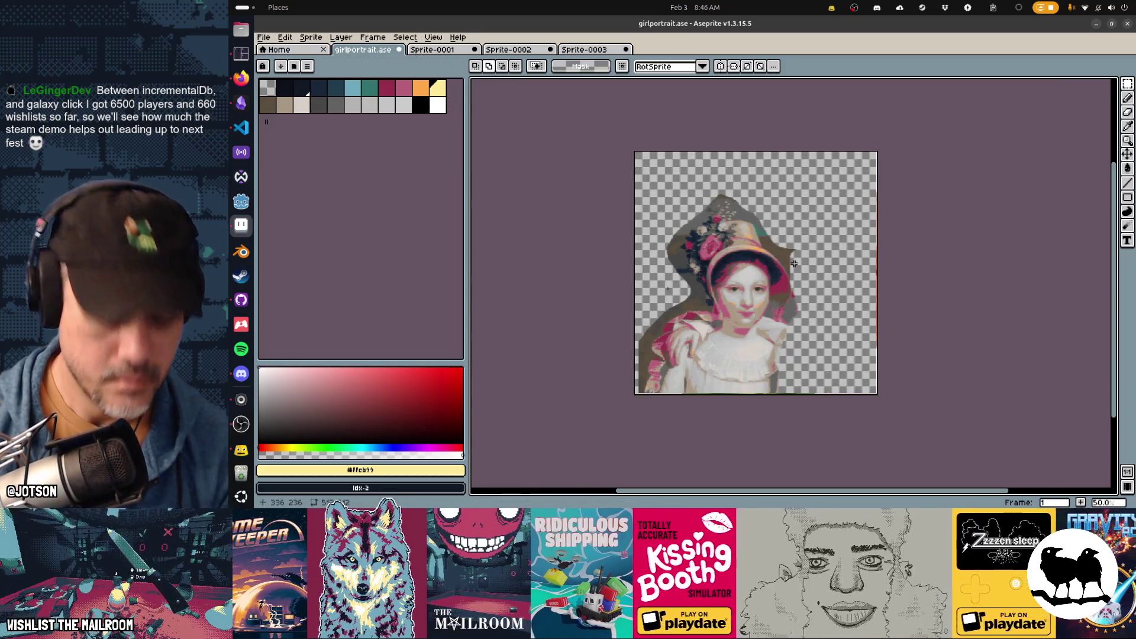
key("shift+n")
key("ctrl+v")
mouse_move(822, 322)
left_mouse_down()
mouse_move(733, 254)
mouse_move(854, 342)
left_mouse_up()
left_click_drag(786, 310, 770, 285)
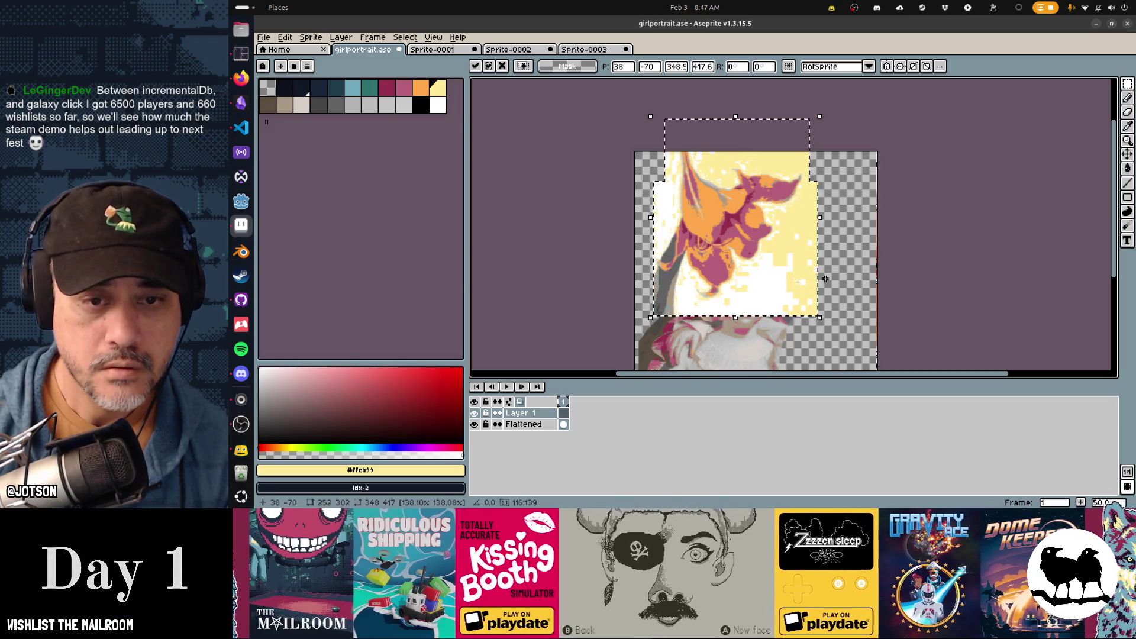
Erase the flower pixels covering the left girl's face and collar
key("e")
mouse_move(820, 170)
left_mouse_down()
mouse_move(761, 277)
mouse_move(706, 311)
left_mouse_up()
mouse_move(799, 229)
left_mouse_down()
mouse_move(727, 313)
mouse_move(807, 234)
mouse_move(752, 338)
mouse_move(774, 328)
mouse_move(726, 320)
left_mouse_up()
mouse_move(689, 286)
left_mouse_down()
mouse_move(650, 299)
mouse_move(682, 306)
mouse_move(717, 265)
mouse_move(731, 284)
mouse_move(760, 242)
mouse_move(802, 323)
left_mouse_up()
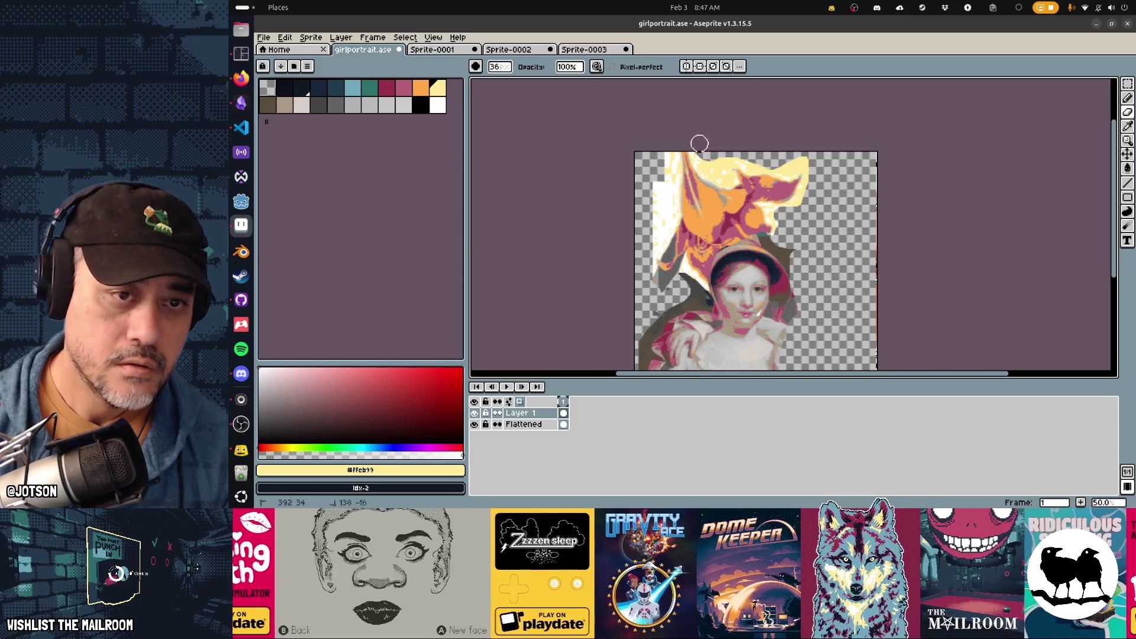
Erase light flower edges, nudge the flower left and down, and shift the portrait right
mouse_move(655, 178)
left_mouse_down()
mouse_move(640, 244)
mouse_move(657, 234)
left_mouse_up()
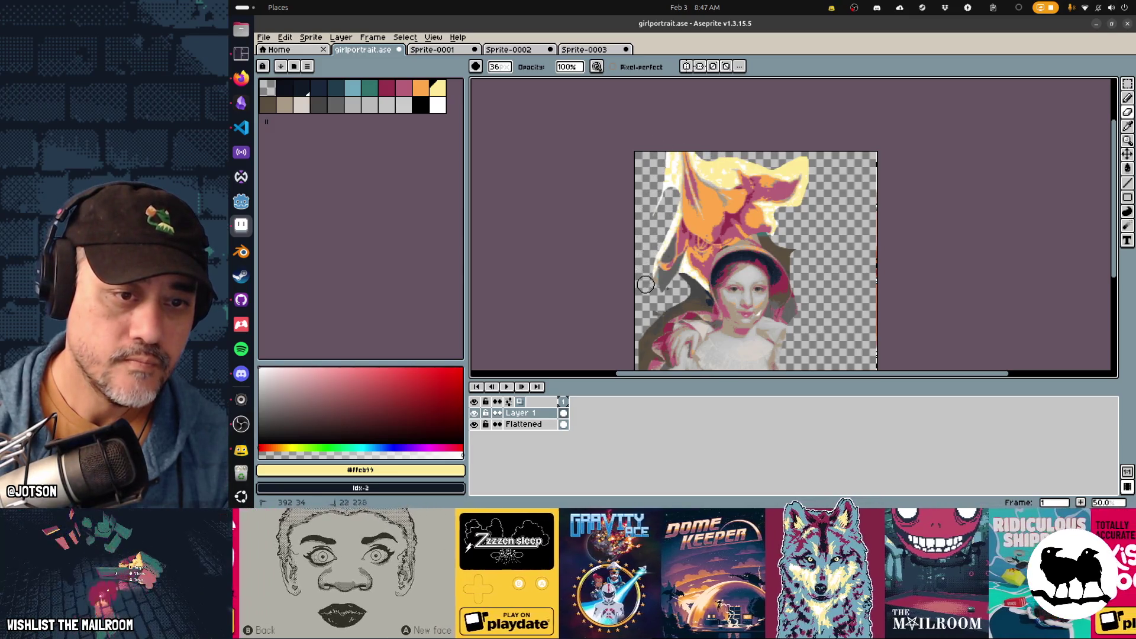
key("v")
left_click_drag(744, 220, 722, 229)
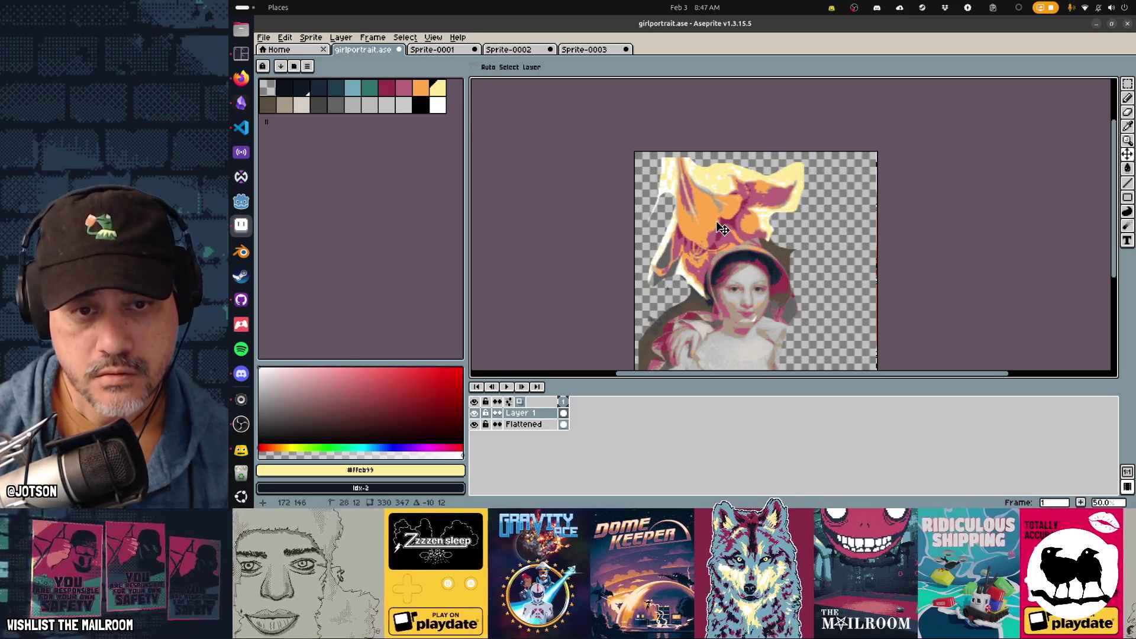
key("e")
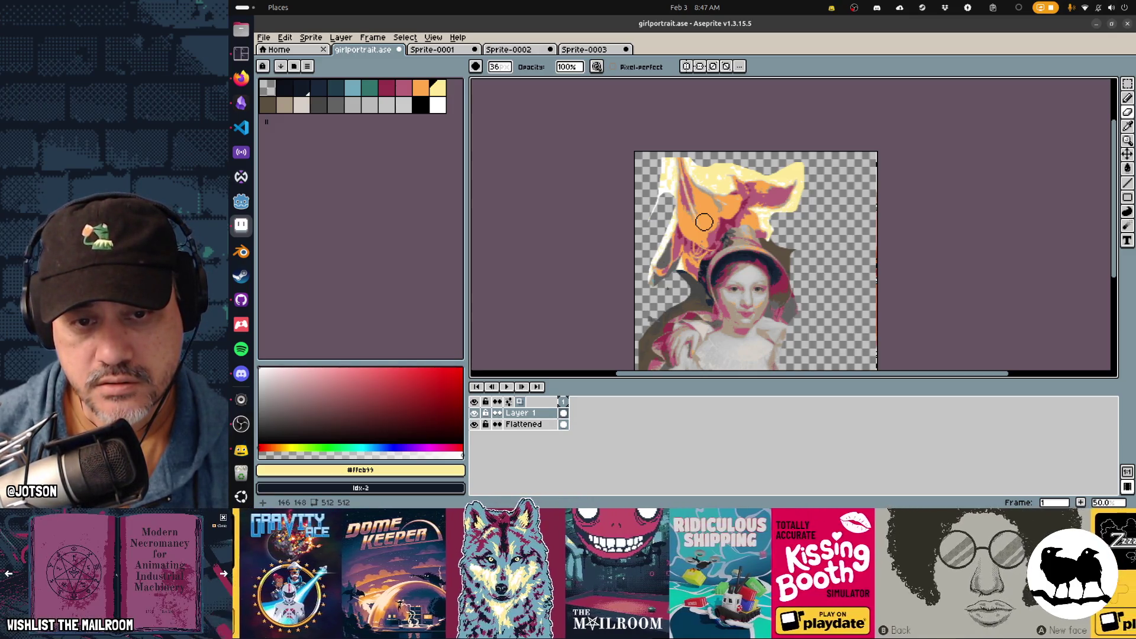
mouse_move(749, 271)
left_mouse_down()
mouse_move(711, 237)
mouse_move(721, 224)
left_mouse_up()
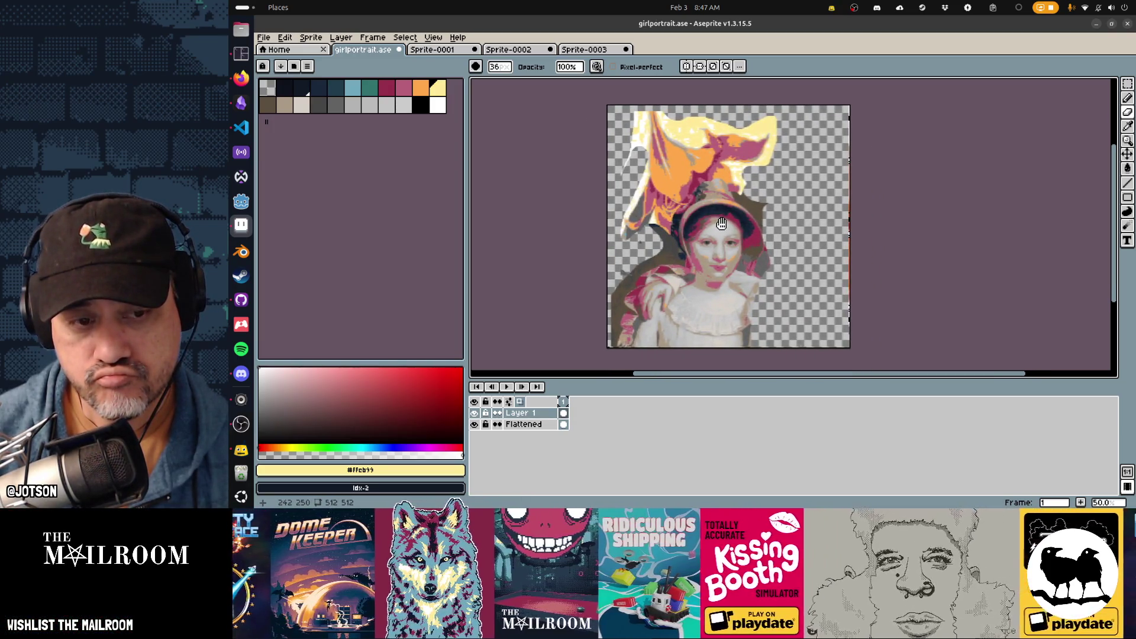
key("v")
mouse_move(693, 162)
left_mouse_down()
mouse_move(680, 177)
mouse_move(687, 170)
left_mouse_up()
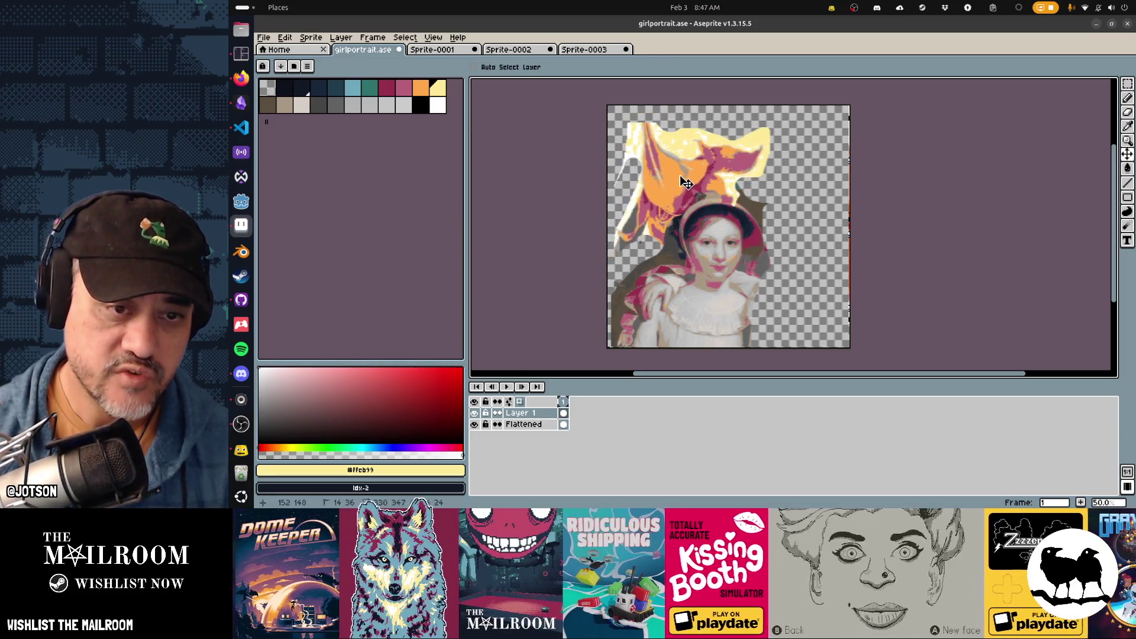
left_click(523, 424)
left_click_drag(725, 329, 768, 321)
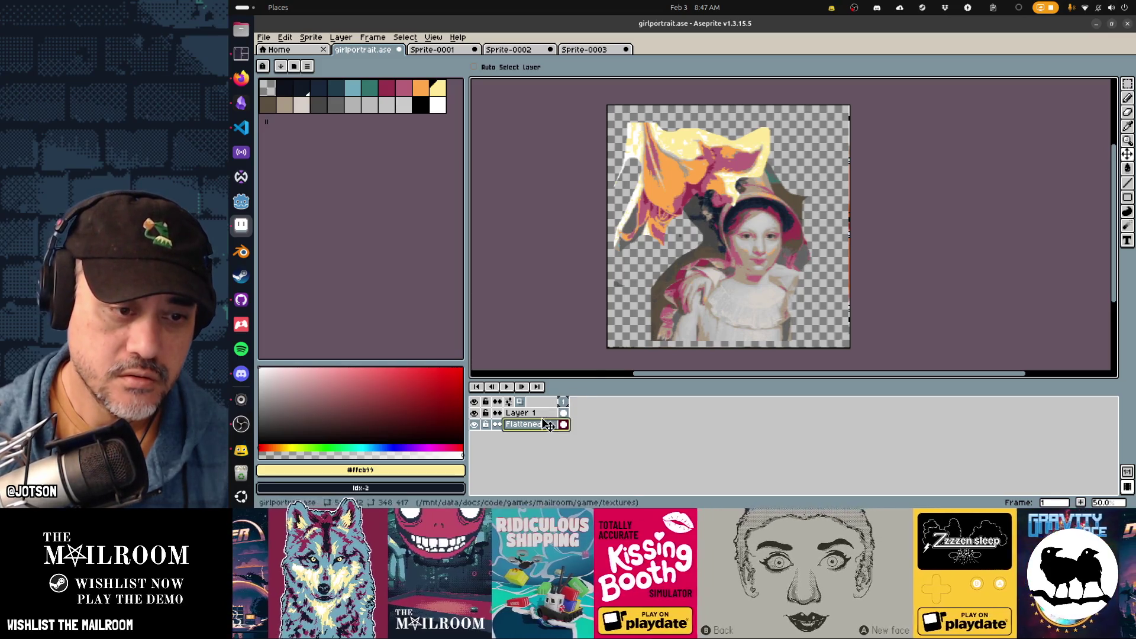
Select all of Layer 1, tilt the flower and move it right, committing the transform
left_click(524, 413)
key("m")
mouse_move(612, 120)
left_mouse_down()
mouse_move(772, 288)
mouse_move(815, 277)
left_mouse_up()
mouse_move(692, 194)
left_mouse_down()
mouse_move(714, 194)
mouse_move(738, 319)
mouse_move(752, 302)
mouse_move(704, 201)
mouse_move(707, 169)
mouse_move(718, 178)
mouse_move(711, 173)
left_mouse_up()
key("Return")
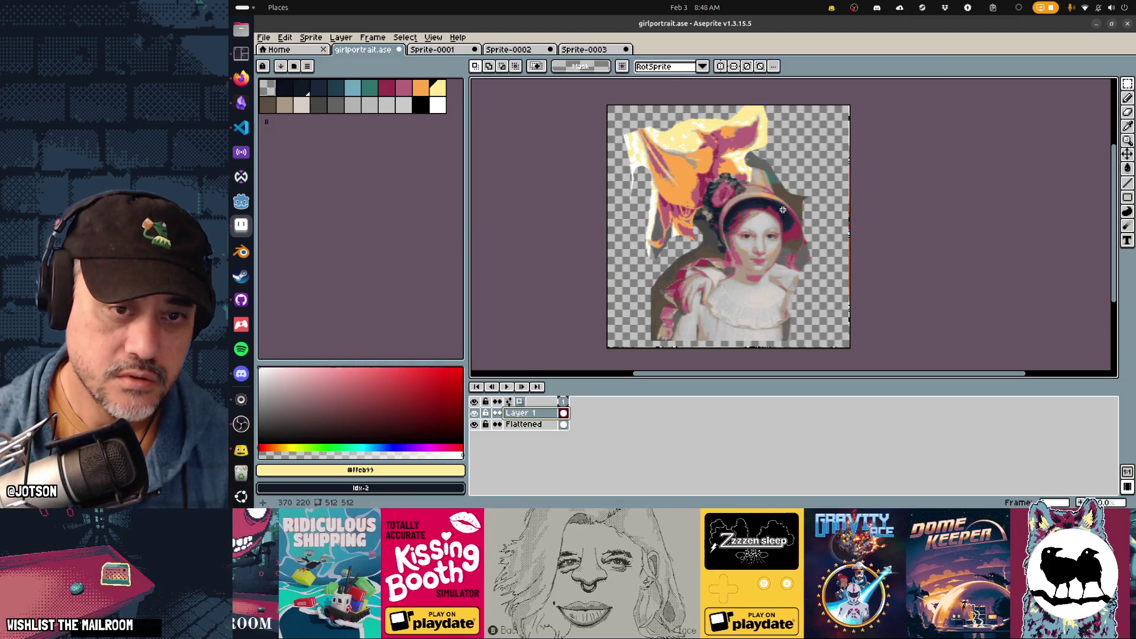
Switch back to Firefox and head toward the Getty painting tab
scroll(799, 248, "right", 2)
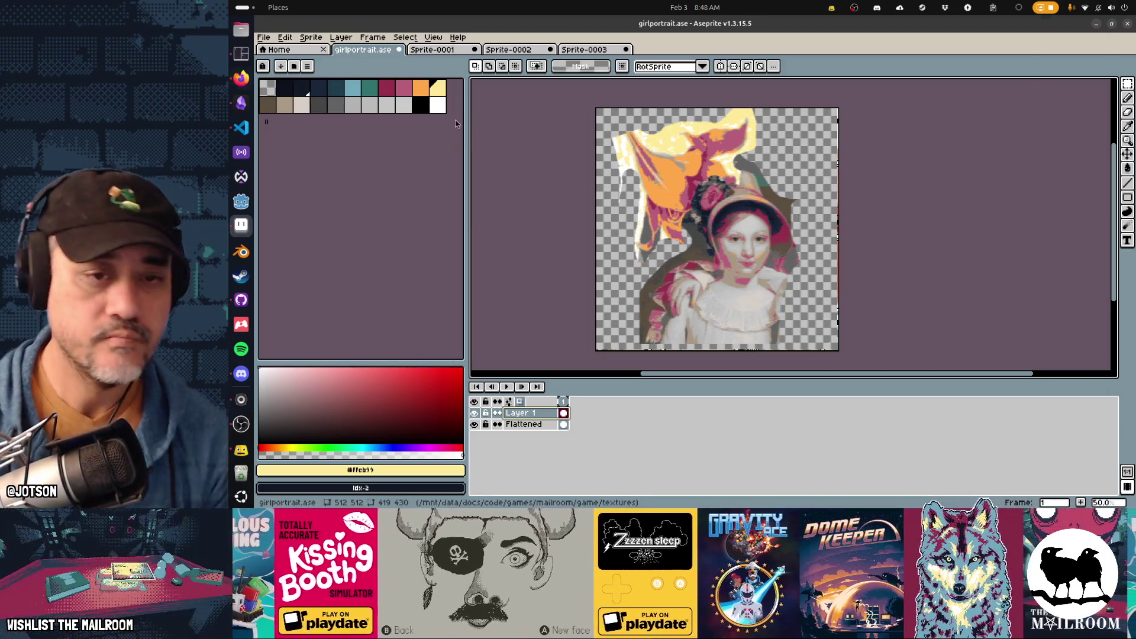
key("alt+Tab")
left_click(918, 29)
Open the Getty 'David with the Head of Goliath' page and zoom into the painting
left_click(887, 27)
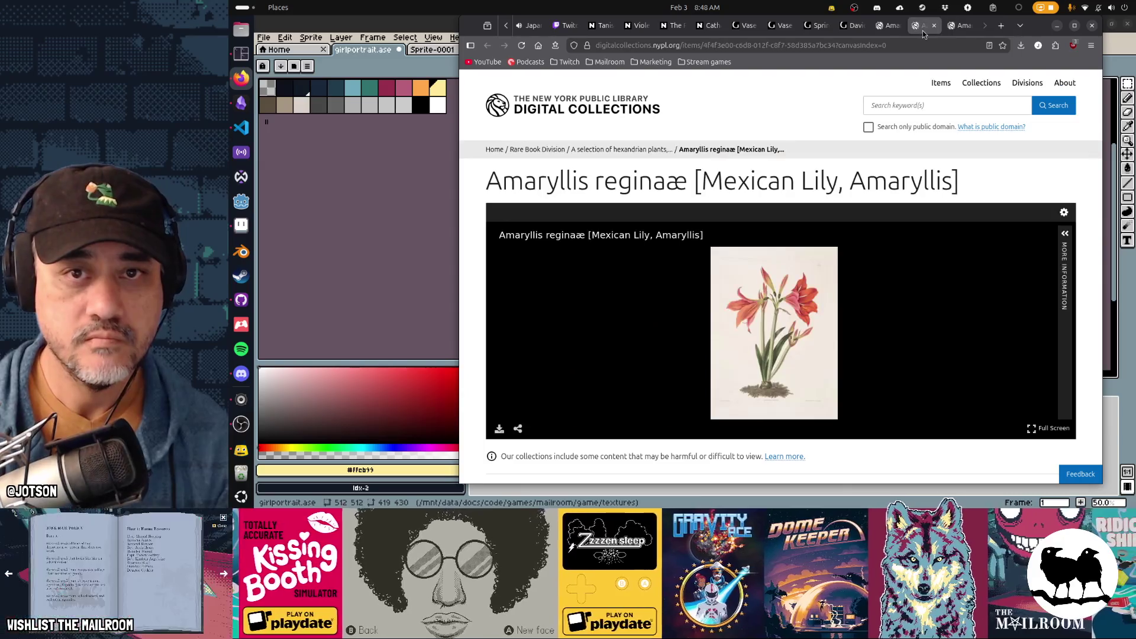
left_click(851, 26)
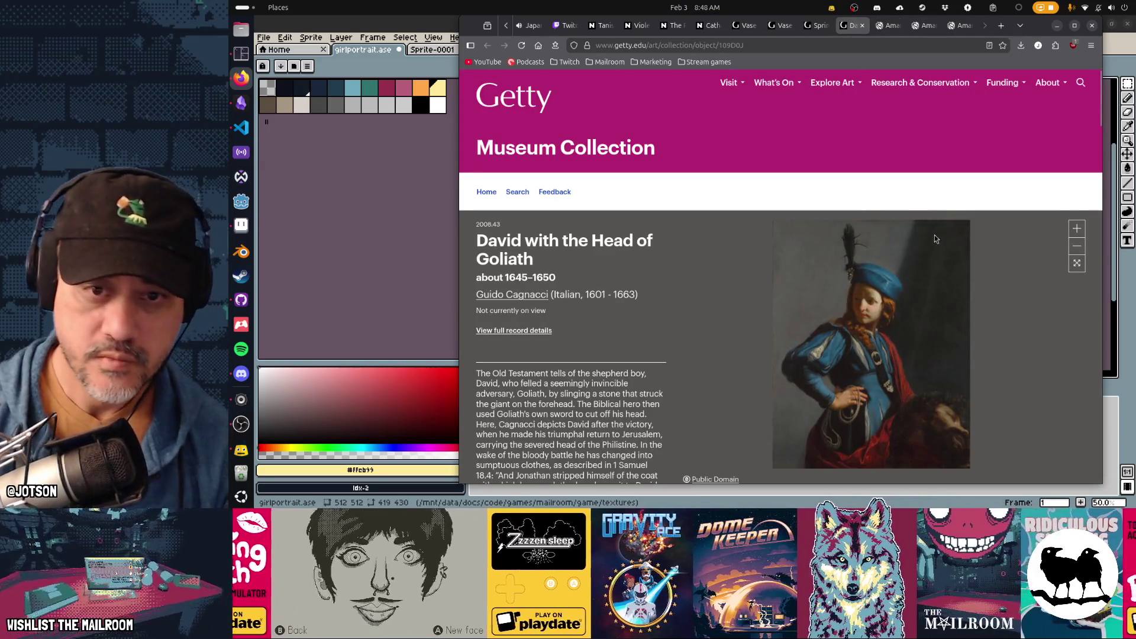
left_click(1075, 234)
scroll(946, 279, "up", 2)
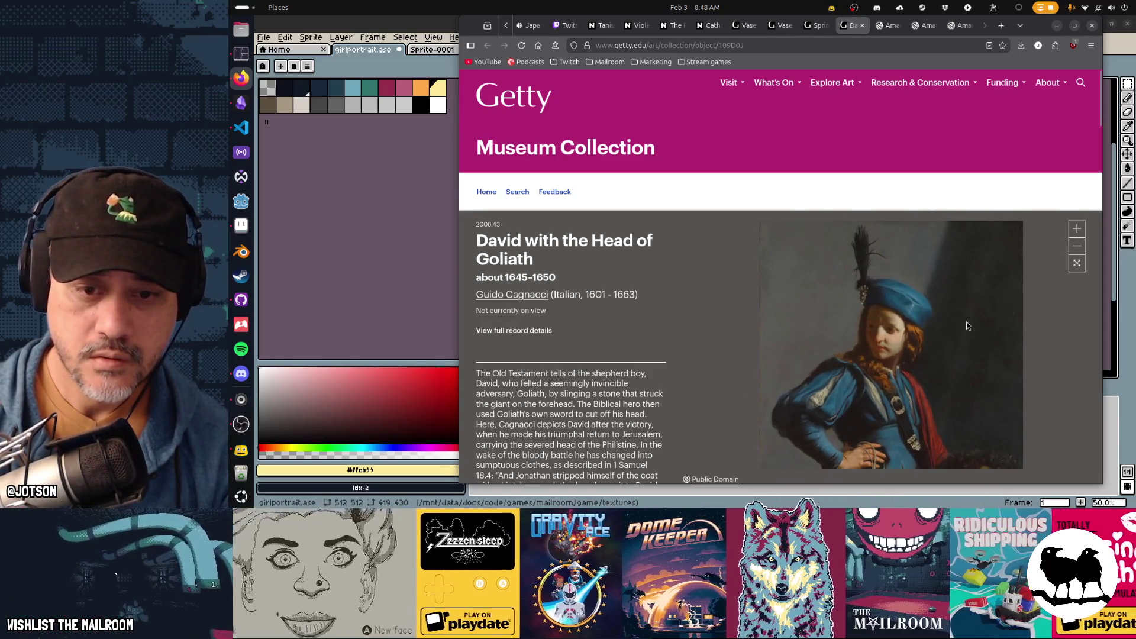
left_click_drag(967, 322, 970, 323)
Screenshot a region tightly around the painting and start a new 398×464 Aseprite sprite
key("Print")
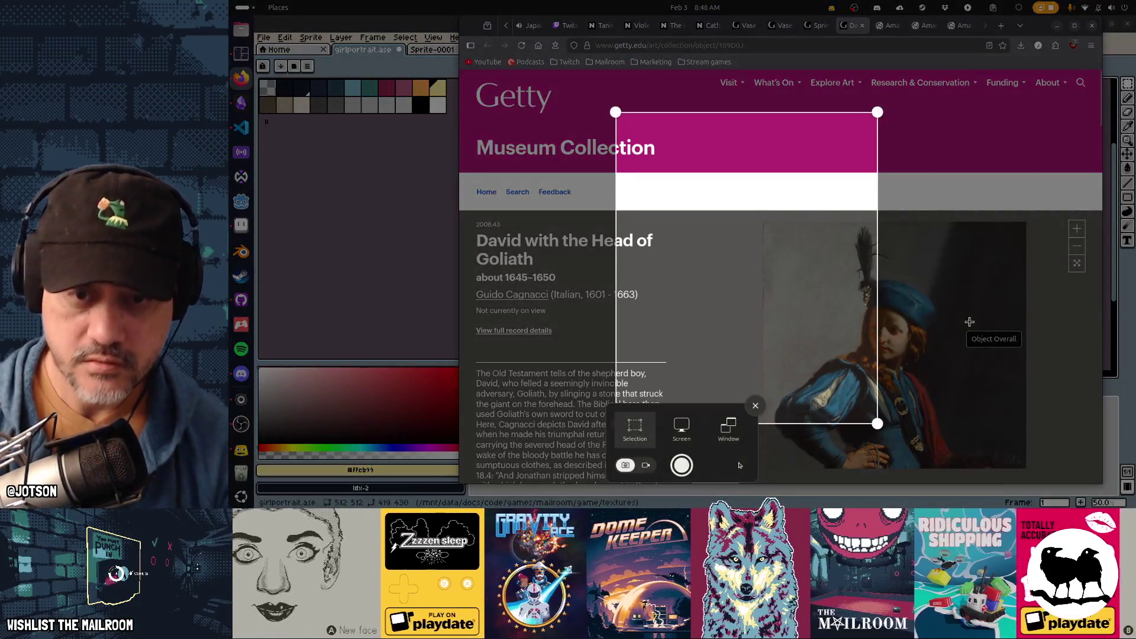
left_click_drag(814, 275, 964, 374)
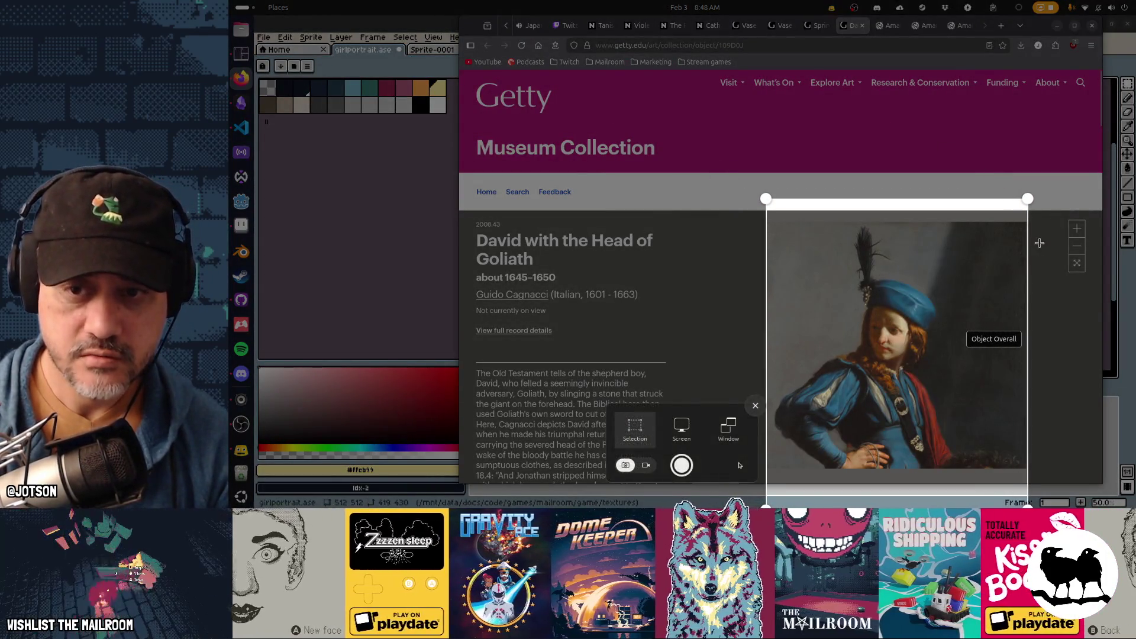
left_click_drag(1028, 504, 1006, 441)
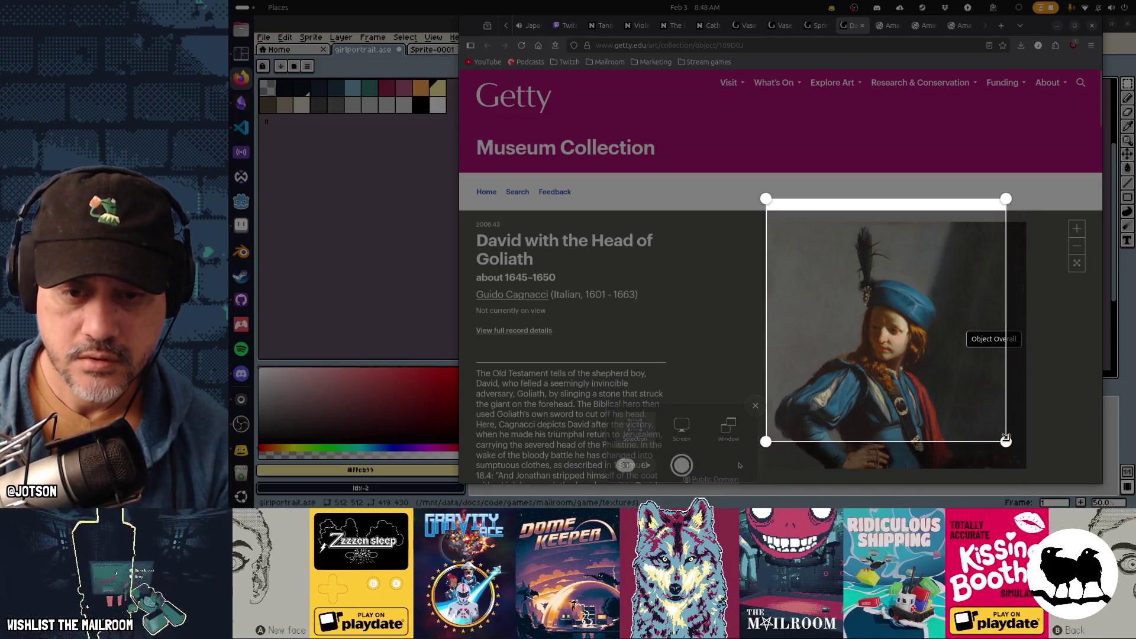
left_click_drag(1001, 203, 999, 228)
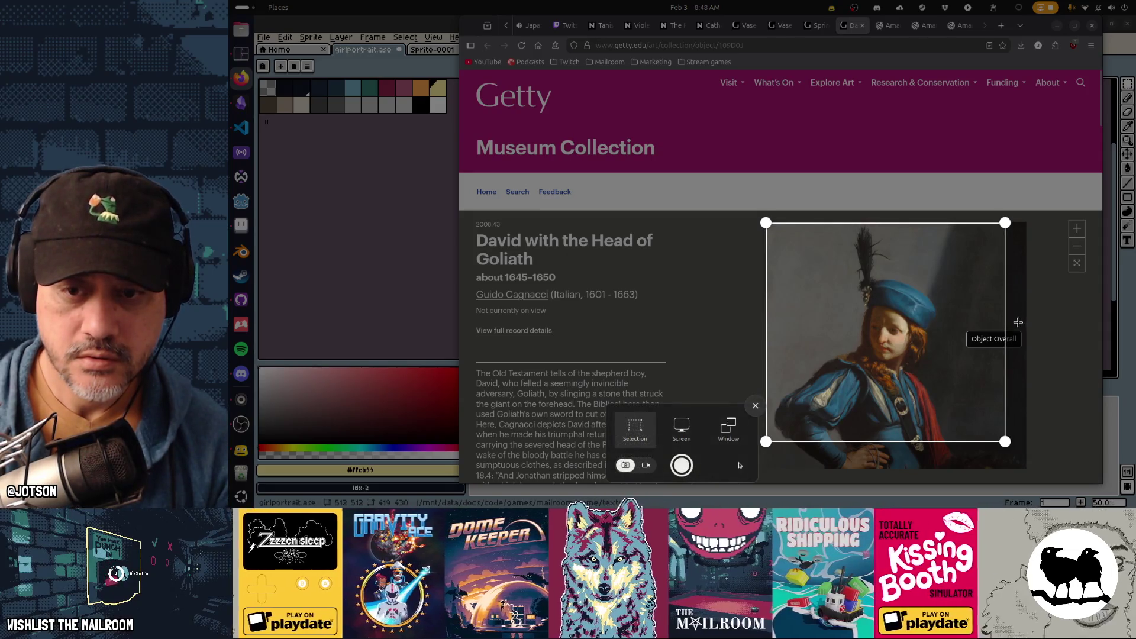
left_click_drag(1001, 323, 950, 322)
key("Return")
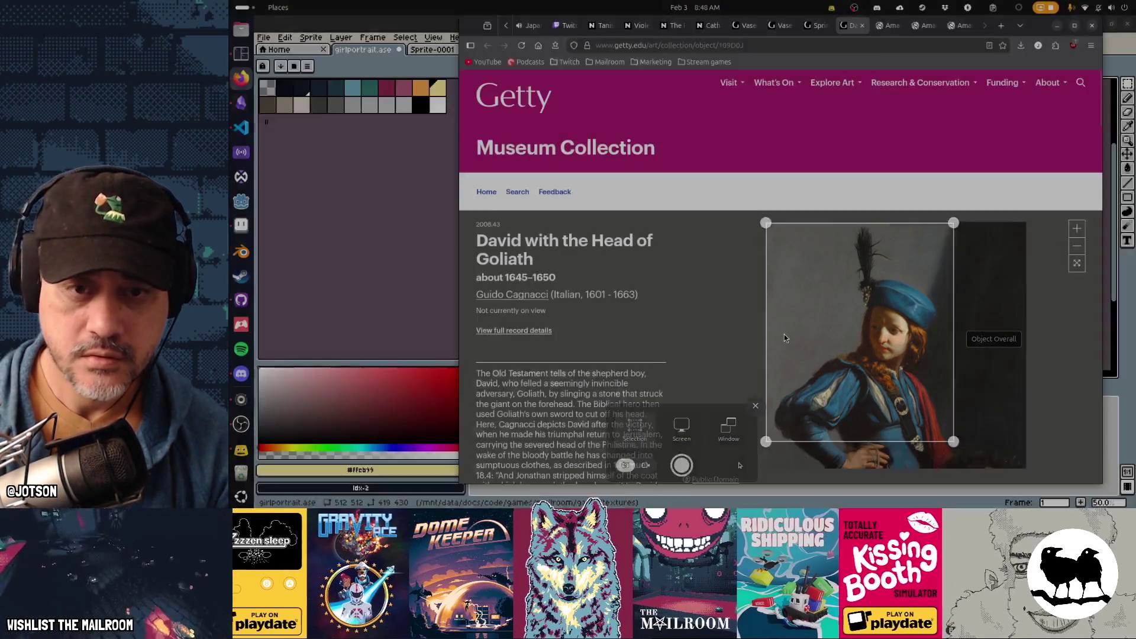
left_click(362, 232)
key("ctrl+n")
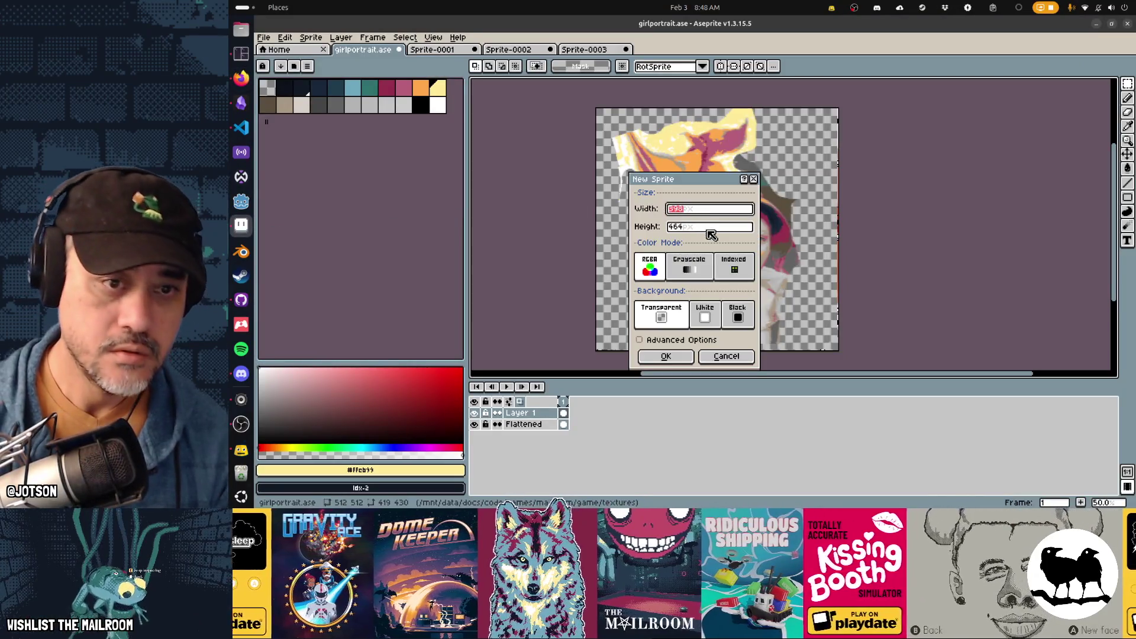
Create Sprite-0004 with the painting pasted in, then clear girlportrait.ase's Flattened layer
left_click(665, 356)
key("ctrl+v")
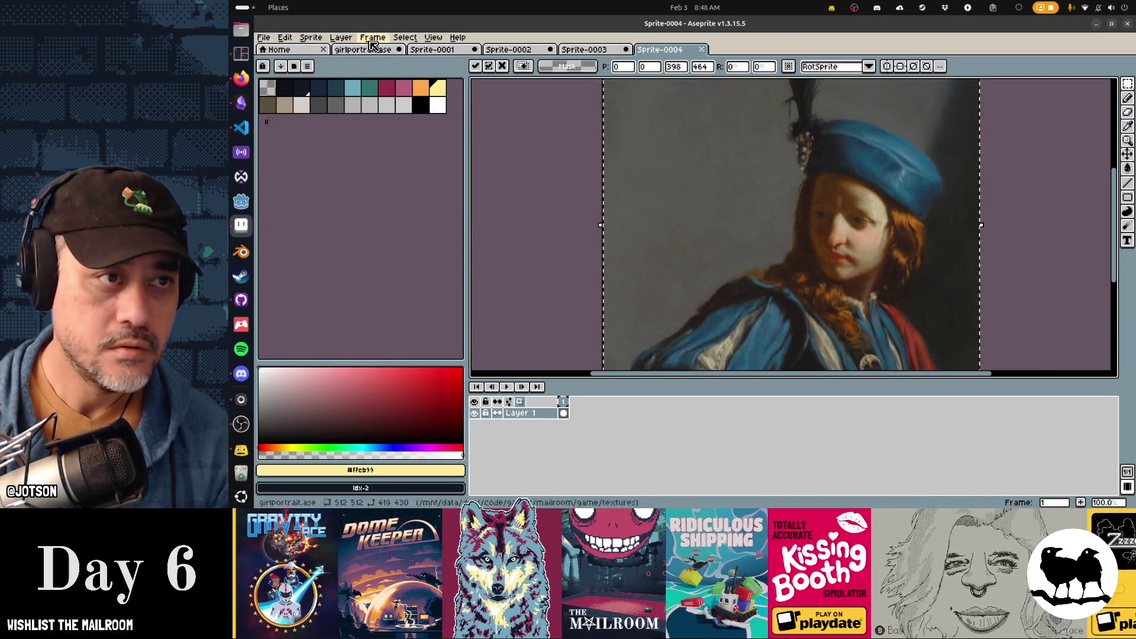
left_click(367, 51)
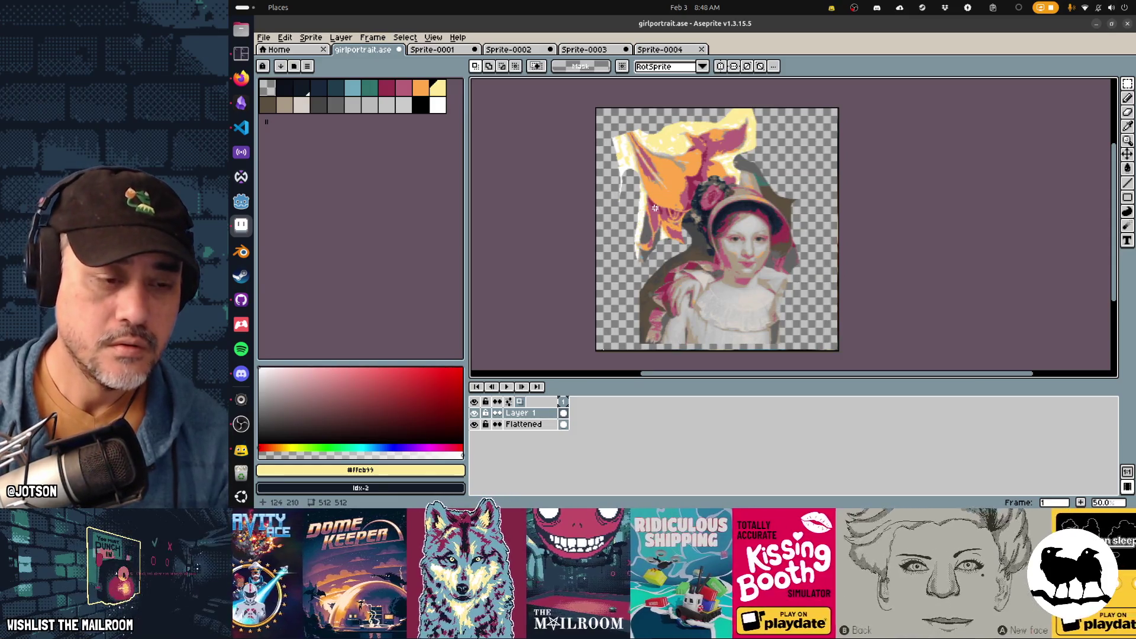
left_click(524, 424)
key("Delete")
Paste the boy portrait onto Flattened, mirrored horizontally and shifted down into place
key("ctrl+v")
mouse_move(705, 236)
left_mouse_down()
mouse_move(724, 271)
mouse_move(740, 267)
mouse_move(698, 278)
left_mouse_up()
key("shift+h")
key("shift+h")
key("shift+h")
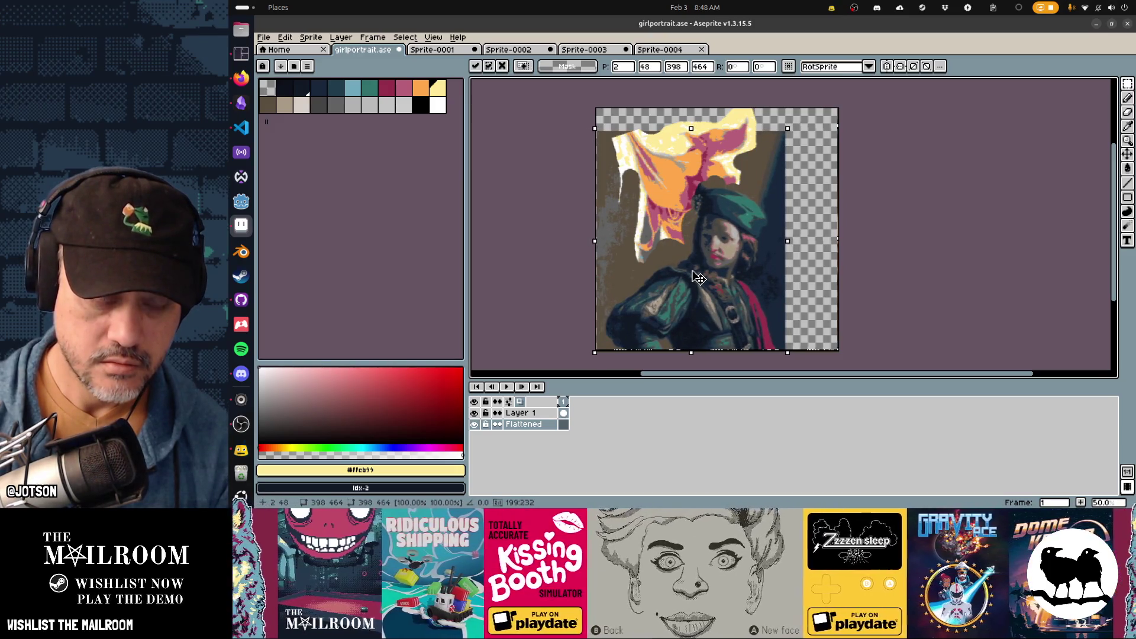
key("Return")
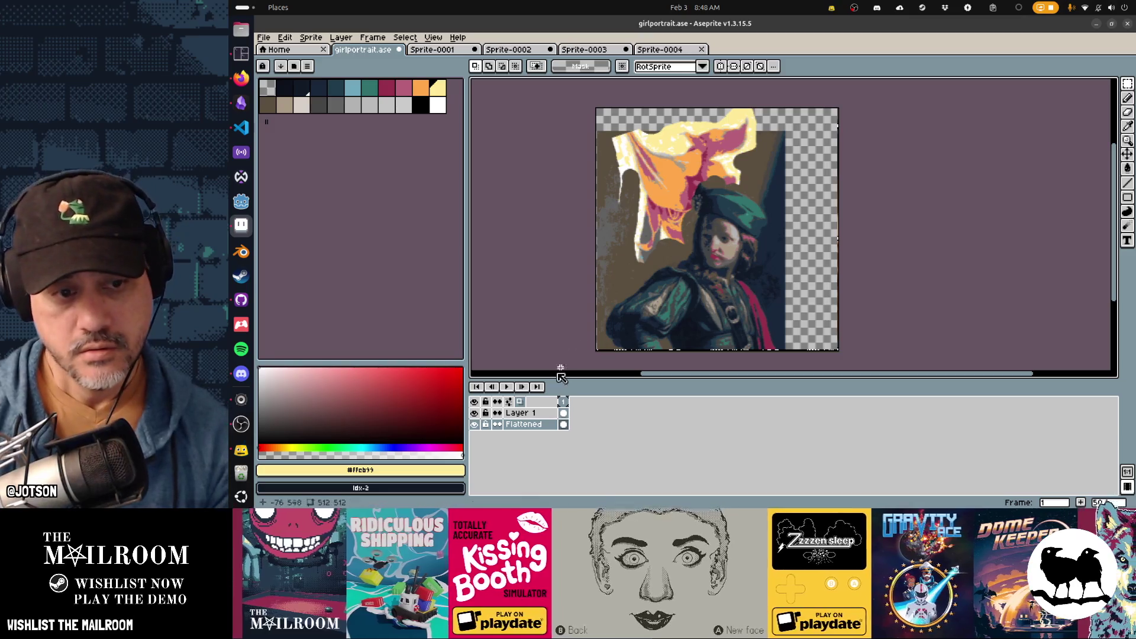
Toggle the overlay layer's visibility to check the result, then reselect the Flattened layer
left_click(476, 415)
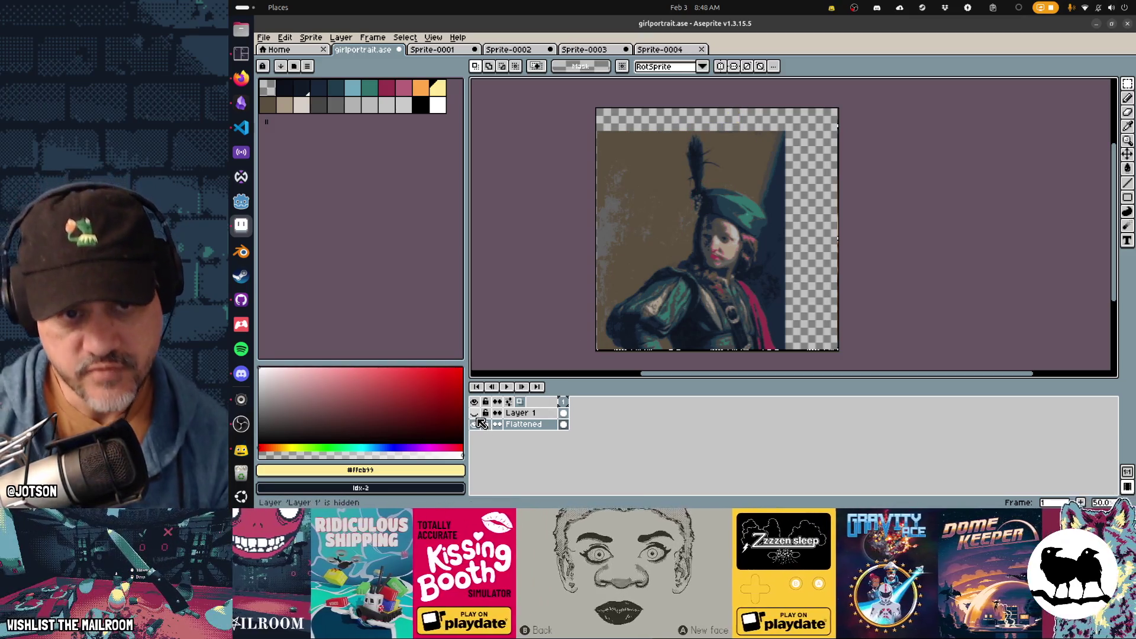
left_click(476, 416)
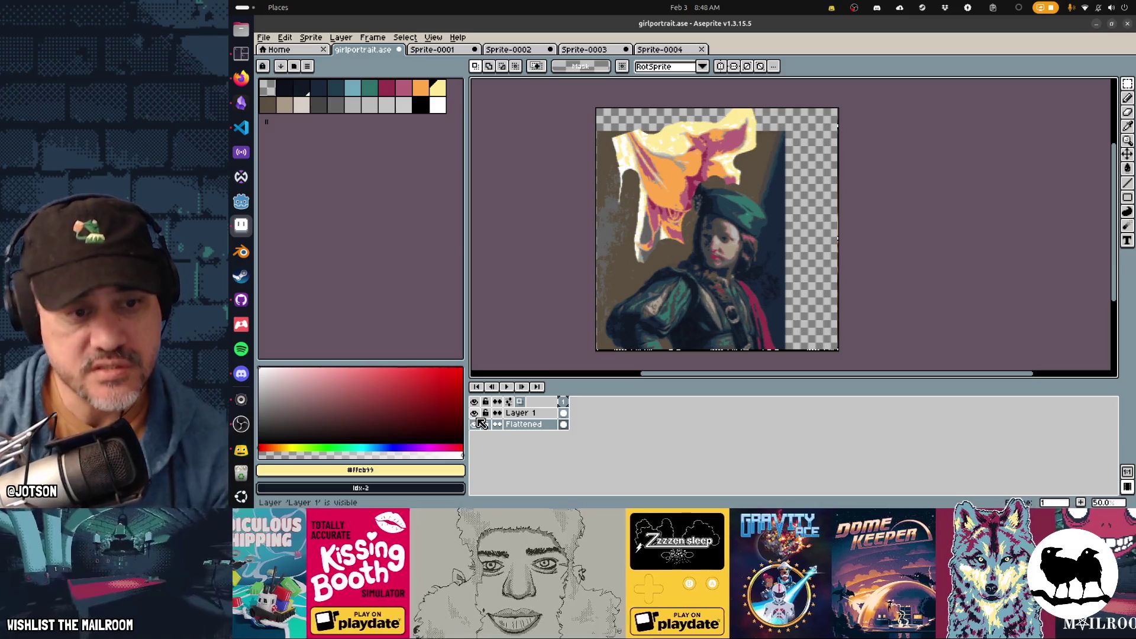
left_click(477, 416)
left_click(477, 416)
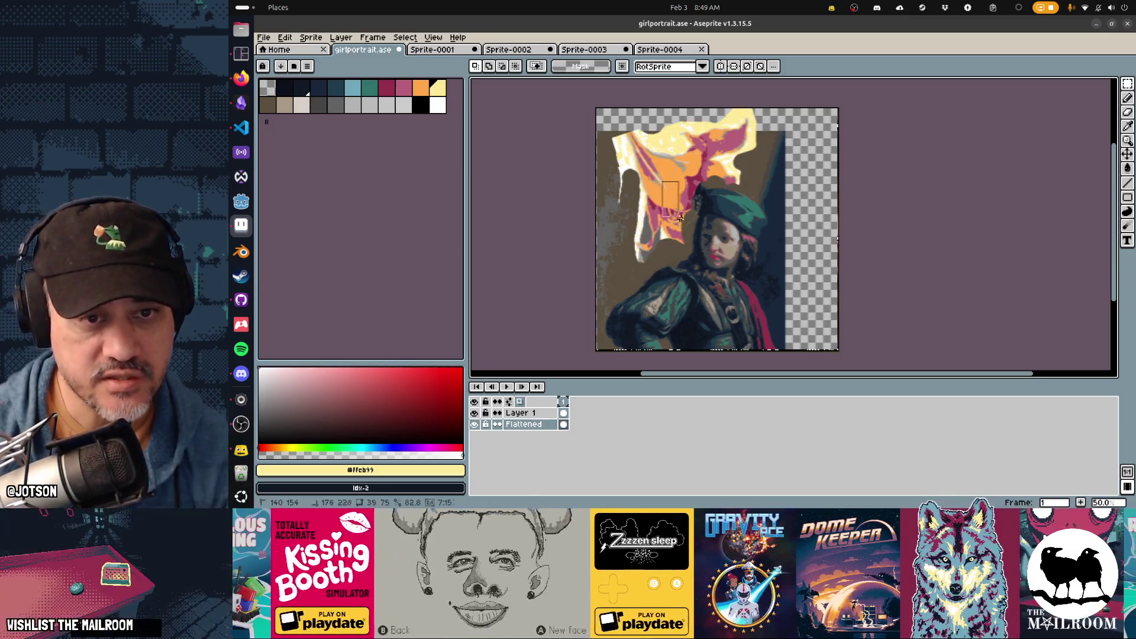
left_click(546, 412)
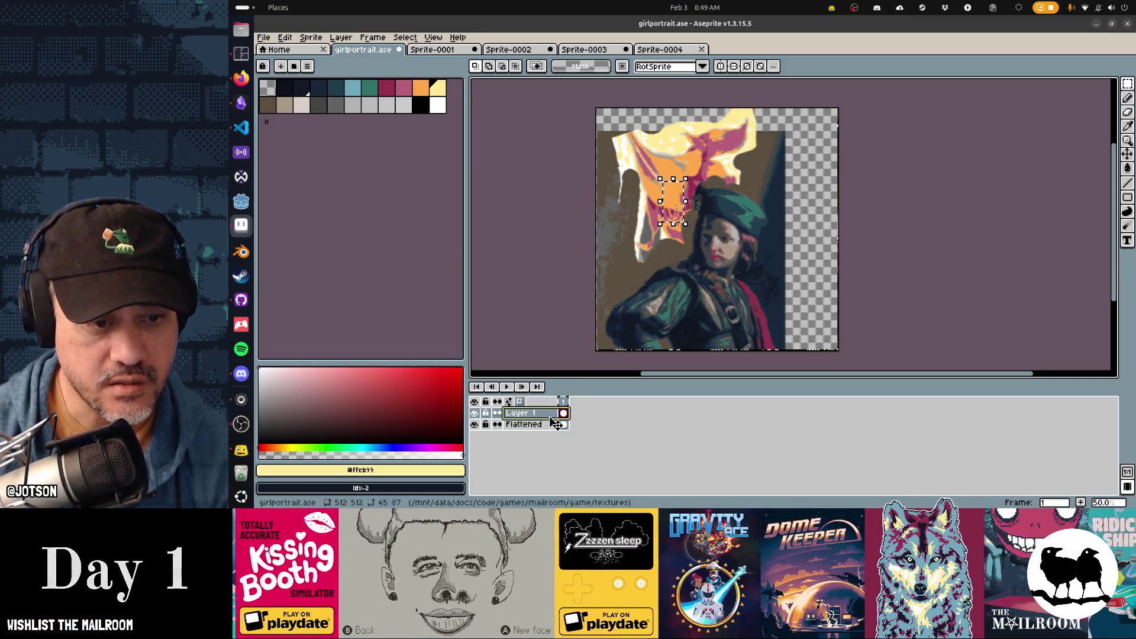
left_click(555, 423)
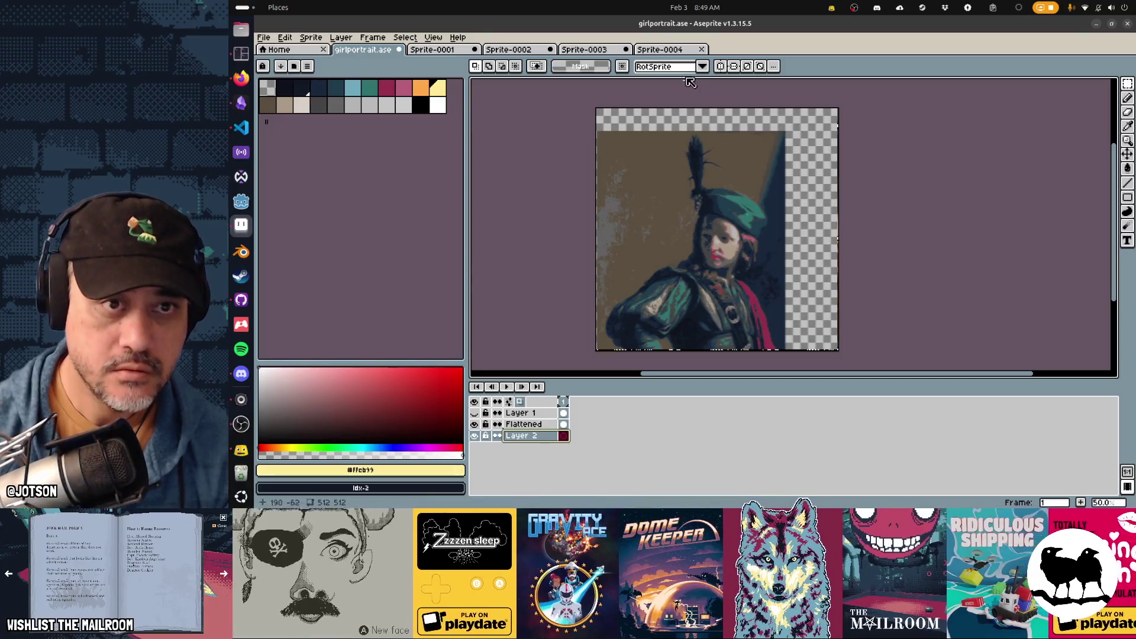
Paste the flower cutout into girlportrait.ase, move it left and enlarge it
left_click(661, 50)
left_click(588, 52)
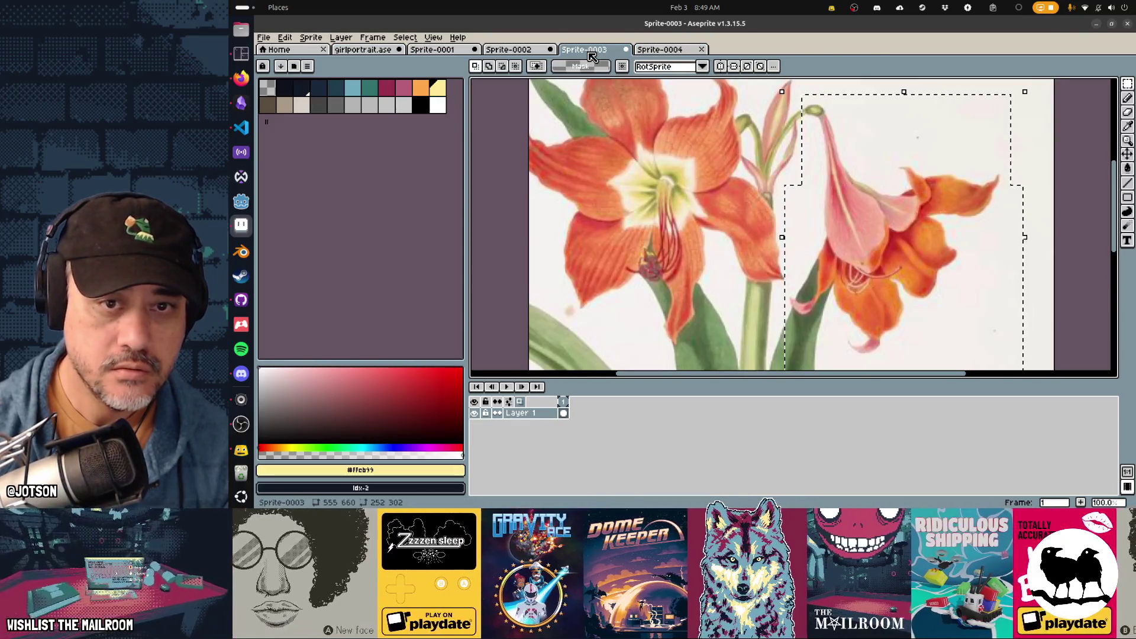
left_click(366, 50)
key("ctrl+v")
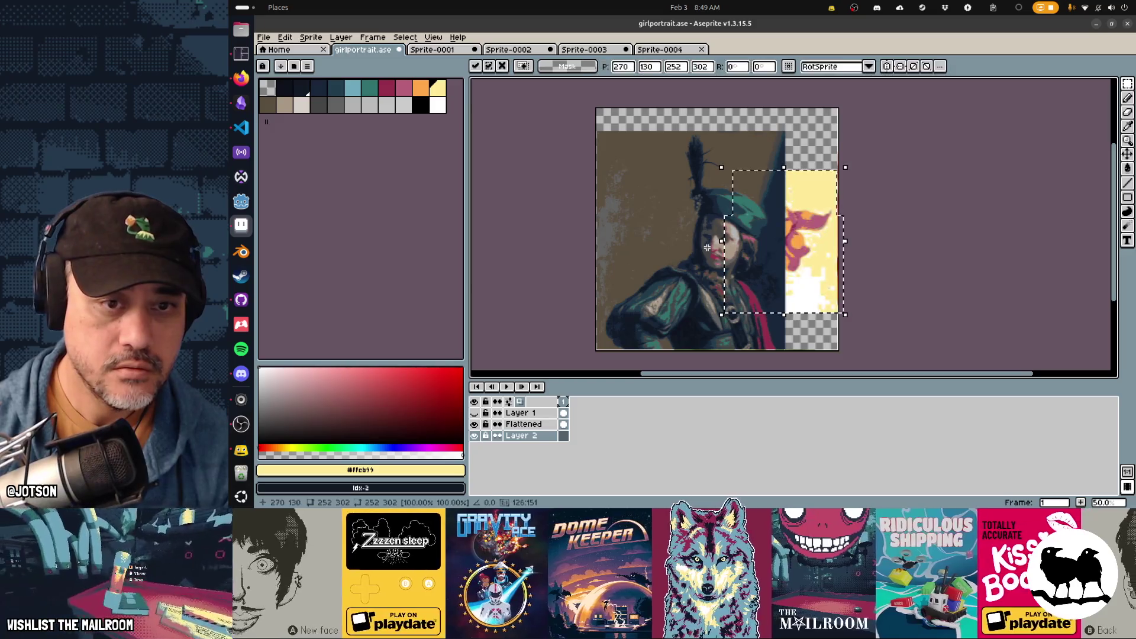
left_click_drag(810, 249, 712, 245)
mouse_move(748, 301)
left_mouse_down()
mouse_move(838, 383)
mouse_move(808, 322)
mouse_move(736, 236)
left_mouse_up()
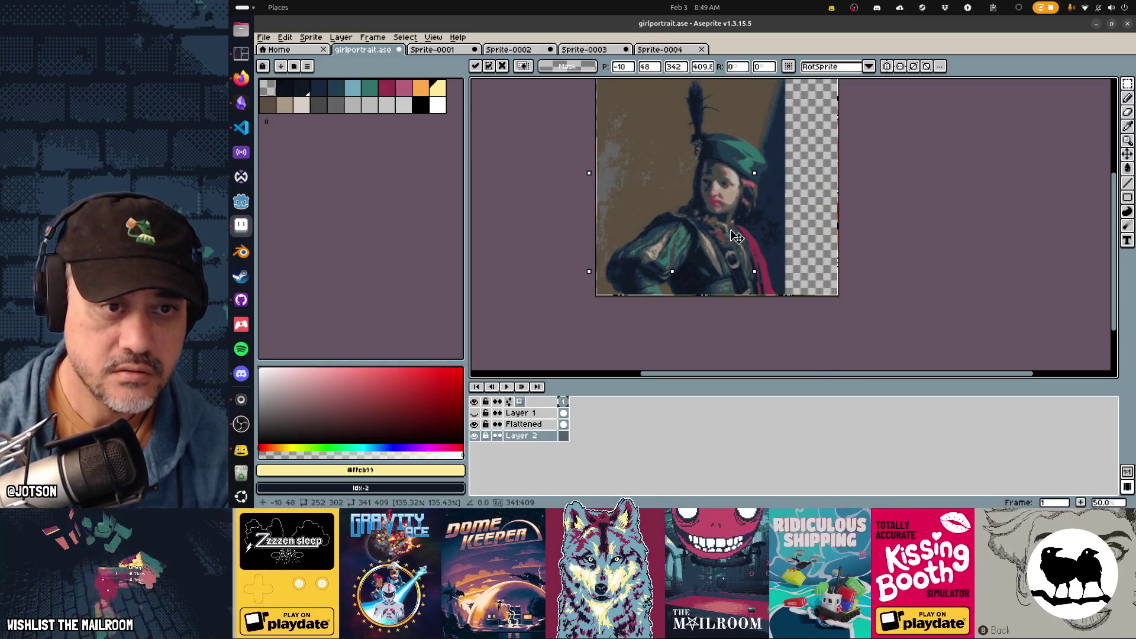
left_click(563, 423)
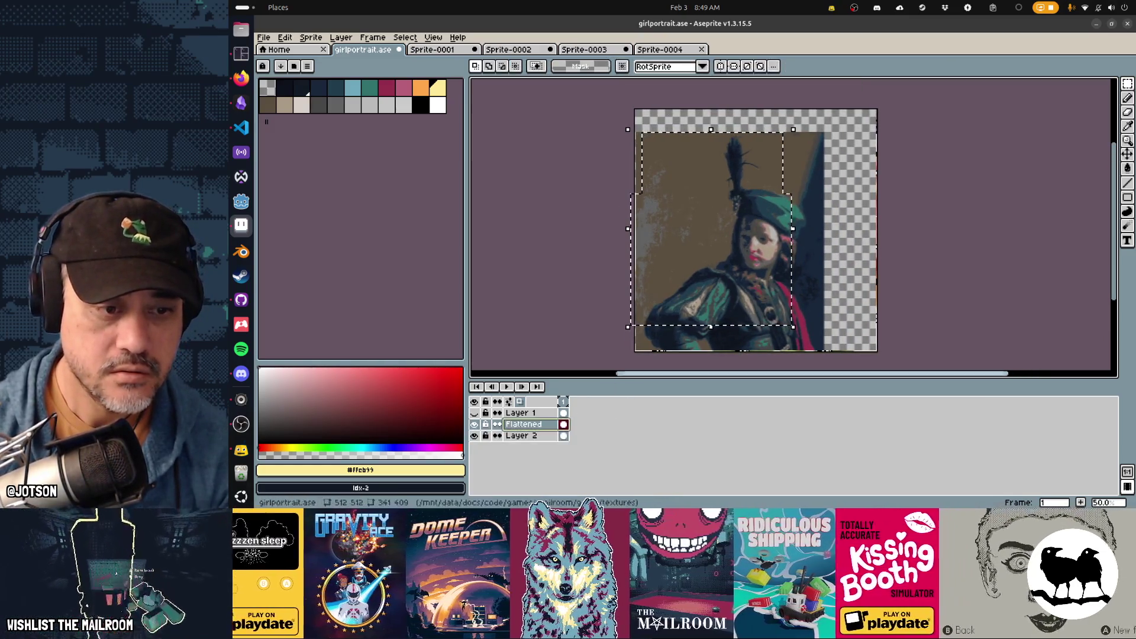
Erase the portrait's top-left background around the plume and hat to reveal the flower
key("e")
mouse_move(649, 131)
left_mouse_down()
mouse_move(644, 201)
mouse_move(659, 147)
mouse_move(686, 177)
mouse_move(699, 122)
mouse_move(698, 201)
mouse_move(712, 191)
left_mouse_up()
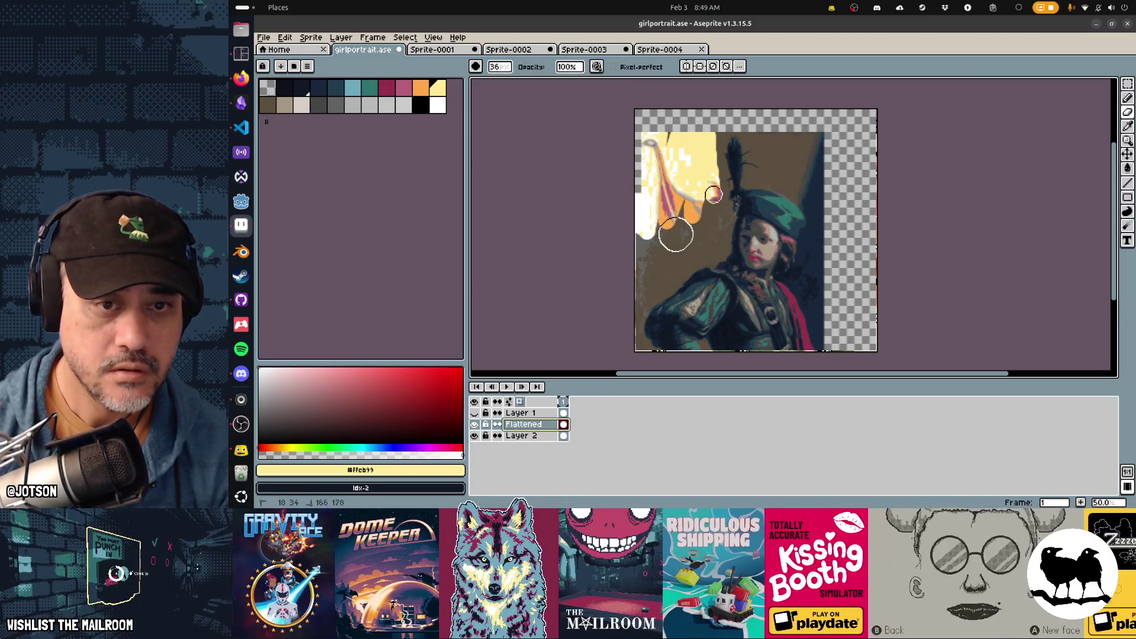
left_click_drag(716, 232, 631, 309)
mouse_move(706, 214)
left_mouse_down()
mouse_move(677, 249)
mouse_move(673, 232)
left_mouse_up()
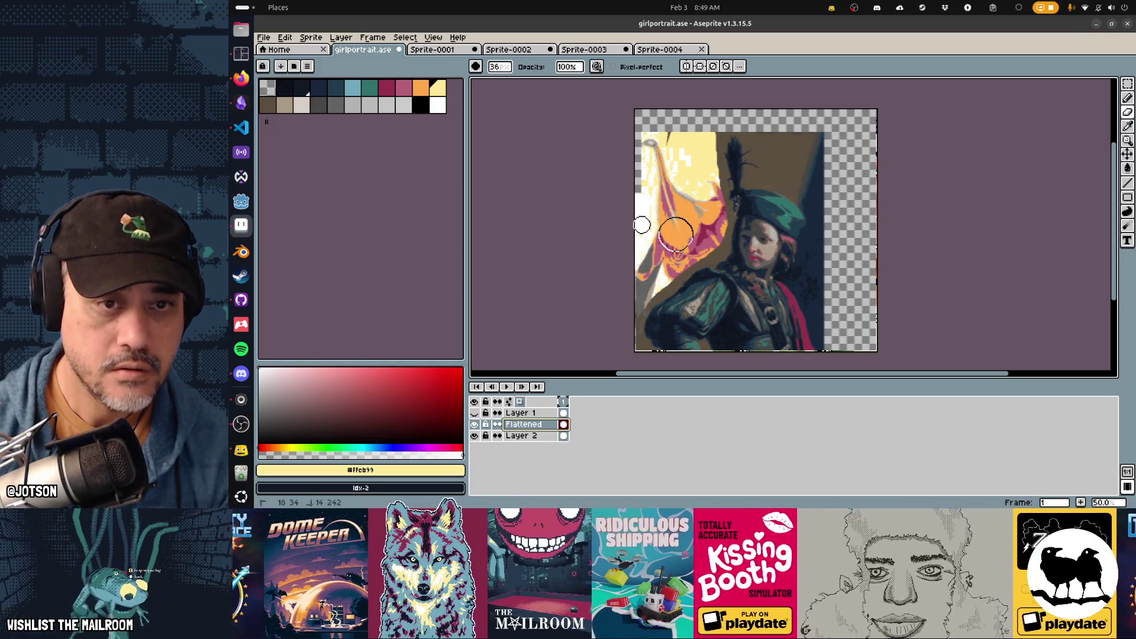
mouse_move(755, 123)
left_mouse_down()
mouse_move(772, 164)
mouse_move(806, 196)
mouse_move(817, 244)
mouse_move(806, 287)
left_mouse_up()
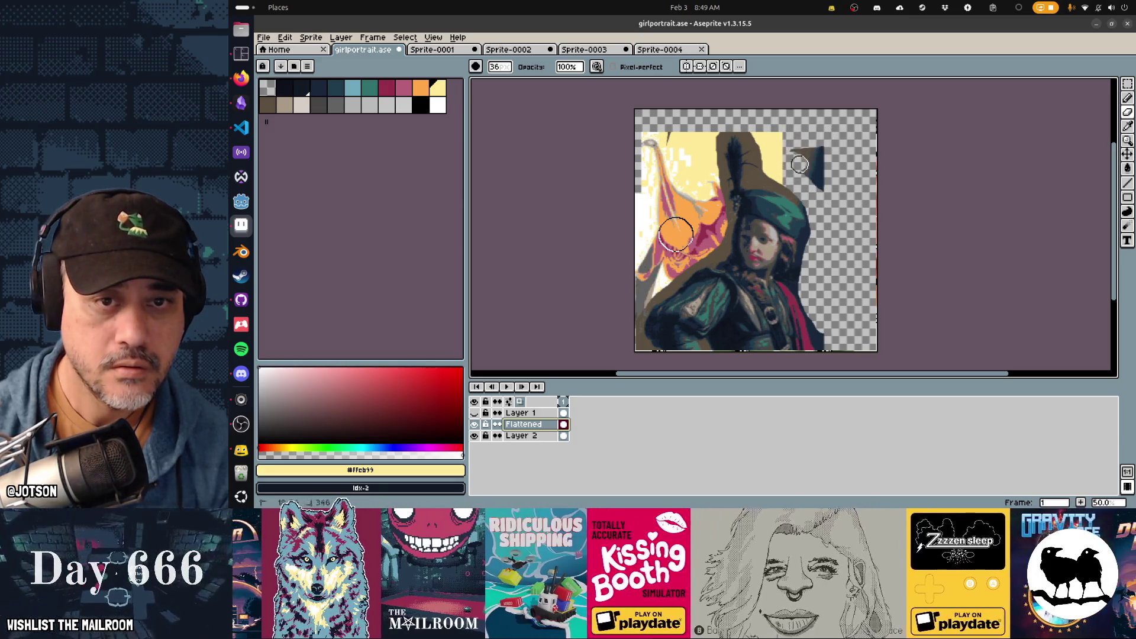
left_click_drag(797, 162, 802, 158)
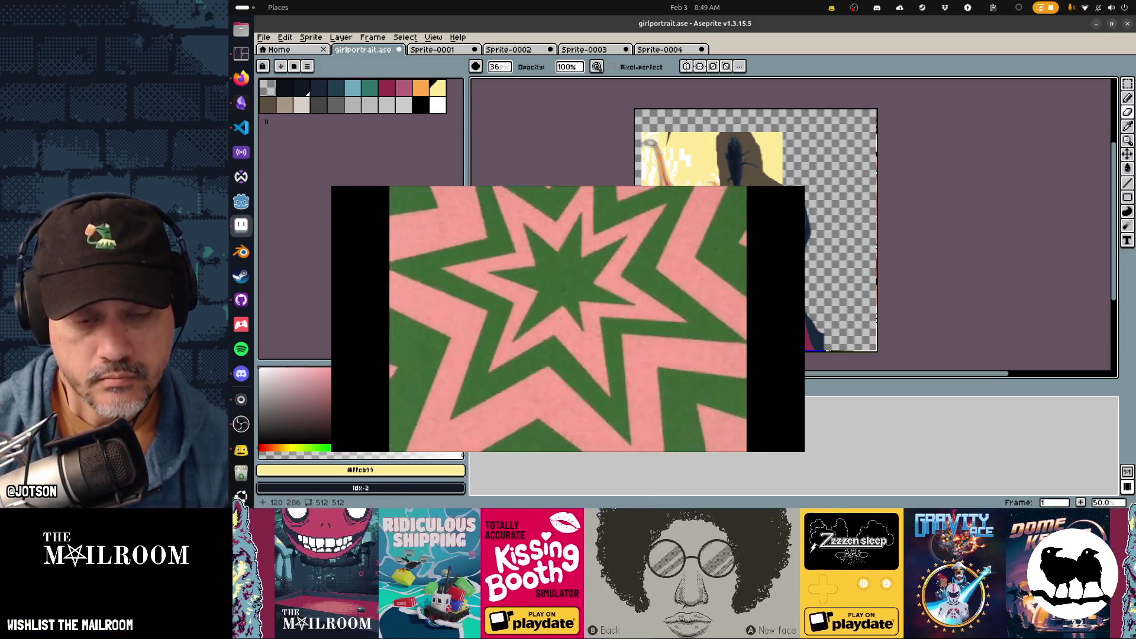
Flip the image horizontally and move the layer content into place
key("shift+h")
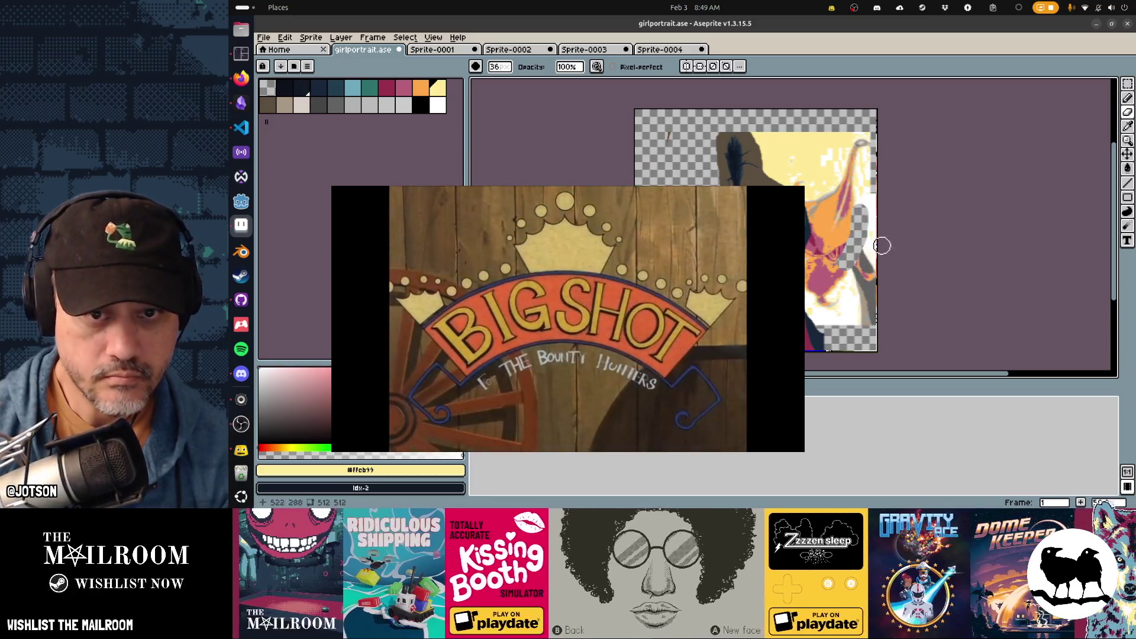
key("v")
mouse_move(859, 274)
left_mouse_down()
mouse_move(856, 181)
mouse_move(753, 264)
mouse_move(833, 271)
mouse_move(768, 262)
mouse_move(747, 285)
left_mouse_up()
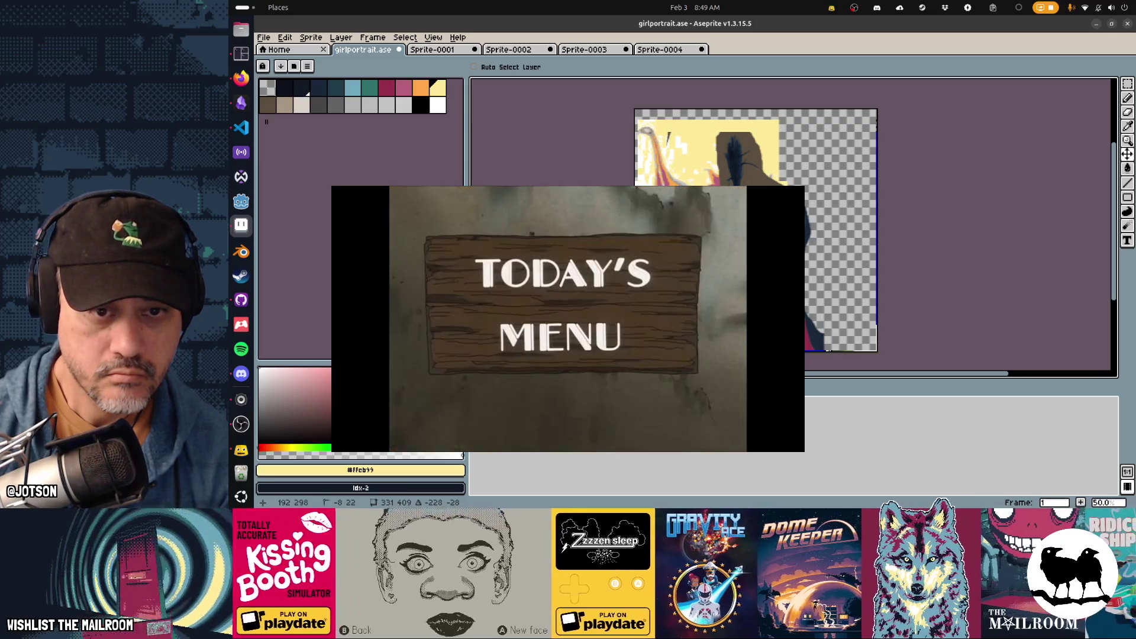
Nudge the Flattened boy portrait a few pixels to the right
mouse_move(796, 330)
left_mouse_down()
mouse_move(821, 331)
mouse_move(793, 332)
left_mouse_up()
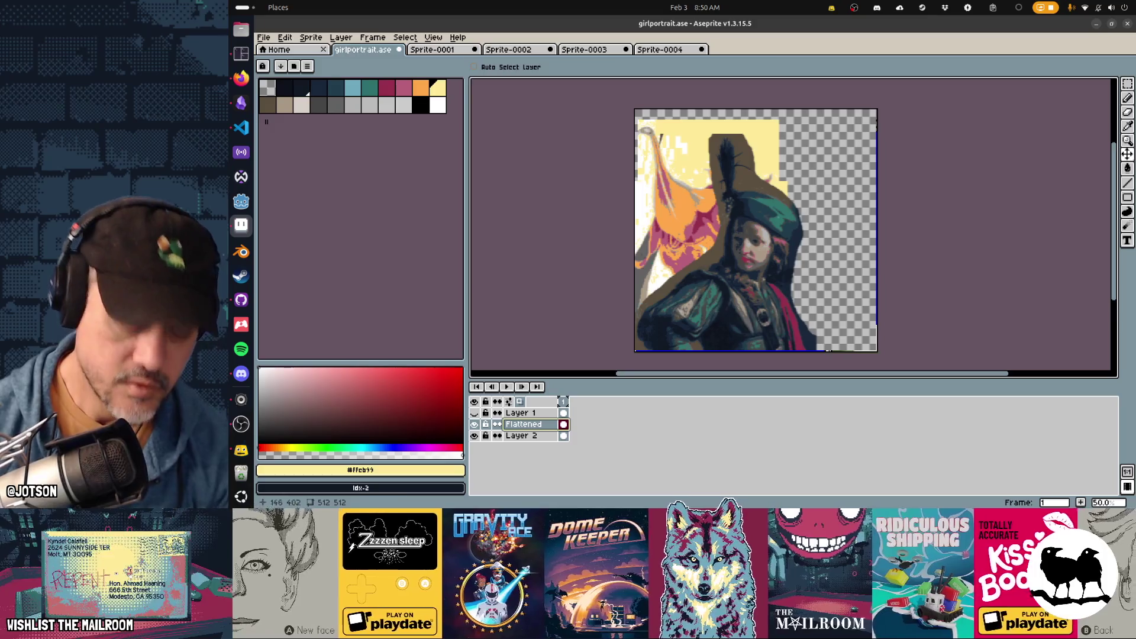
Lasso the boy's left arm and rotate it about 9 degrees
key("m")
key("q")
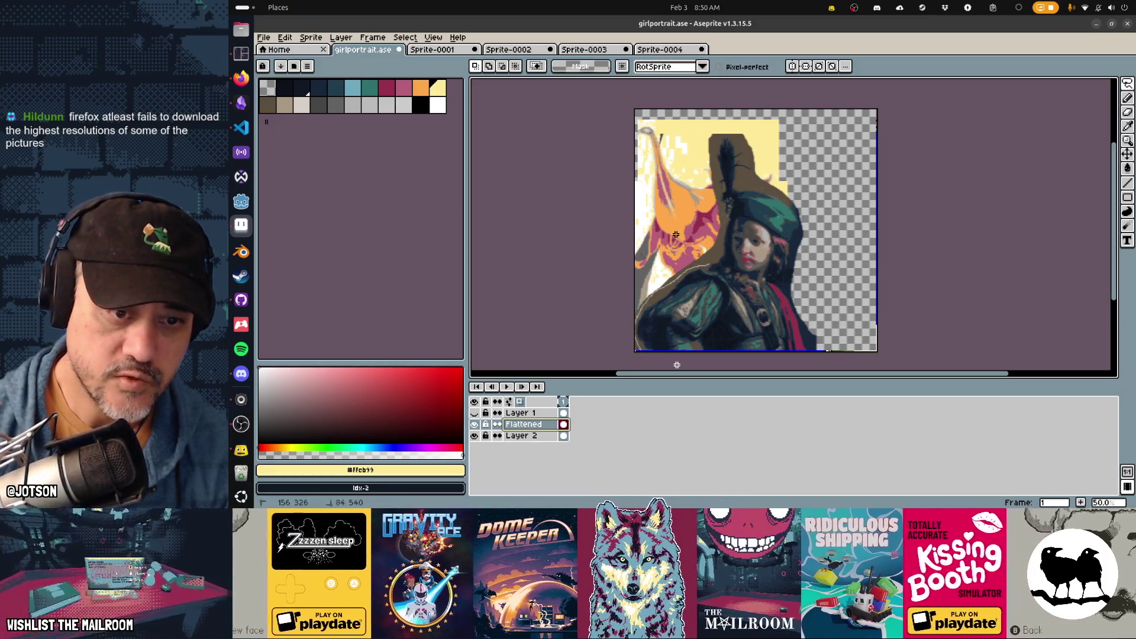
mouse_move(695, 344)
left_mouse_down()
mouse_move(728, 282)
mouse_move(706, 263)
left_mouse_up()
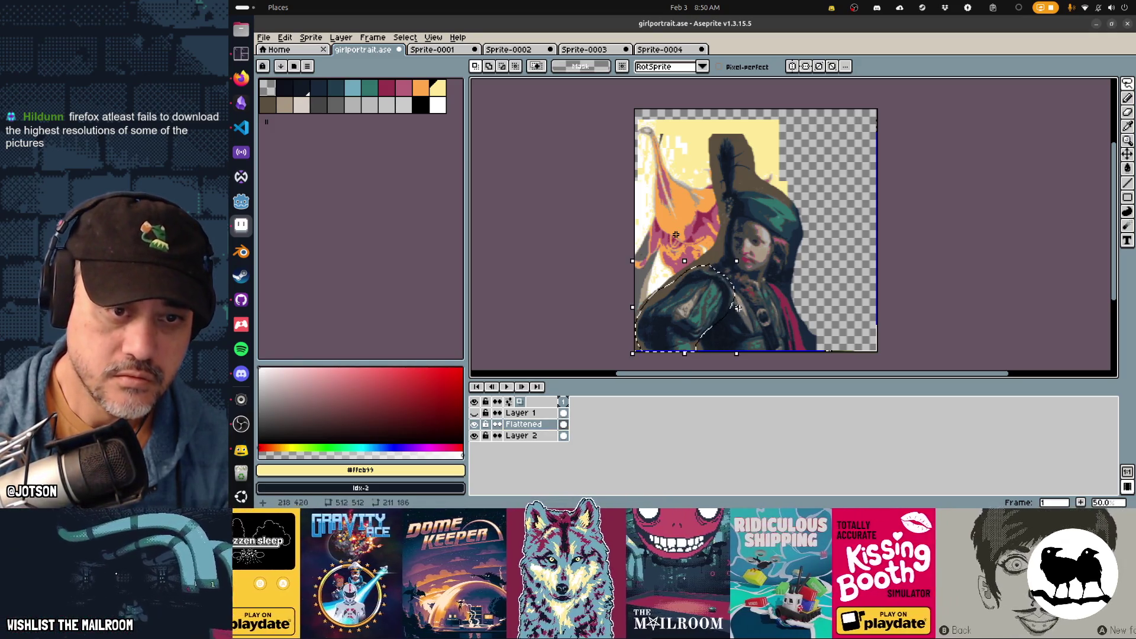
key("m")
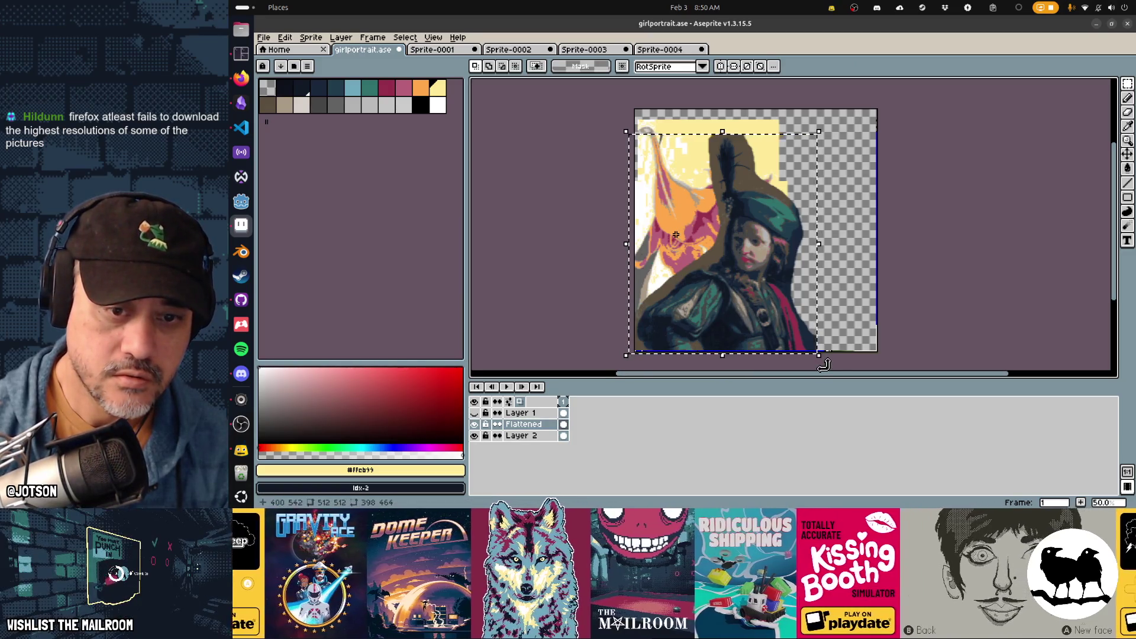
left_click_drag(827, 364, 849, 355)
key("Return")
Lasso the arm and shoulder, rotate about 27 degrees, nudge up two pixels, then undo twice
key("q")
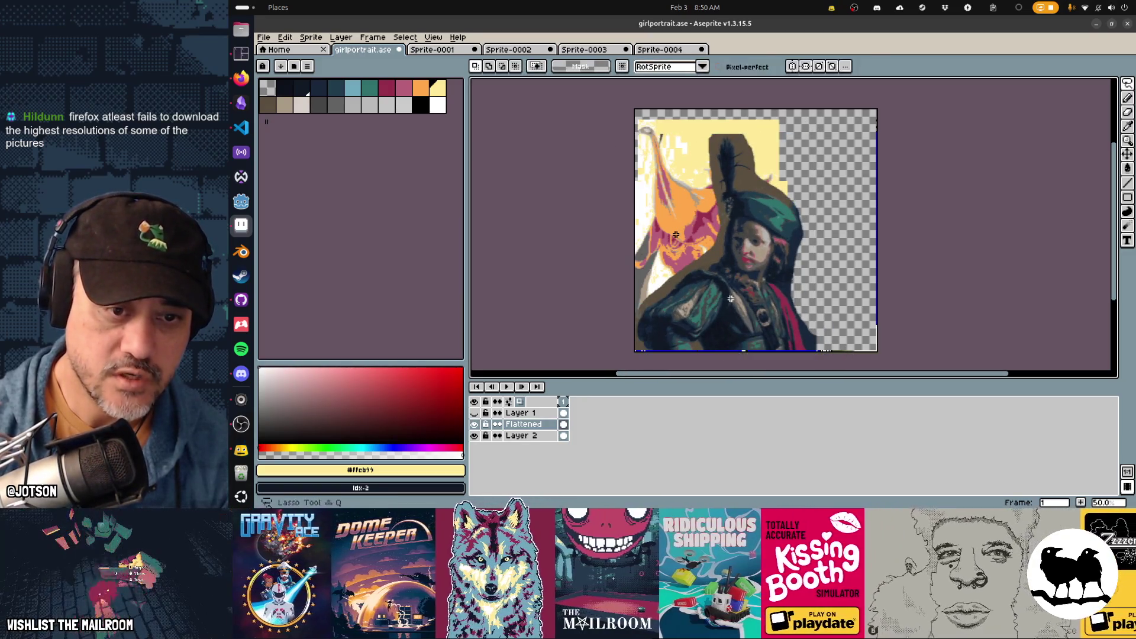
left_click_drag(735, 288, 719, 268)
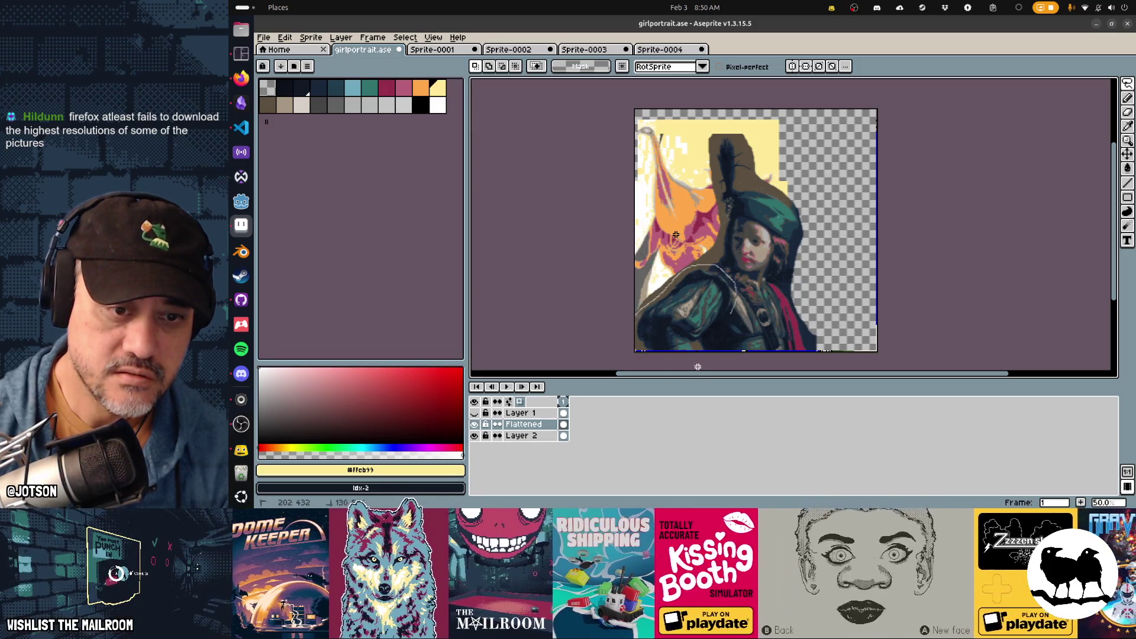
left_click_drag(726, 319, 725, 322)
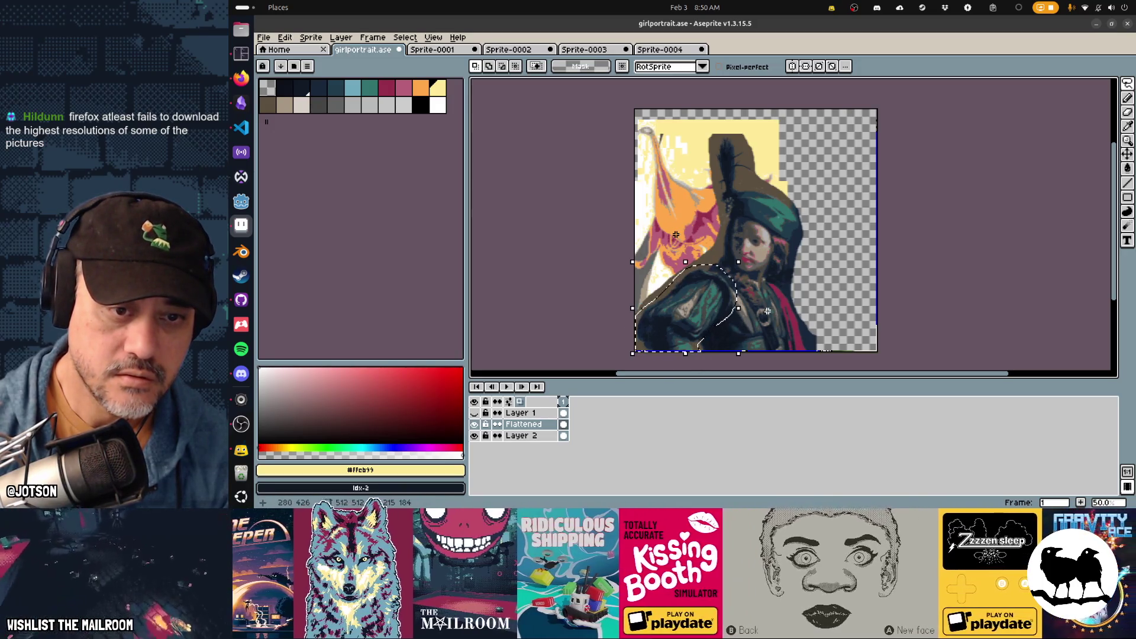
left_click_drag(747, 255, 725, 245)
key("Up")
key("Up")
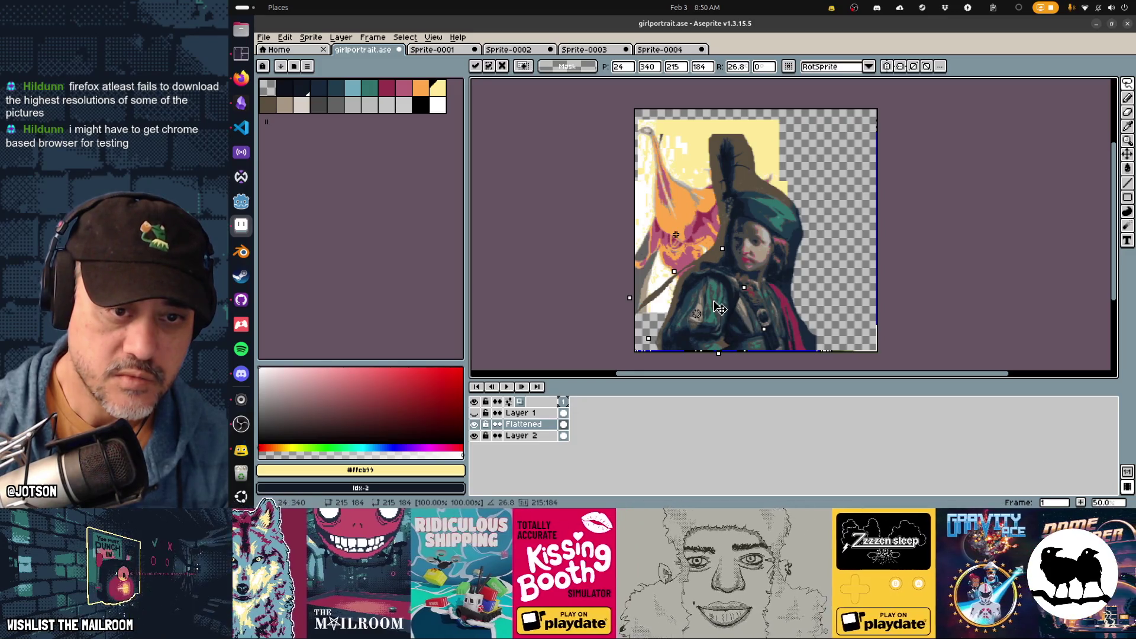
key("Return")
key("ctrl+z")
key("ctrl+z")
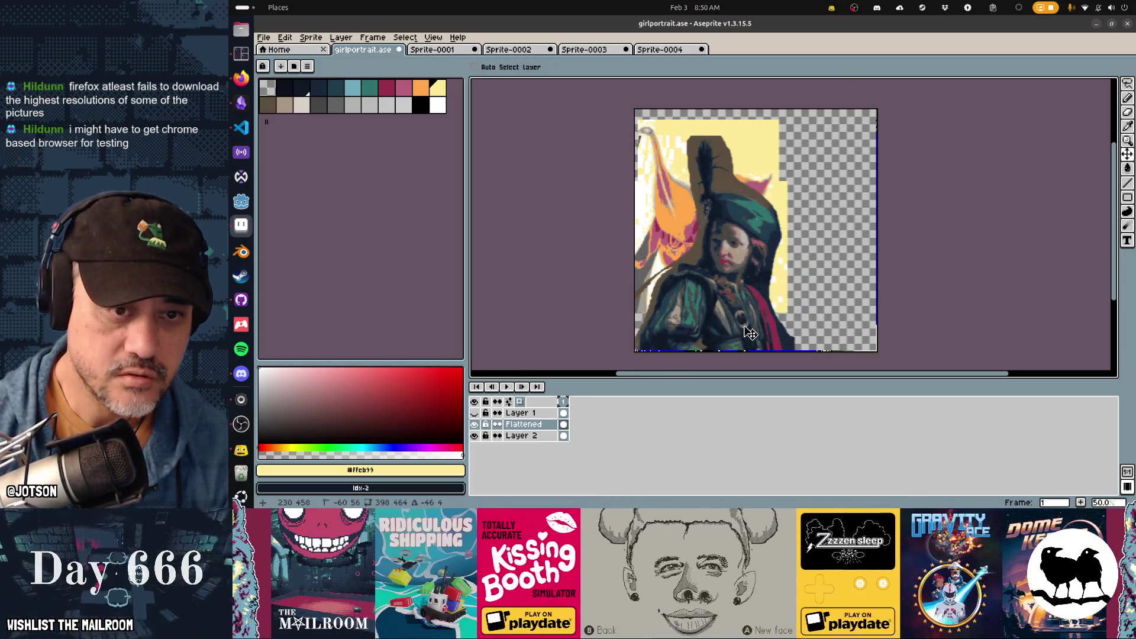
key("ctrl+z")
key("ctrl+z")
key("ctrl+z")
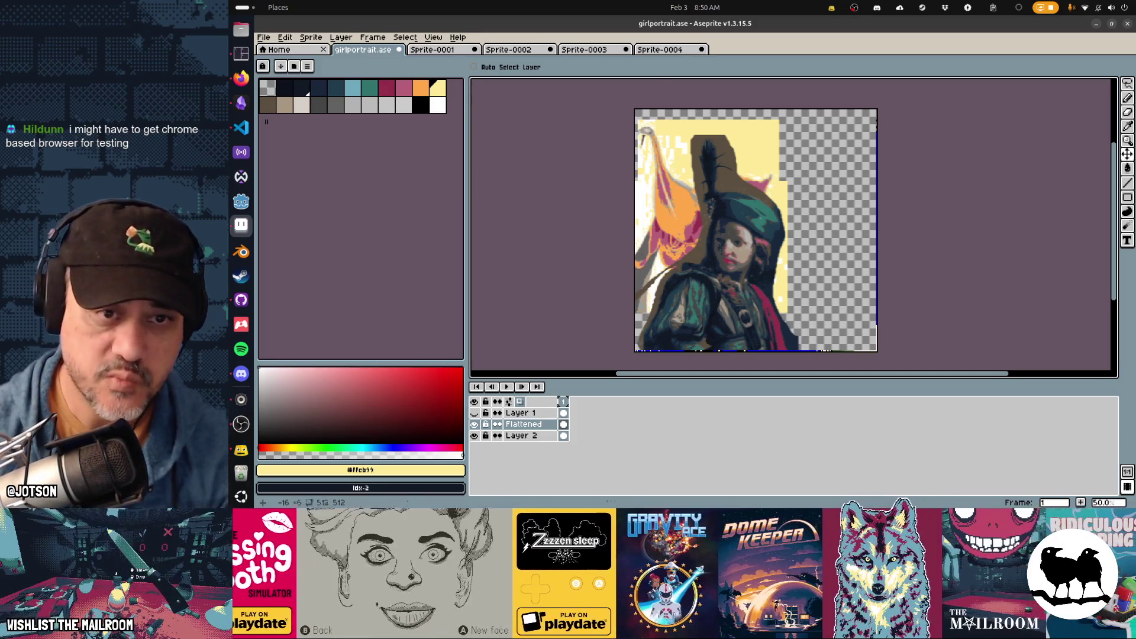
Erase the dark plume and the top of the hat
key("e")
mouse_move(716, 148)
left_mouse_down()
mouse_move(707, 174)
mouse_move(723, 174)
mouse_move(695, 155)
mouse_move(719, 148)
mouse_move(769, 198)
left_mouse_up()
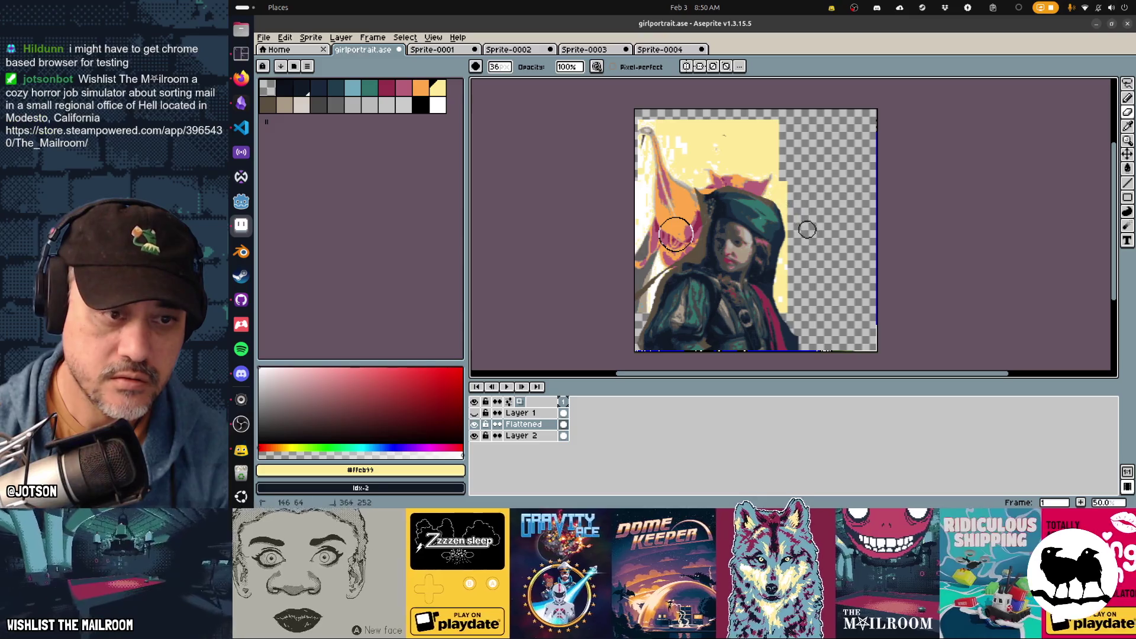
left_click(550, 436)
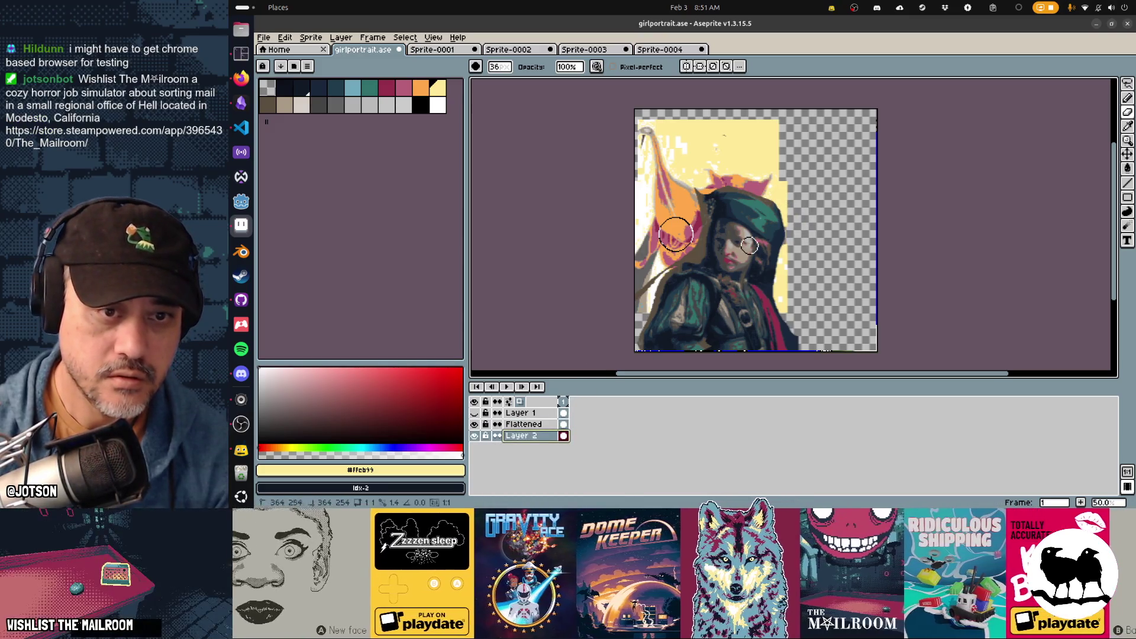
Scale the pasted flower down, shift it right, and move its layer above the portrait
key("m")
mouse_move(629, 117)
left_mouse_down()
mouse_move(789, 314)
mouse_move(705, 200)
mouse_move(716, 220)
left_mouse_up()
mouse_move(668, 166)
left_mouse_down()
mouse_move(700, 166)
mouse_move(689, 181)
left_mouse_up()
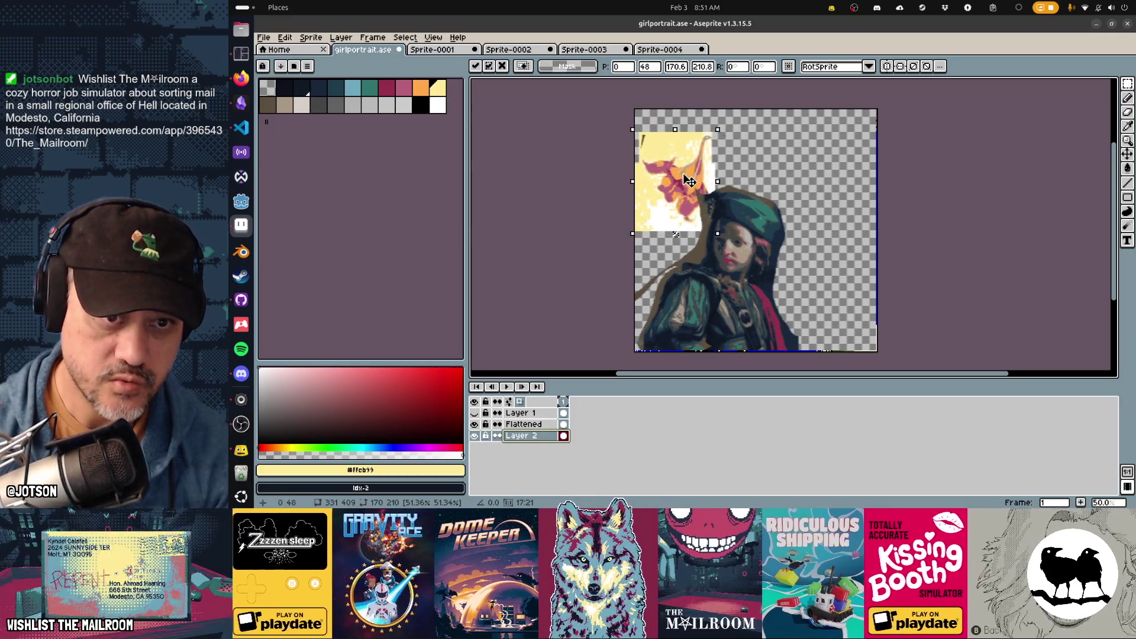
left_click(520, 436)
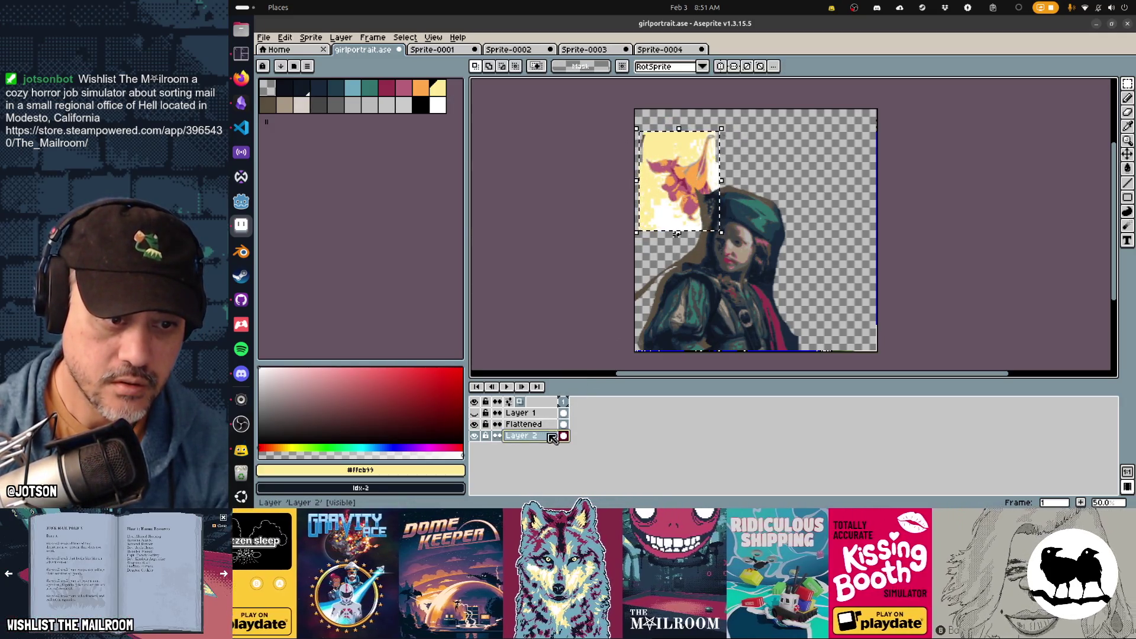
left_click_drag(520, 435, 504, 424)
Erase the flower's yellow background and draw an orange stem curving down toward the hat
key("e")
mouse_move(730, 161)
left_mouse_down()
mouse_move(728, 149)
mouse_move(715, 153)
mouse_move(720, 197)
mouse_move(706, 231)
mouse_move(654, 219)
mouse_move(643, 169)
mouse_move(654, 139)
mouse_move(699, 130)
mouse_move(653, 137)
mouse_move(639, 152)
left_mouse_up()
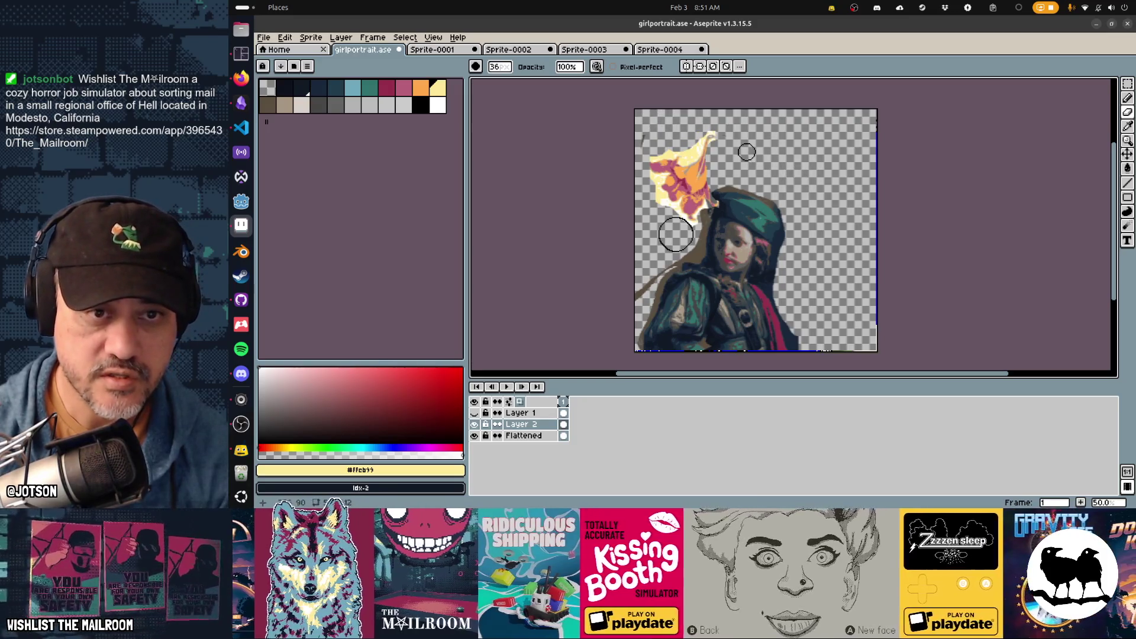
key("ctrl")
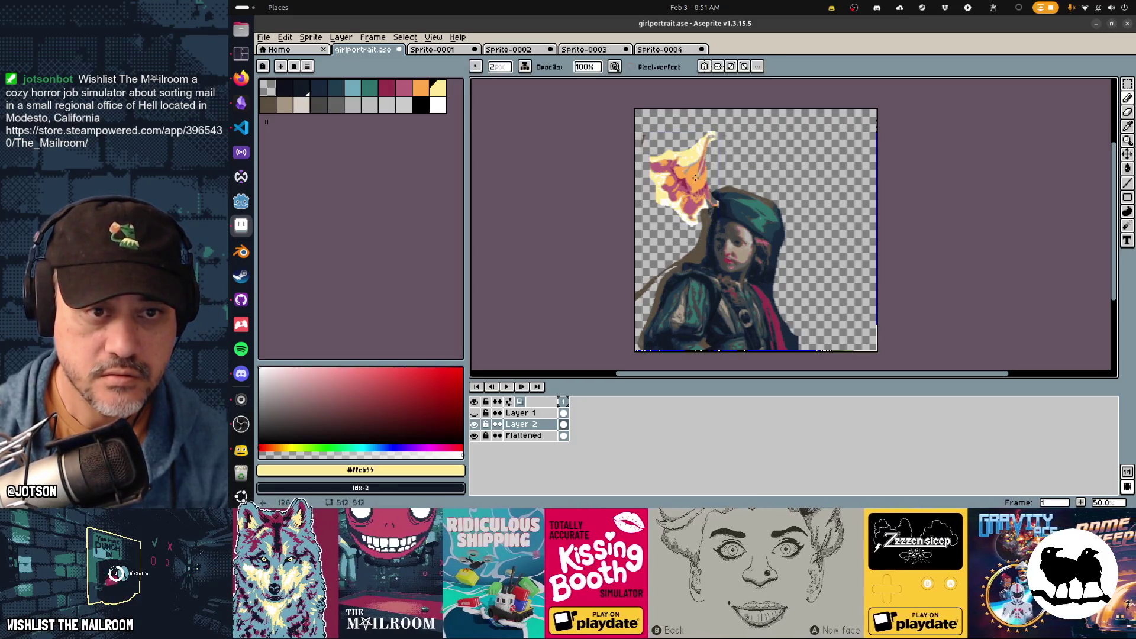
left_click(696, 179, "alt")
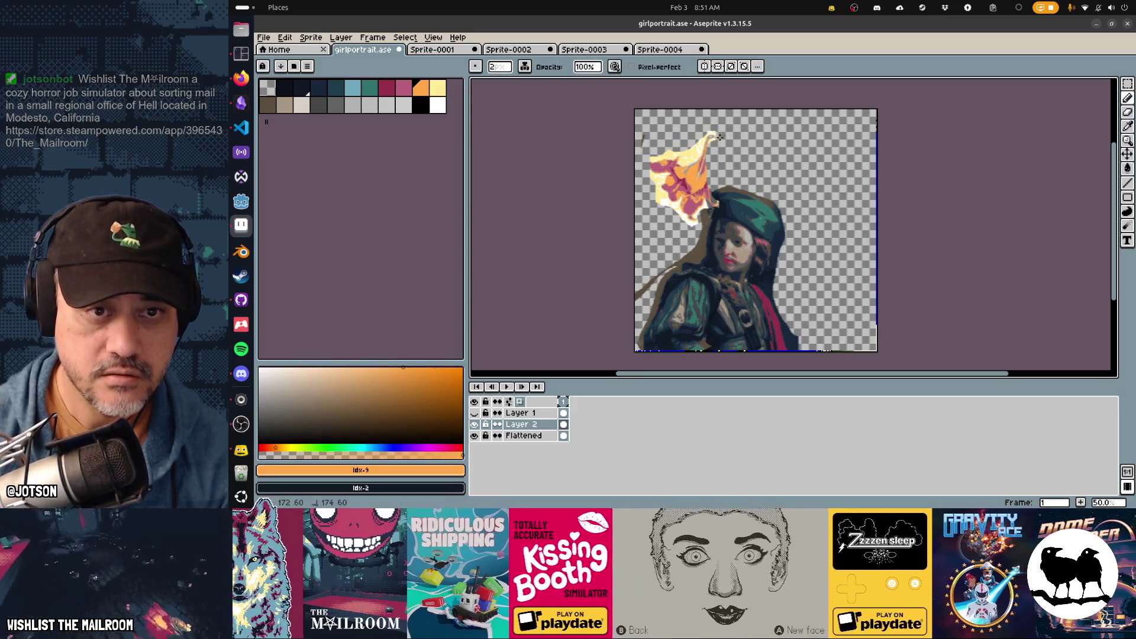
left_click_drag(719, 137, 729, 181)
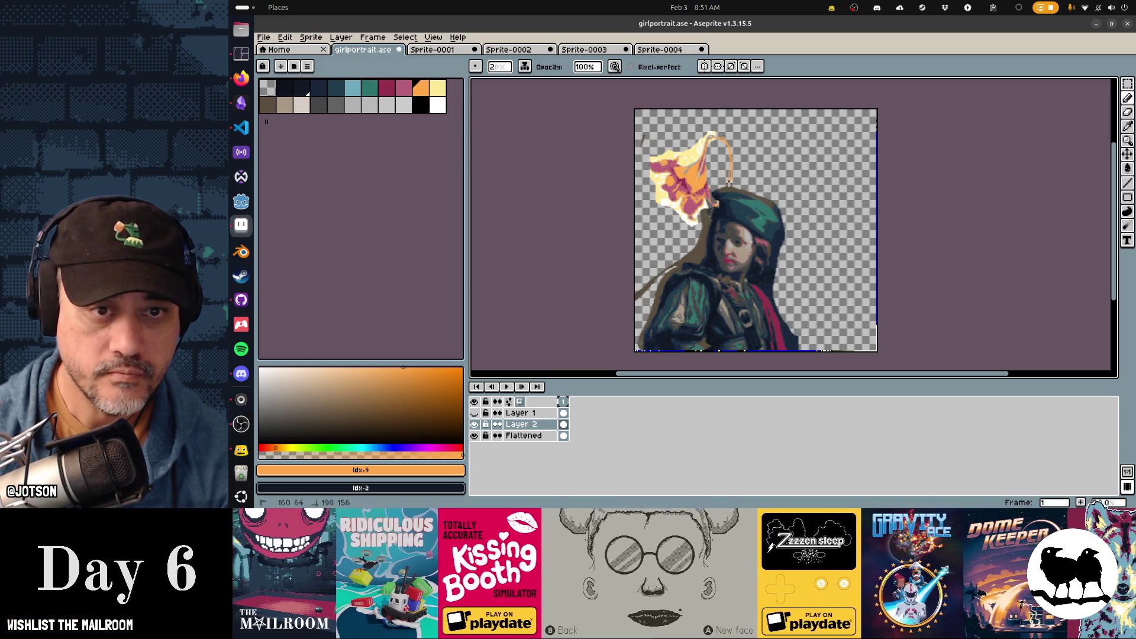
key("v")
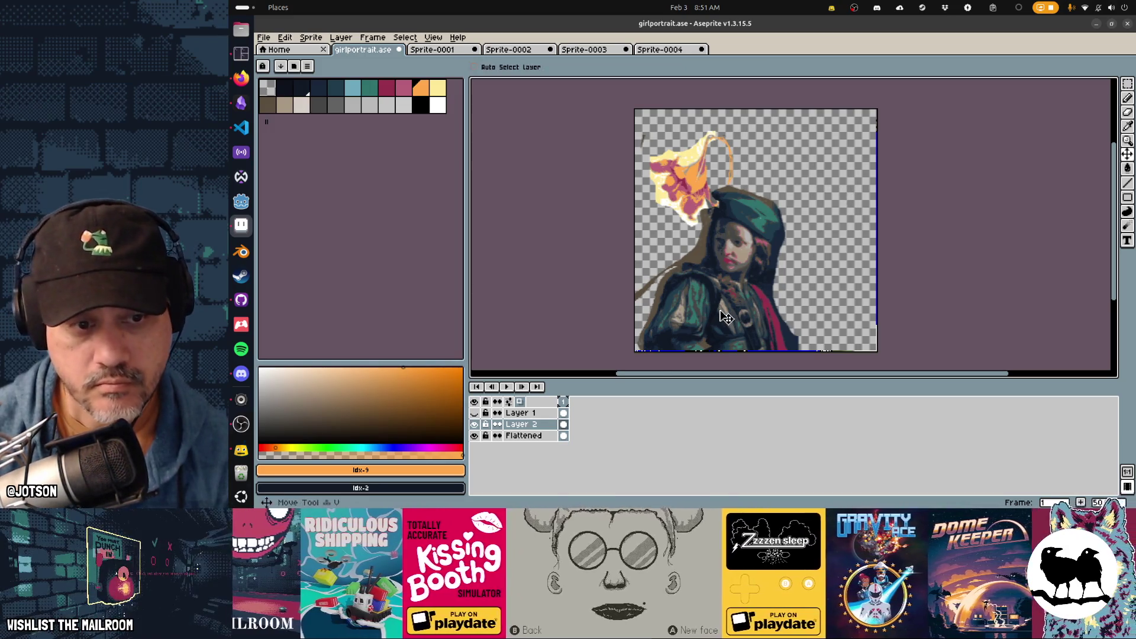
left_click(532, 435)
Move the portrait figure right and down, then bring the browser back to the front
left_click_drag(738, 307, 748, 316)
key("ctrl")
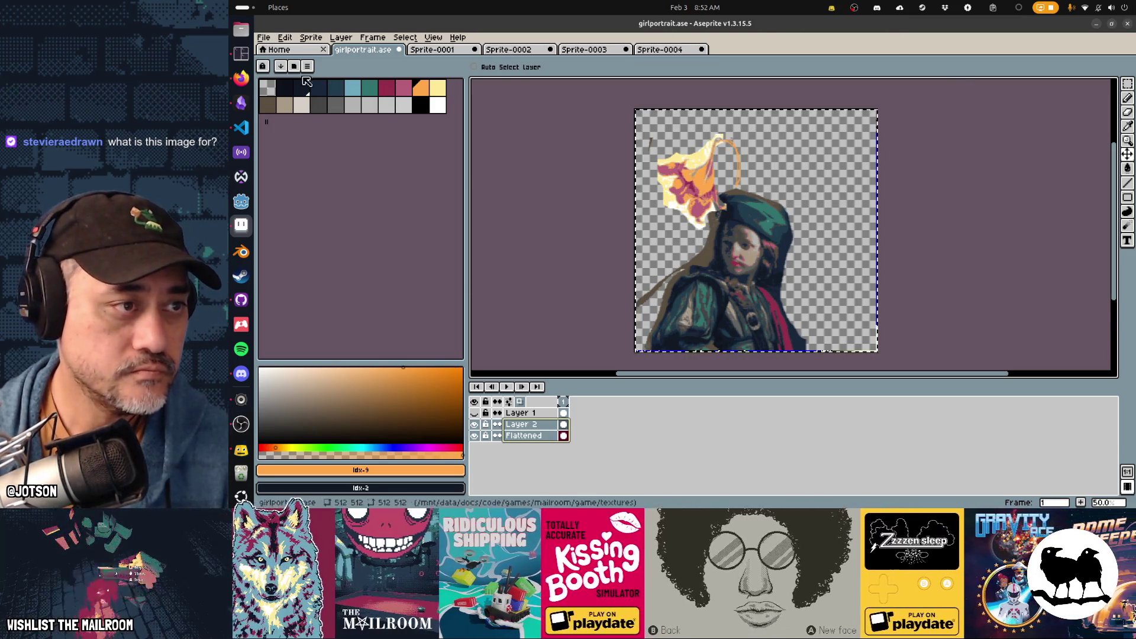
left_click(240, 80)
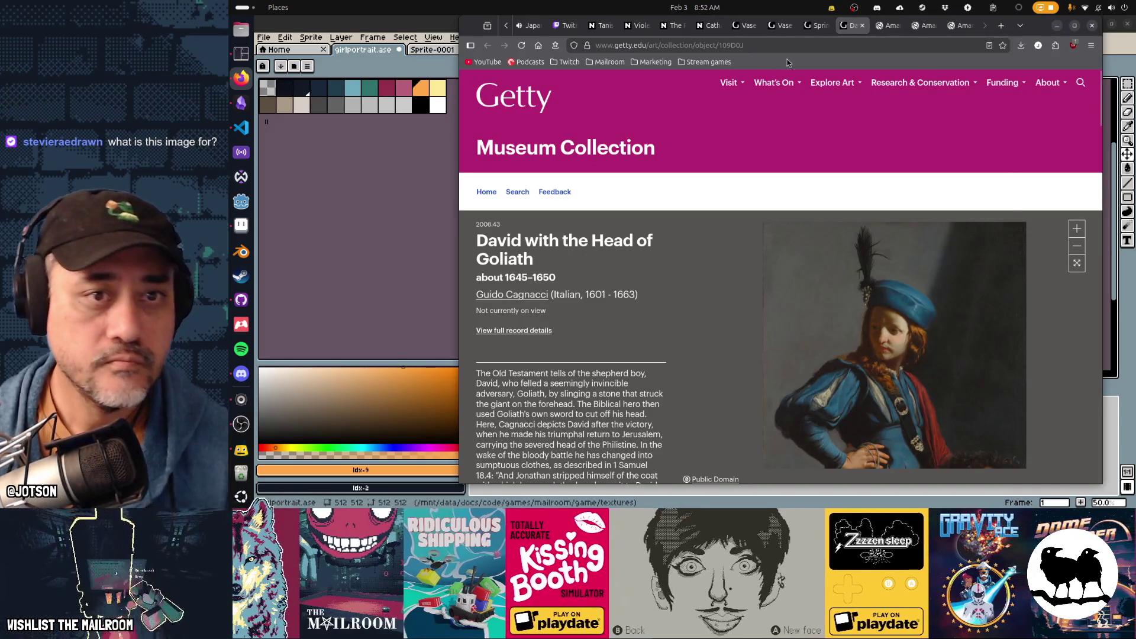
Search 'all hail the orb' in a new tab and open its Steam store page
left_click(792, 46)
key("ctrl+t")
type("all")
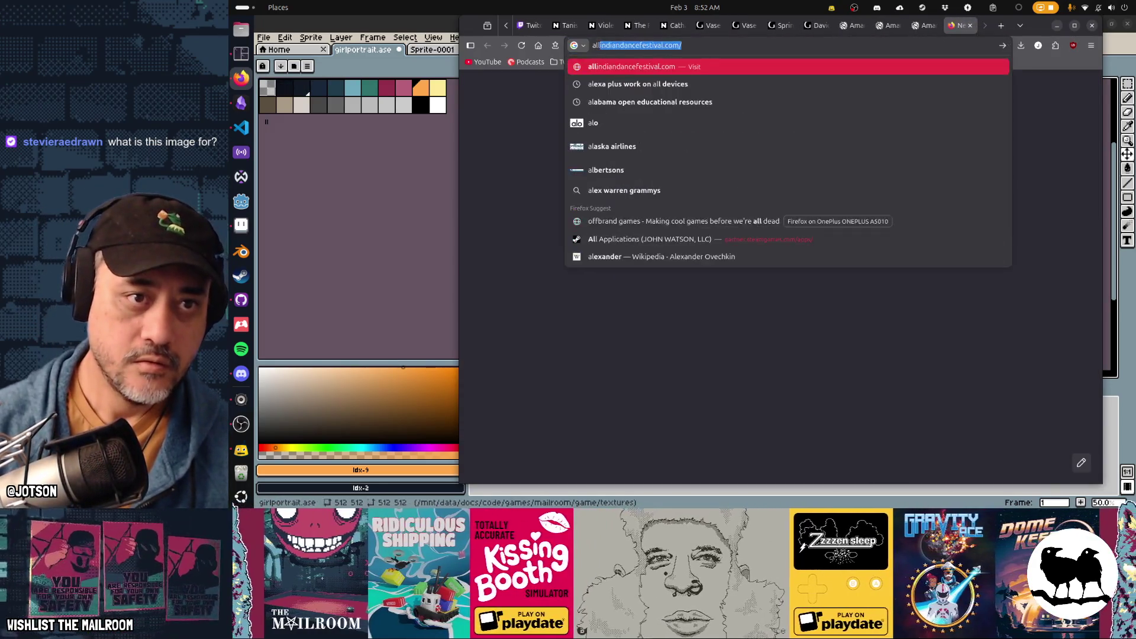
type(" hail the orb")
key("Up")
key("Up")
key("Up")
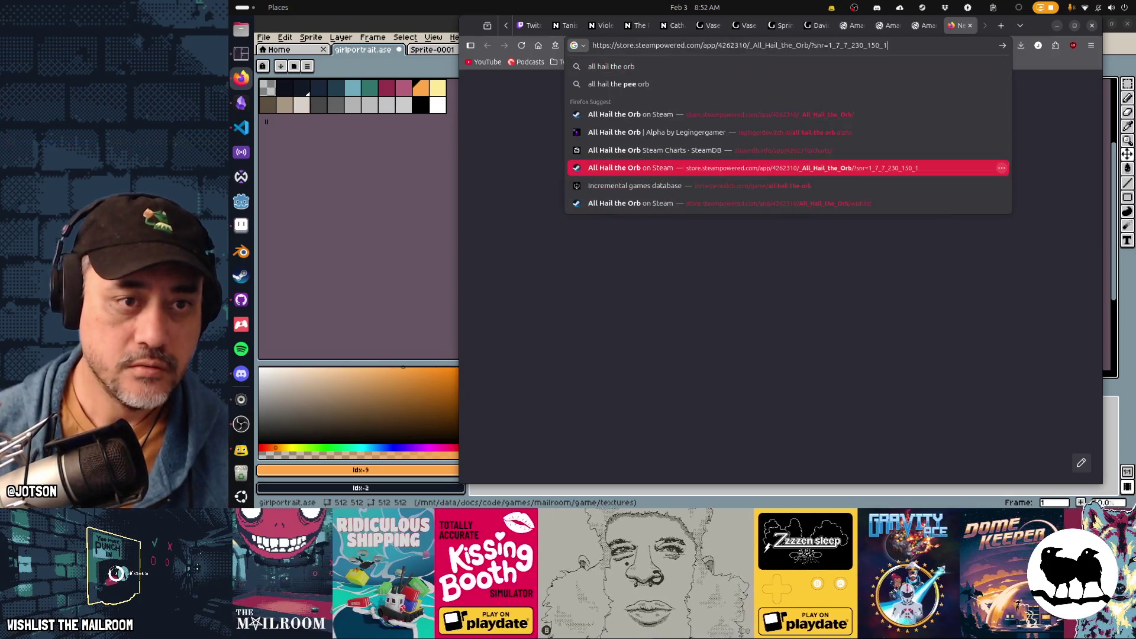
key("Return")
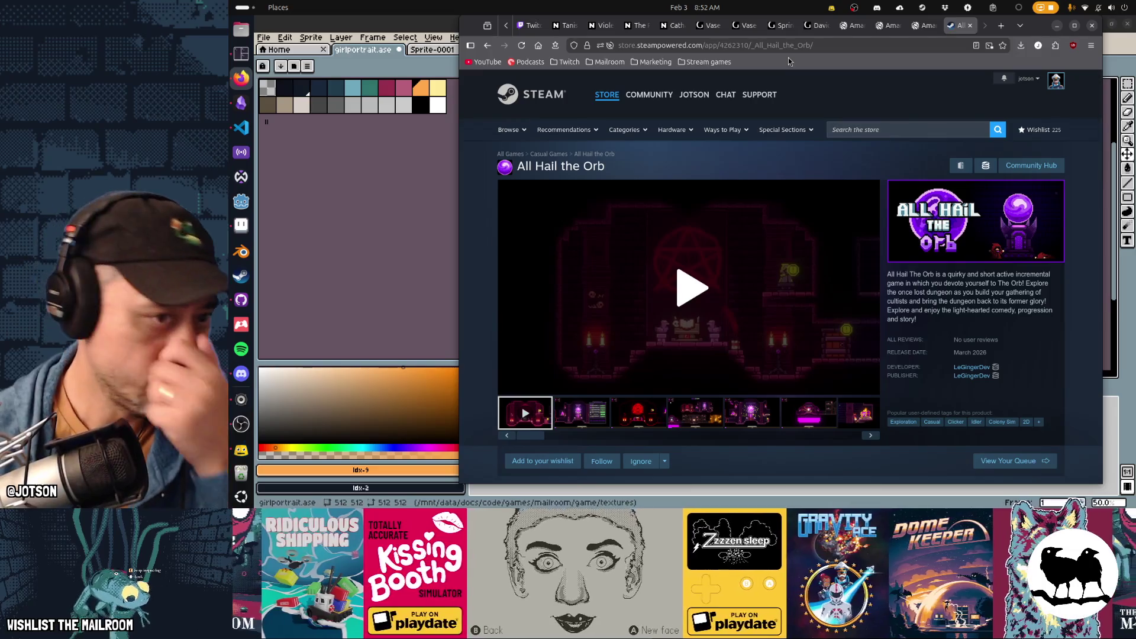
Open the All Hail the Orb Demo page and choose Install Demo, raising the Got Steam? prompt
scroll(863, 165, "down", 5)
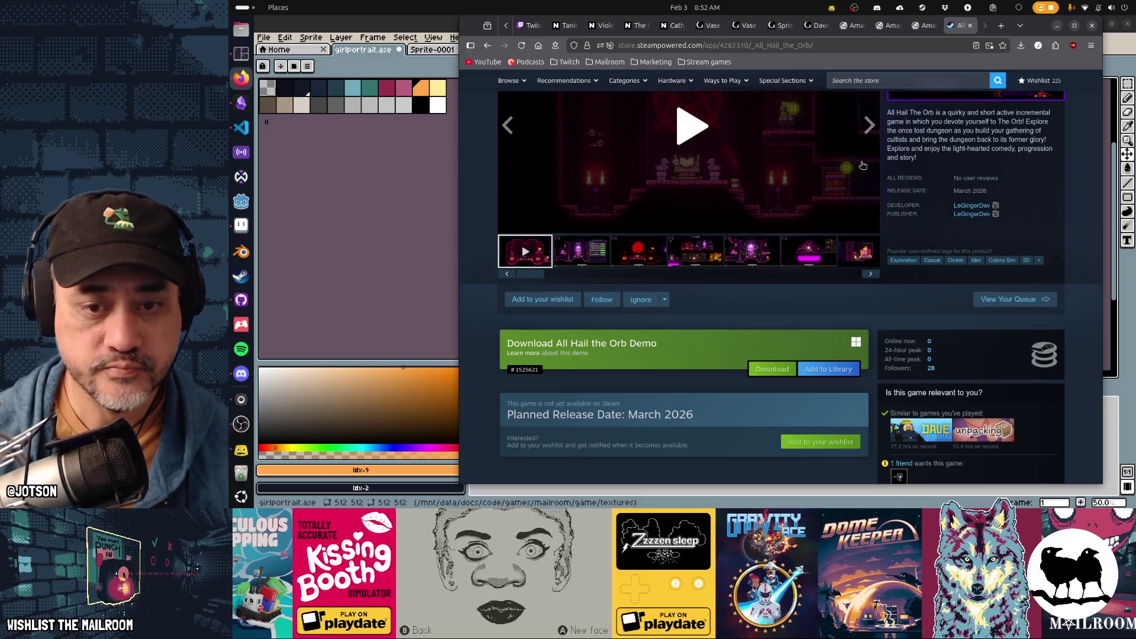
scroll(863, 165, "up", 2)
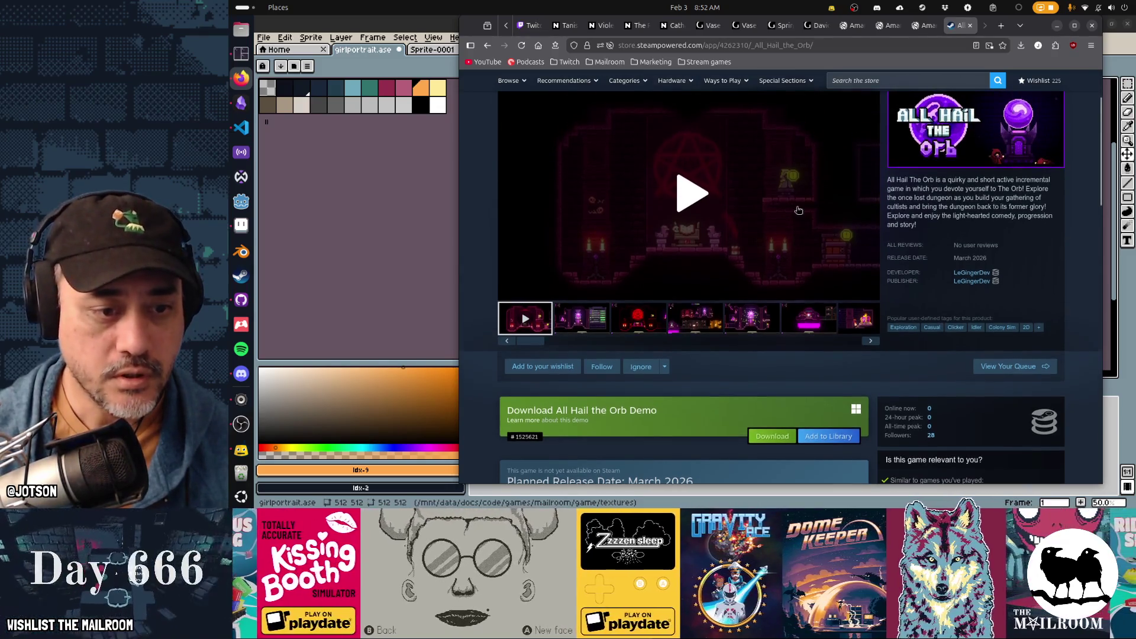
left_click(532, 423)
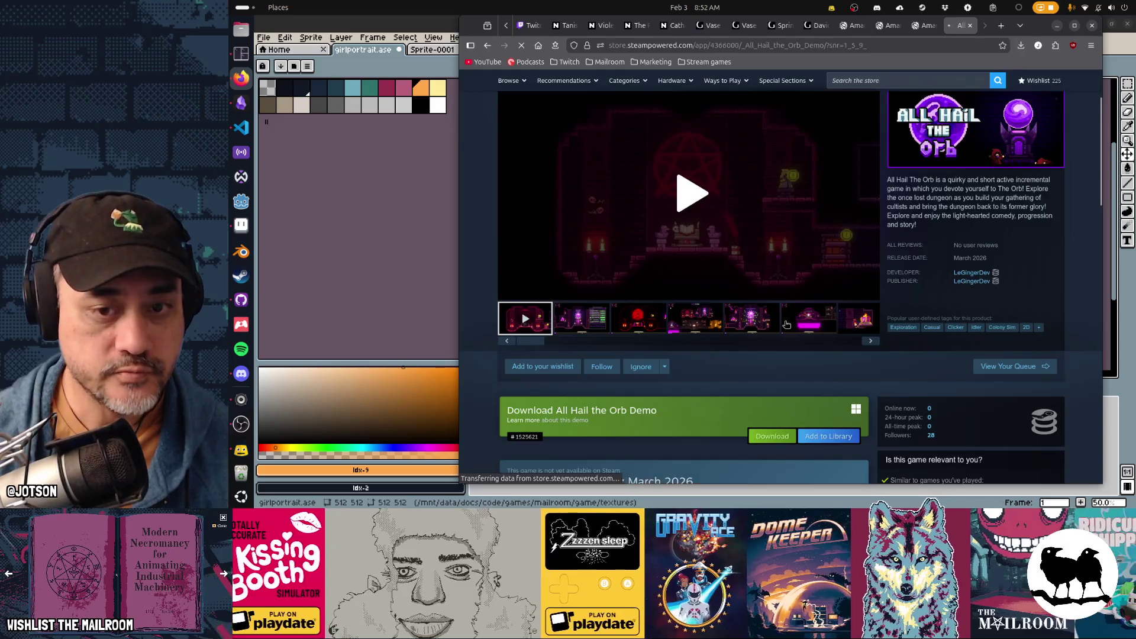
scroll(784, 323, "down", 5)
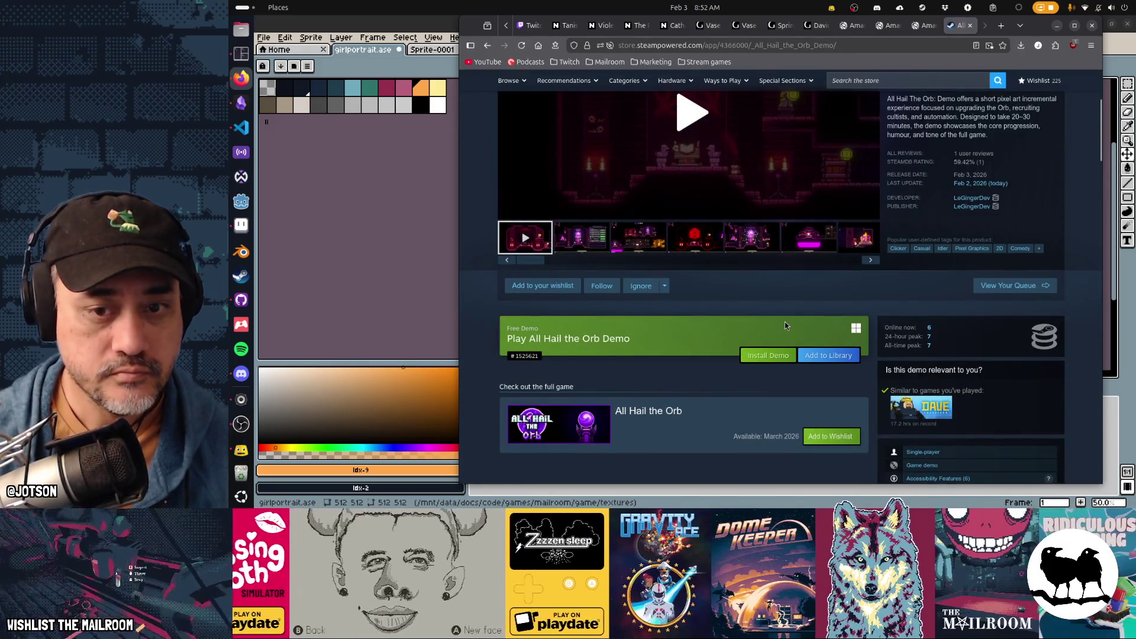
scroll(785, 324, "up", 4)
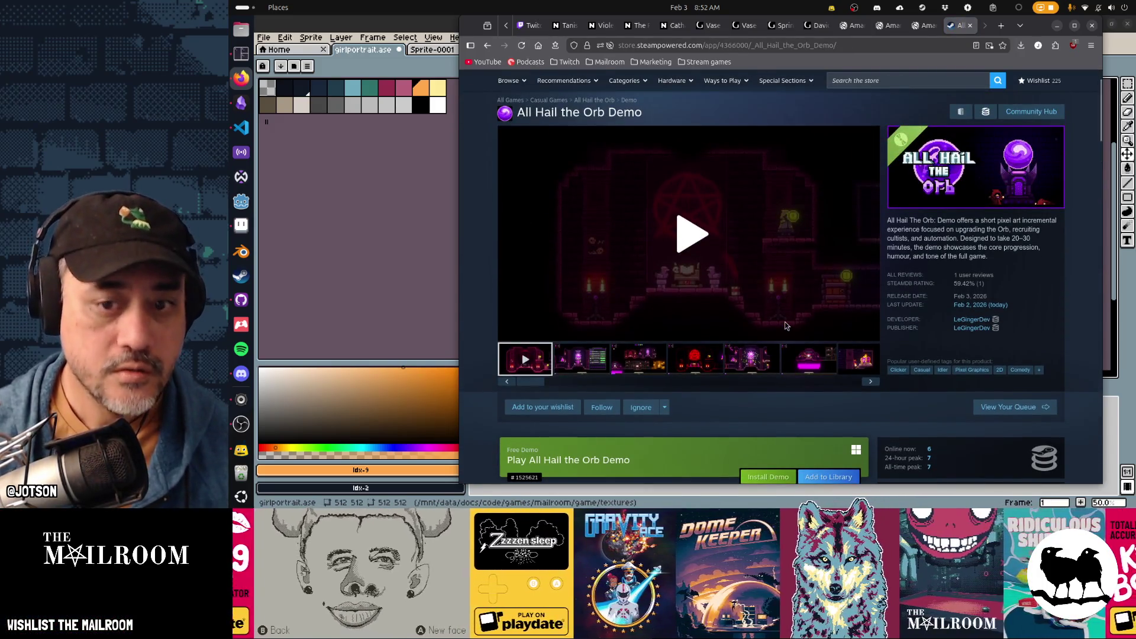
scroll(785, 324, "down", 4)
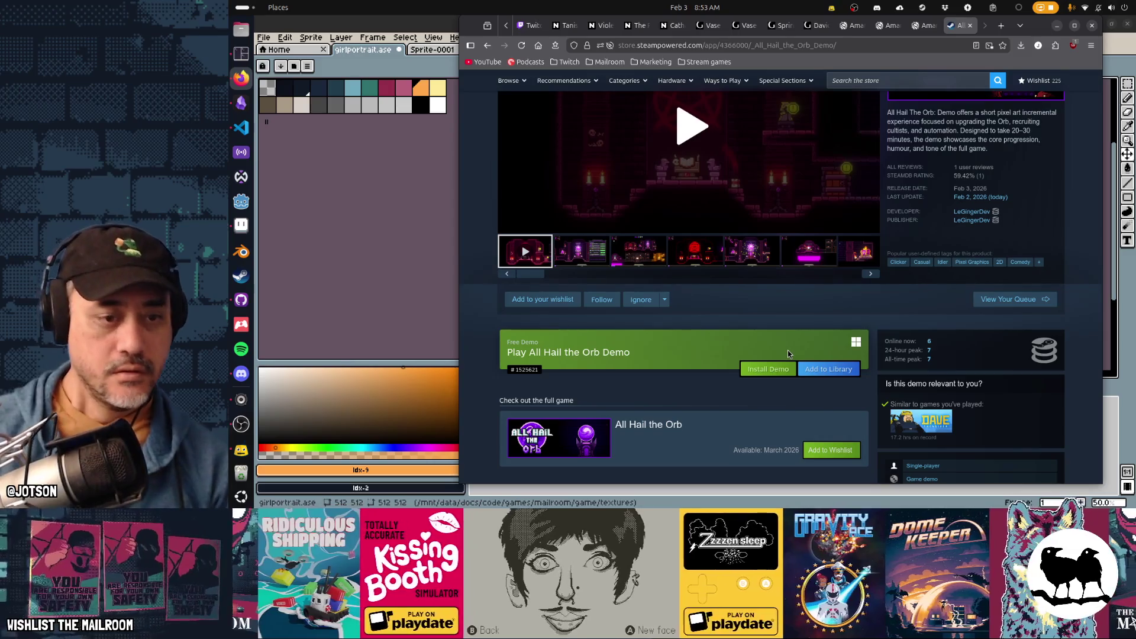
scroll(787, 353, "up", 3)
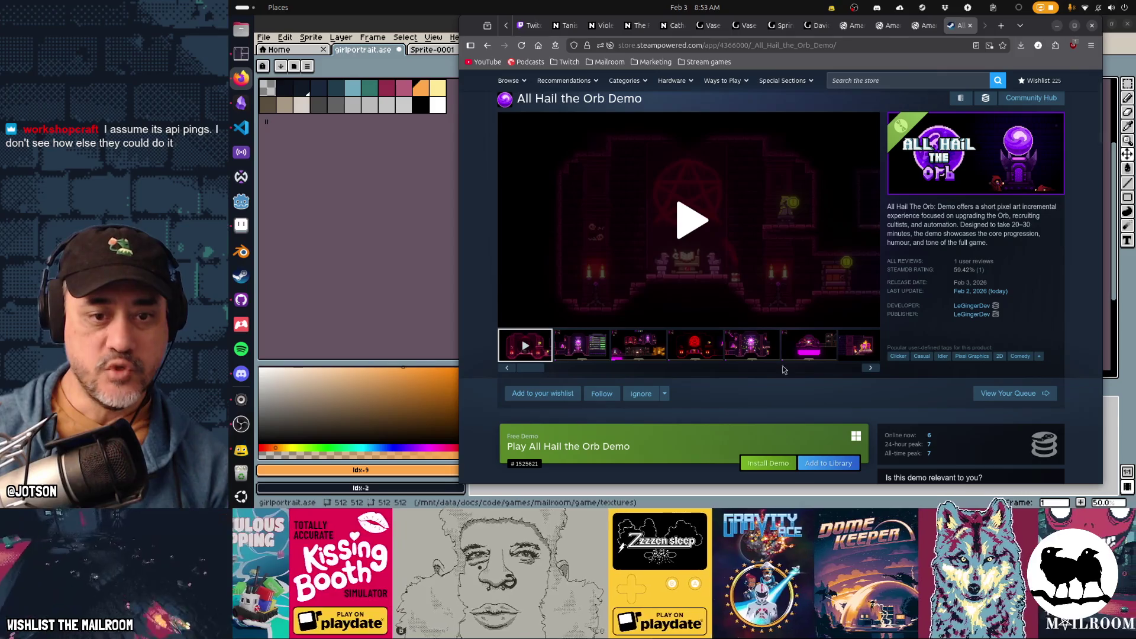
left_click(768, 463)
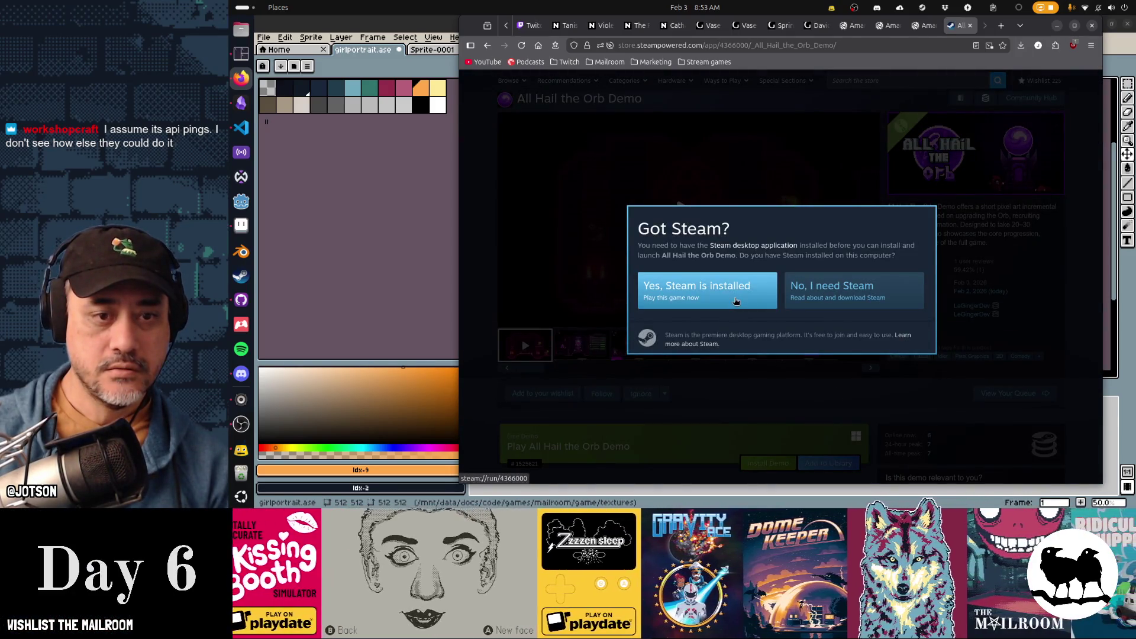
Close the Got Steam? prompt, bring the Steam library forward, then switch back to Firefox
left_click(736, 301)
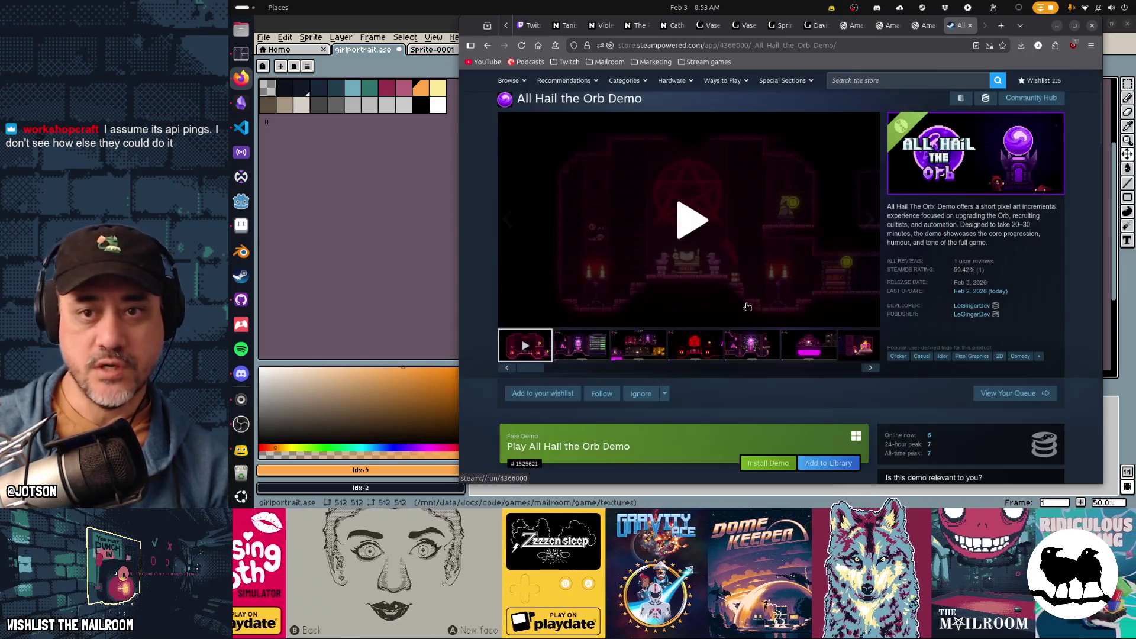
left_click(244, 278)
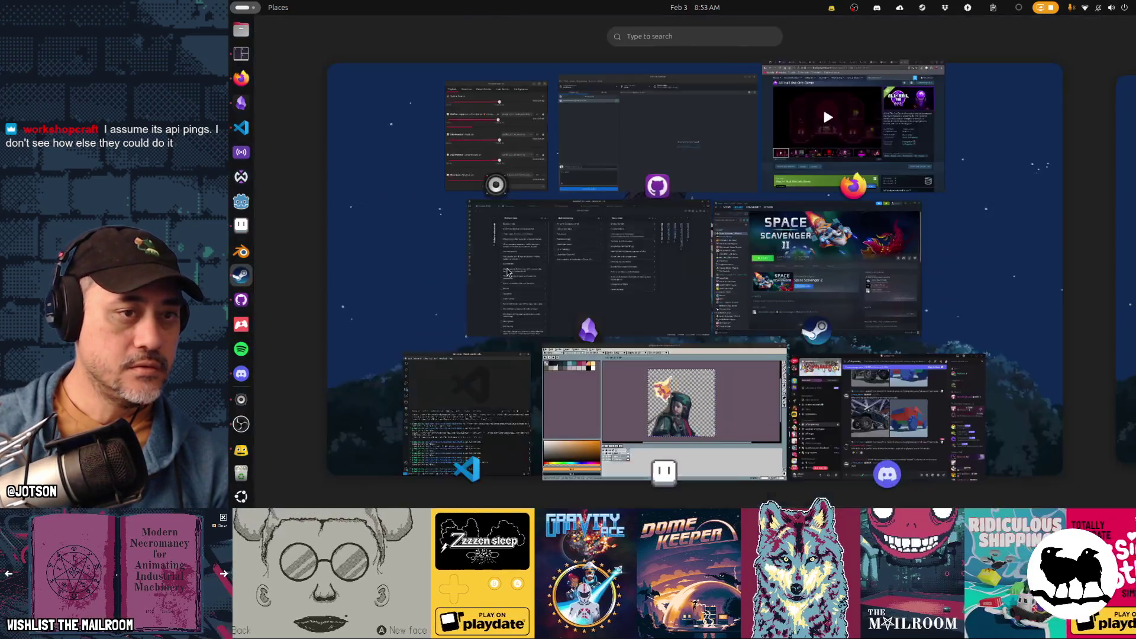
left_click(669, 236)
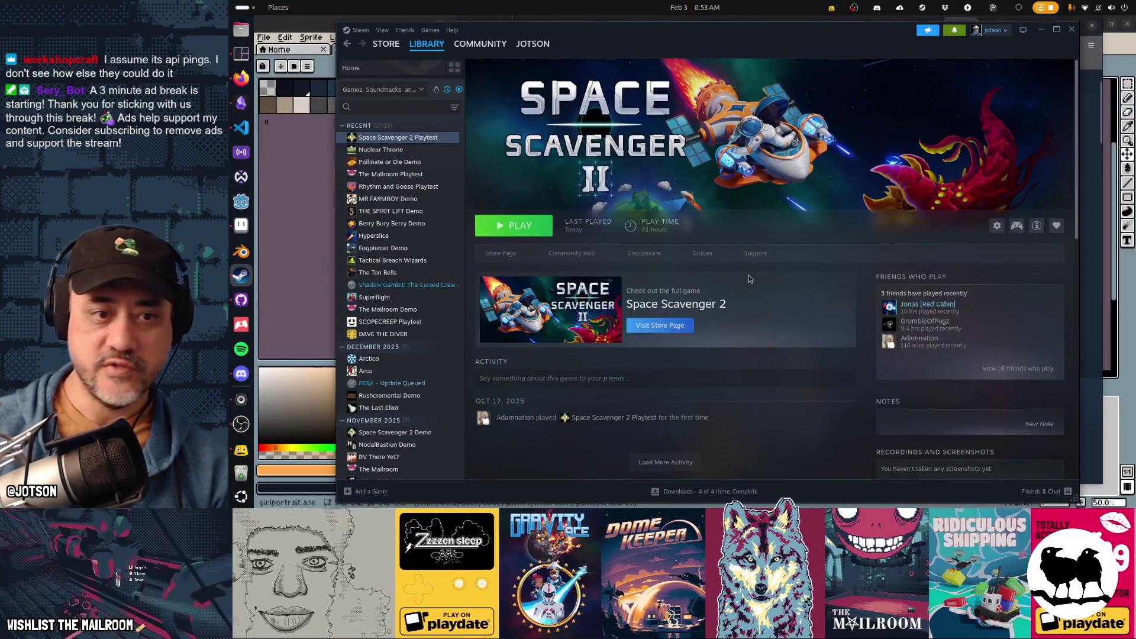
key("alt+Tab")
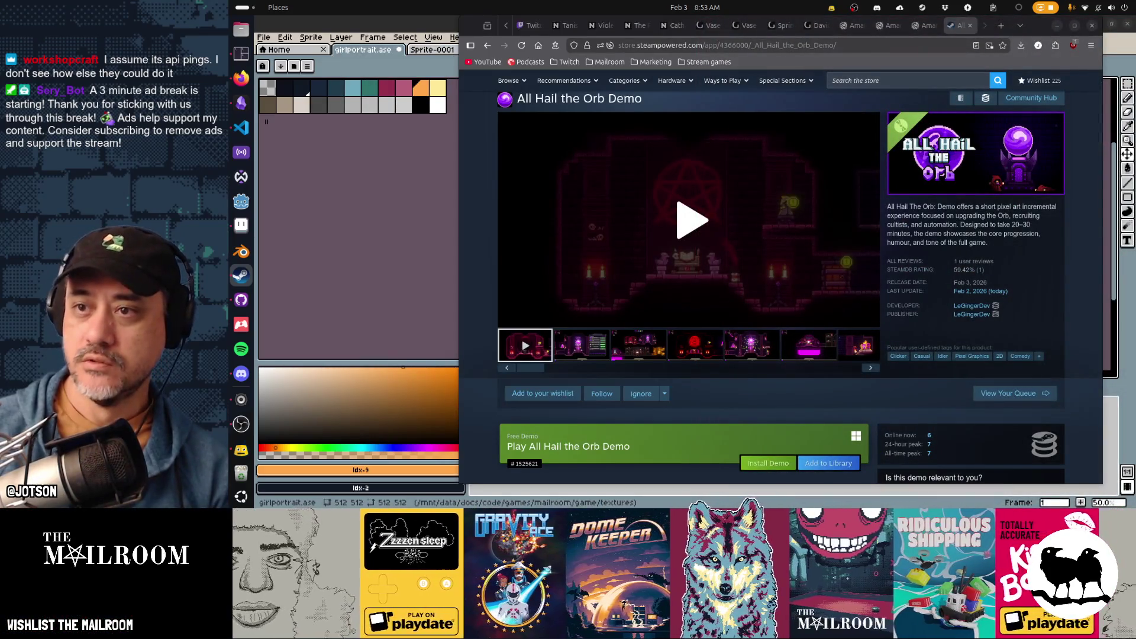
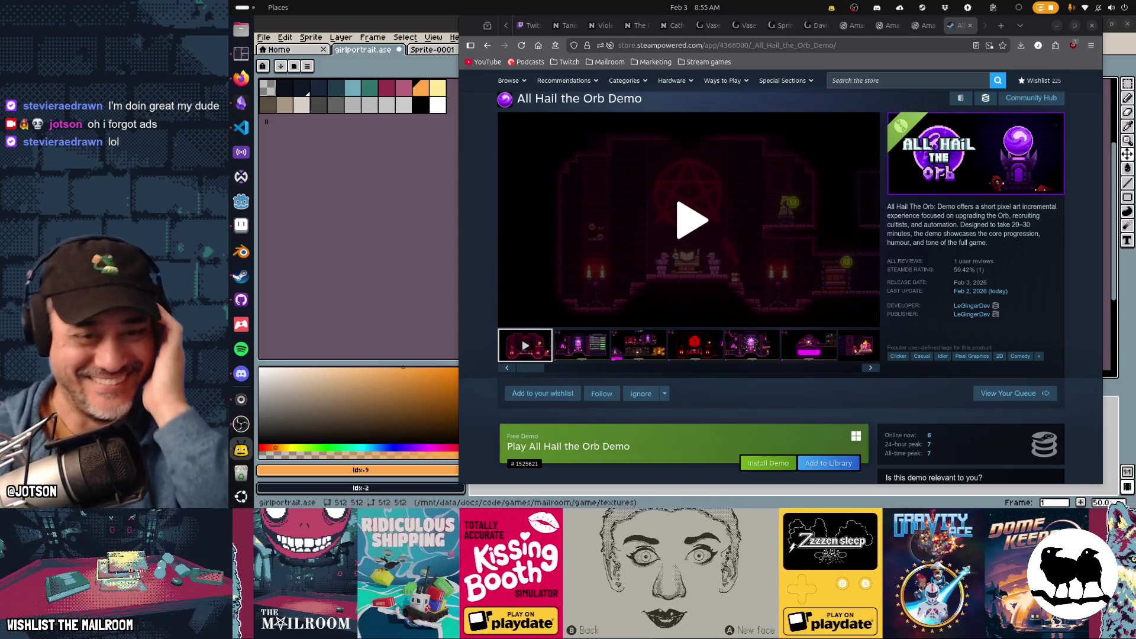
Switch from Aseprite back to Firefox and bring up the NYPL Amaryllis equestris print
left_click(414, 311)
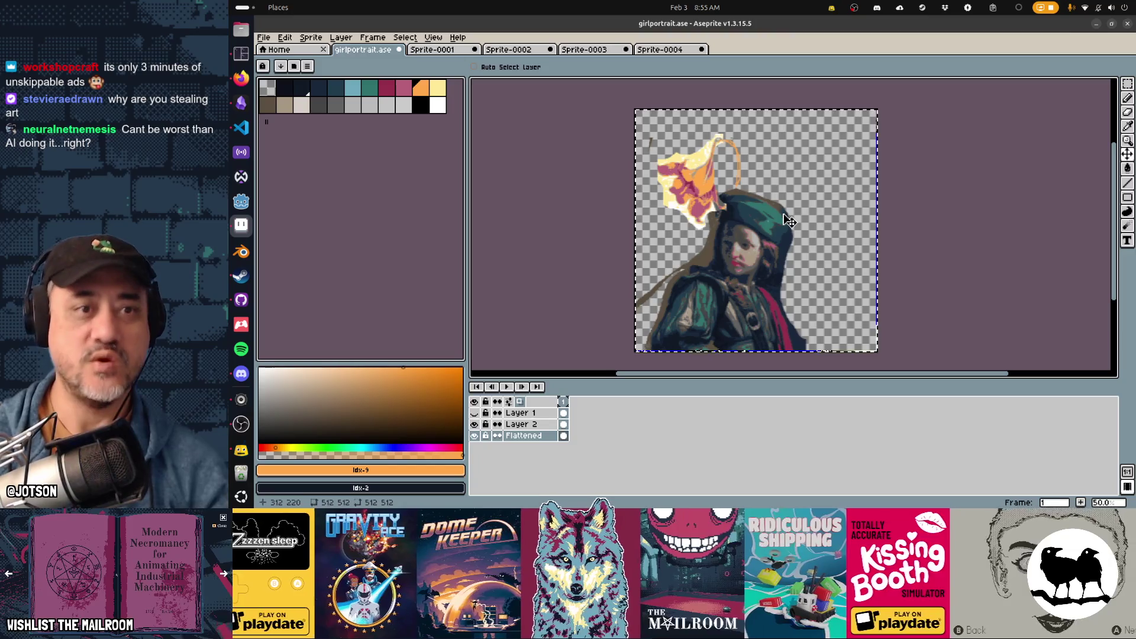
key("alt+Tab")
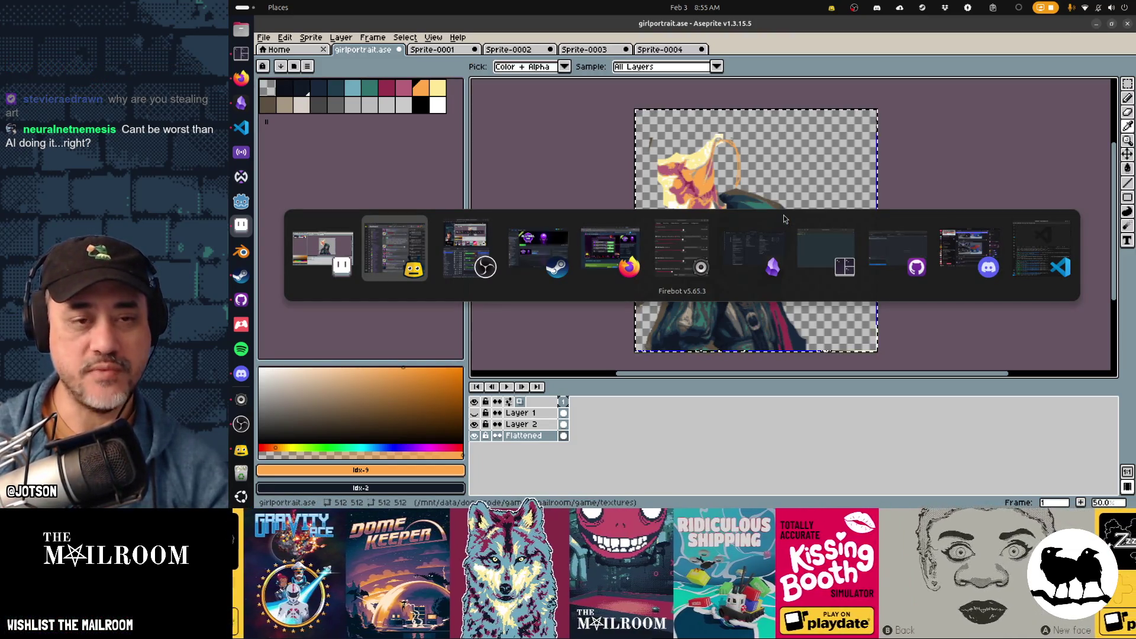
key("Tab")
key("Tab")
key("Tab")
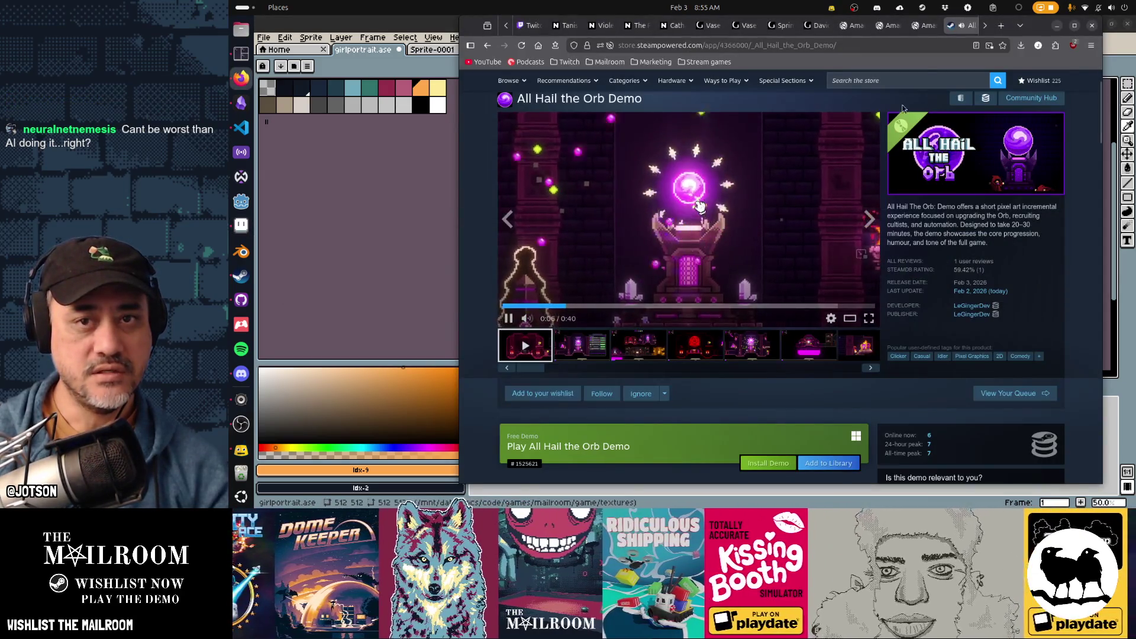
left_click(932, 31)
mouse_move(793, 222)
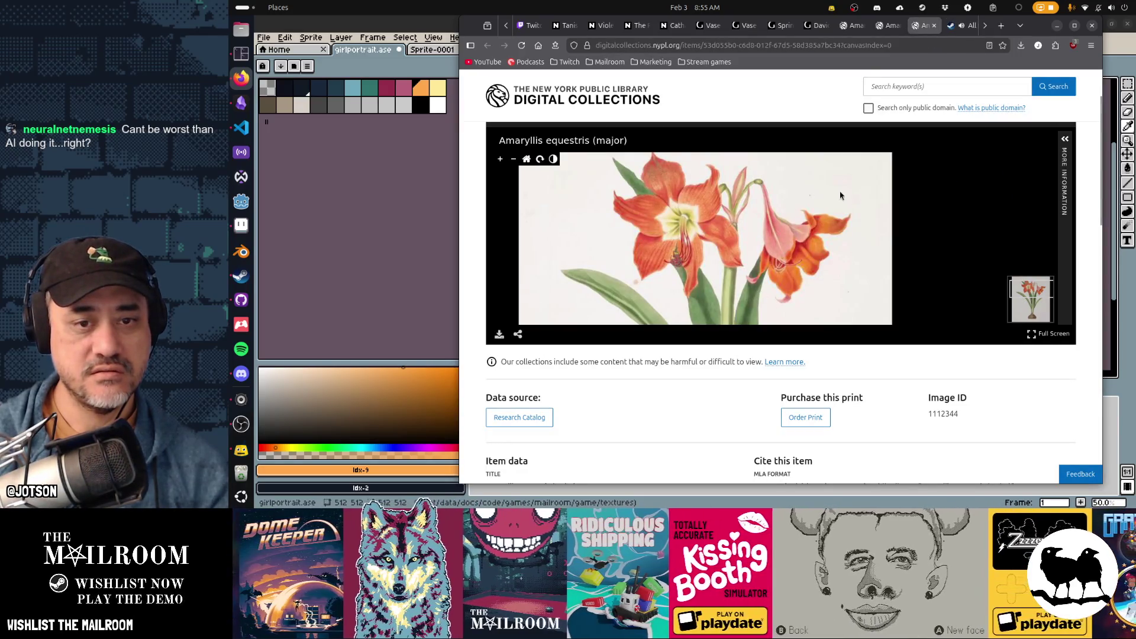
On the Getty David with the Head of Goliath page, zoom in on David's face and hat
left_click(819, 26)
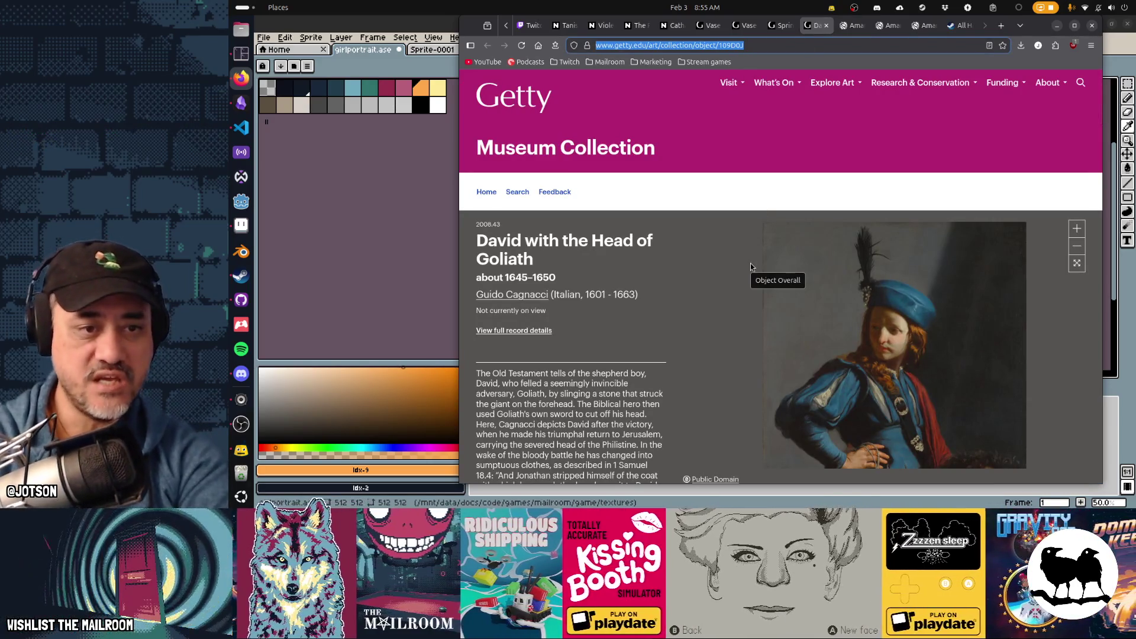
scroll(750, 264, "down", 2)
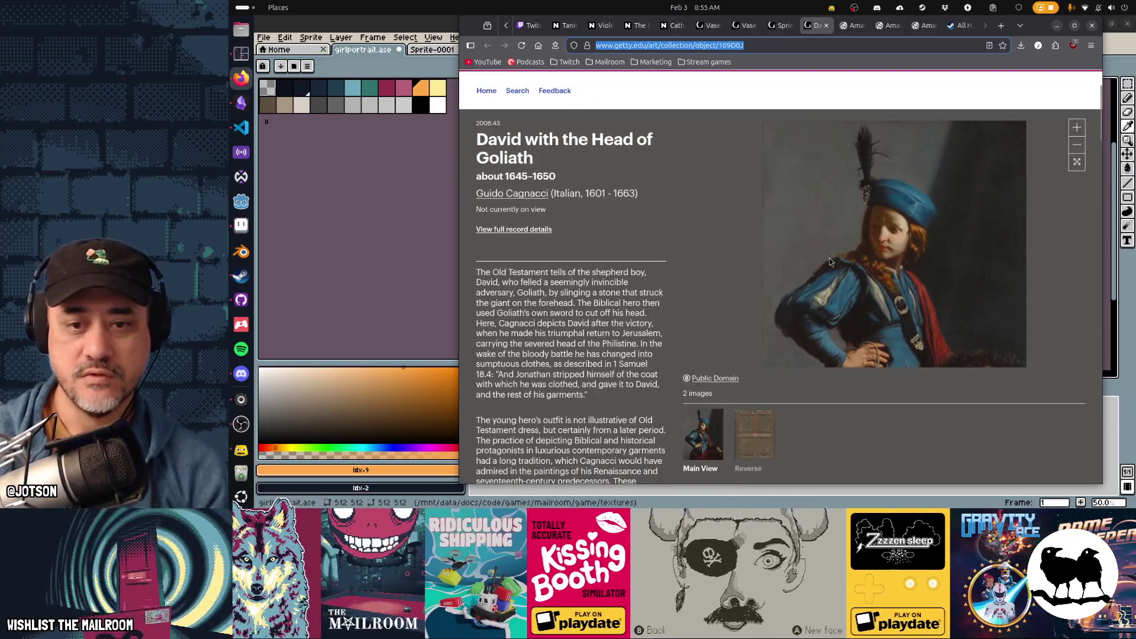
left_click(893, 151)
mouse_move(893, 148)
left_mouse_down()
mouse_move(960, 278)
mouse_move(929, 219)
mouse_move(917, 236)
mouse_move(921, 261)
left_mouse_up()
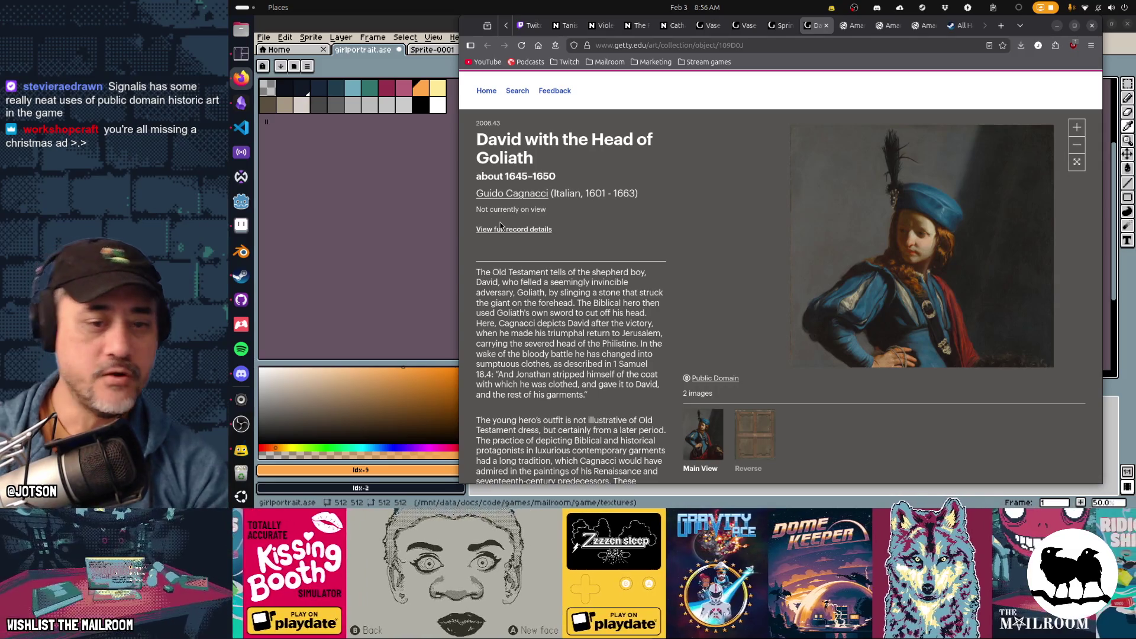
View the painting's reverse side, return to the front view, then open the Spring page
left_click(764, 438)
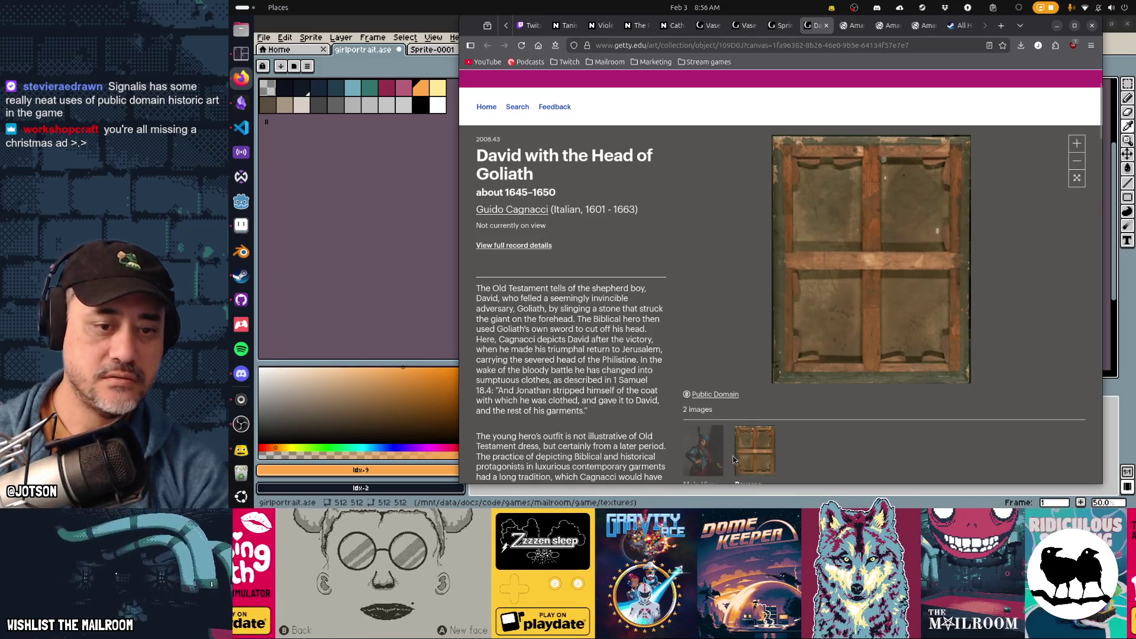
left_click(703, 456)
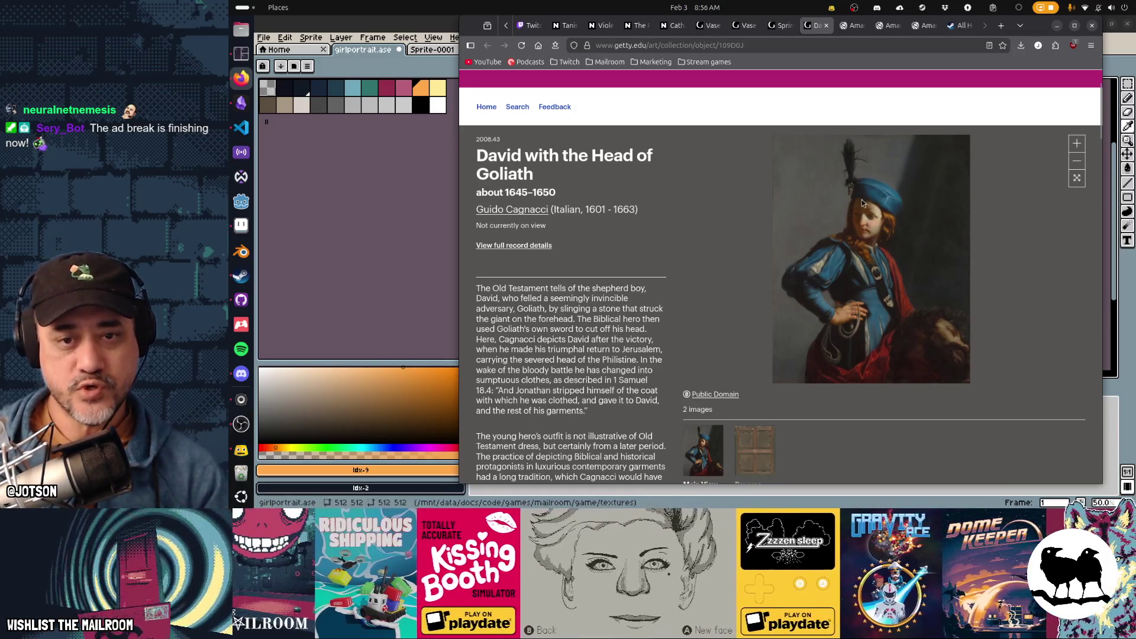
left_click(778, 36)
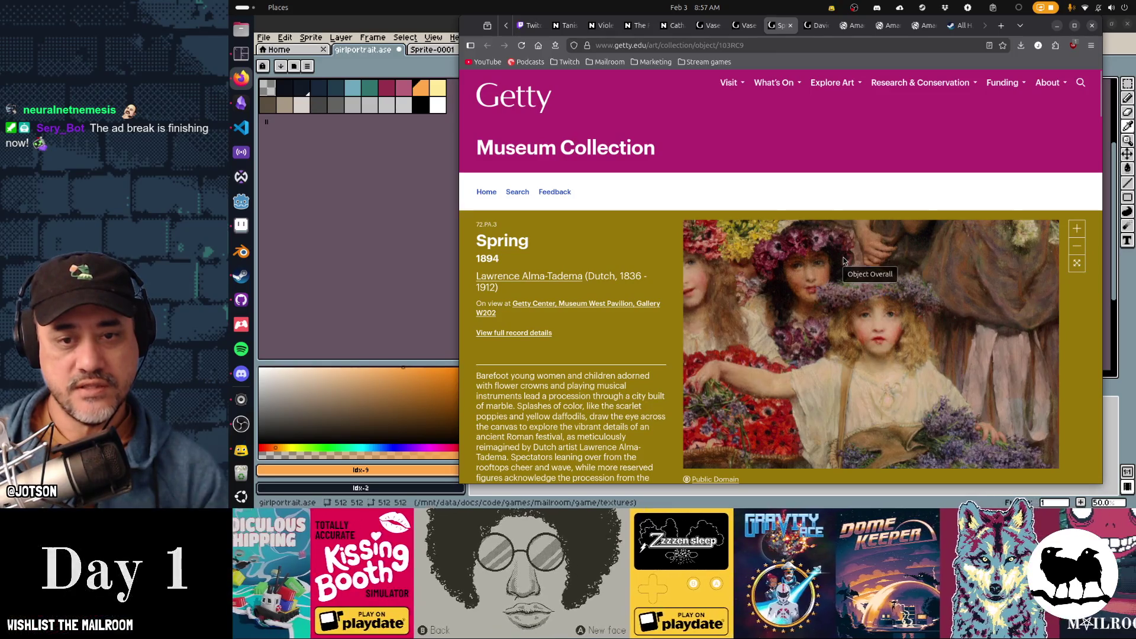
Pan the zoomed Spring painting around the flower-crowned girls, briefly revisiting the Amaryllis and David pages
mouse_move(868, 359)
left_mouse_down()
mouse_move(960, 373)
mouse_move(893, 317)
left_mouse_up()
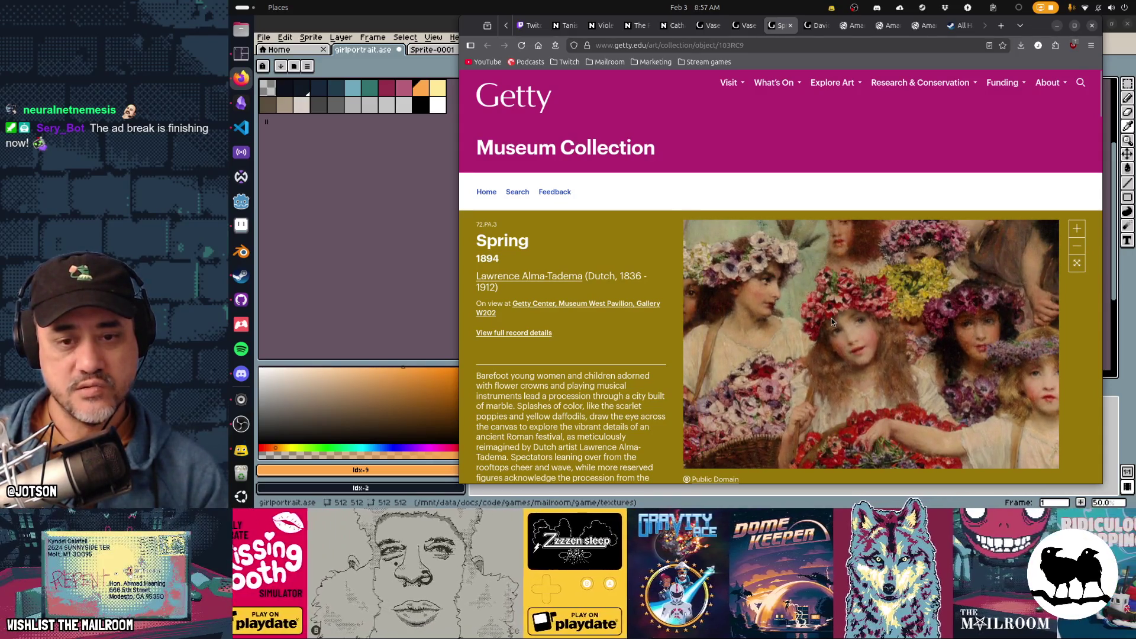
mouse_move(876, 340)
left_mouse_down()
mouse_move(858, 333)
mouse_move(871, 346)
left_mouse_up()
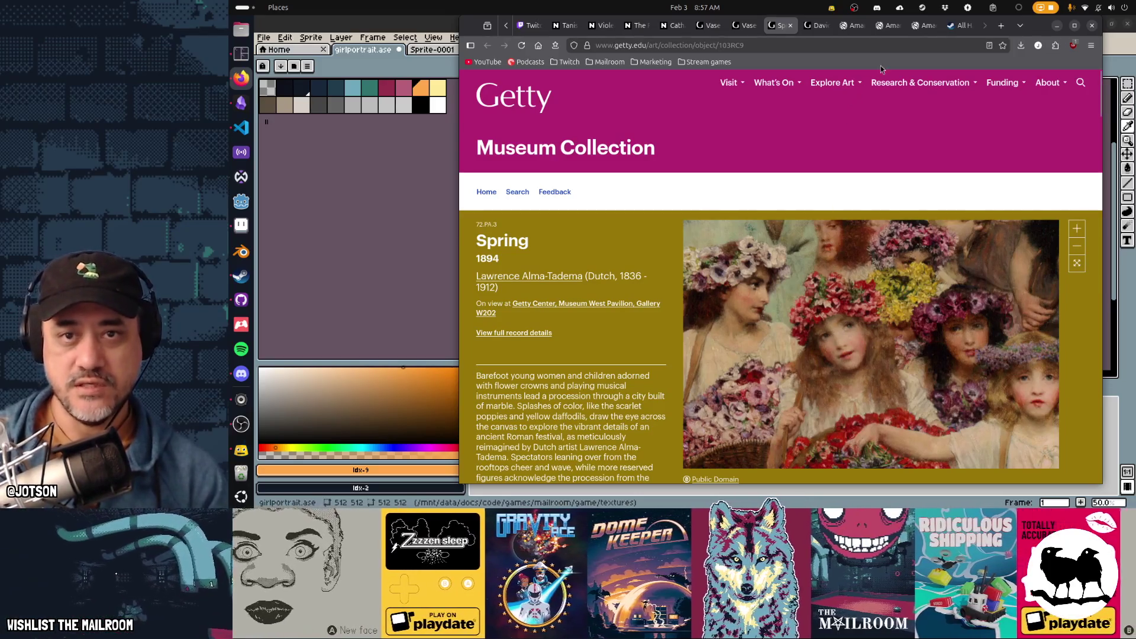
left_click(919, 31)
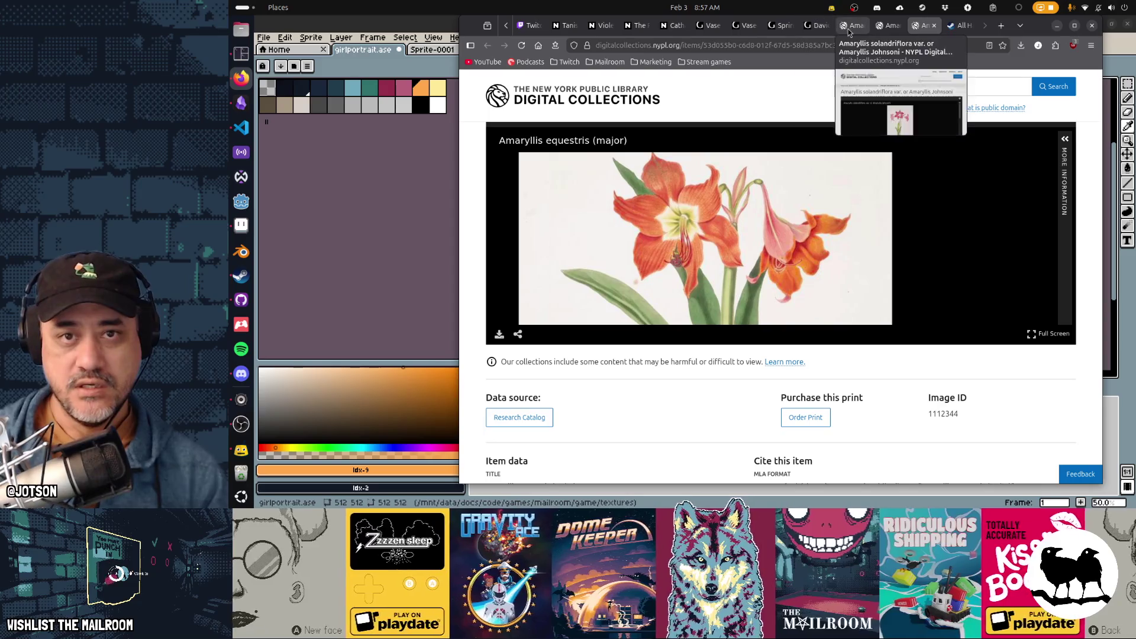
left_click(772, 27)
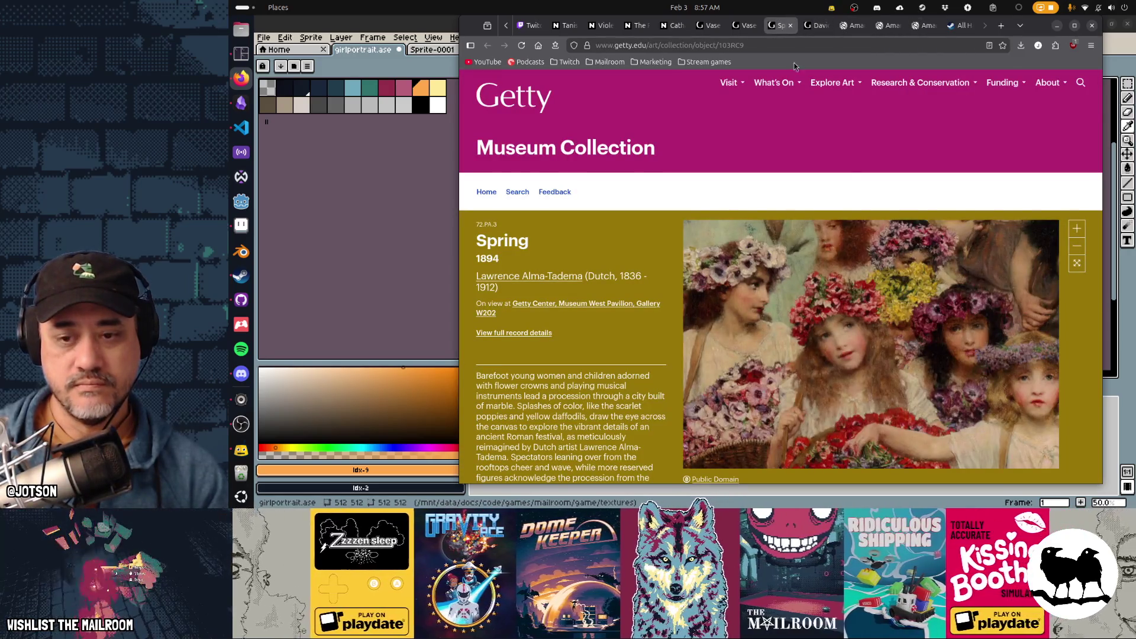
scroll(945, 287, "up", 1)
scroll(887, 313, "up", 2)
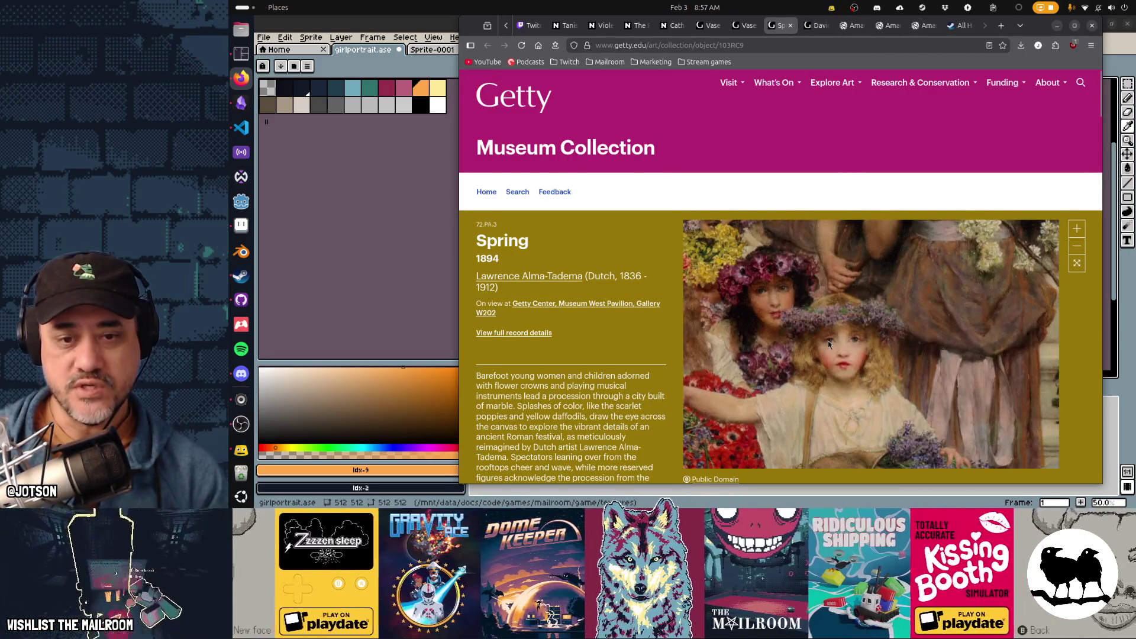
left_click_drag(853, 367, 889, 373)
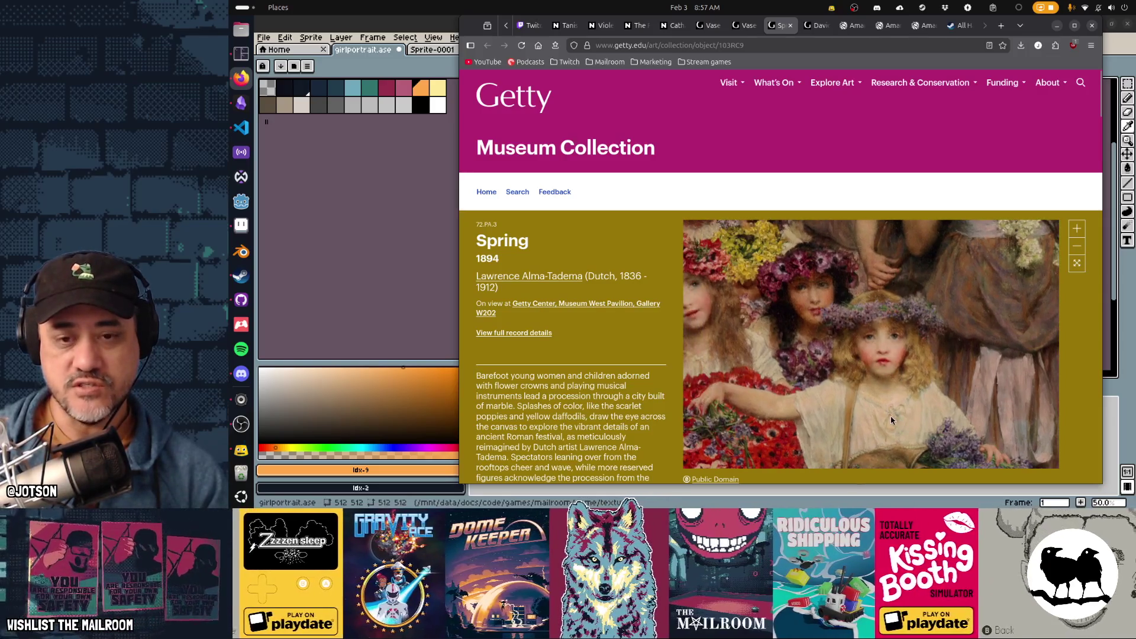
left_click_drag(891, 420, 921, 362)
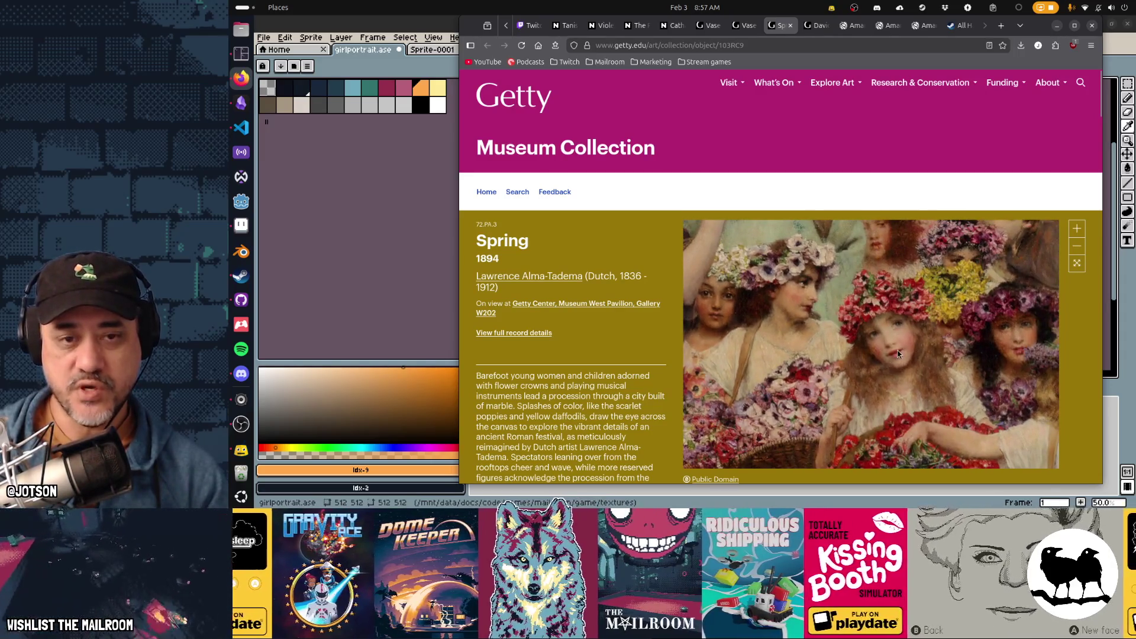
left_click(814, 28)
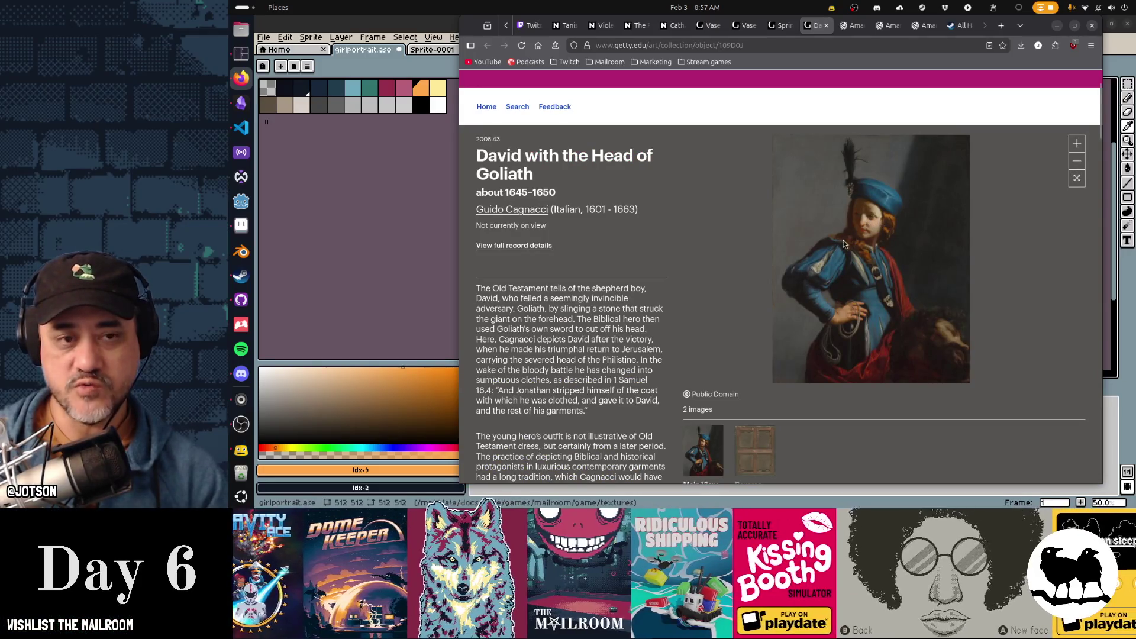
left_click(780, 25)
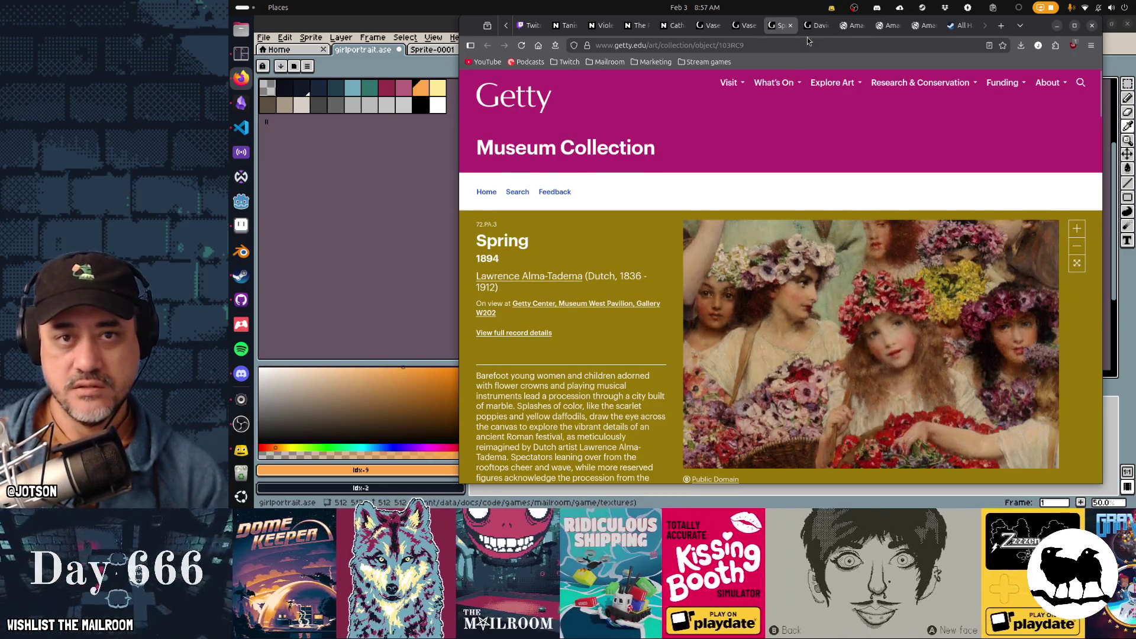
Move both Vase of Flowers tabs after the Amaryllis tabs, then go to the Catharine page
left_click(737, 28)
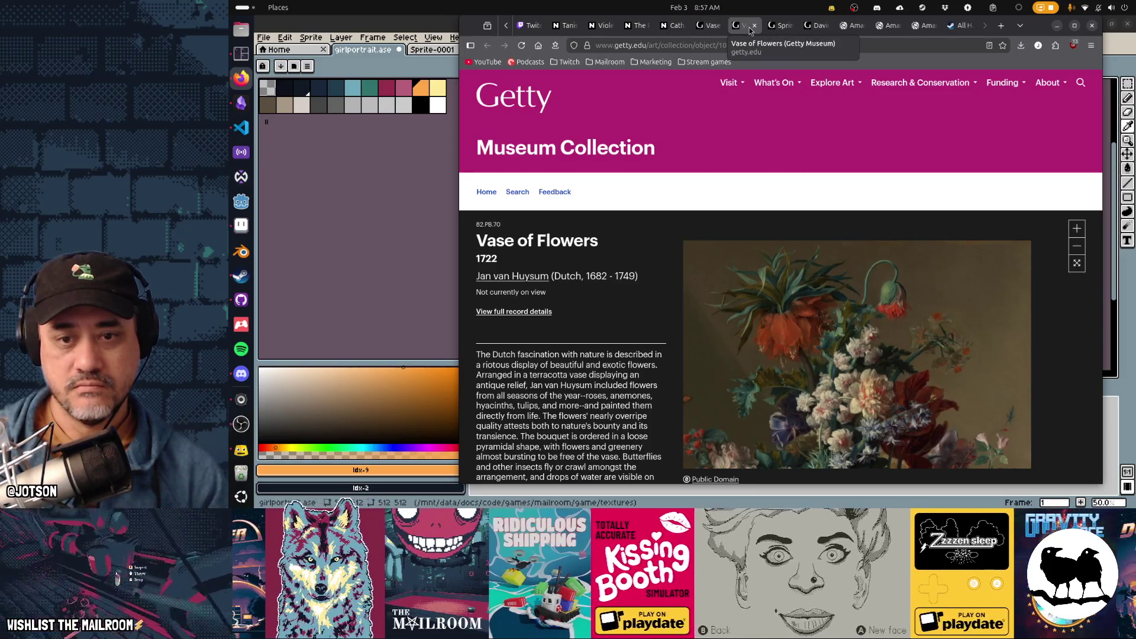
left_click_drag(750, 31, 924, 27)
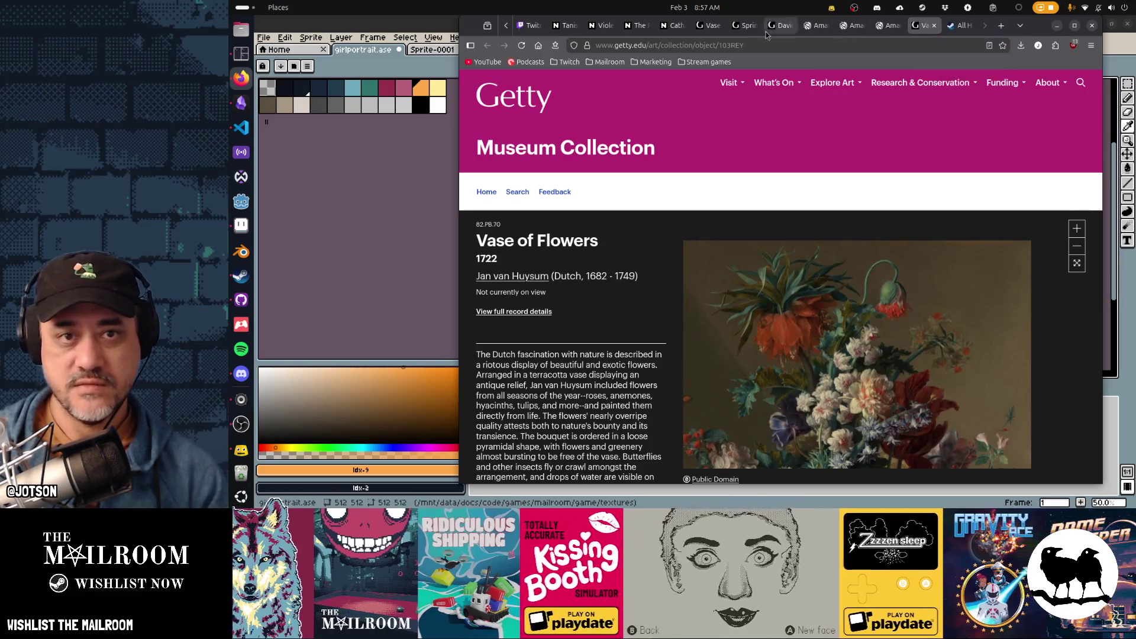
left_click(747, 30)
left_click_drag(709, 26, 886, 33)
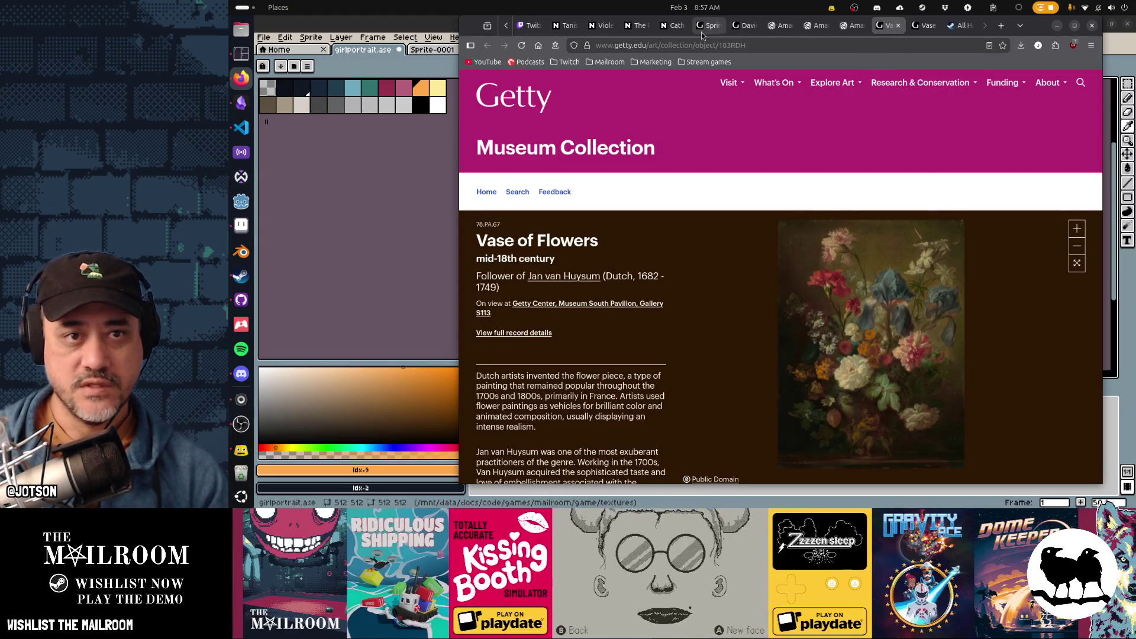
left_click(674, 28)
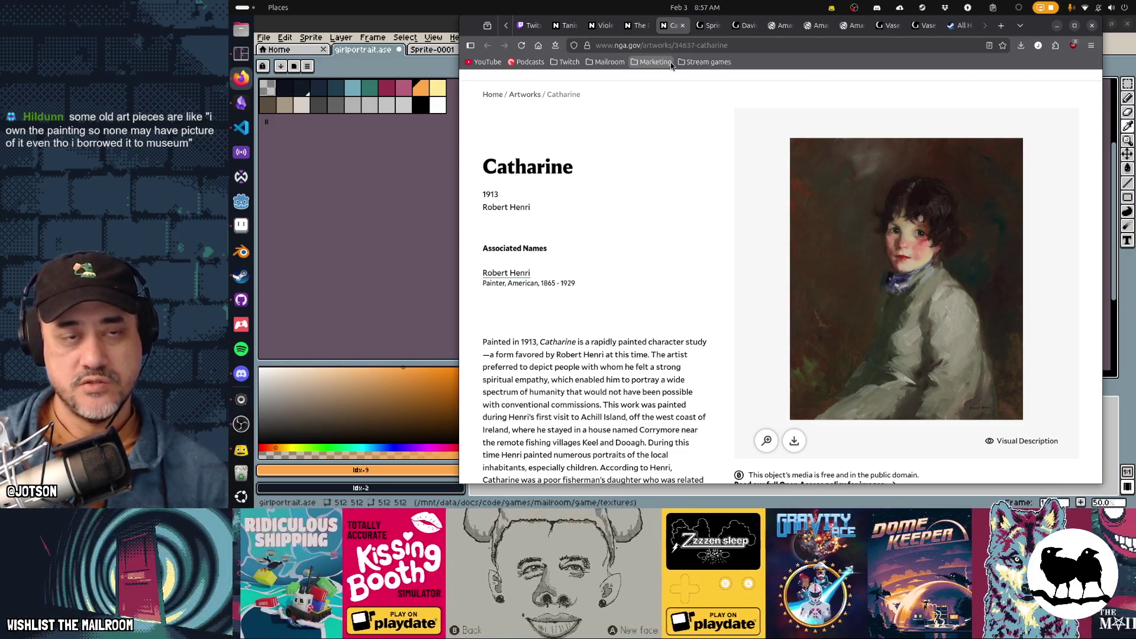
Open and close the Ragan sisters page, then scroll through George Fuller's Violet page
left_click(645, 30)
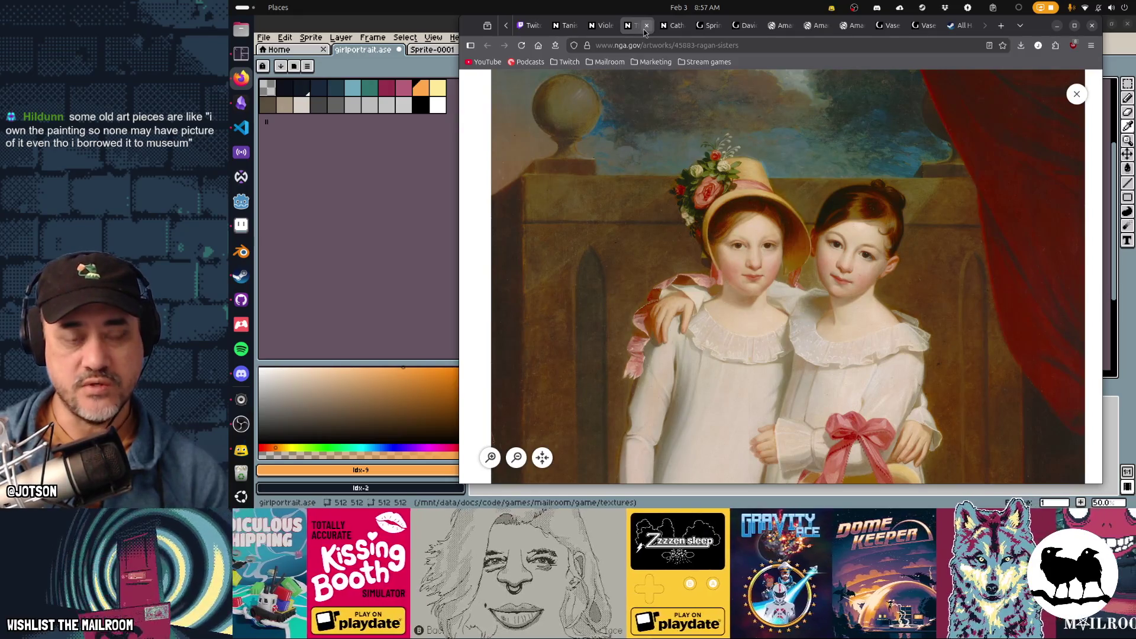
mouse_move(675, 30)
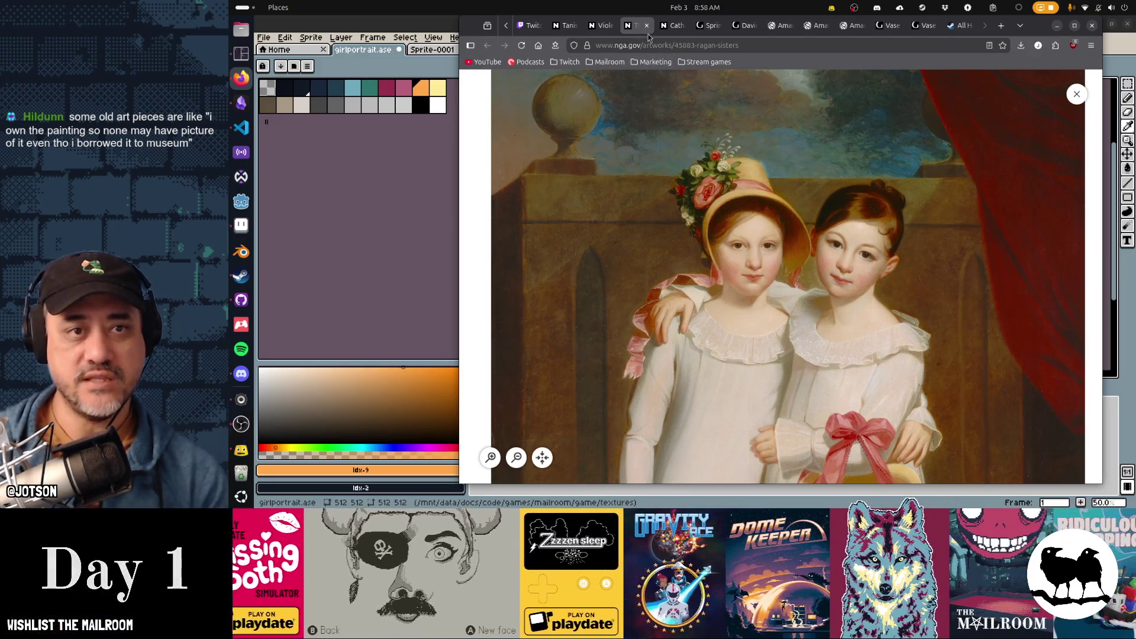
middle_click(639, 30)
left_click(604, 30)
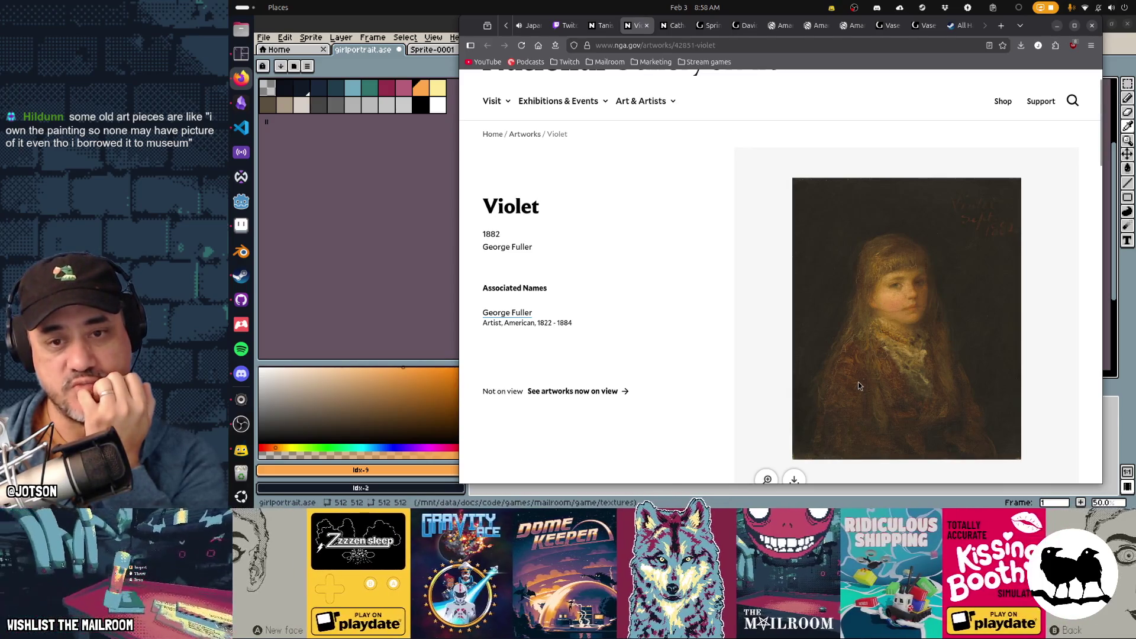
scroll(986, 304, "down", 3)
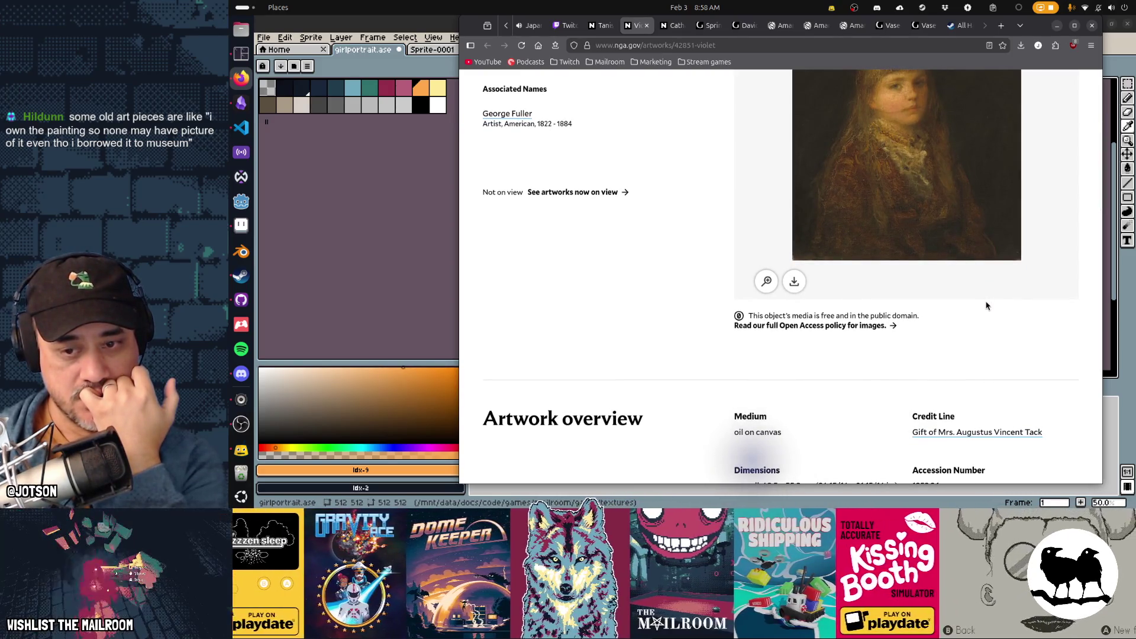
scroll(986, 306, "down", 3)
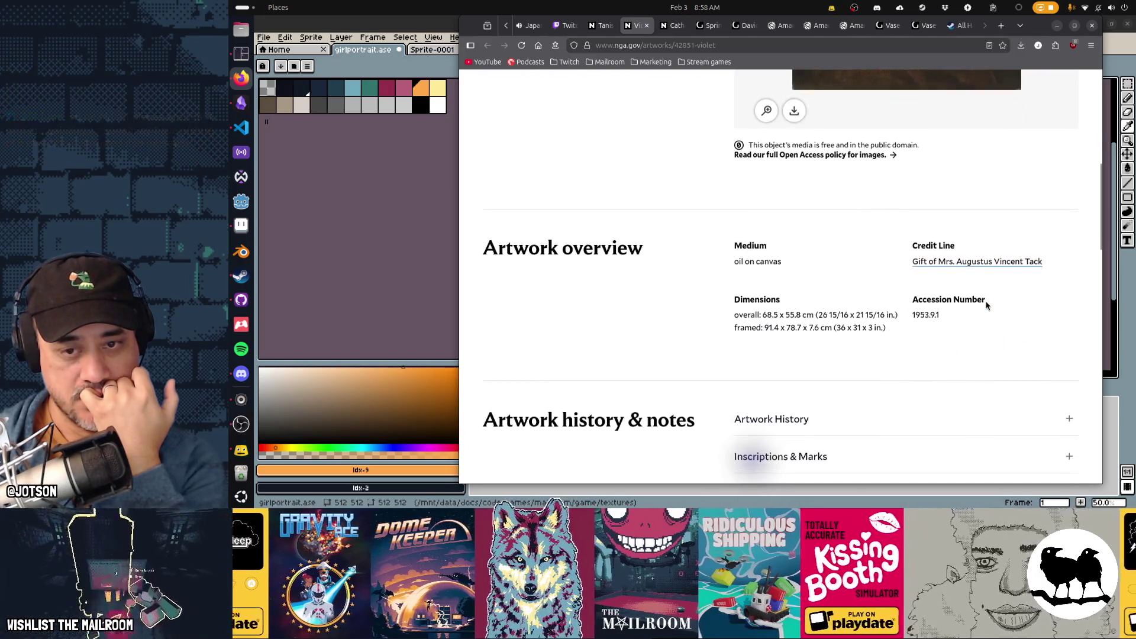
scroll(986, 306, "down", 1)
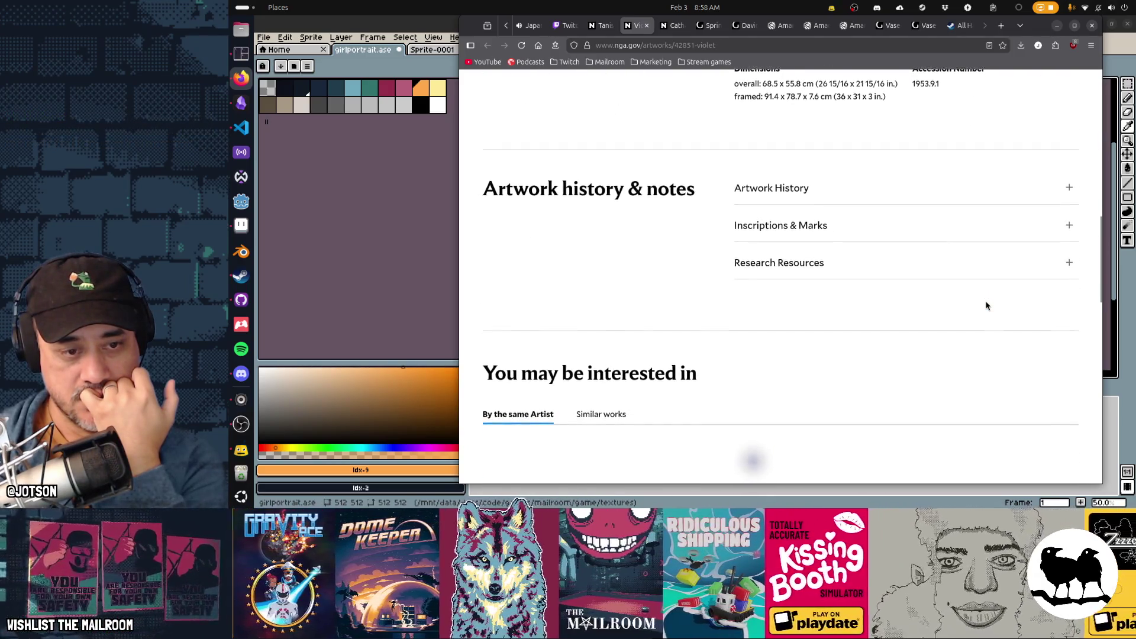
scroll(986, 306, "up", 8)
scroll(985, 305, "down", 1)
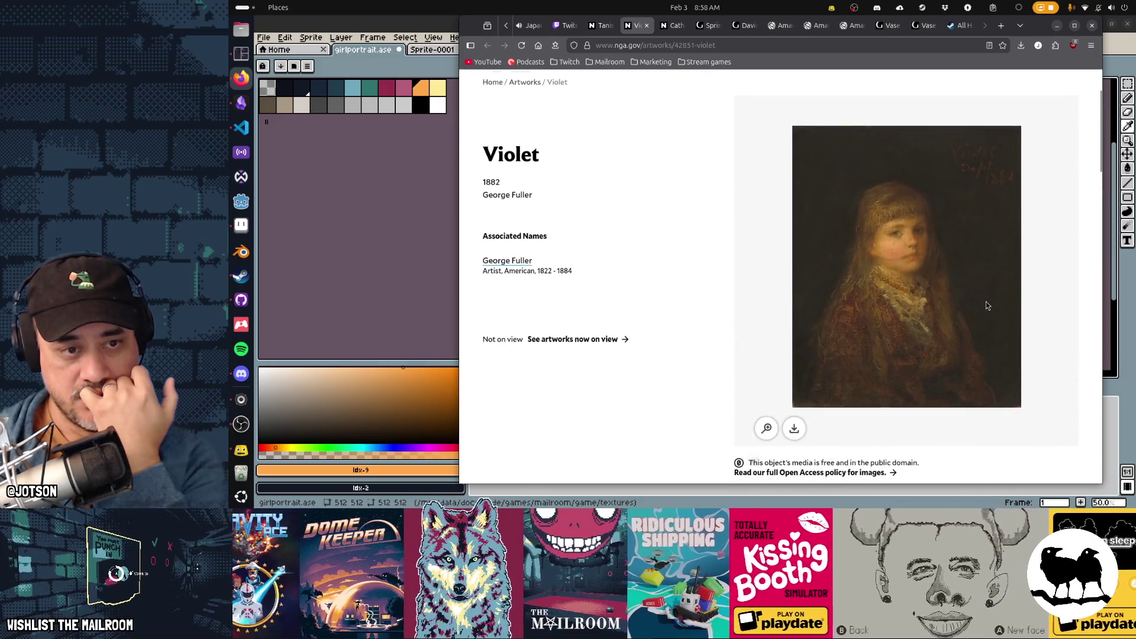
Screenshot the Catharine portrait with a Print Screen selection, then return to Aseprite
left_click(676, 30)
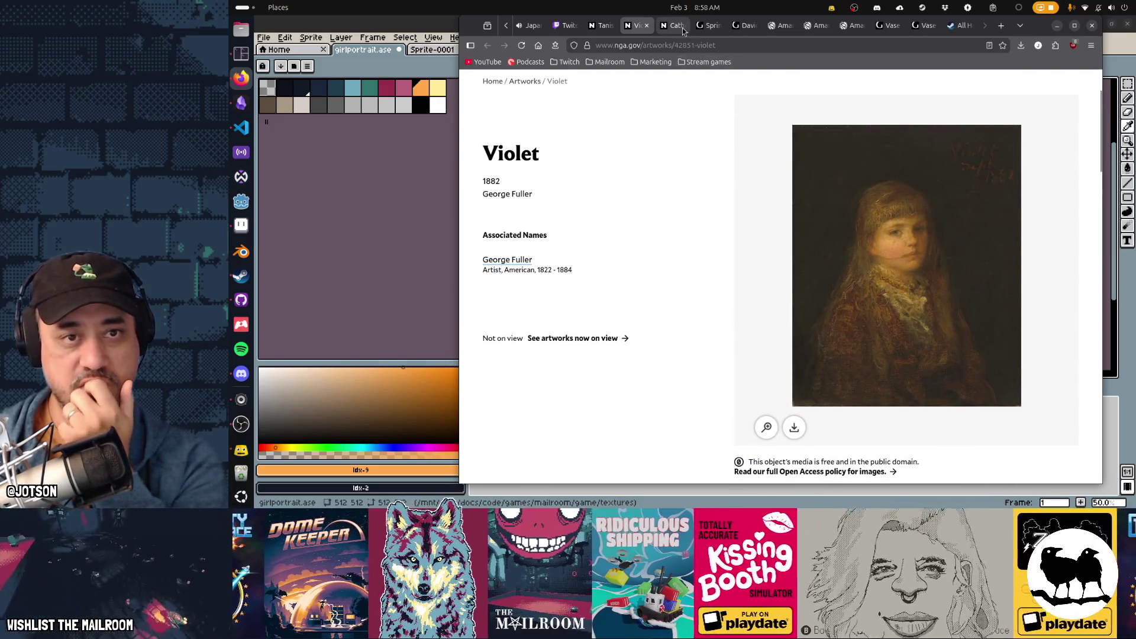
key("Print")
left_click_drag(926, 346, 973, 274)
key("Return")
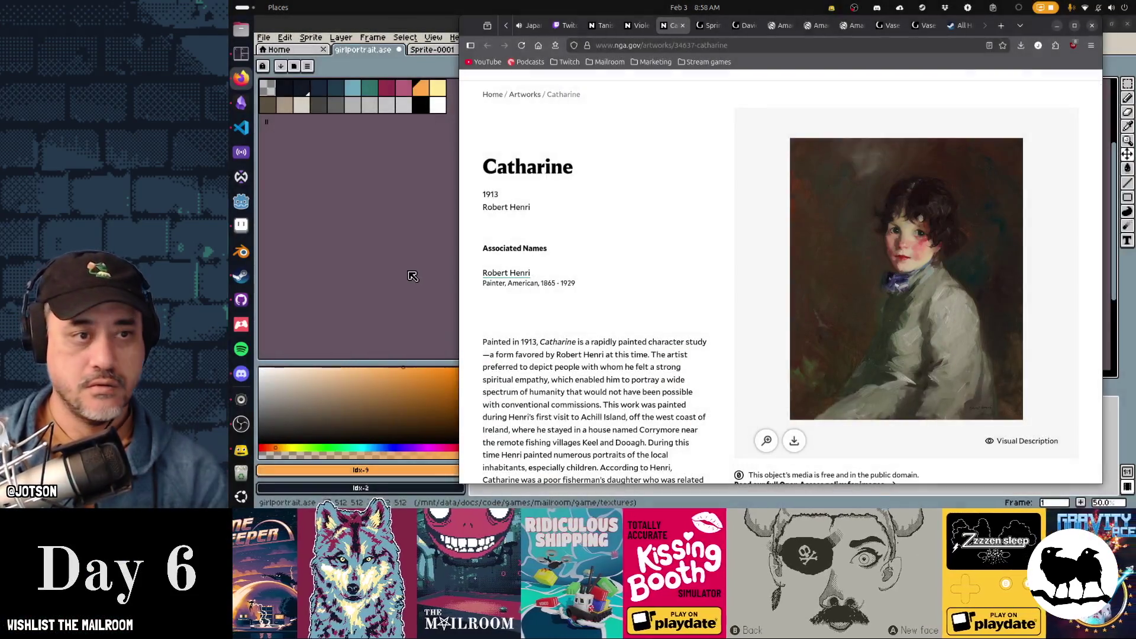
key("alt+Tab")
Hide the Flattened layer and keep the flower on Layer 2 visible
left_click(520, 424)
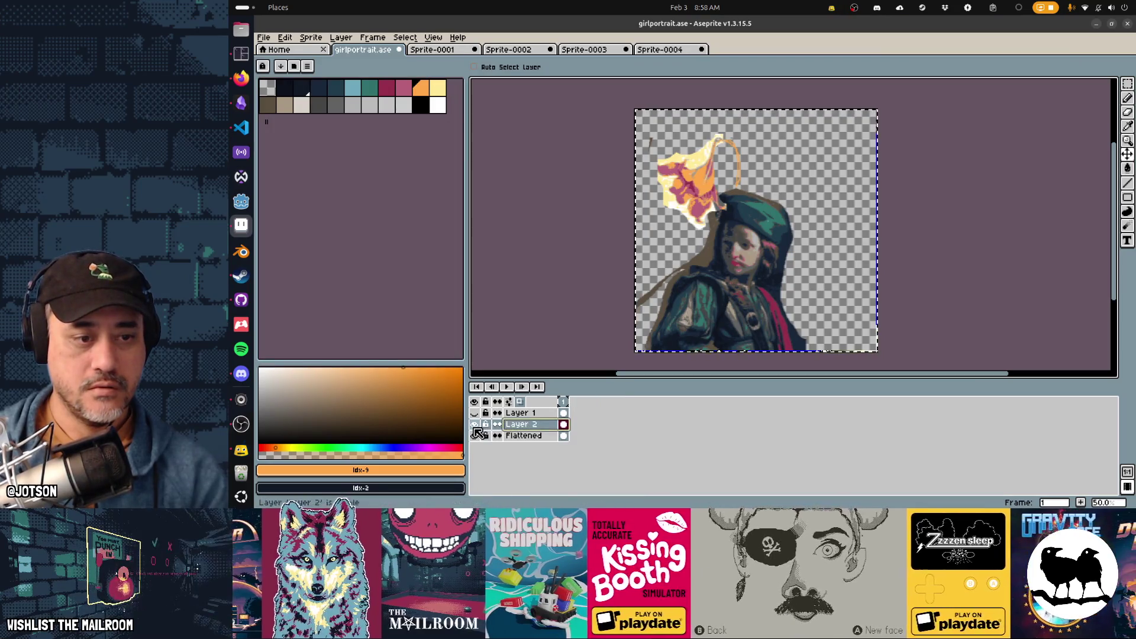
left_click(474, 424)
left_click(535, 441)
left_click(473, 424)
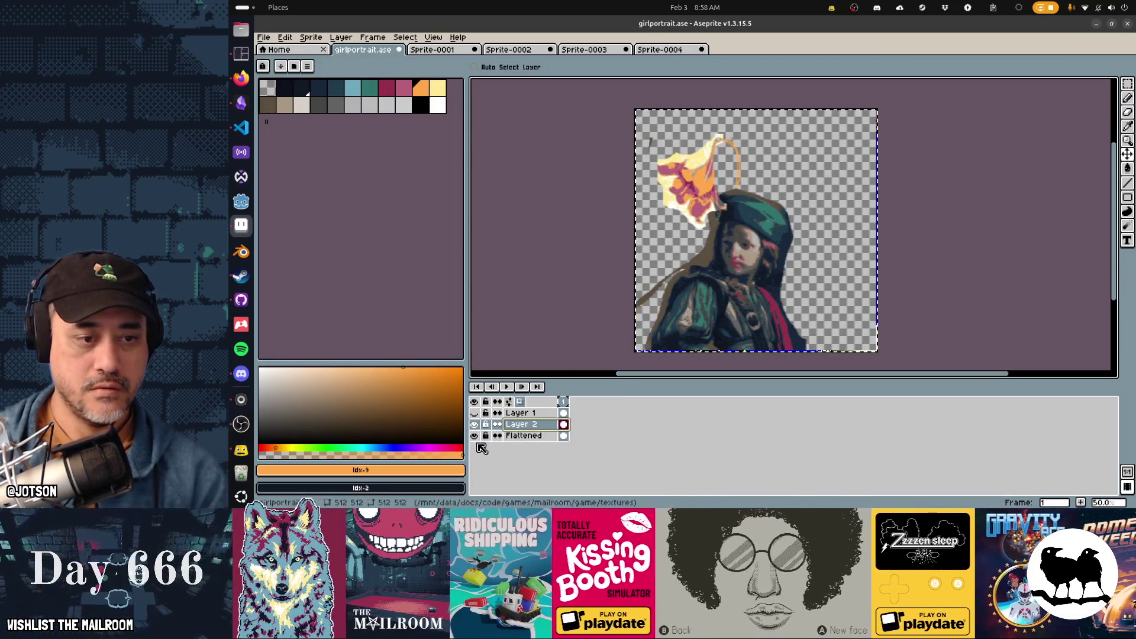
left_click(474, 435)
Paste the Catharine screenshot into a new Layer 3 and move it lower
key("shift+n")
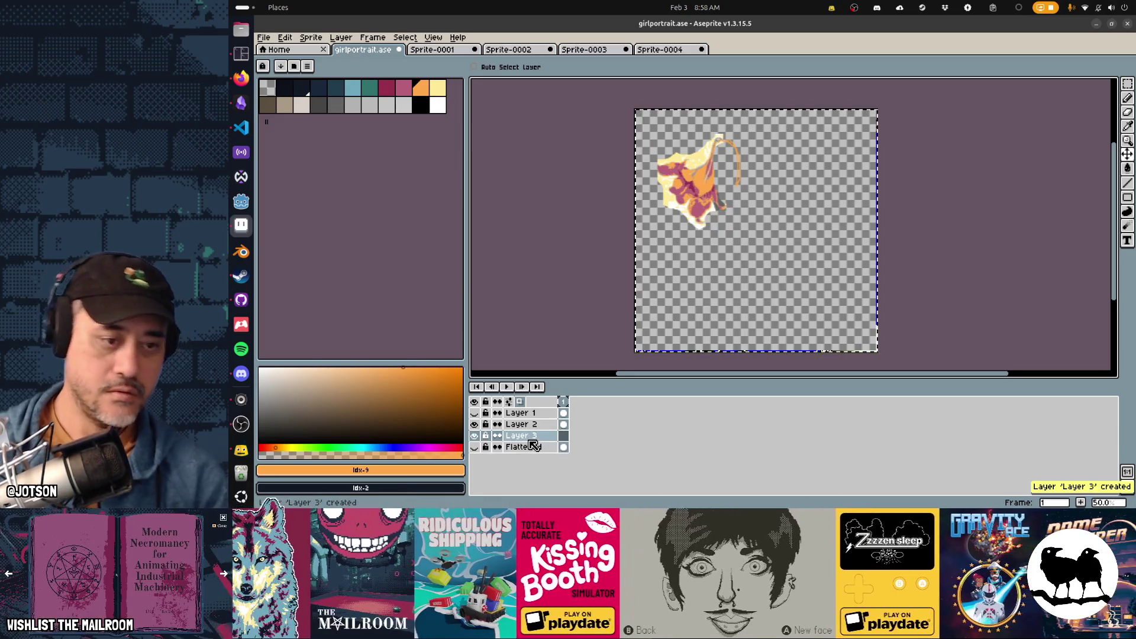
key("ctrl+v")
mouse_move(788, 296)
left_mouse_down()
mouse_move(790, 317)
mouse_move(801, 315)
mouse_move(757, 308)
mouse_move(777, 308)
mouse_move(771, 301)
left_mouse_up()
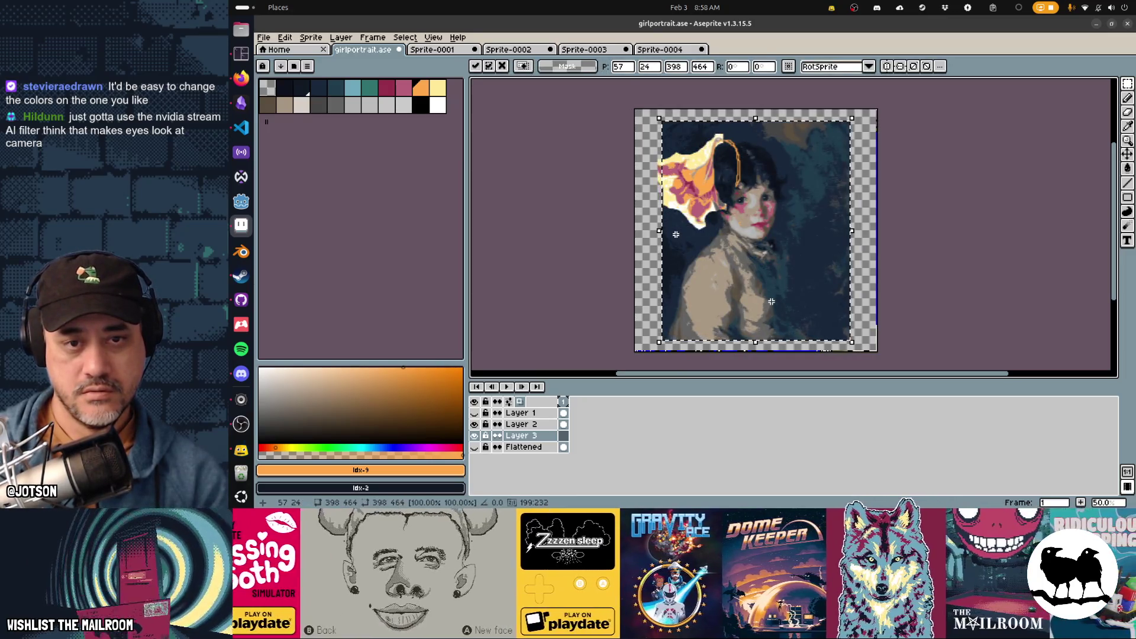
Mirror the pasted portrait horizontally, shift it left and down, then discard it with Esc
key("shift+h")
left_click_drag(777, 308, 728, 330)
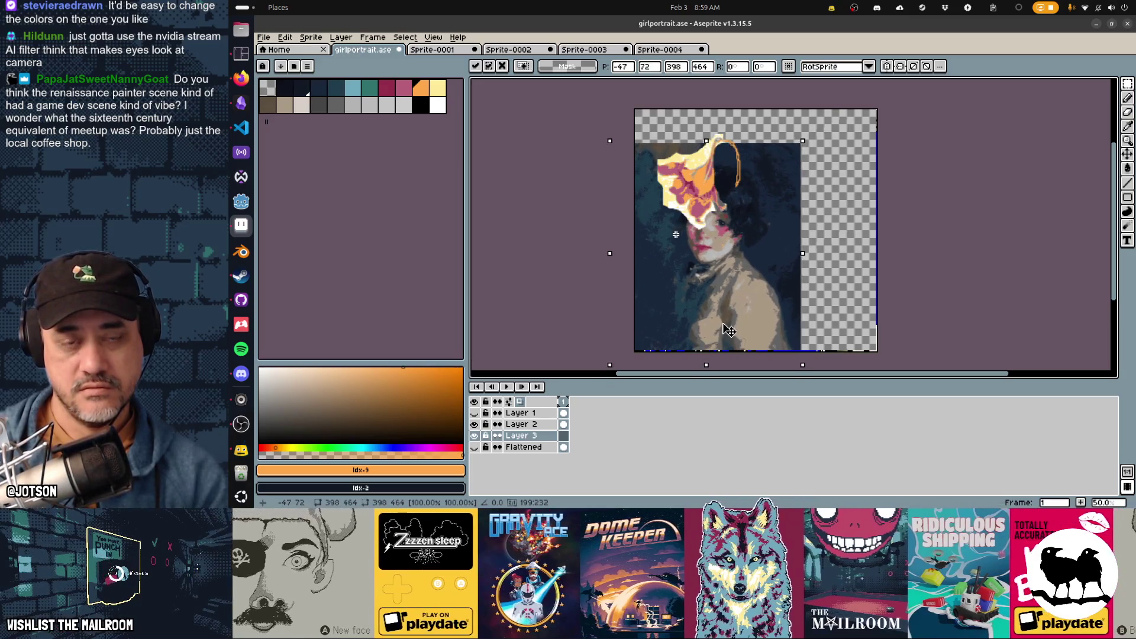
key("Escape")
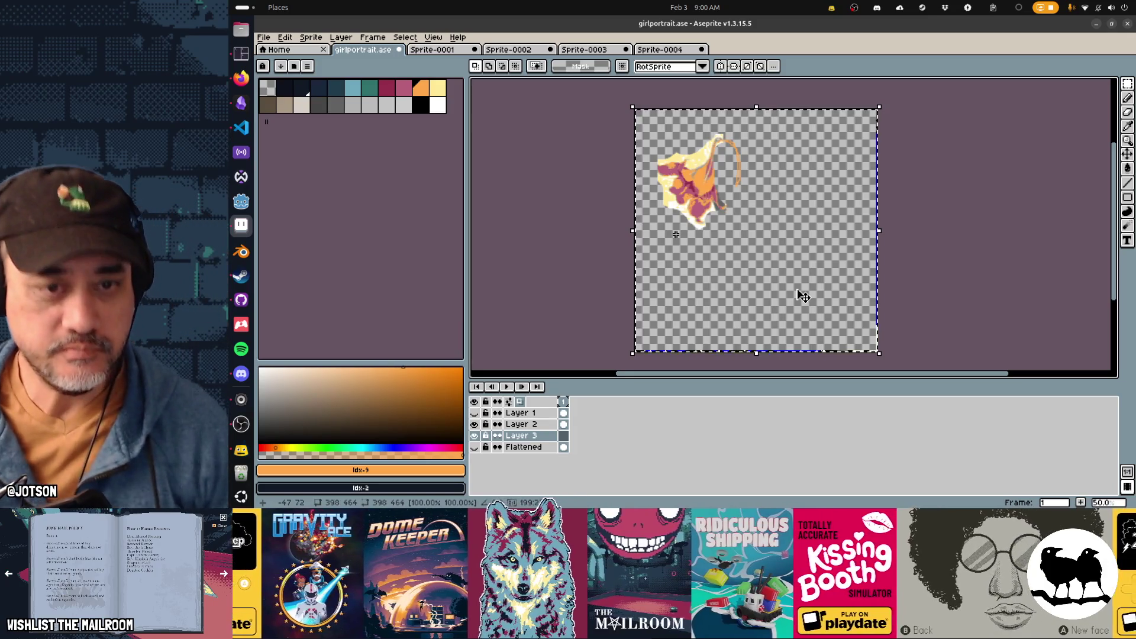
key("ctrl+v")
Cancel the paste and screenshot the enlarged Catharine painting in the NGA viewer
key("Escape")
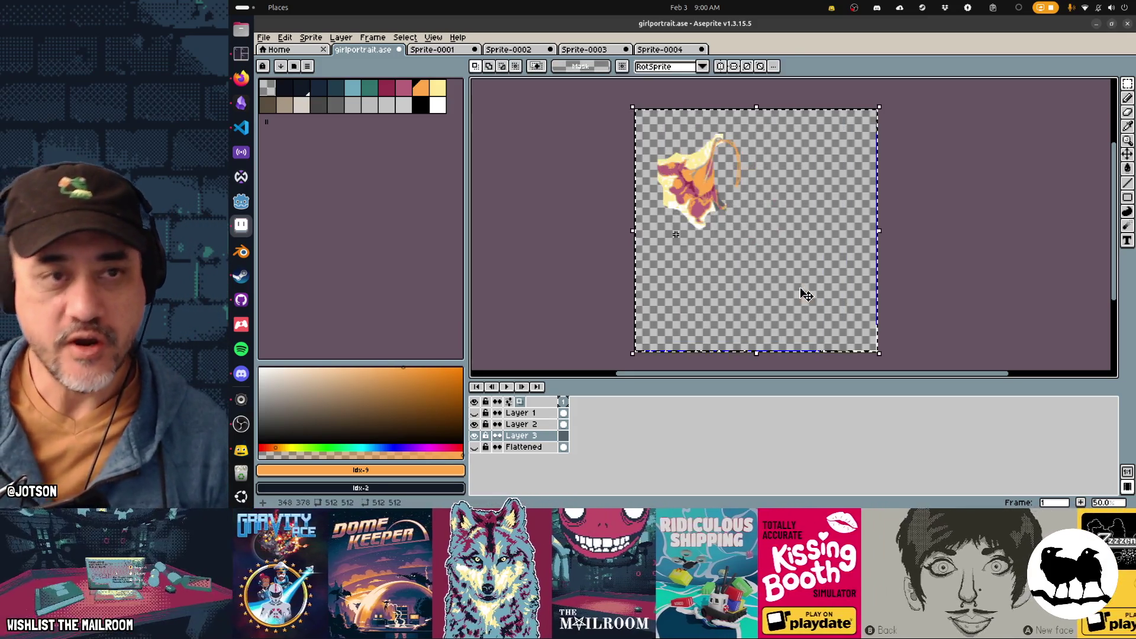
key("alt+Tab")
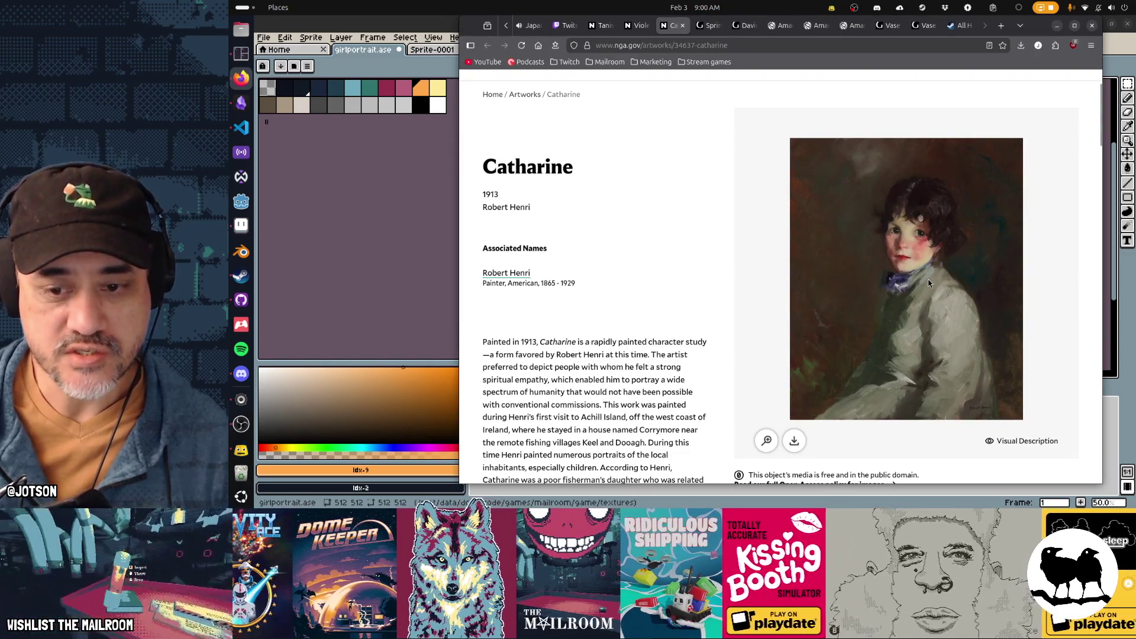
left_click(767, 441)
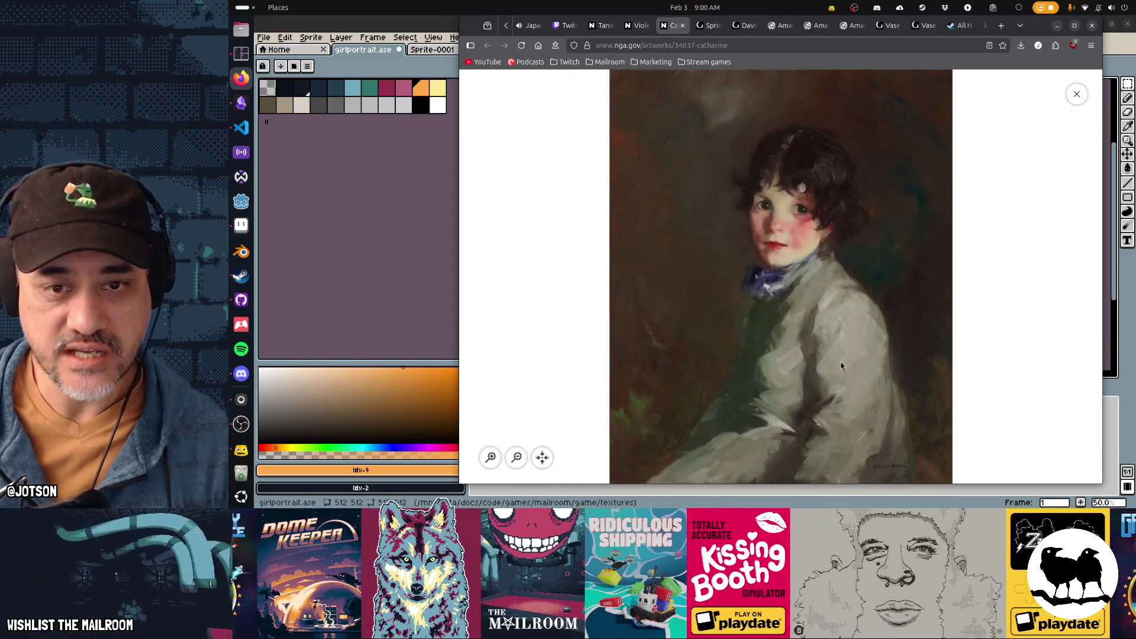
key("Print")
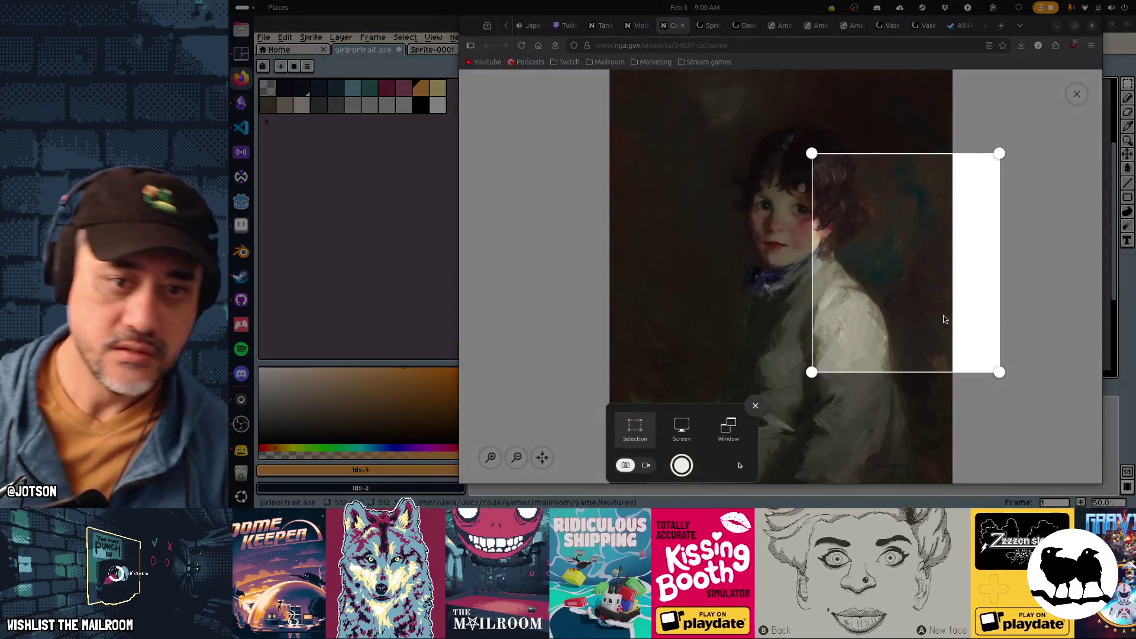
mouse_move(889, 326)
left_mouse_down()
mouse_move(779, 273)
mouse_move(681, 249)
left_mouse_up()
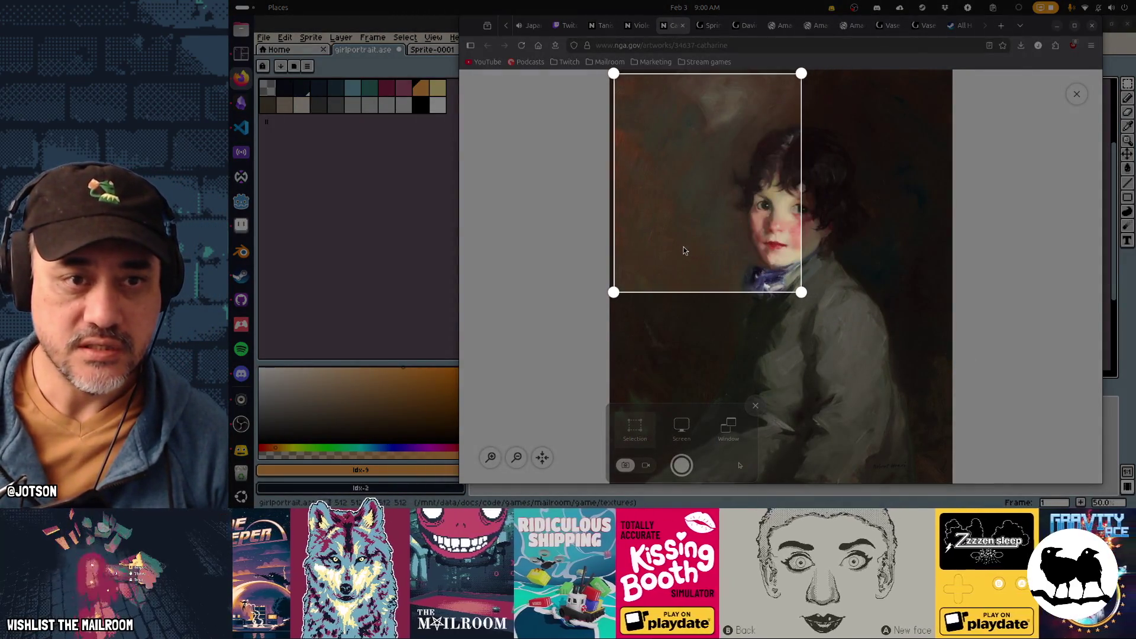
mouse_move(802, 290)
left_mouse_down()
mouse_move(935, 432)
mouse_move(952, 479)
left_mouse_up()
key("Return")
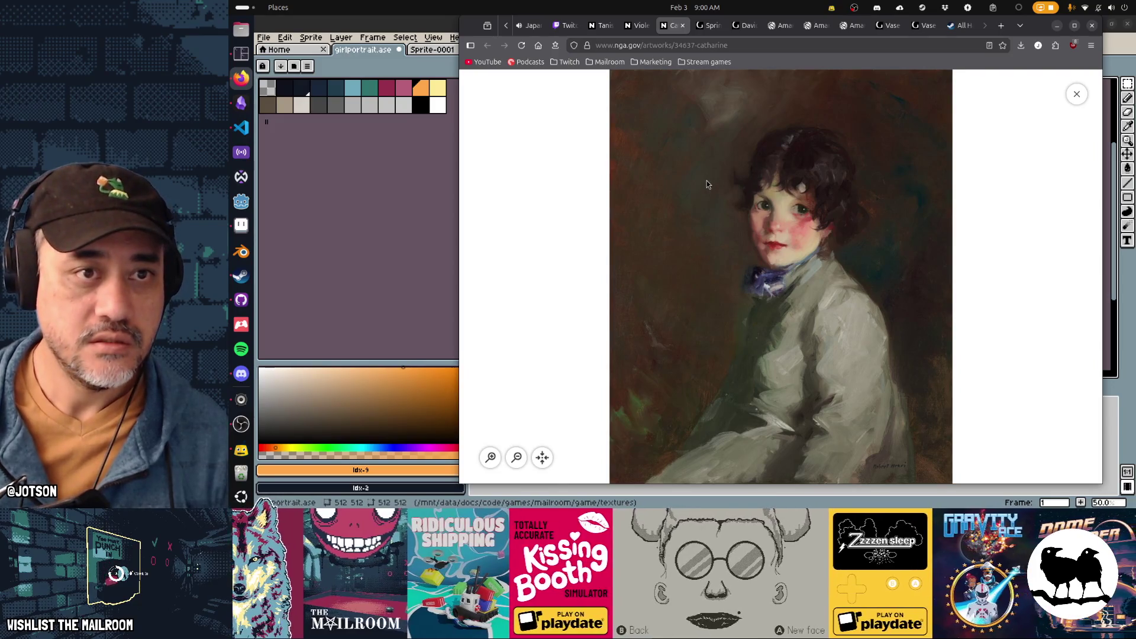
key("Escape")
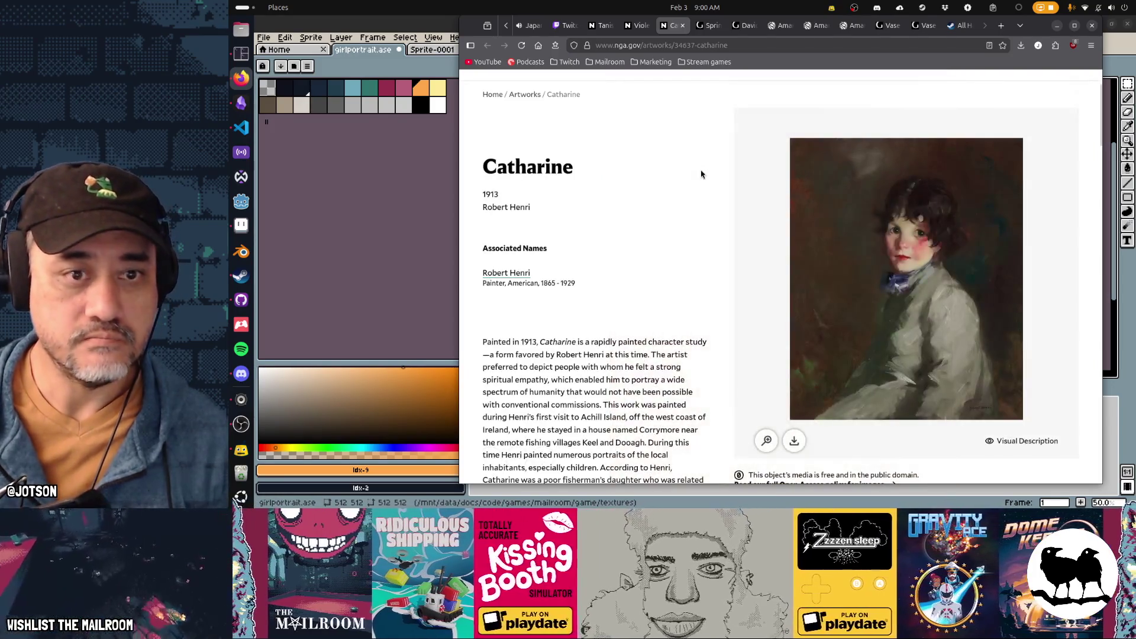
In Aseprite, add empty Layer 4 and create a new 714x861 sprite
left_click(395, 220)
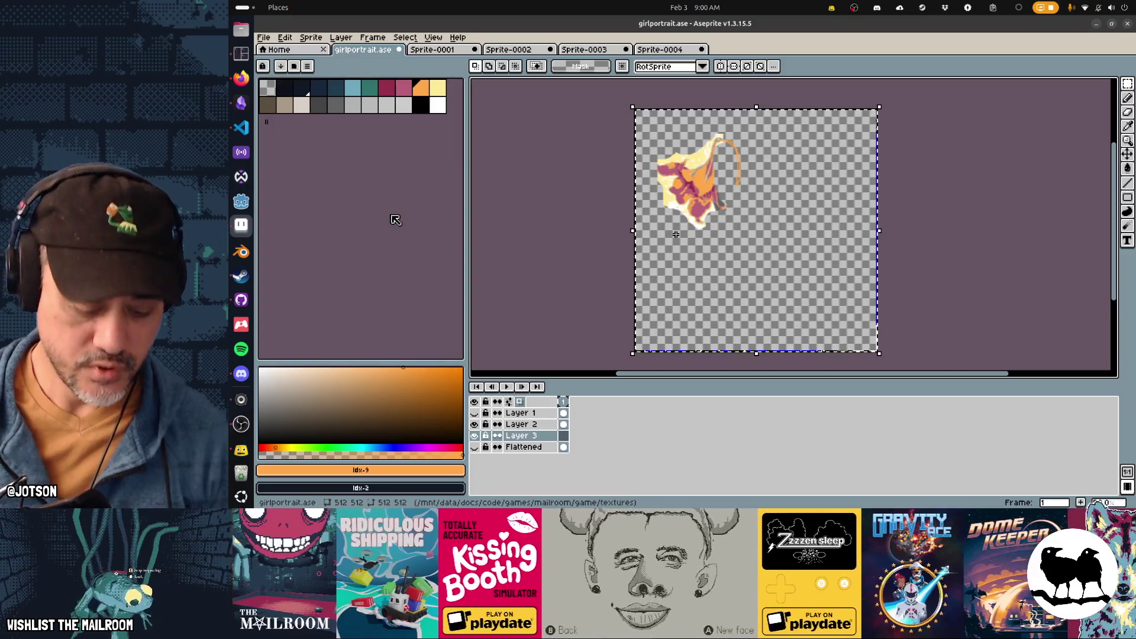
key("shift+n")
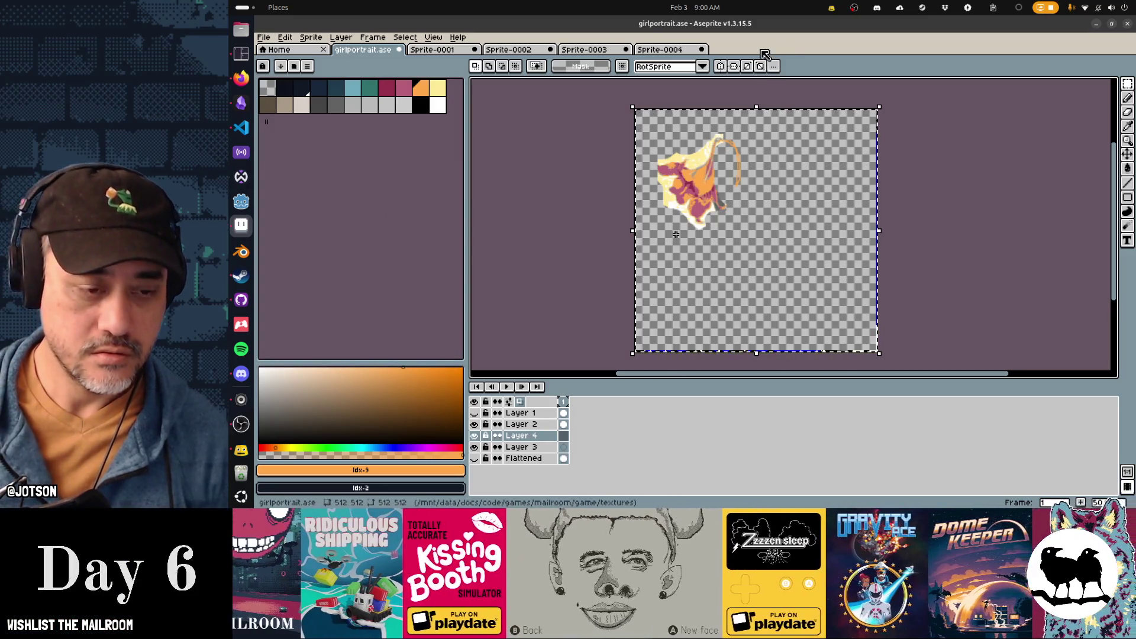
key("ctrl+n")
left_click(675, 356)
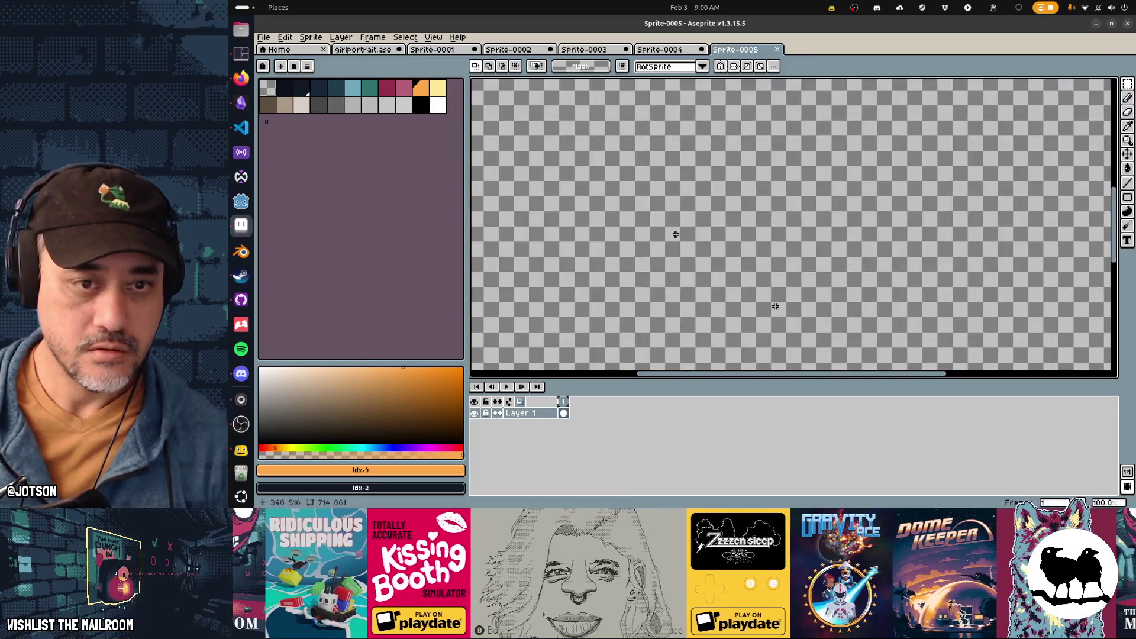
Paste the painting into Sprite-0005, then hide Layer 2 and paste it onto Layer 4 of girlportrait.ase
key("ctrl+v")
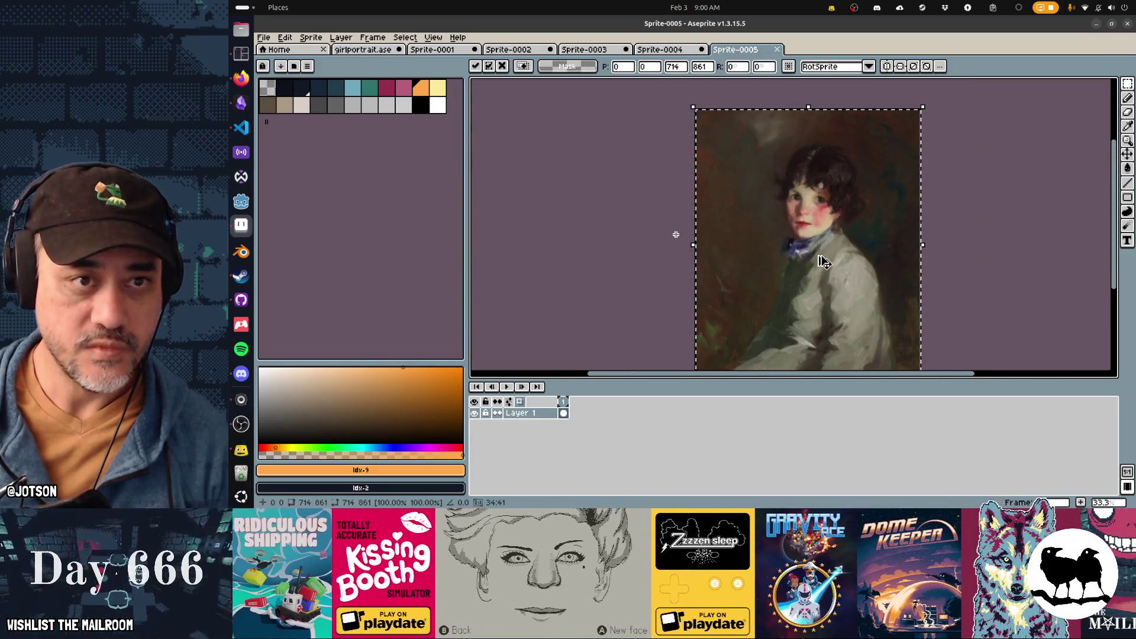
left_click(363, 50)
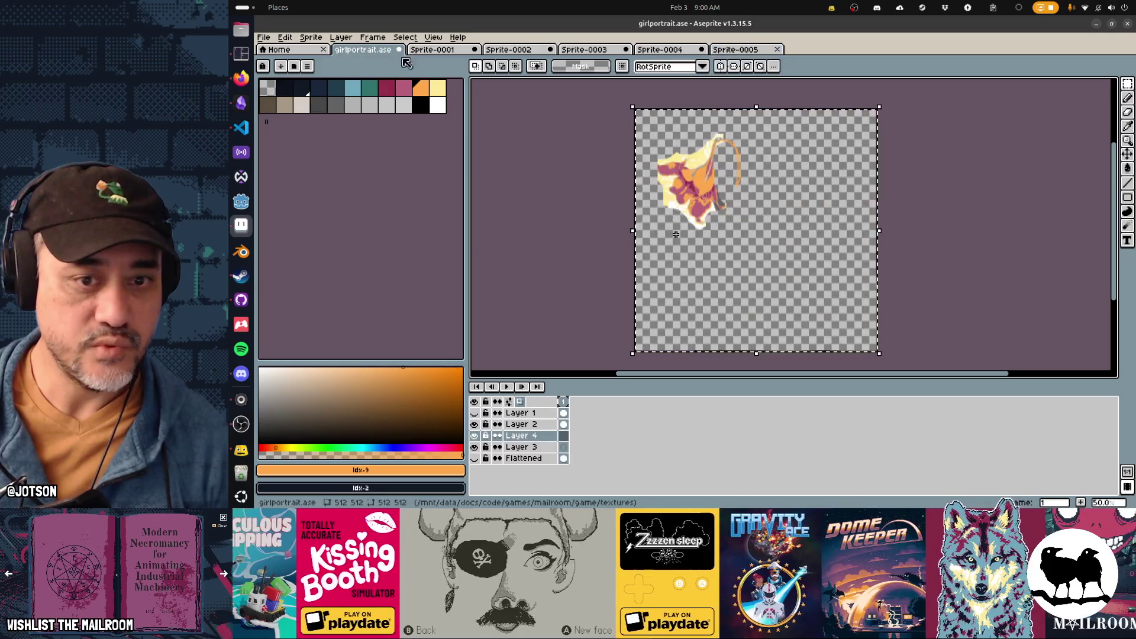
left_click(473, 425)
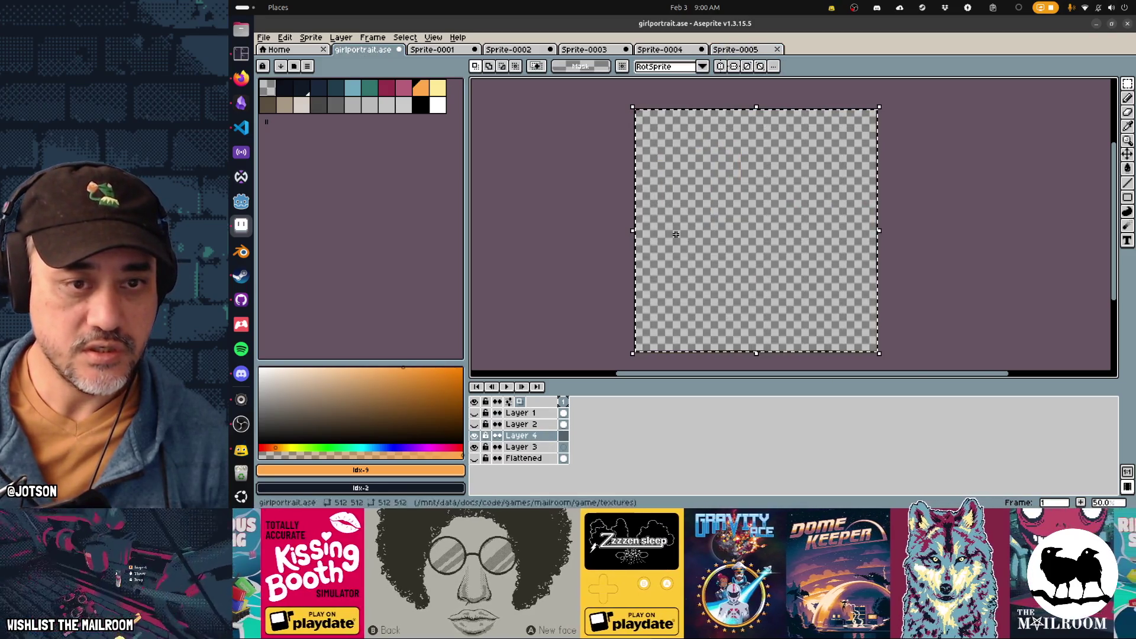
key("ctrl+v")
Move the painting up-left, scale it down to 469×566, and commit the placement
left_click_drag(830, 305, 749, 272)
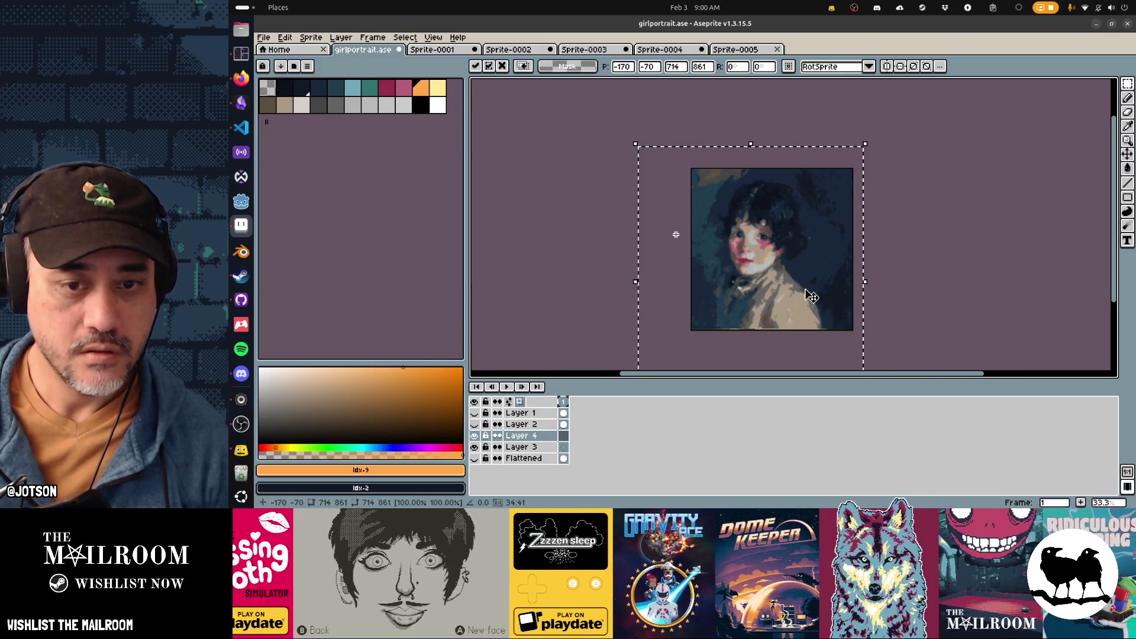
scroll(804, 278, "down", 1)
scroll(796, 254, "up", 1)
scroll(822, 228, "down", 2)
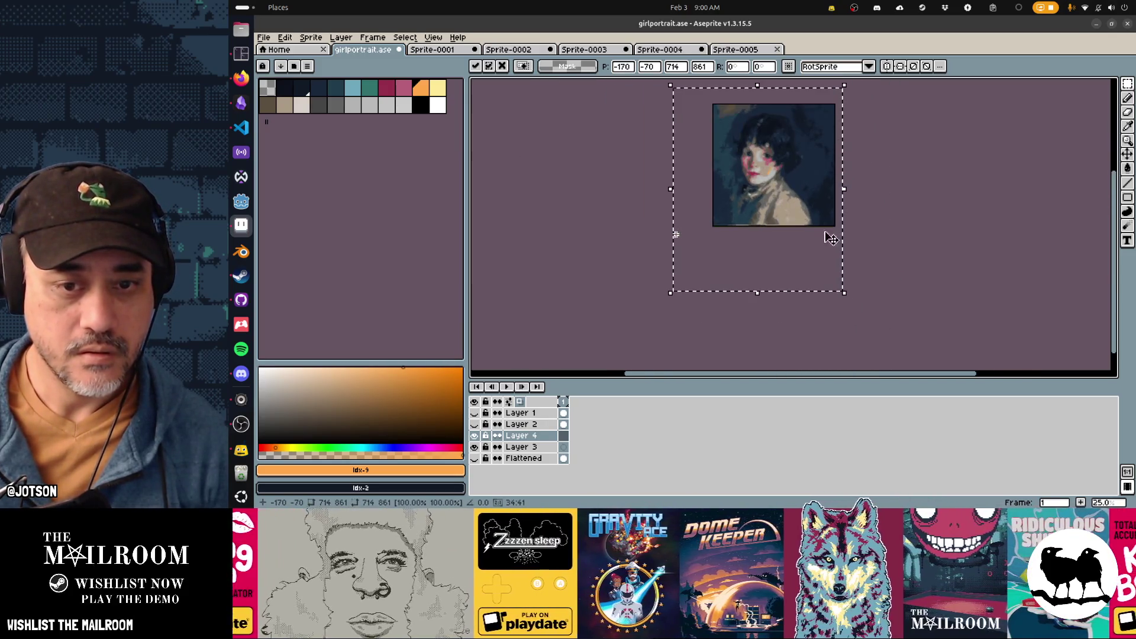
mouse_move(844, 293)
left_mouse_down()
mouse_move(798, 219)
mouse_move(789, 222)
mouse_move(794, 201)
mouse_move(766, 190)
mouse_move(814, 233)
mouse_move(839, 223)
mouse_move(838, 252)
mouse_move(836, 238)
left_mouse_up()
scroll(769, 195, "up", 2)
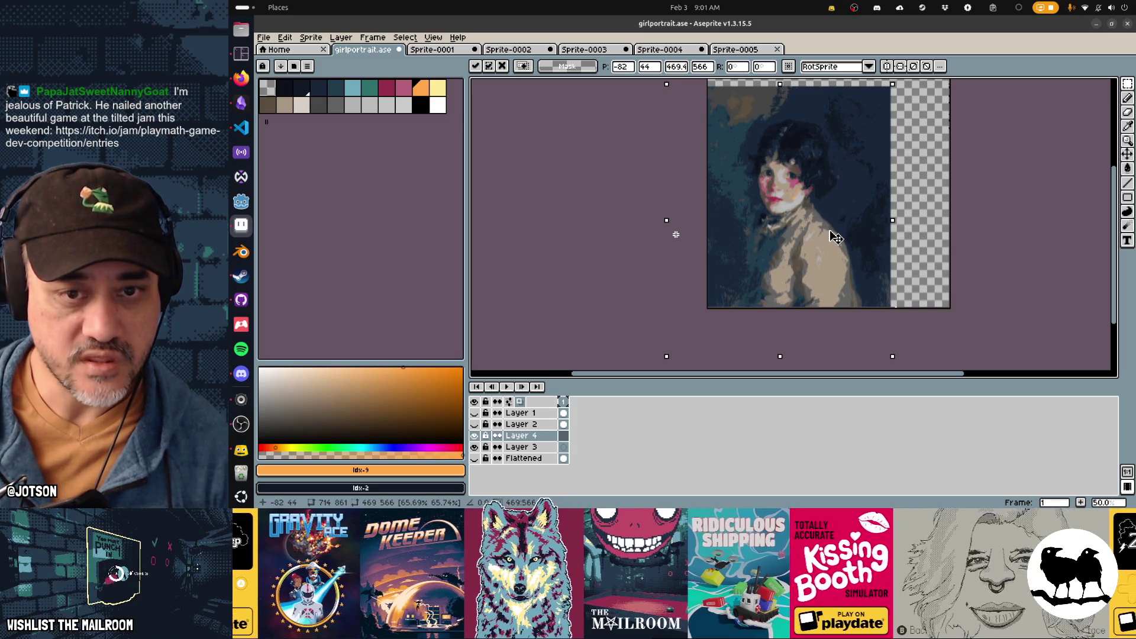
key("Return")
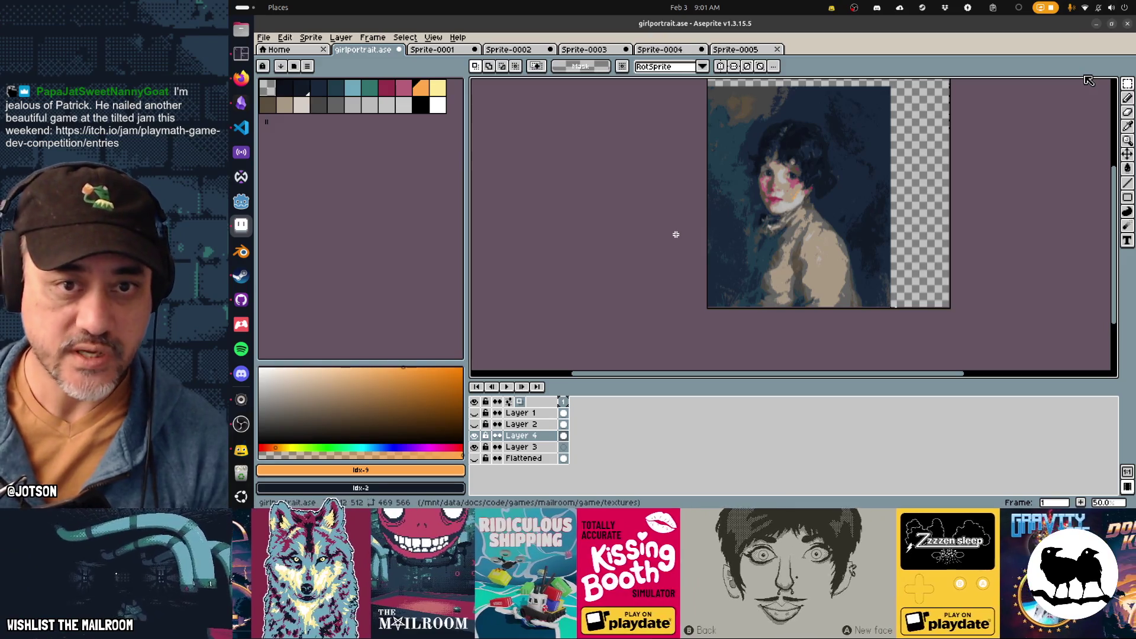
scroll(749, 225, "up", 2)
Erase the dark background at the portrait's top-left, along the top and the shoulder's right edge
key("e")
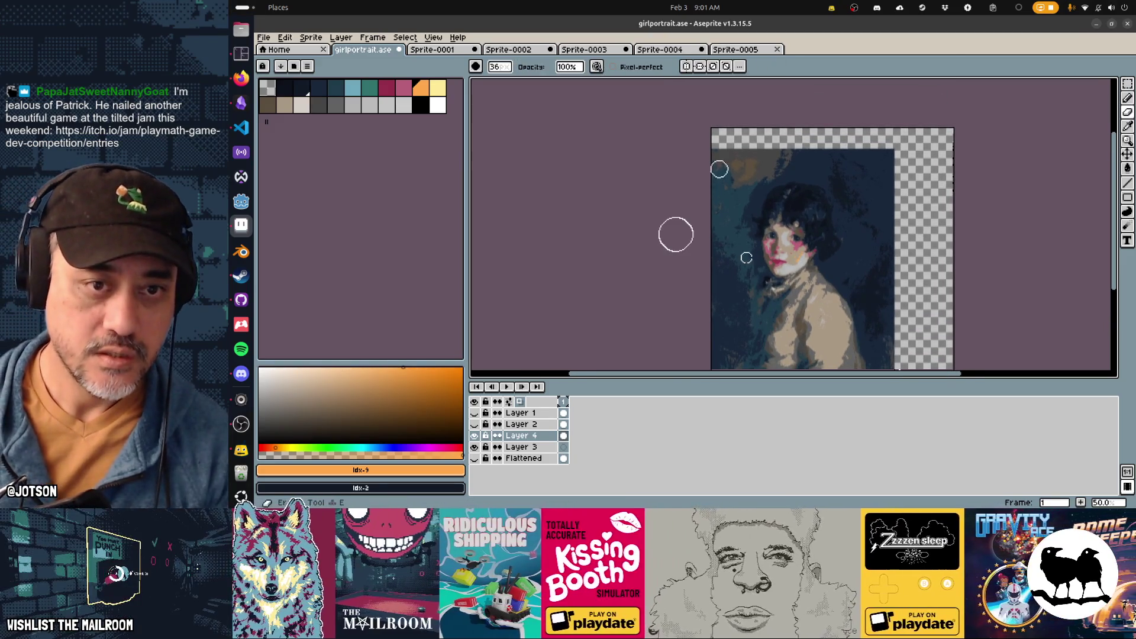
left_click(694, 170, "shift")
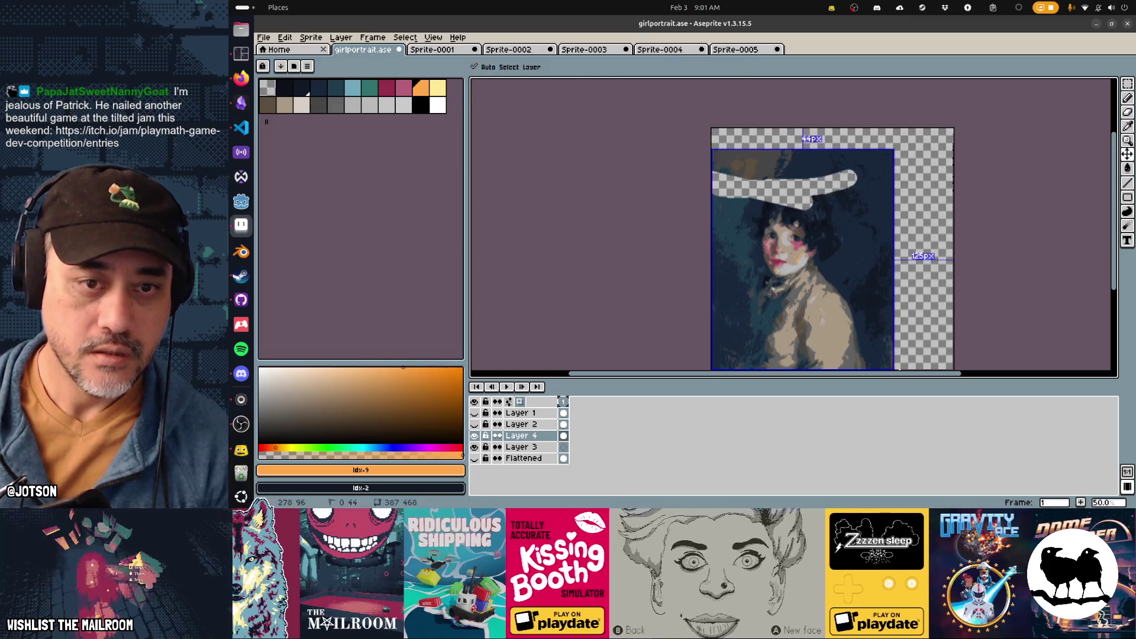
key("ctrl+z")
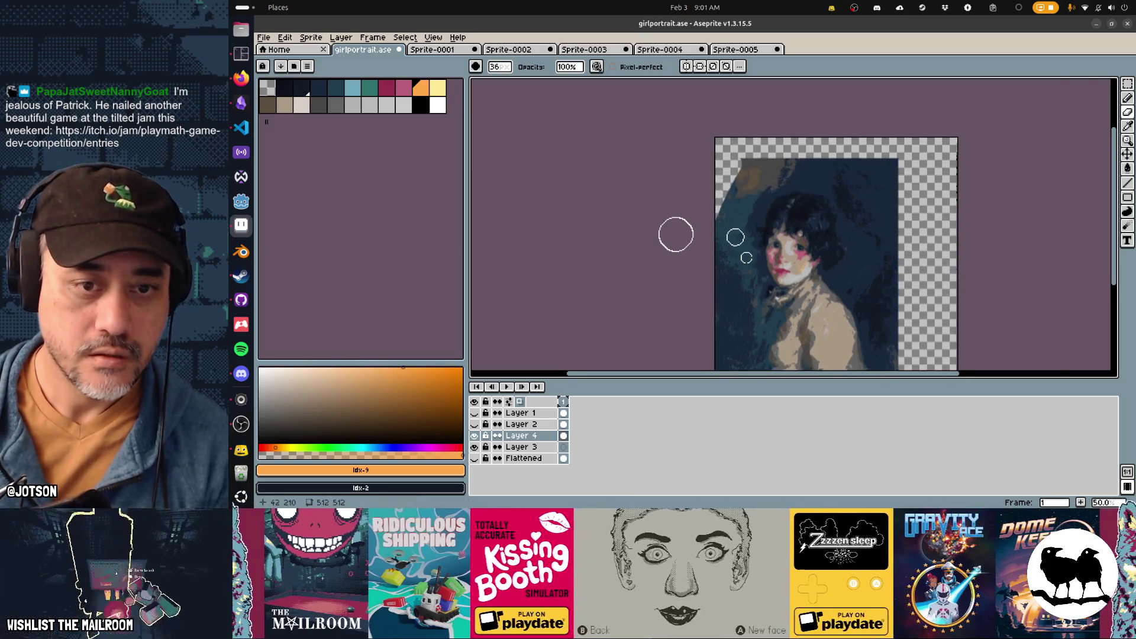
scroll(676, 234, "up", 1)
mouse_move(674, 219)
left_mouse_down()
mouse_move(736, 254)
mouse_move(717, 261)
mouse_move(778, 187)
left_mouse_up()
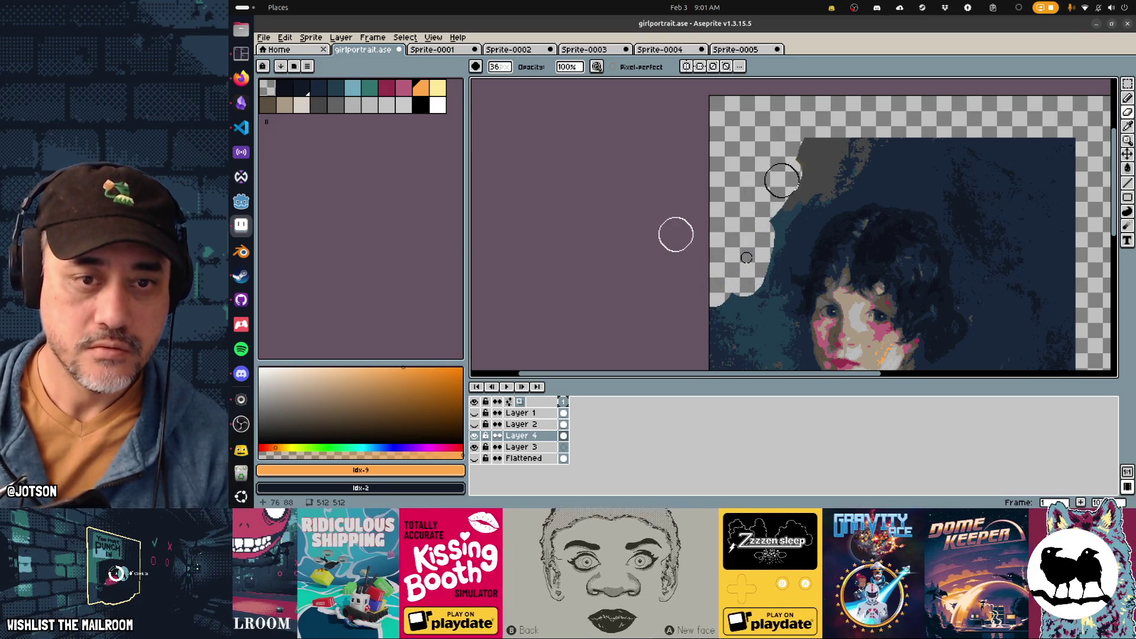
key("e")
mouse_move(799, 157)
left_mouse_down()
mouse_move(824, 132)
mouse_move(854, 157)
mouse_move(1041, 142)
mouse_move(988, 195)
mouse_move(1009, 195)
mouse_move(1065, 254)
mouse_move(914, 93)
left_mouse_up()
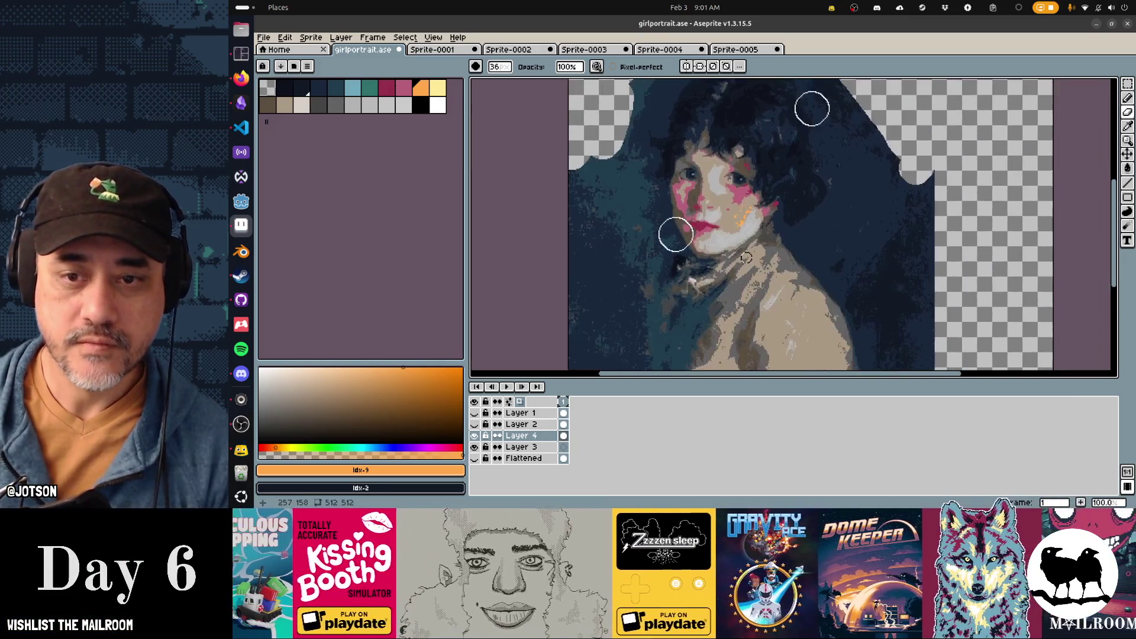
mouse_move(913, 158)
left_mouse_down()
mouse_move(950, 291)
mouse_move(905, 279)
left_mouse_up()
Erase the remaining dark background beside the hair and shoulder, then switch to Sprite-0005
scroll(885, 299, "down", 2)
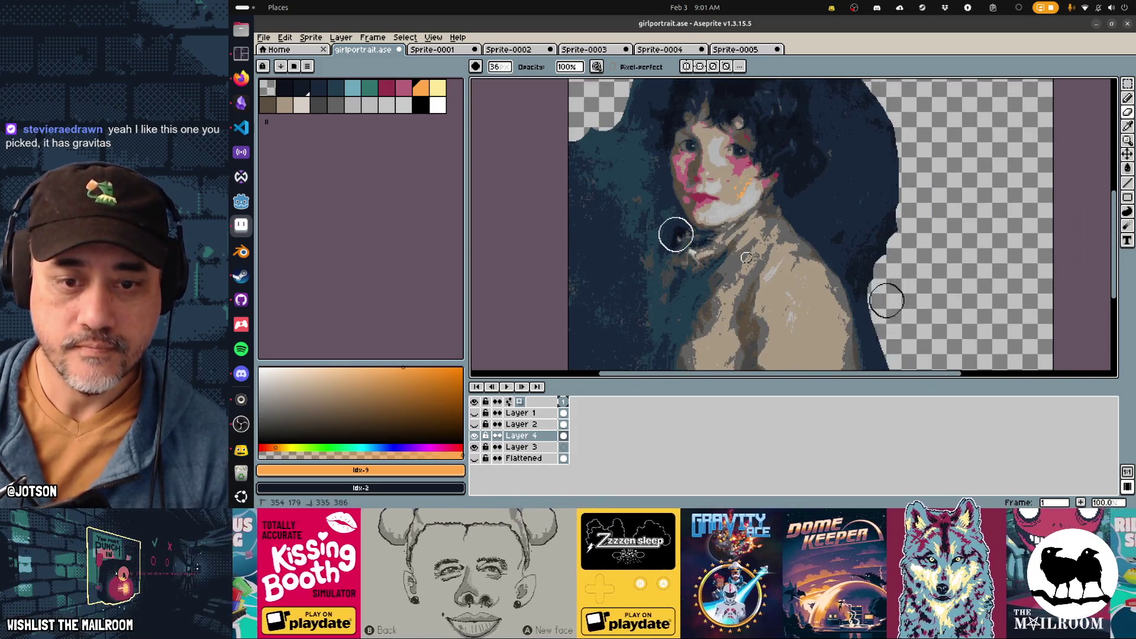
scroll(886, 300, "down", 3)
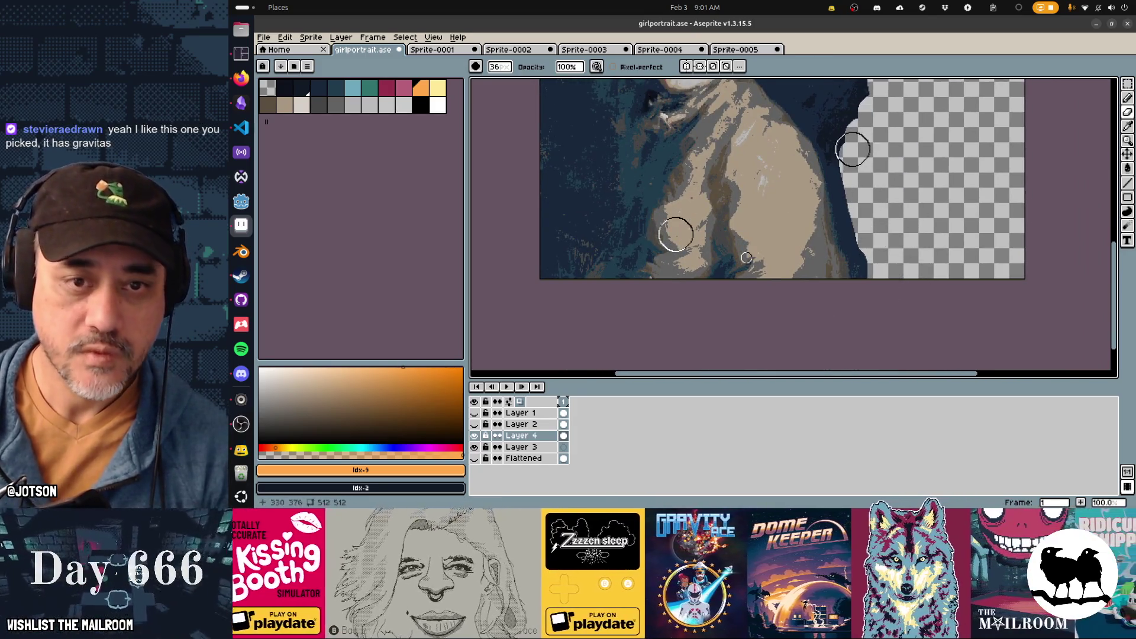
left_click_drag(831, 136, 834, 145)
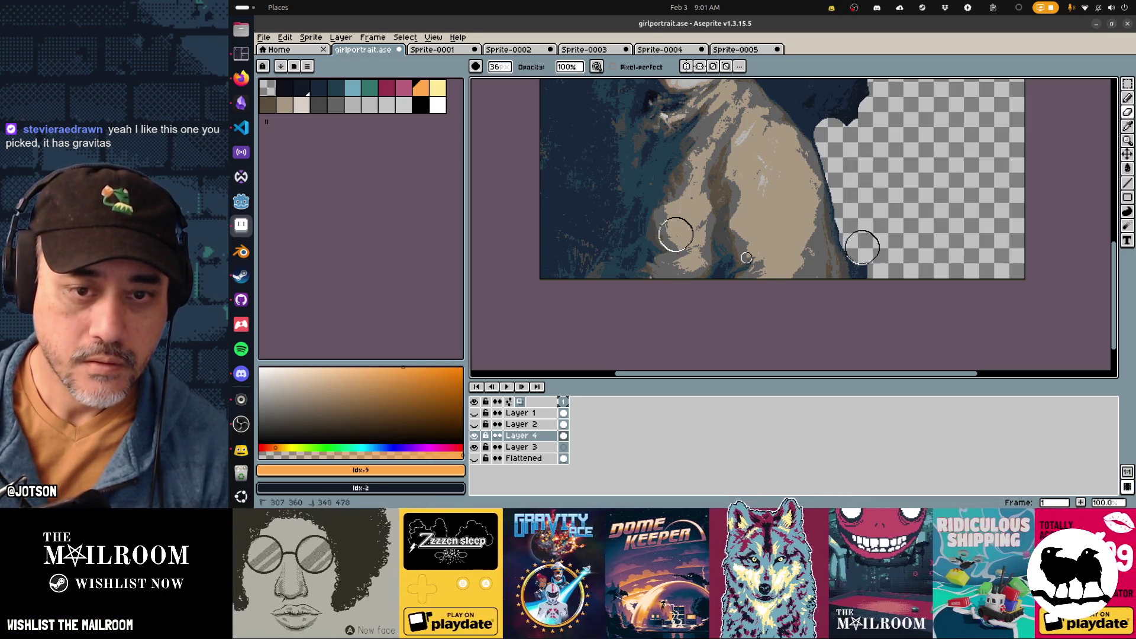
scroll(848, 206, "up", 3)
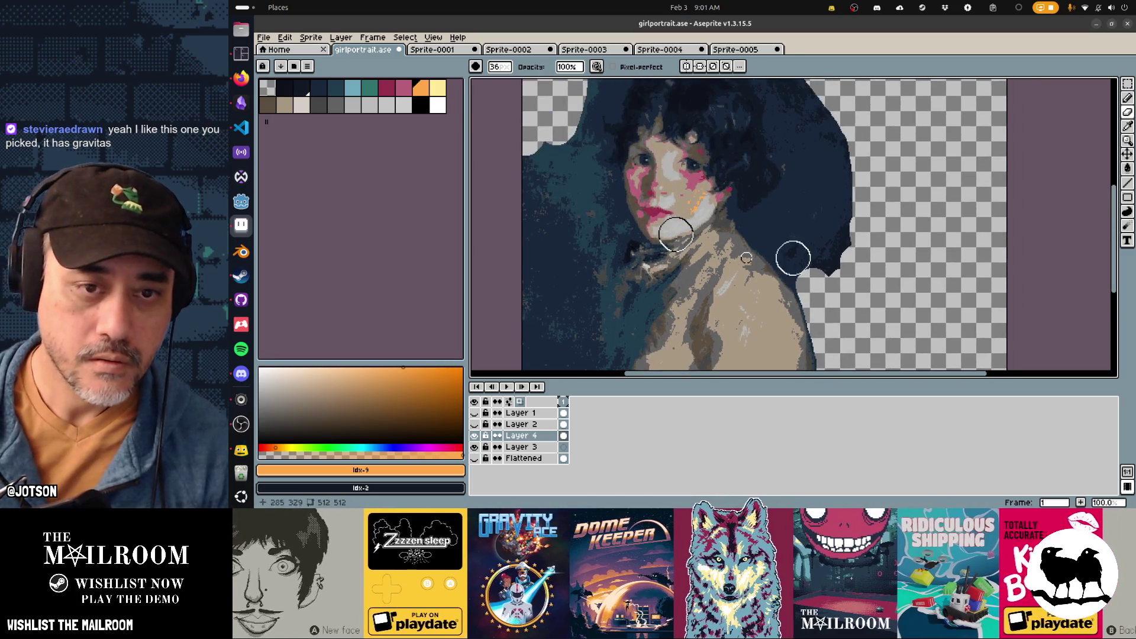
mouse_move(767, 222)
left_mouse_down()
mouse_move(805, 272)
mouse_move(849, 197)
mouse_move(820, 182)
mouse_move(788, 215)
left_mouse_up()
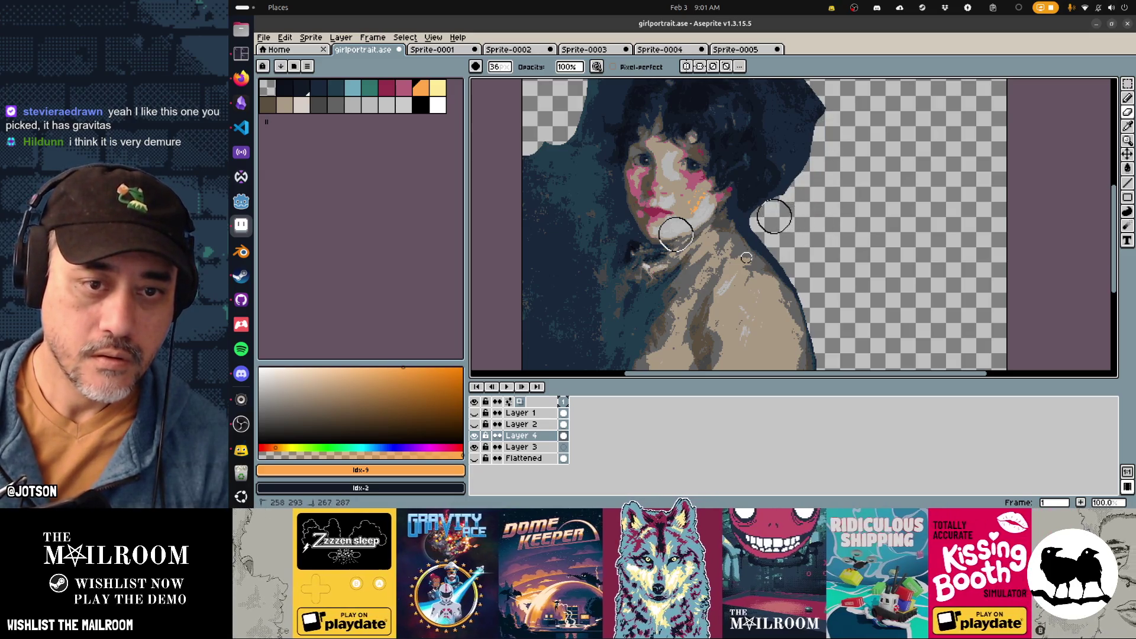
scroll(802, 171, "up", 2)
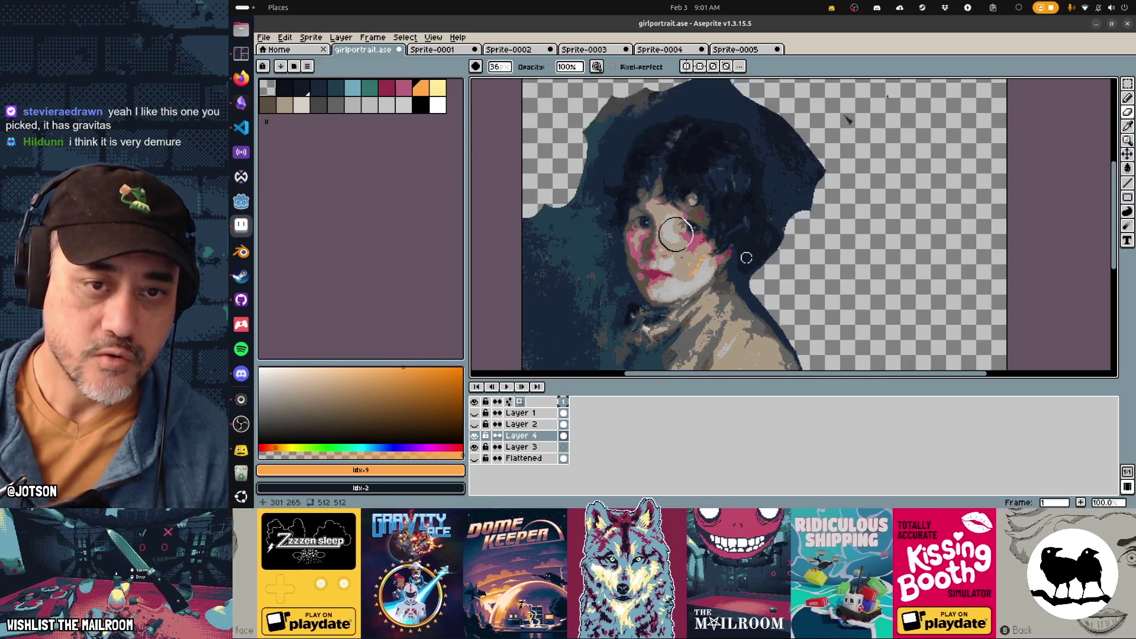
left_click_drag(806, 246, 857, 146)
scroll(867, 176, "left", 5)
scroll(938, 108, "down", 2)
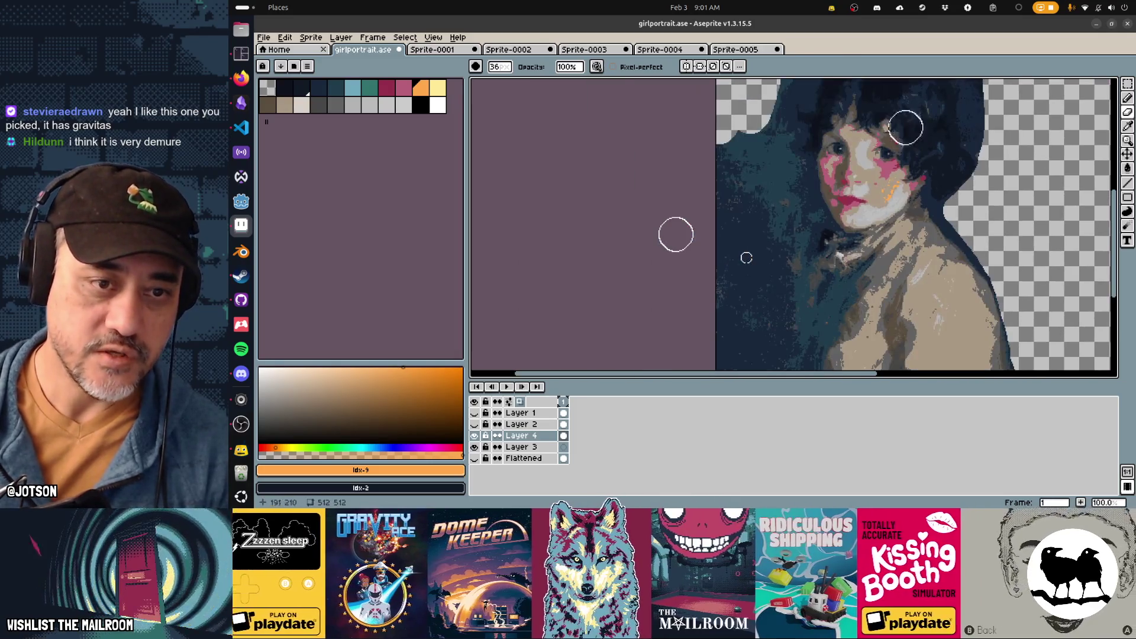
key("ctrl+Tab")
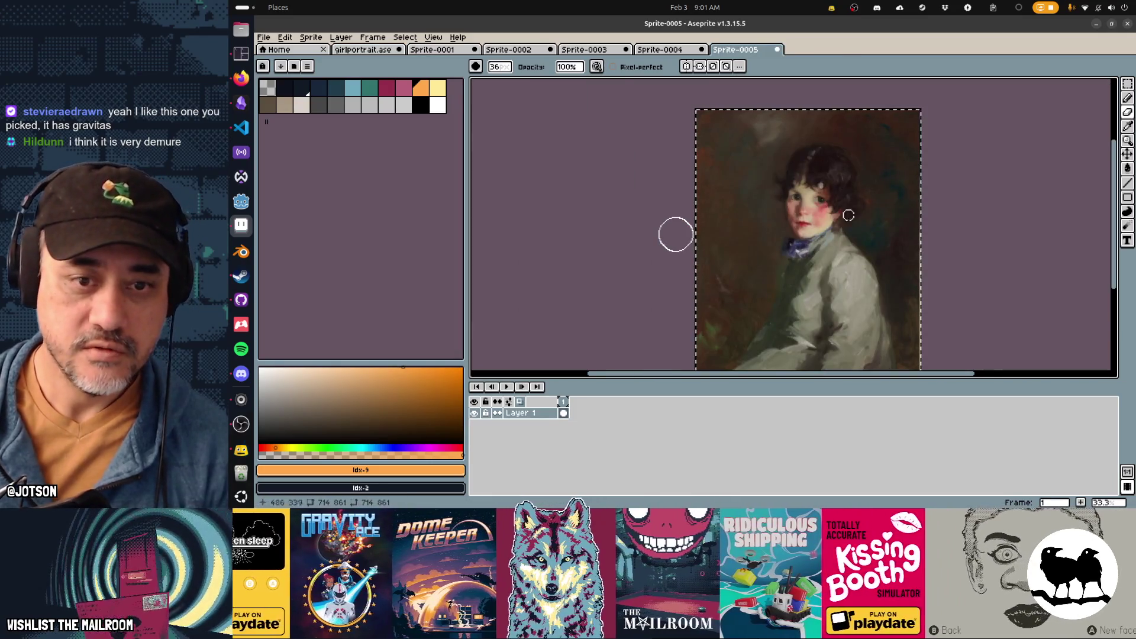
Back in girlportrait.ase, erase dark pixels along the left edge and undo one bad stroke
scroll(769, 225, "down", 1)
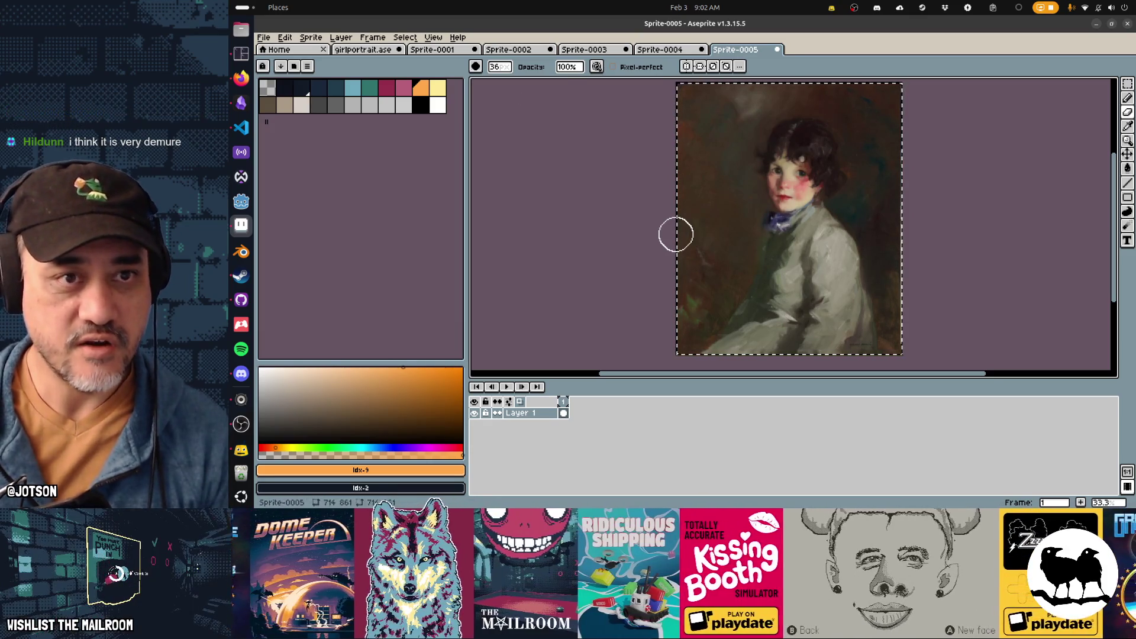
key("ctrl+Tab")
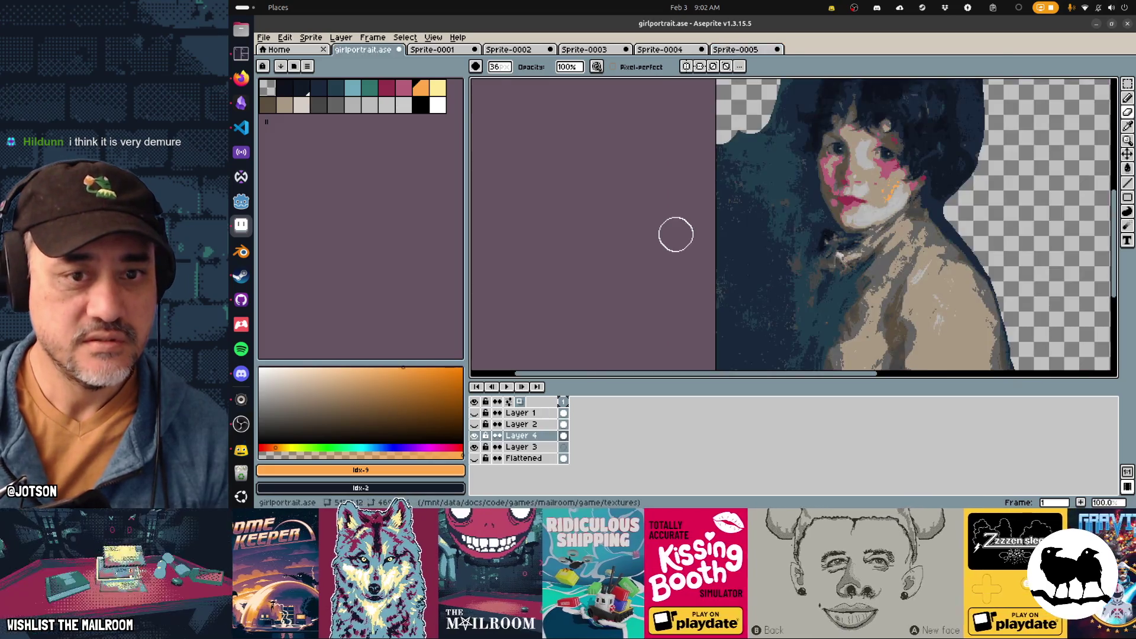
mouse_move(674, 230)
left_mouse_down()
mouse_move(710, 114)
mouse_move(664, 233)
mouse_move(629, 264)
mouse_move(690, 272)
mouse_move(698, 290)
mouse_move(674, 308)
left_mouse_up()
mouse_move(674, 307)
left_mouse_down()
mouse_move(738, 163)
mouse_move(687, 237)
mouse_move(759, 206)
left_mouse_up()
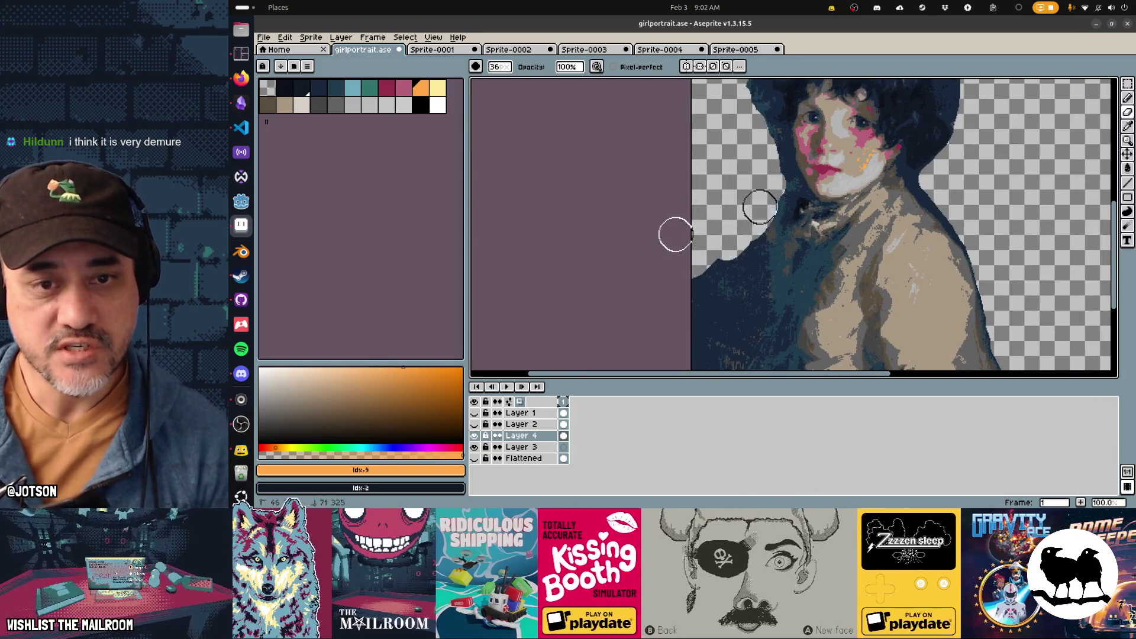
mouse_move(706, 276)
left_mouse_down()
mouse_move(735, 168)
mouse_move(743, 218)
mouse_move(707, 265)
mouse_move(714, 294)
left_mouse_up()
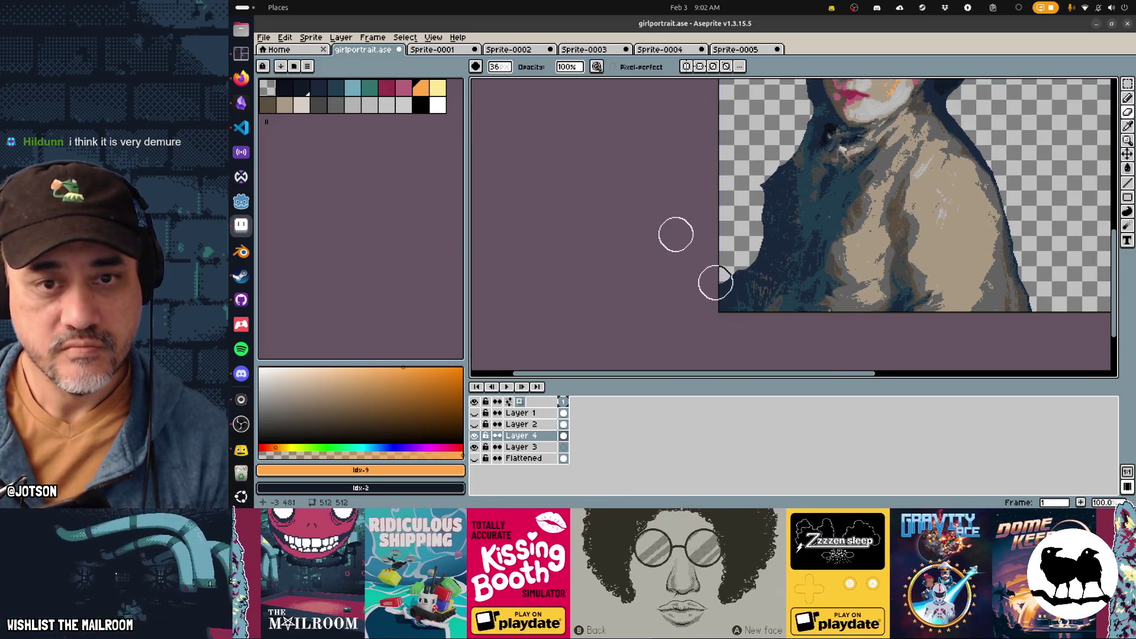
key("ctrl+z")
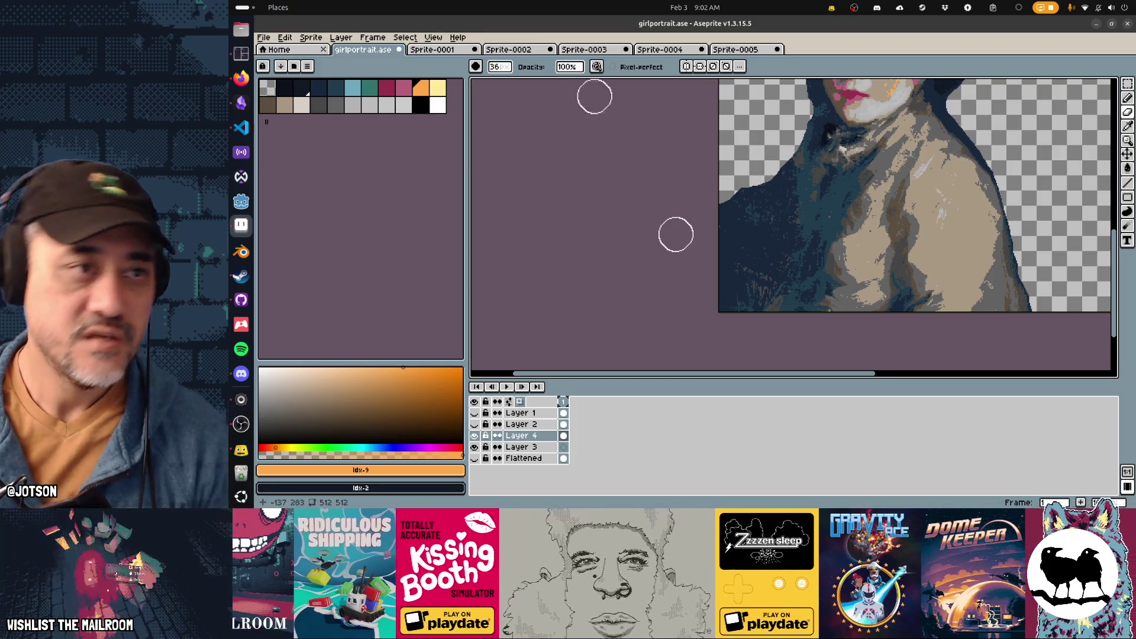
mouse_move(773, 252)
left_mouse_down()
mouse_move(763, 278)
mouse_move(737, 294)
left_mouse_up()
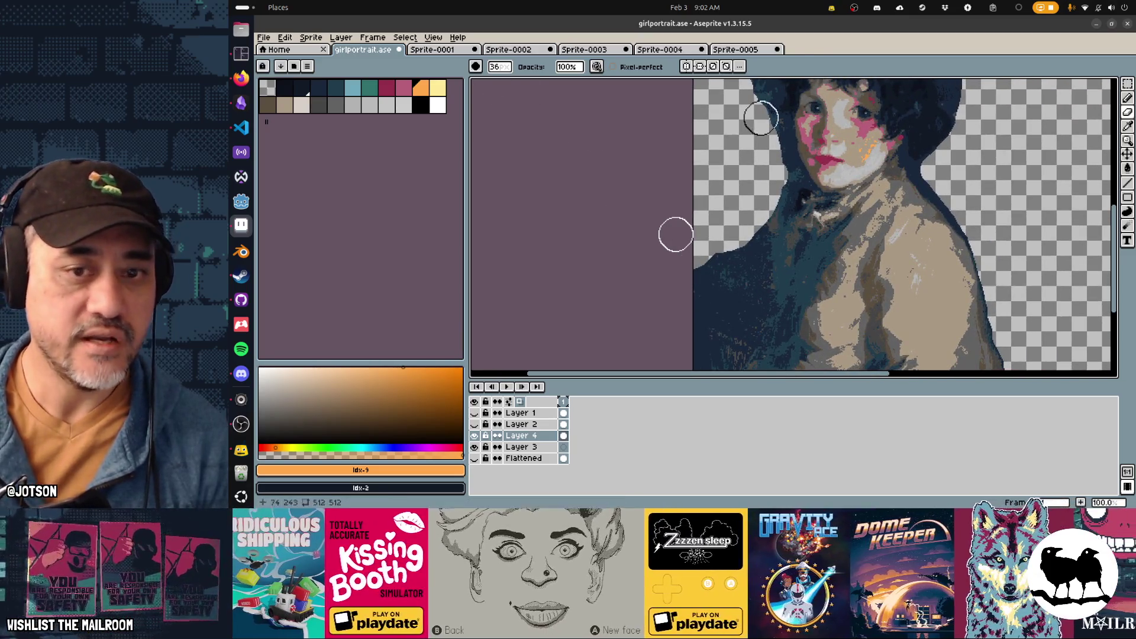
scroll(801, 172, "down", 1)
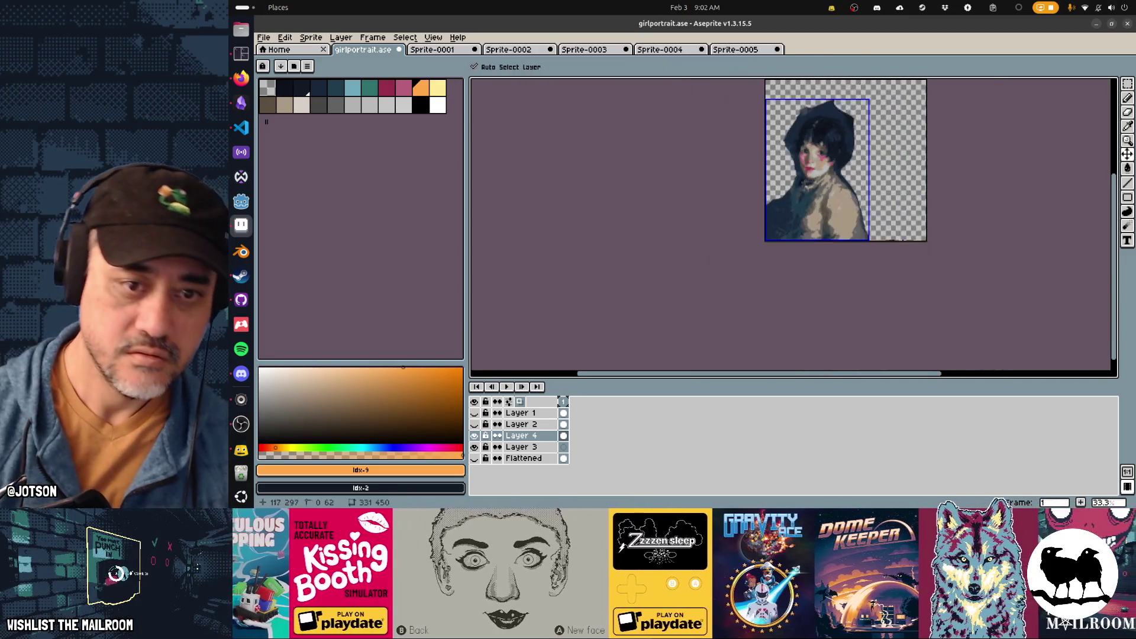
scroll(802, 172, "down", 1)
scroll(801, 172, "up", 2)
key("b")
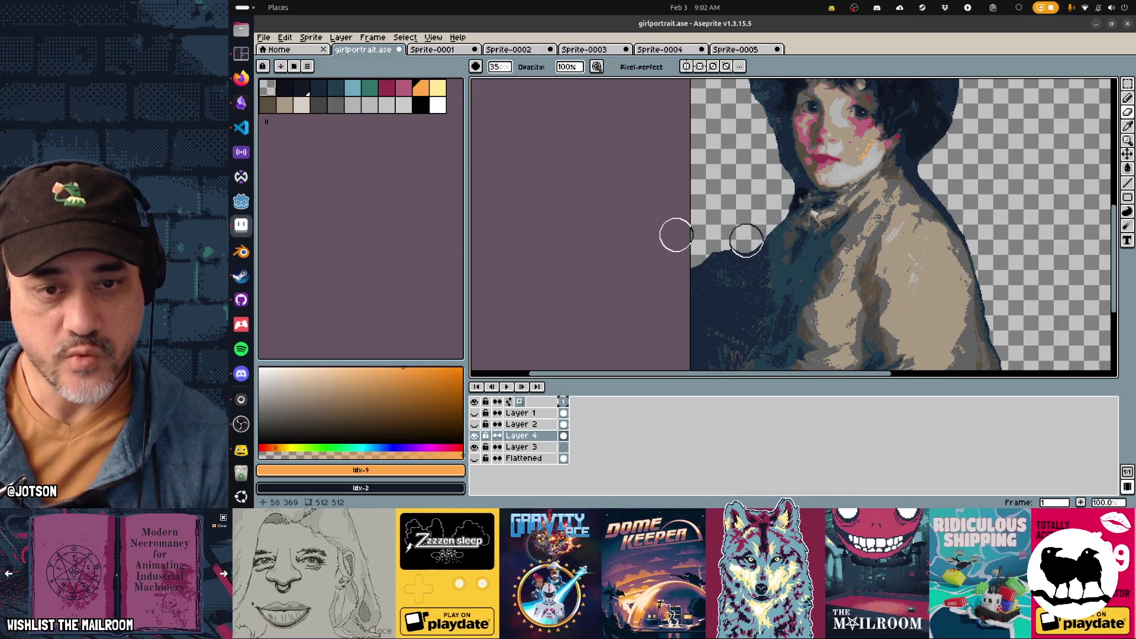
Erase the dark area left of the figure and round off the top of the hair
mouse_move(750, 243)
left_mouse_down()
mouse_move(749, 284)
mouse_move(750, 271)
left_mouse_up()
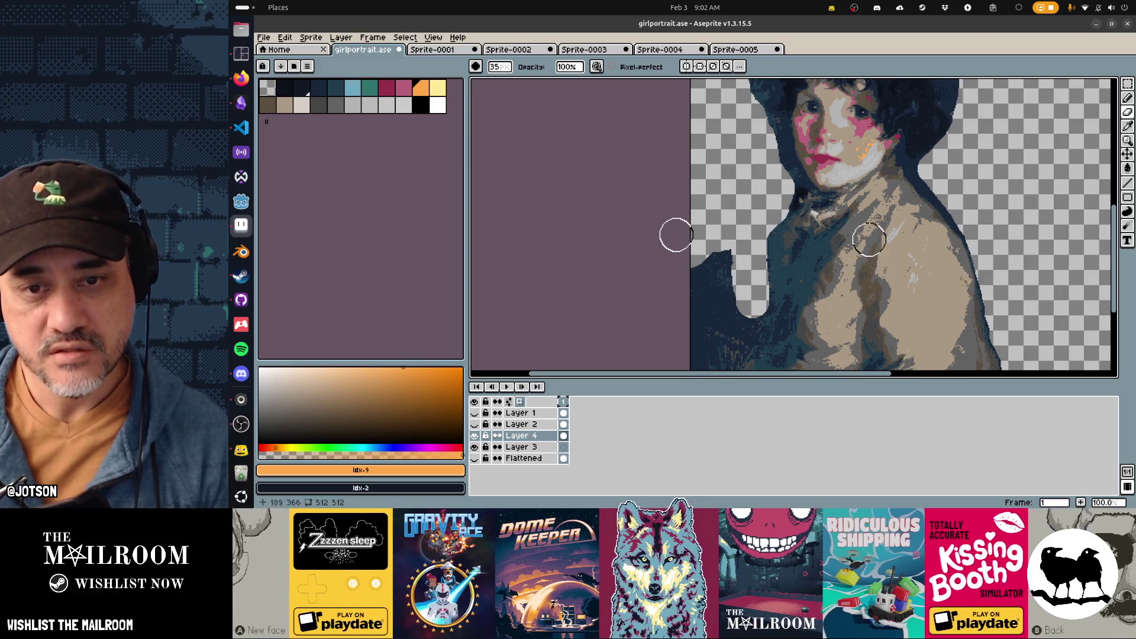
mouse_move(771, 220)
left_mouse_down()
mouse_move(680, 282)
mouse_move(754, 343)
left_mouse_up()
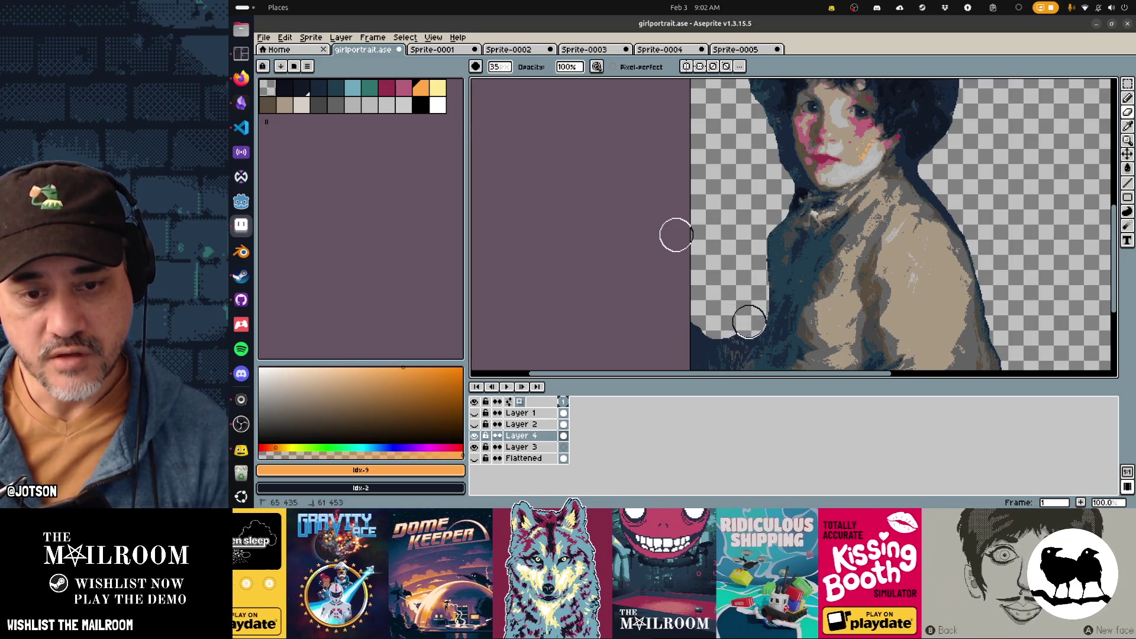
scroll(736, 334, "down", 5)
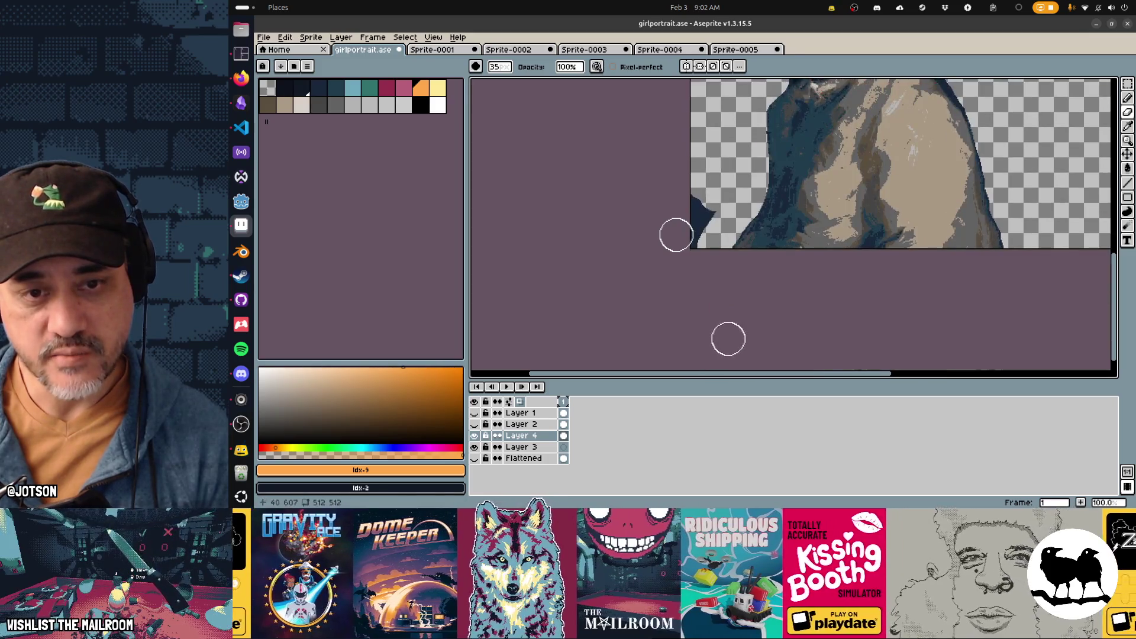
scroll(728, 337, "up", 2)
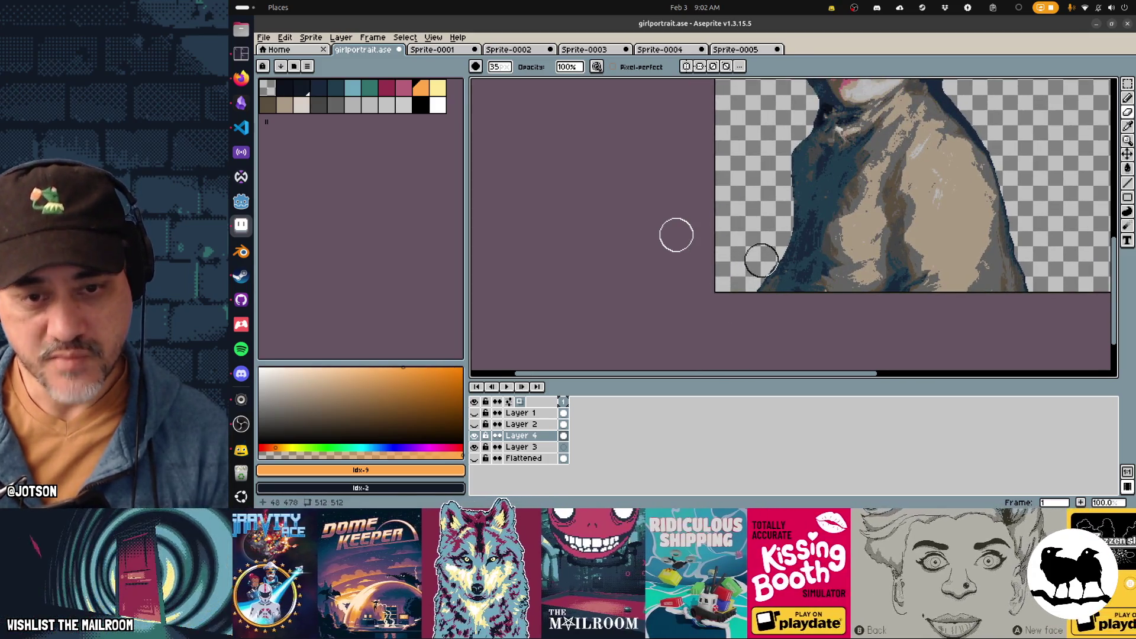
scroll(757, 272, "up", 3)
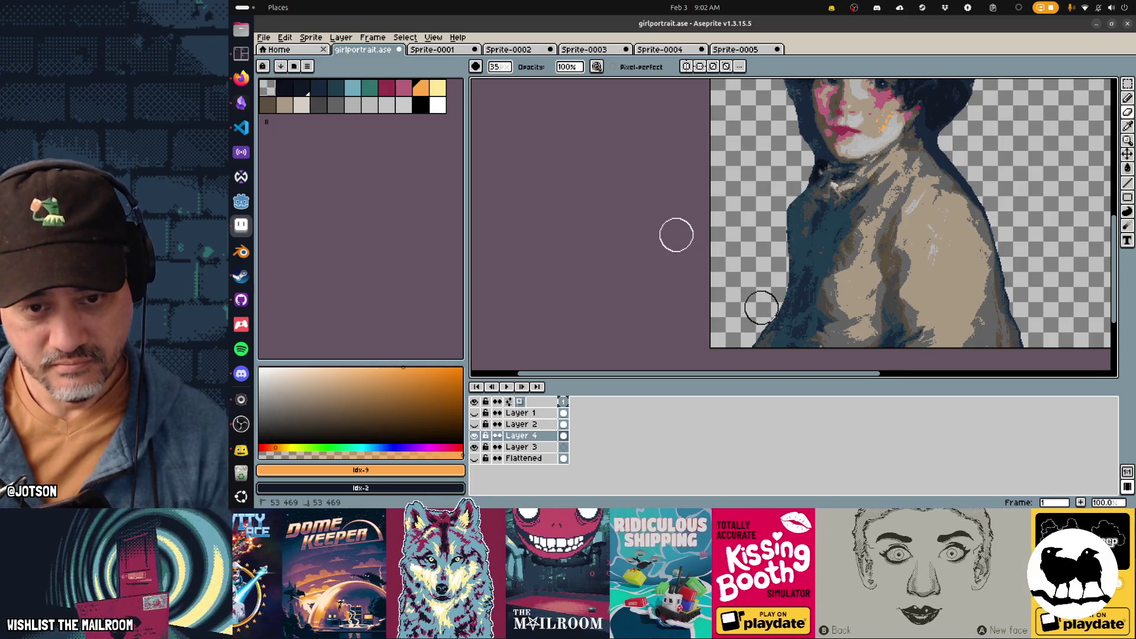
scroll(676, 235, "up", 3)
scroll(676, 235, "right", 1)
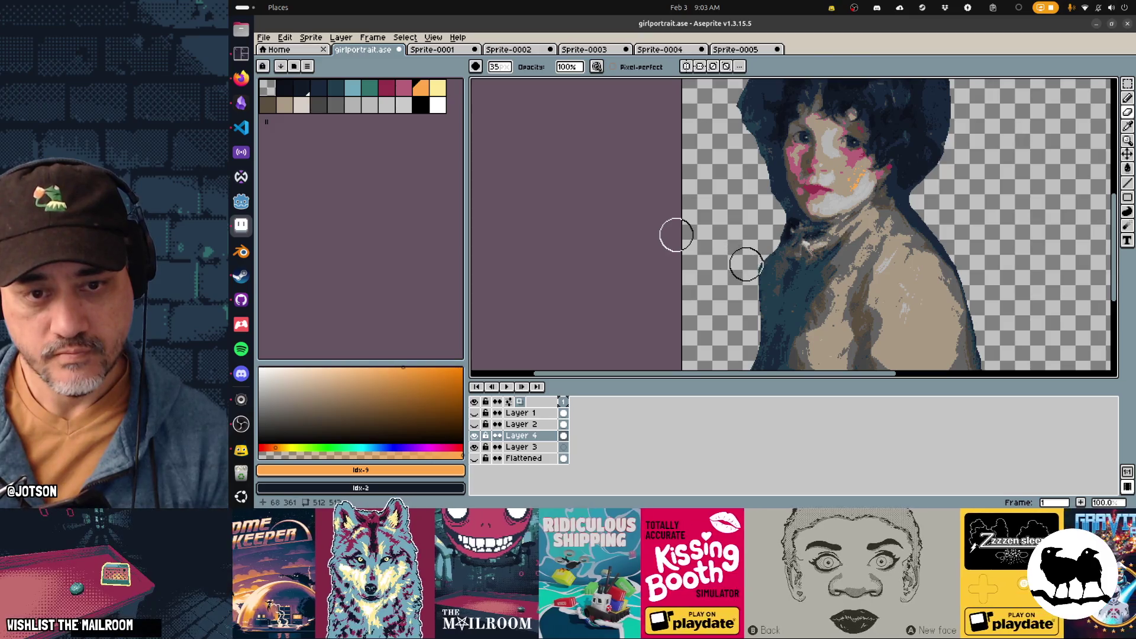
scroll(695, 223, "up", 8)
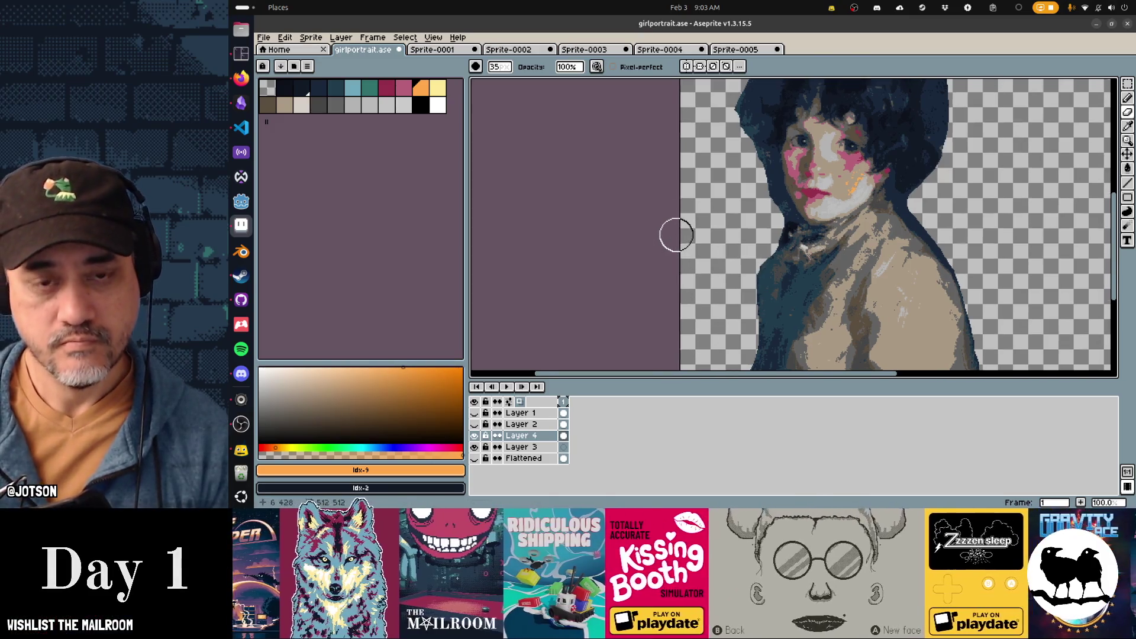
scroll(695, 223, "right", 1)
mouse_move(719, 220)
left_mouse_down()
mouse_move(841, 132)
mouse_move(887, 160)
mouse_move(932, 258)
left_mouse_up()
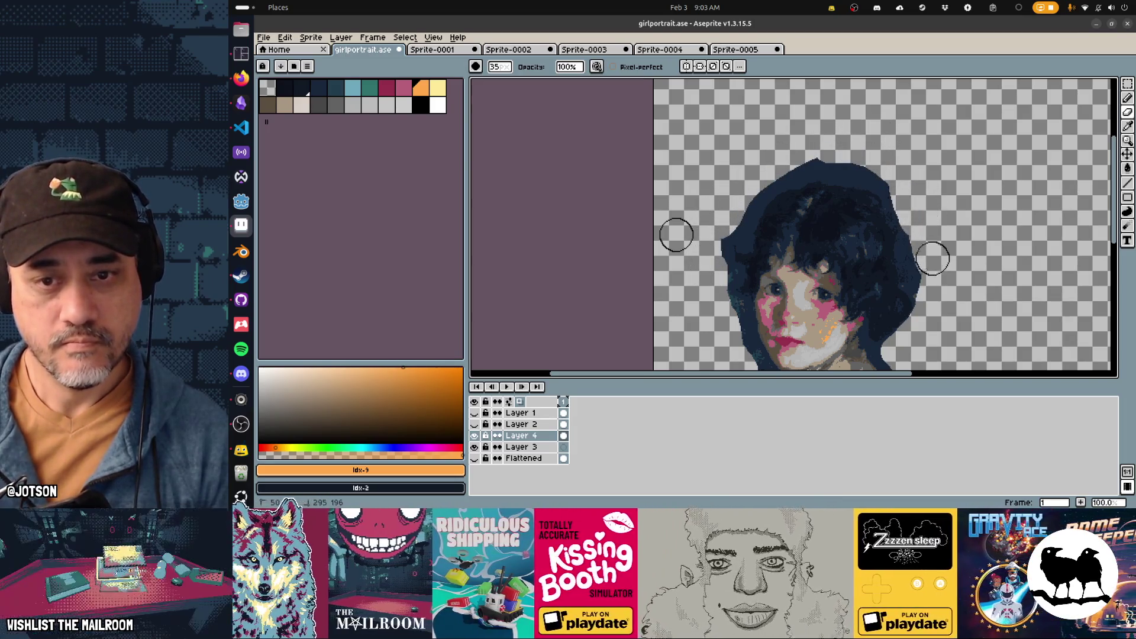
scroll(933, 259, "up", 4)
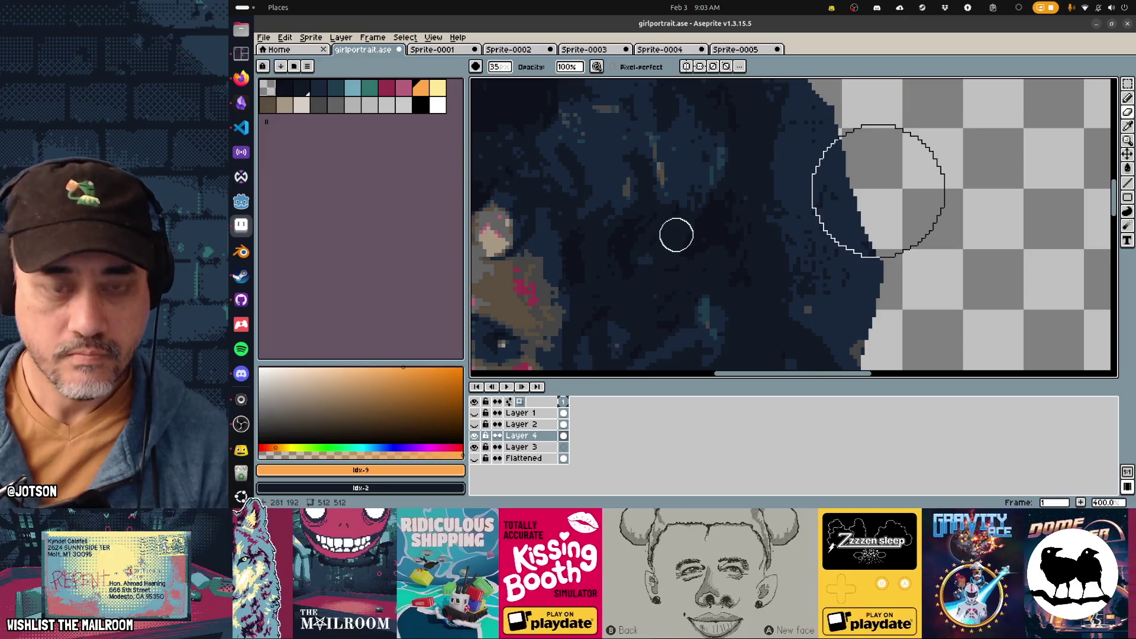
Shrink the eraser to 14px and erase along the hair's right edge
key("minus")
key("minus")
key("minus")
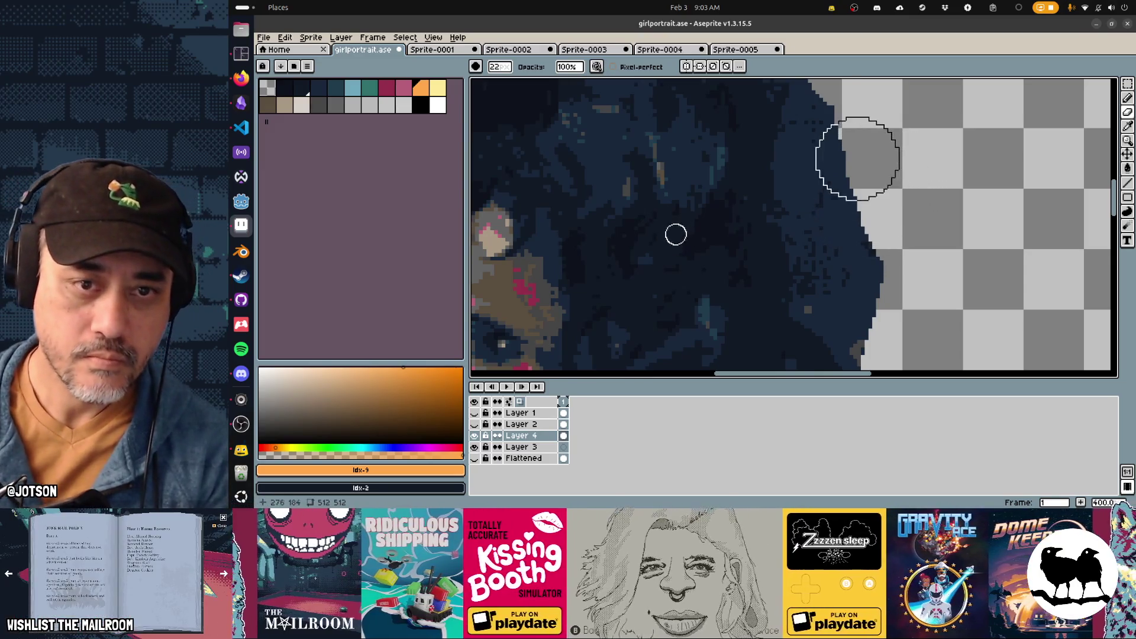
key("minus")
key("minus")
key("minus")
mouse_move(834, 119)
left_mouse_down()
mouse_move(826, 144)
mouse_move(819, 122)
mouse_move(872, 234)
left_mouse_up()
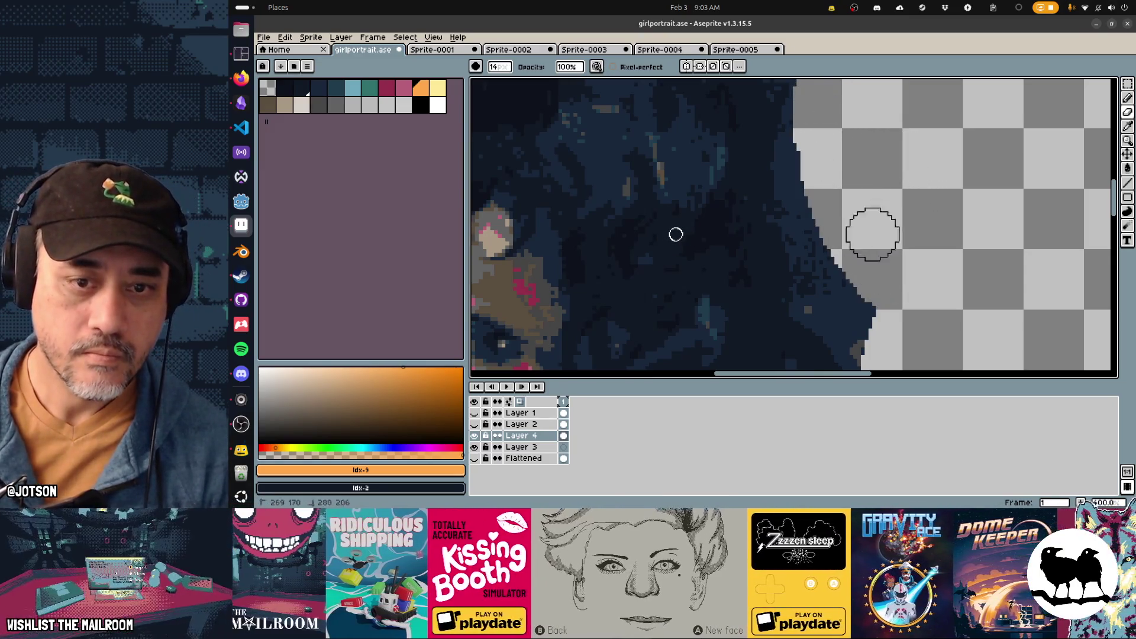
left_click_drag(870, 304, 786, 233)
mouse_move(808, 297)
left_mouse_down()
mouse_move(800, 307)
mouse_move(798, 268)
mouse_move(755, 217)
mouse_move(740, 132)
mouse_move(753, 193)
left_mouse_up()
scroll(758, 184, "up", 2)
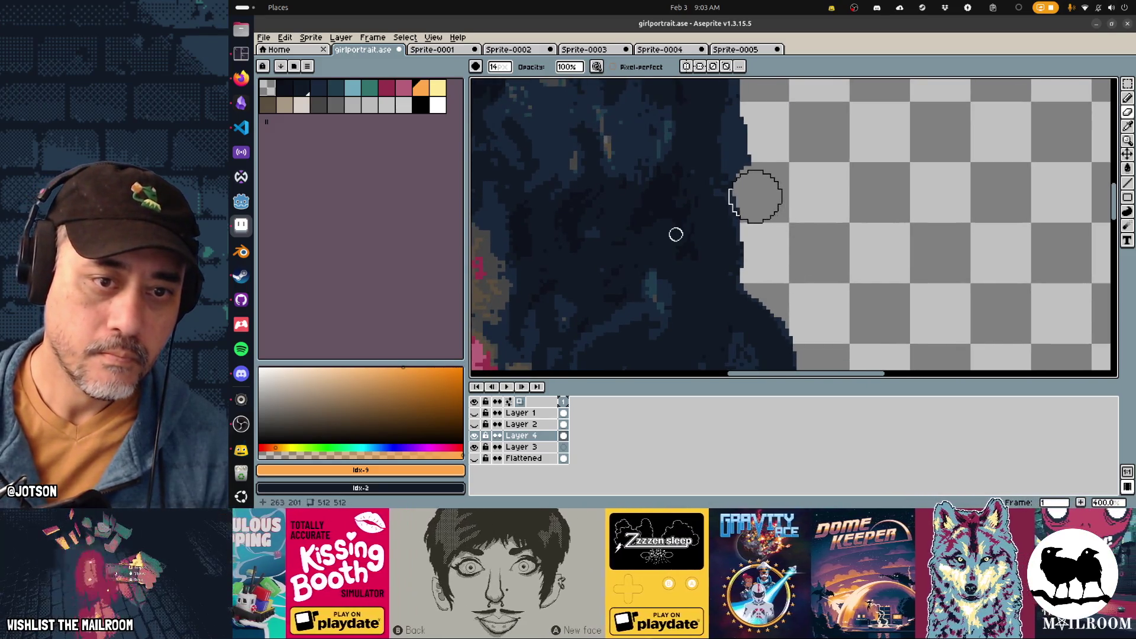
After glancing at the NGA painting, erase the hair's outer edge, a stray dark line and the top edge
key("alt+Tab")
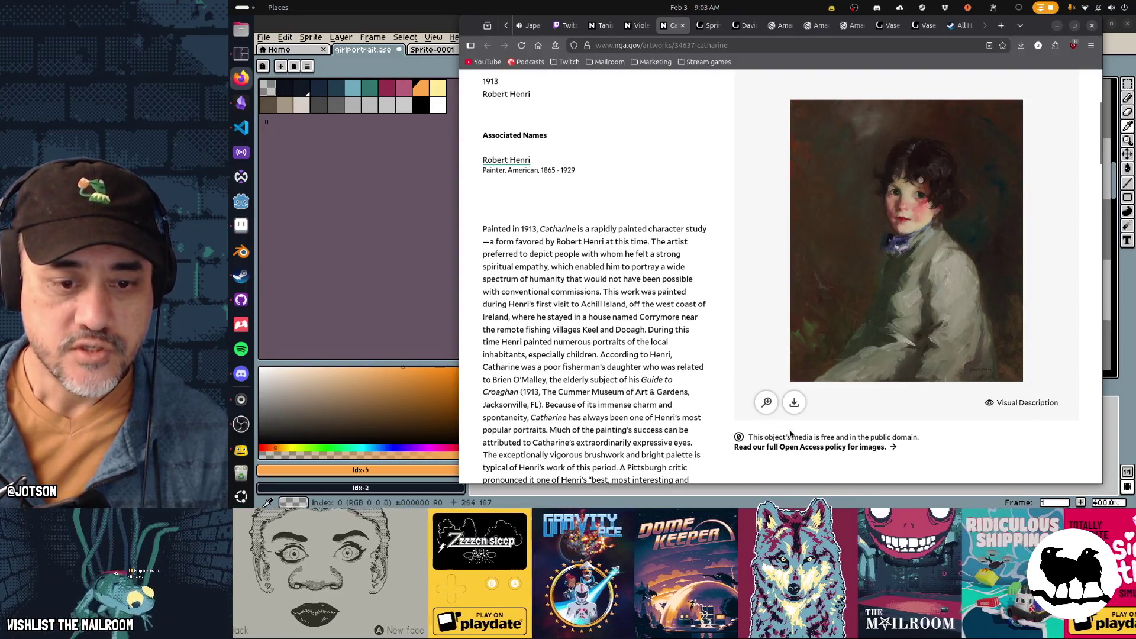
key("alt+Tab")
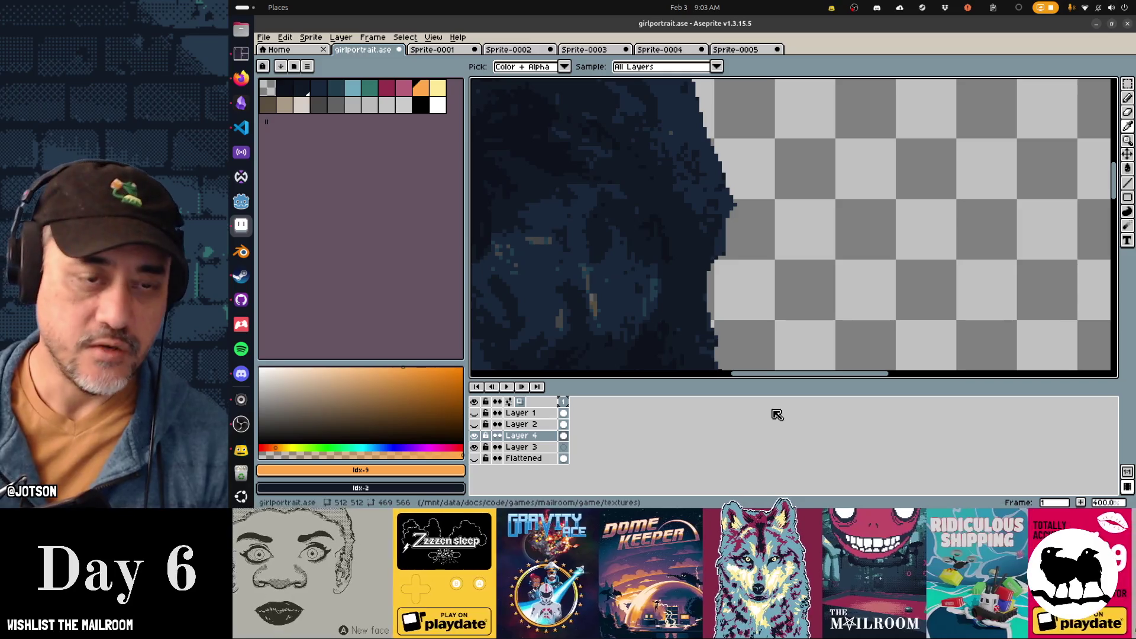
scroll(676, 234, "left", 3)
scroll(676, 234, "up", 2)
mouse_move(862, 259)
left_mouse_down()
mouse_move(793, 116)
mouse_move(810, 195)
left_mouse_up()
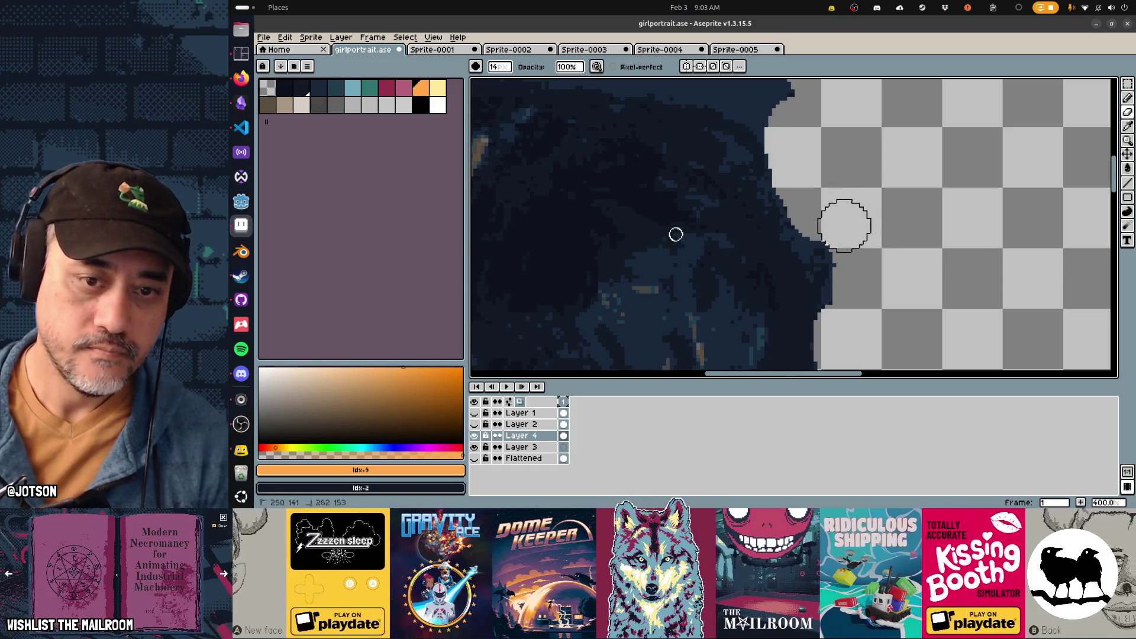
scroll(844, 226, "up", 3)
left_click_drag(829, 253, 809, 215)
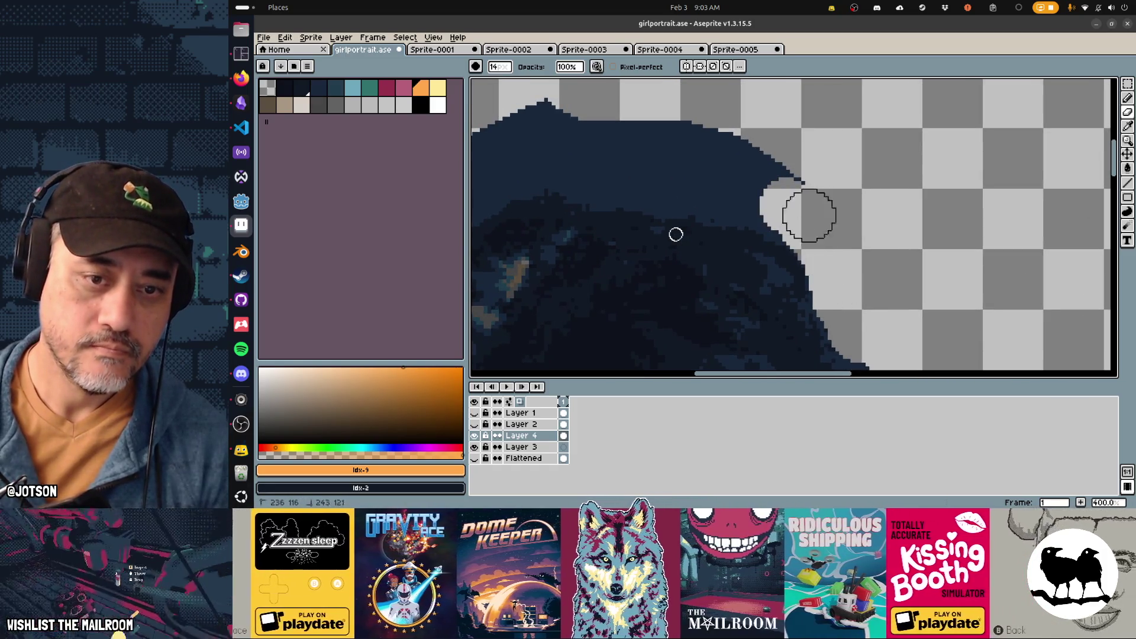
mouse_move(650, 127)
left_mouse_down()
mouse_move(842, 119)
mouse_move(704, 121)
left_mouse_up()
Bring the face, eye and lips into view and reduce the brush to a single pixel
left_click_drag(596, 165, 826, 101)
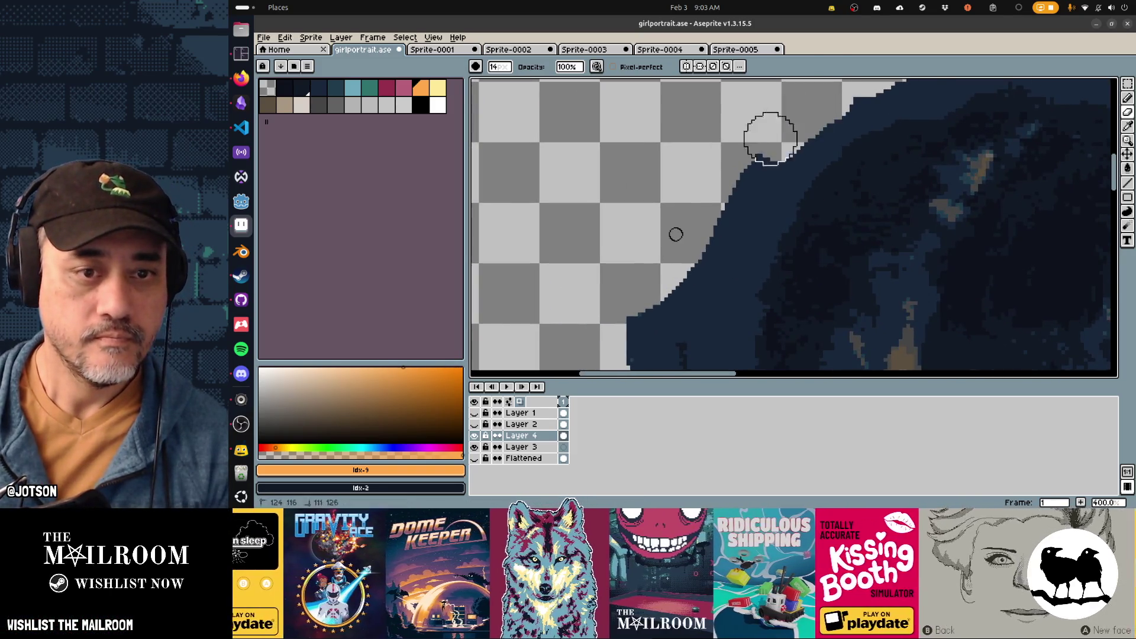
left_click_drag(701, 238, 789, 109)
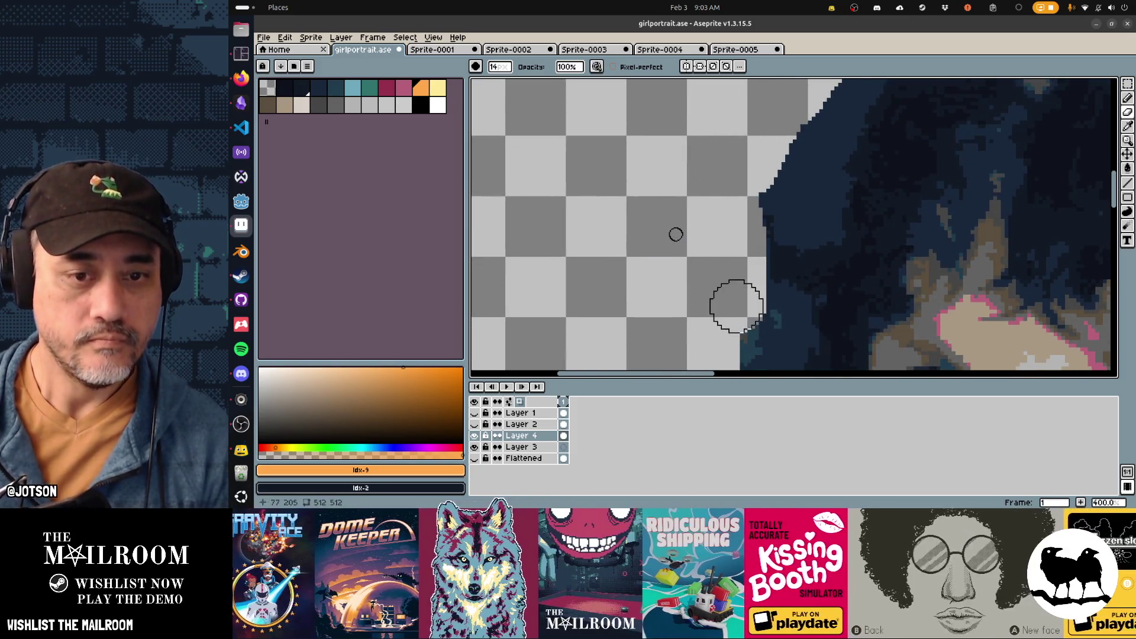
left_click_drag(732, 302, 763, 191)
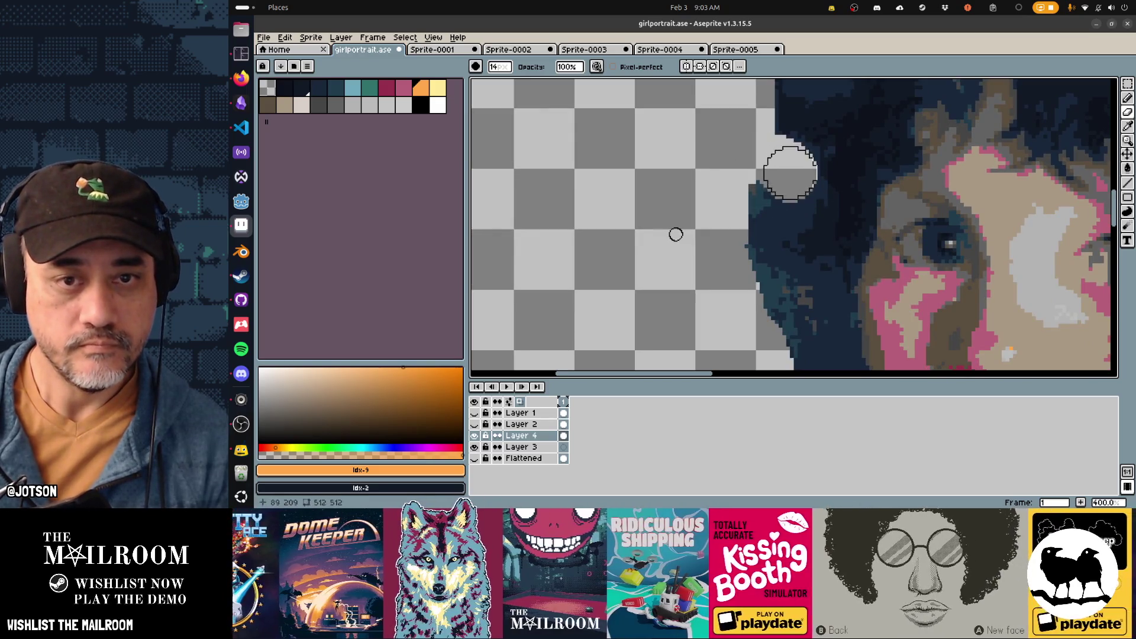
mouse_move(743, 302)
left_mouse_down()
mouse_move(720, 185)
mouse_move(783, 183)
mouse_move(797, 199)
mouse_move(765, 146)
mouse_move(769, 248)
mouse_move(748, 270)
mouse_move(633, 157)
mouse_move(667, 172)
mouse_move(677, 123)
mouse_move(669, 114)
mouse_move(725, 223)
mouse_move(699, 223)
mouse_move(682, 248)
mouse_move(751, 119)
left_mouse_up()
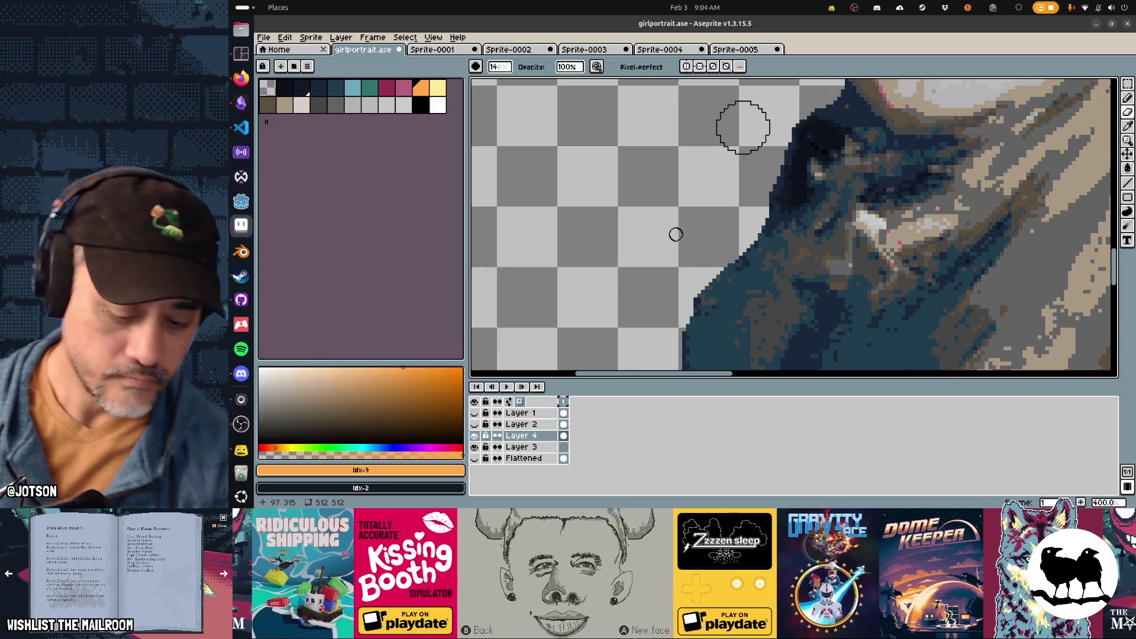
key("minus")
key("minus")
key("minus")
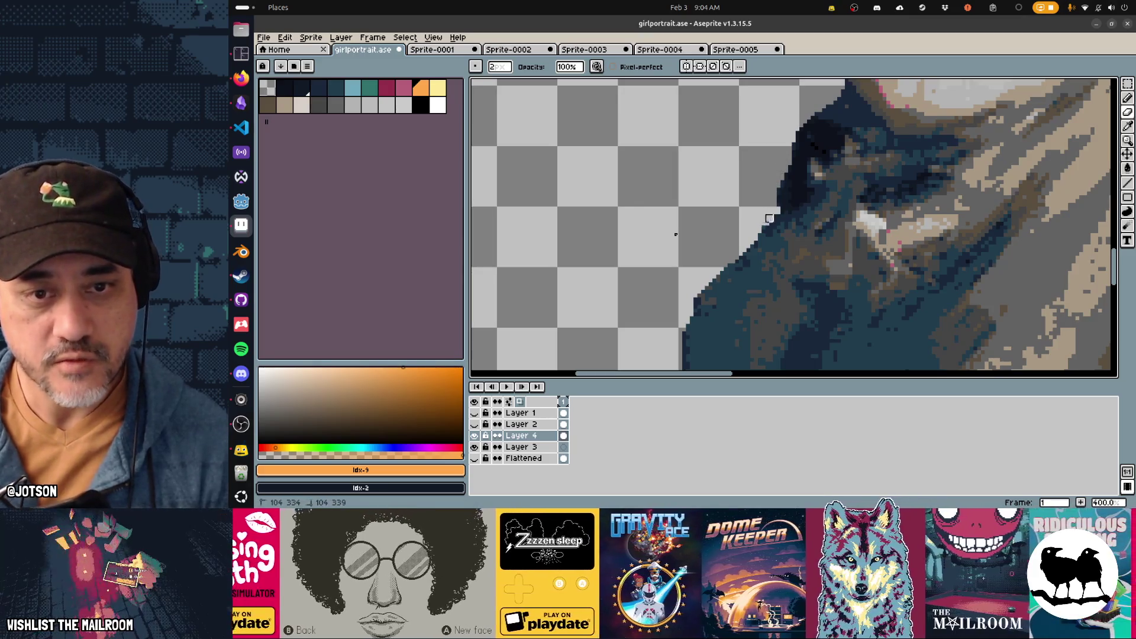
Erase stray dark pixels at the hair edge pixel by pixel
scroll(731, 210, "down", 1)
scroll(731, 211, "left", 1)
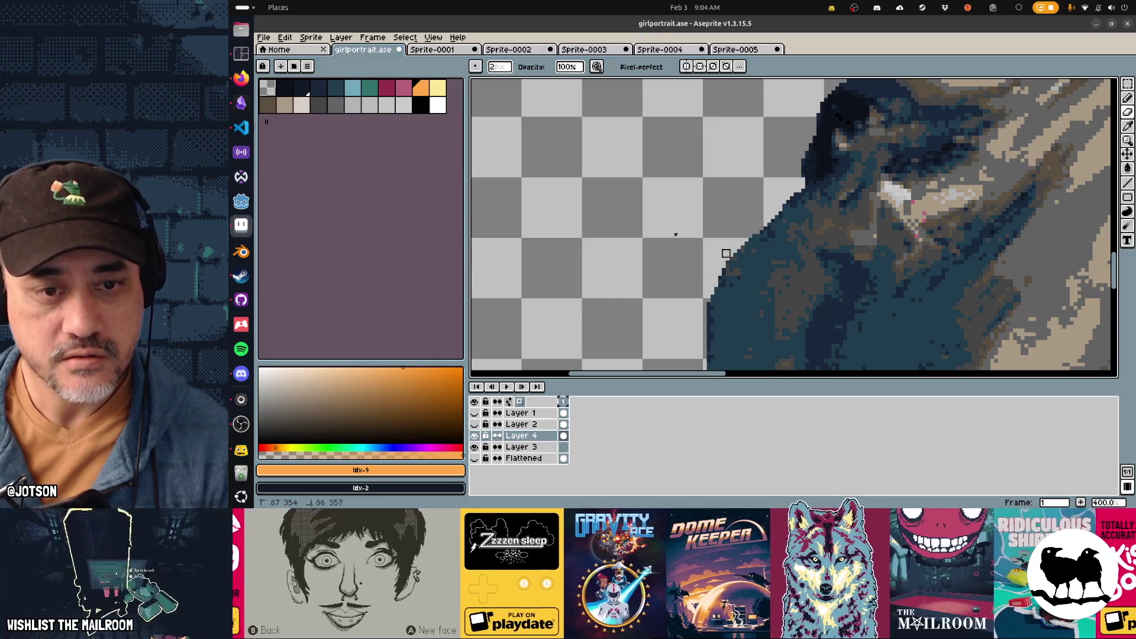
scroll(699, 298, "up", 5)
scroll(699, 299, "right", 4)
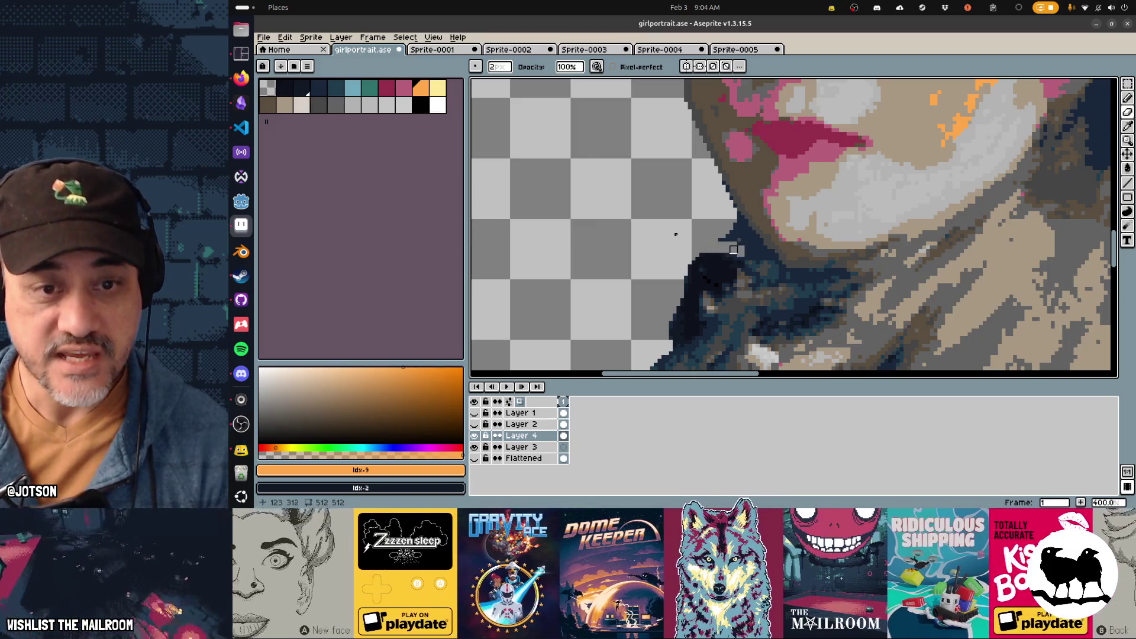
mouse_move(733, 254)
left_mouse_down()
mouse_move(723, 238)
mouse_move(739, 232)
left_mouse_up()
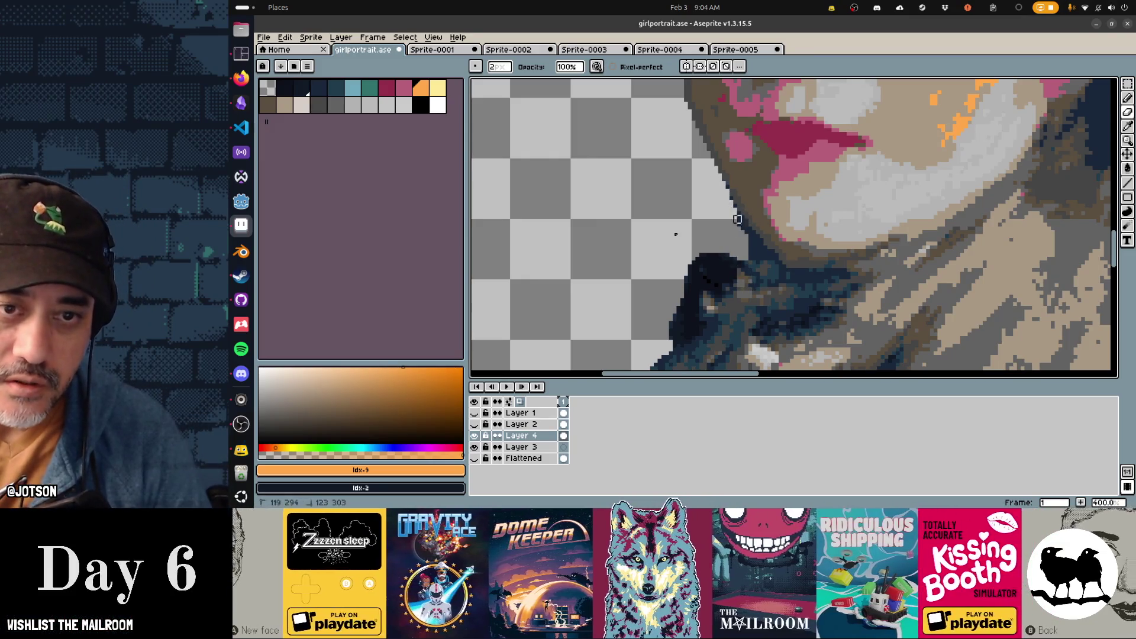
left_click_drag(740, 225, 770, 257)
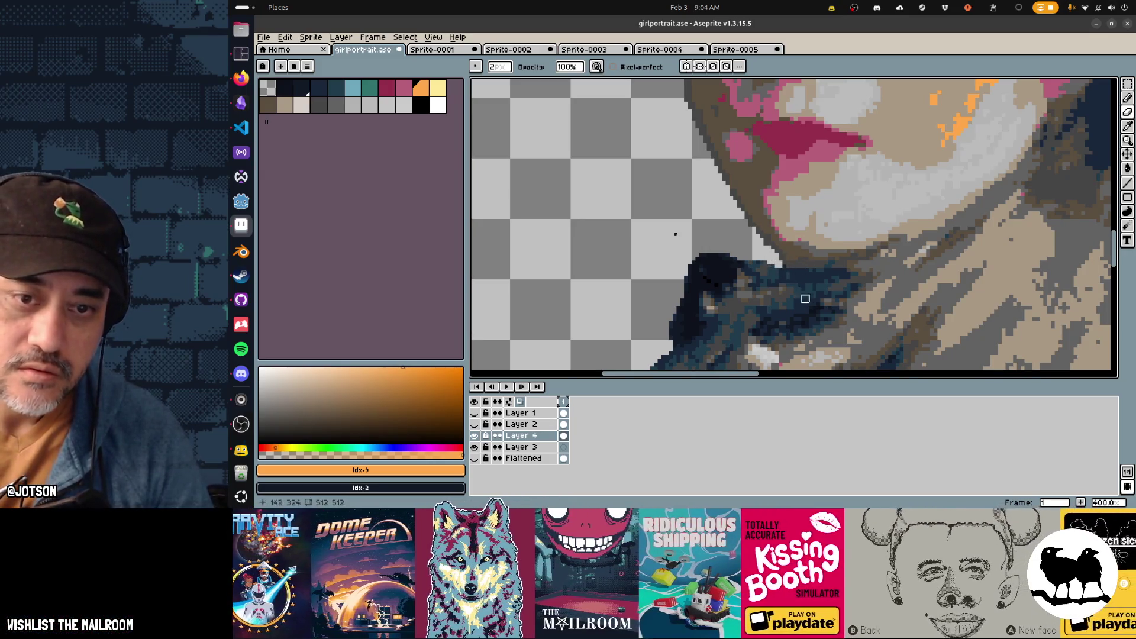
Fill a gap in the hair edge with dark pixels, erase dark pixels beside the eye, and pick the dark hair colour
scroll(786, 272, "up", 5)
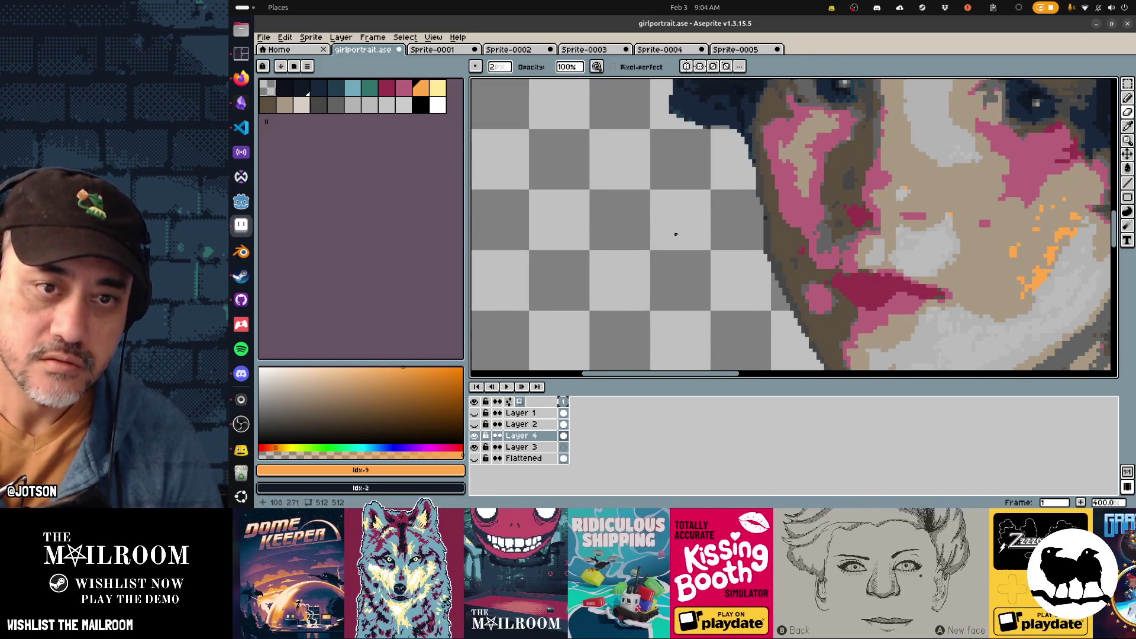
scroll(740, 264, "up", 4)
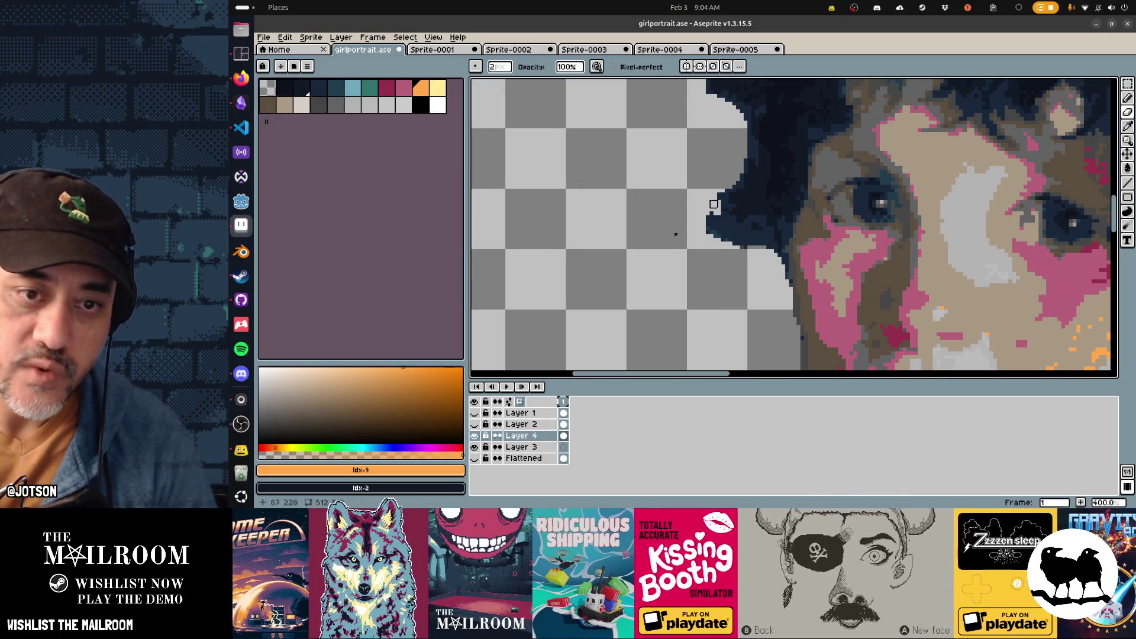
mouse_move(721, 193)
left_mouse_down()
mouse_move(733, 233)
mouse_move(718, 240)
mouse_move(702, 223)
left_mouse_up()
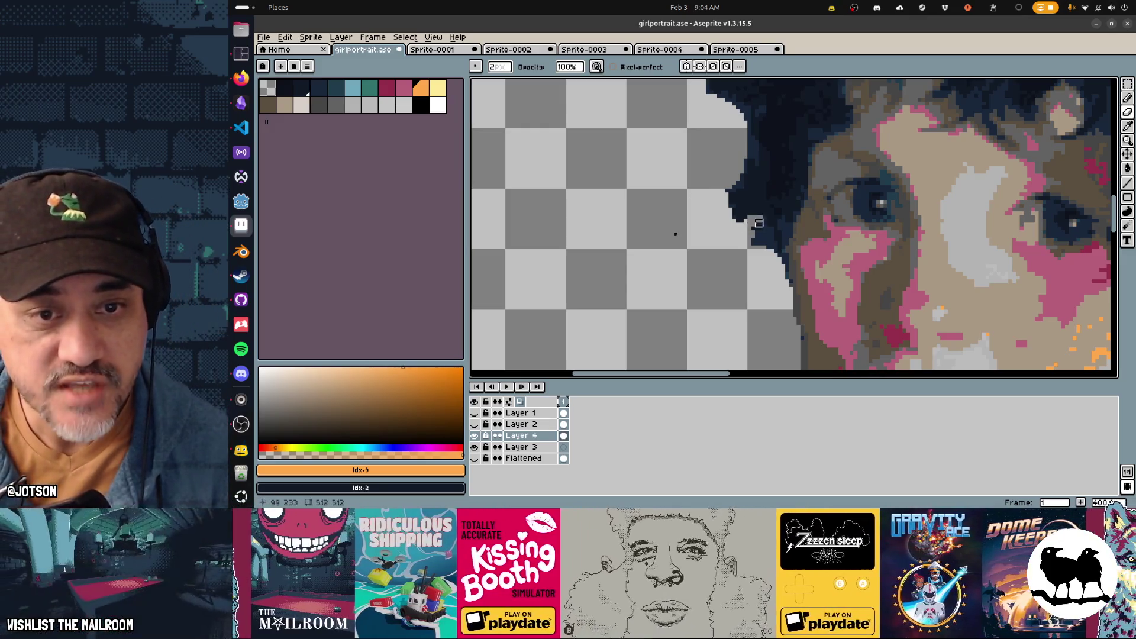
left_click_drag(763, 222, 751, 245)
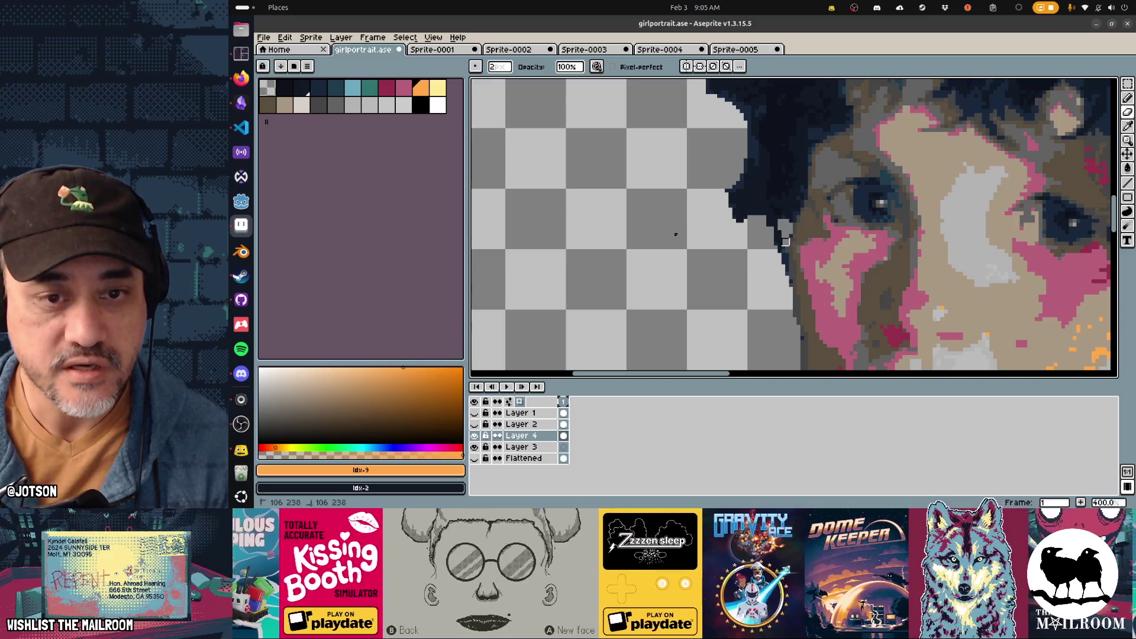
left_click(774, 211, "alt")
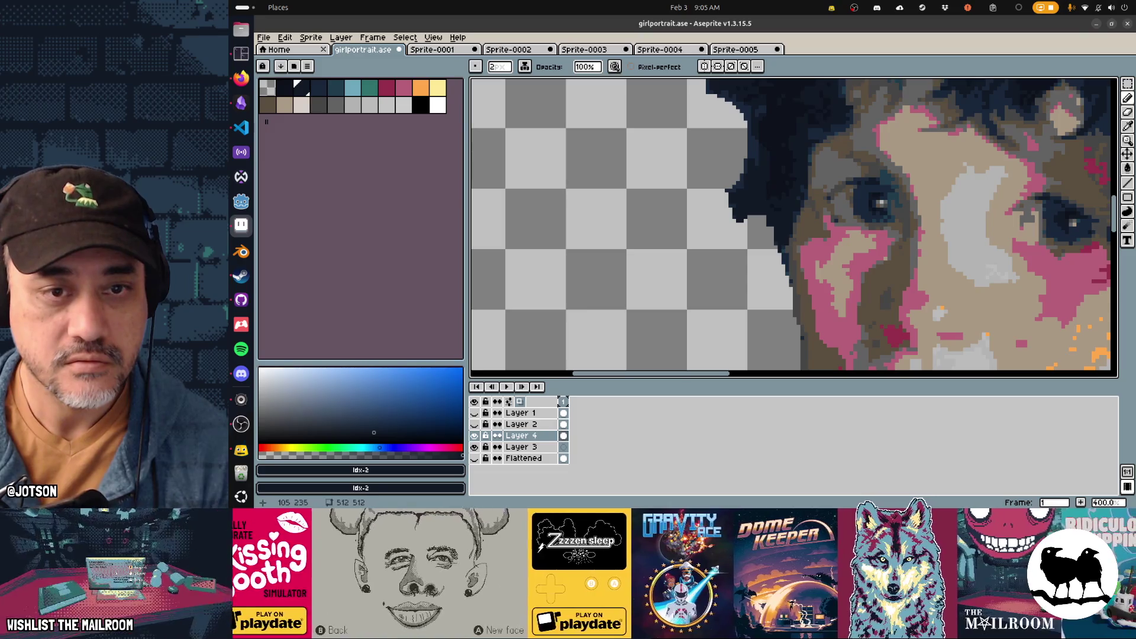
Switch to the Eraser, review the Sprite-0005 and Sprite-0004 references, then return to girlportrait.ase
left_click_drag(725, 181, 736, 243)
key("e")
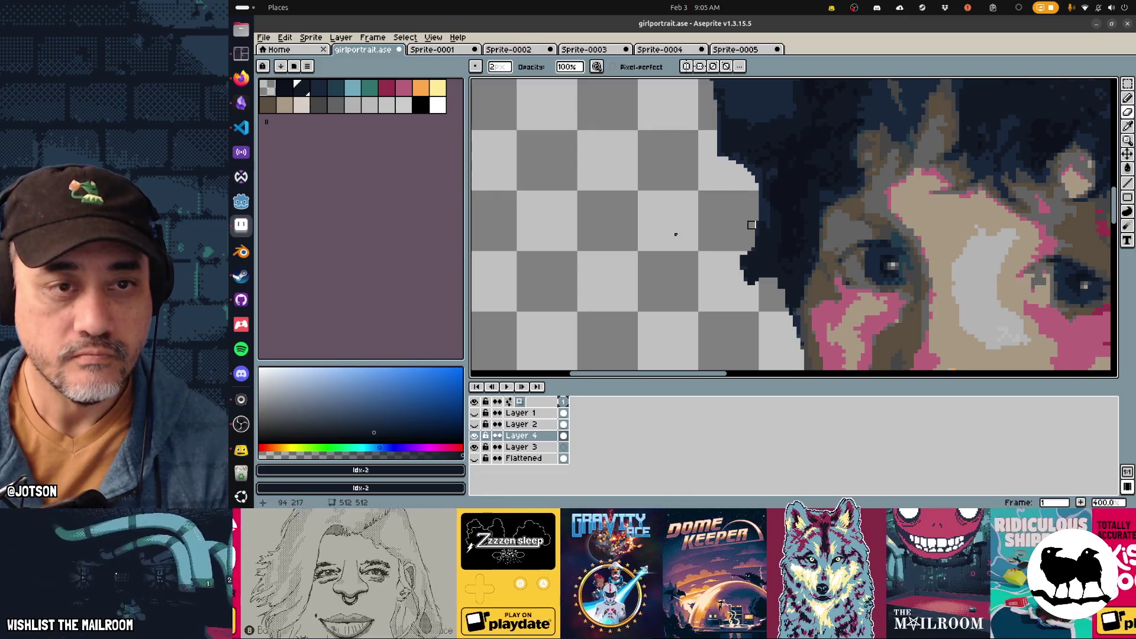
key("ctrl+shift+Tab")
key("ctrl+shift+Tab")
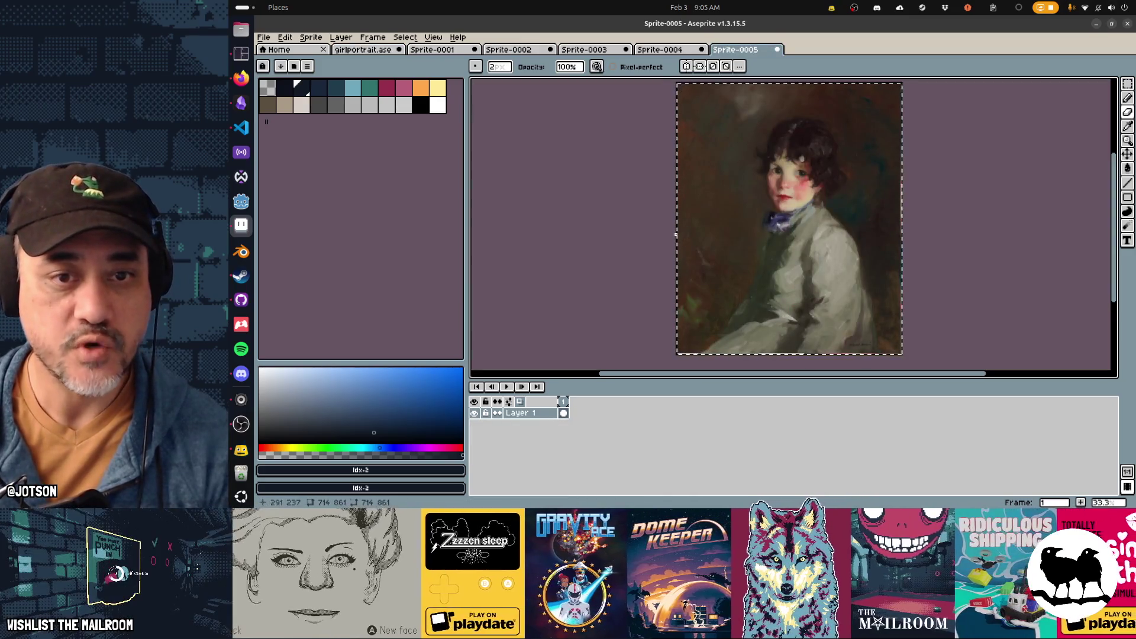
key("ctrl+shift+Tab")
mouse_move(847, 251)
left_mouse_down()
mouse_move(779, 225)
mouse_move(851, 284)
left_mouse_up()
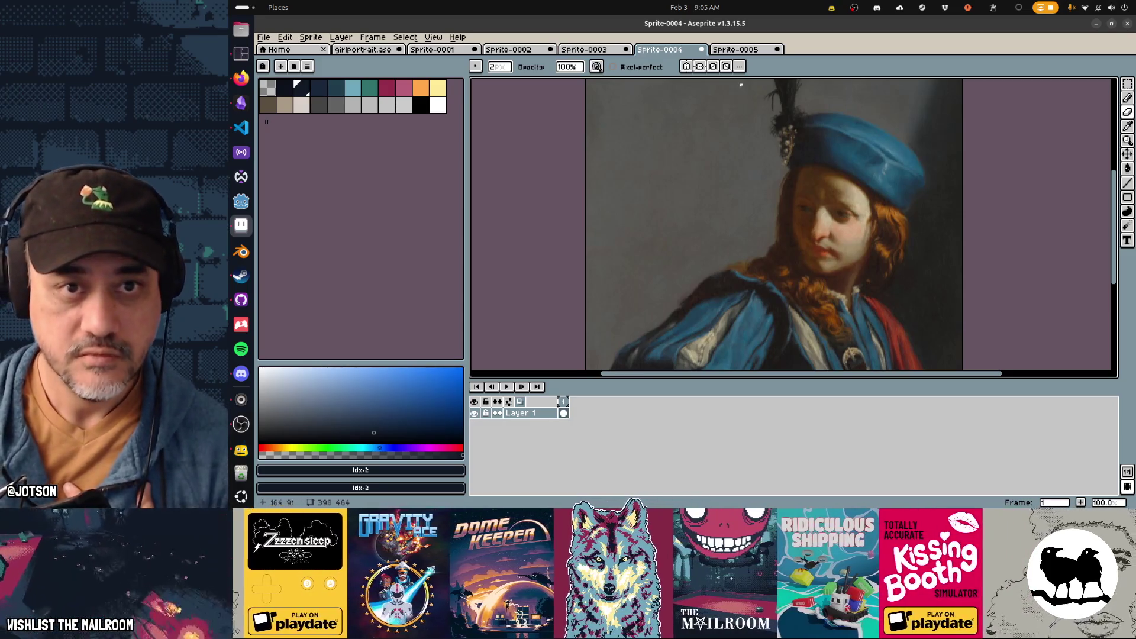
key("ctrl+Tab")
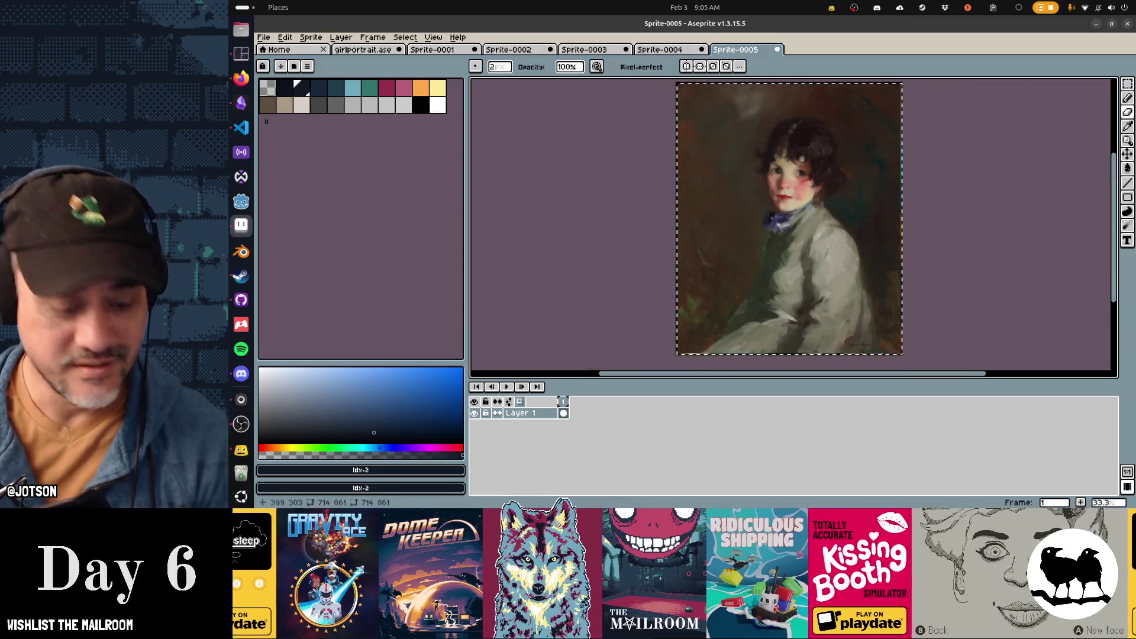
key("alt+Tab")
key("alt+Tab")
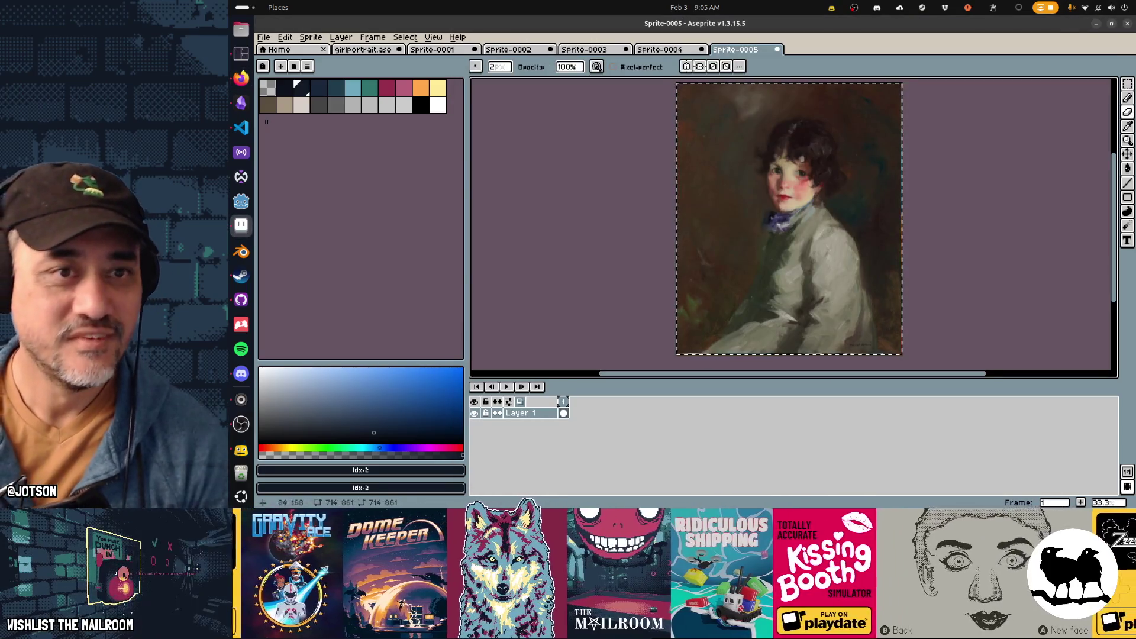
left_click(363, 49)
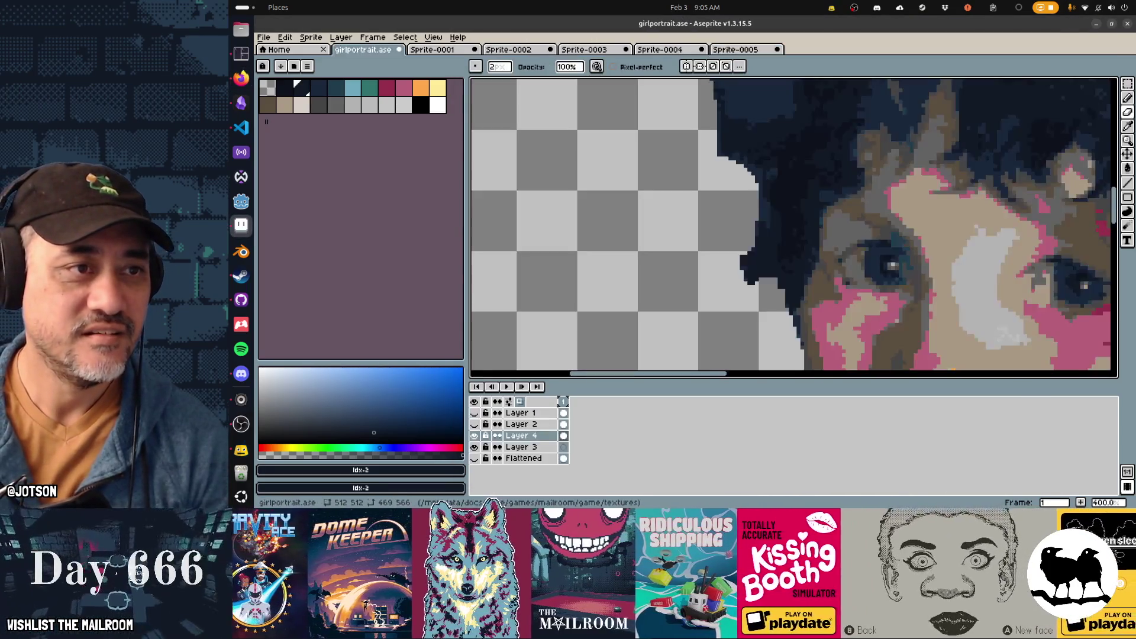
Erase dark pixels and a small clump along the hair's left edge
scroll(747, 213, "up", 2)
scroll(739, 246, "up", 2)
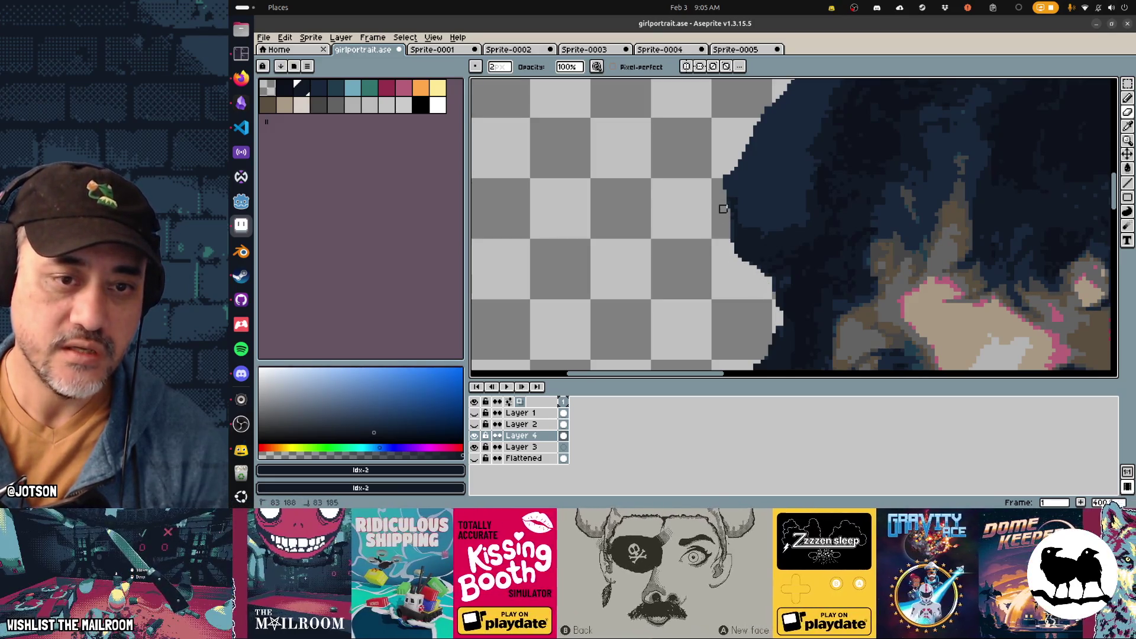
mouse_move(738, 182)
left_mouse_down()
mouse_move(745, 155)
mouse_move(749, 217)
mouse_move(730, 227)
mouse_move(794, 217)
mouse_move(799, 184)
mouse_move(775, 217)
mouse_move(759, 217)
mouse_move(747, 179)
mouse_move(782, 180)
mouse_move(793, 160)
mouse_move(776, 119)
mouse_move(772, 163)
mouse_move(750, 165)
left_mouse_up()
scroll(752, 177, "up", 3)
mouse_move(747, 233)
left_mouse_down()
mouse_move(743, 178)
mouse_move(789, 134)
mouse_move(769, 195)
mouse_move(785, 154)
mouse_move(780, 190)
mouse_move(800, 161)
mouse_move(755, 241)
left_mouse_up()
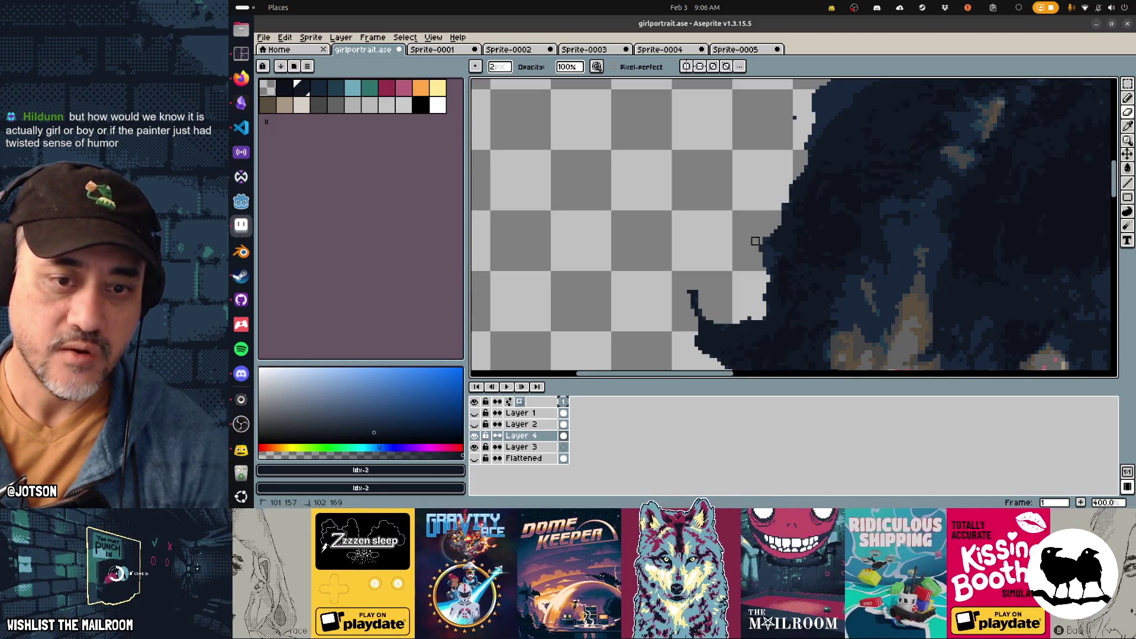
left_click_drag(759, 238, 762, 252)
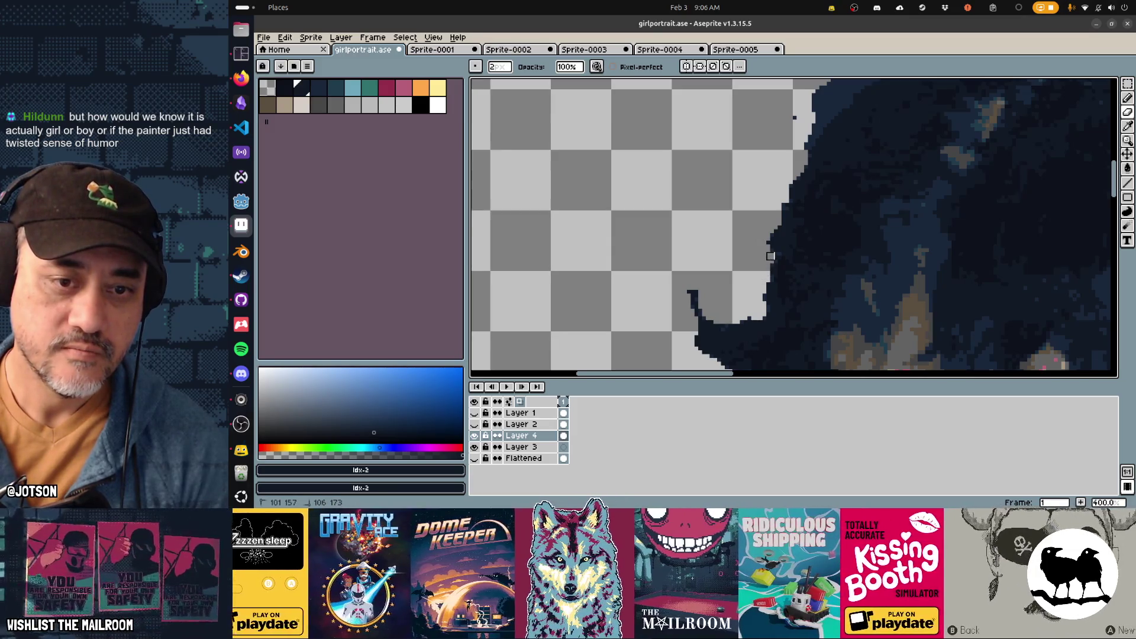
Erase the hair edge up to the head top and along the crown
left_click_drag(760, 222, 740, 294)
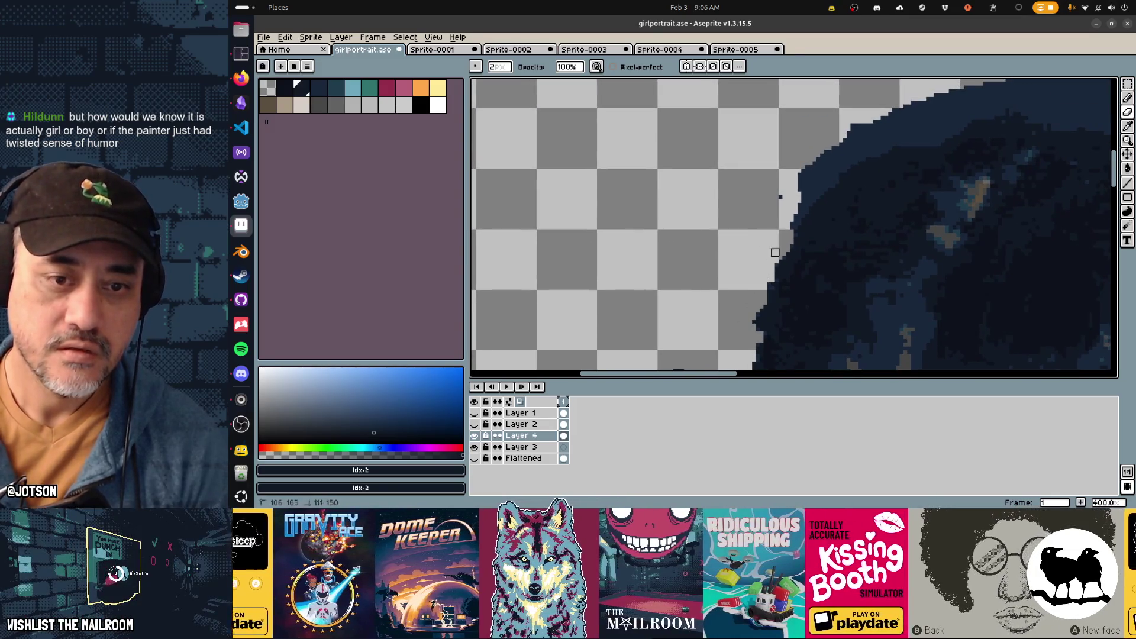
mouse_move(791, 222)
left_mouse_down()
mouse_move(832, 181)
mouse_move(828, 157)
mouse_move(808, 168)
mouse_move(794, 180)
mouse_move(896, 142)
mouse_move(843, 156)
mouse_move(890, 118)
mouse_move(839, 135)
left_mouse_up()
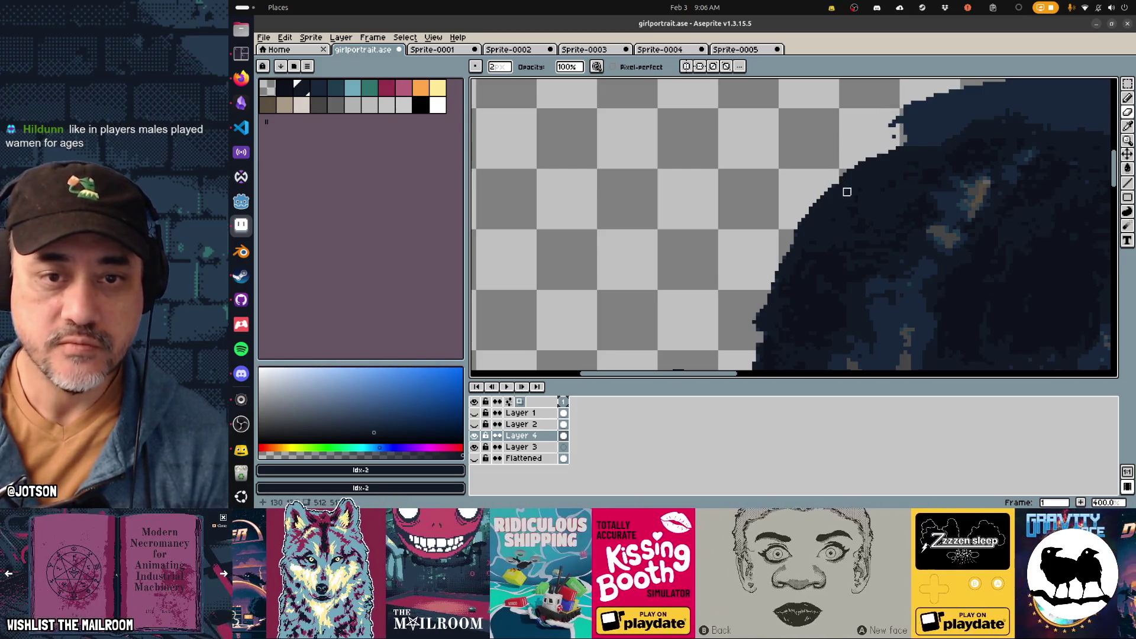
key("b")
mouse_move(851, 113)
left_mouse_down()
mouse_move(841, 148)
mouse_move(888, 133)
mouse_move(876, 153)
mouse_move(887, 159)
mouse_move(867, 177)
mouse_move(872, 162)
mouse_move(937, 142)
mouse_move(911, 136)
mouse_move(947, 131)
mouse_move(923, 119)
mouse_move(961, 121)
mouse_move(984, 139)
mouse_move(753, 129)
mouse_move(795, 108)
mouse_move(890, 118)
mouse_move(786, 108)
mouse_move(820, 111)
left_mouse_up()
key("e")
mouse_move(753, 126)
left_mouse_down()
mouse_move(941, 146)
mouse_move(925, 170)
mouse_move(949, 179)
left_mouse_up()
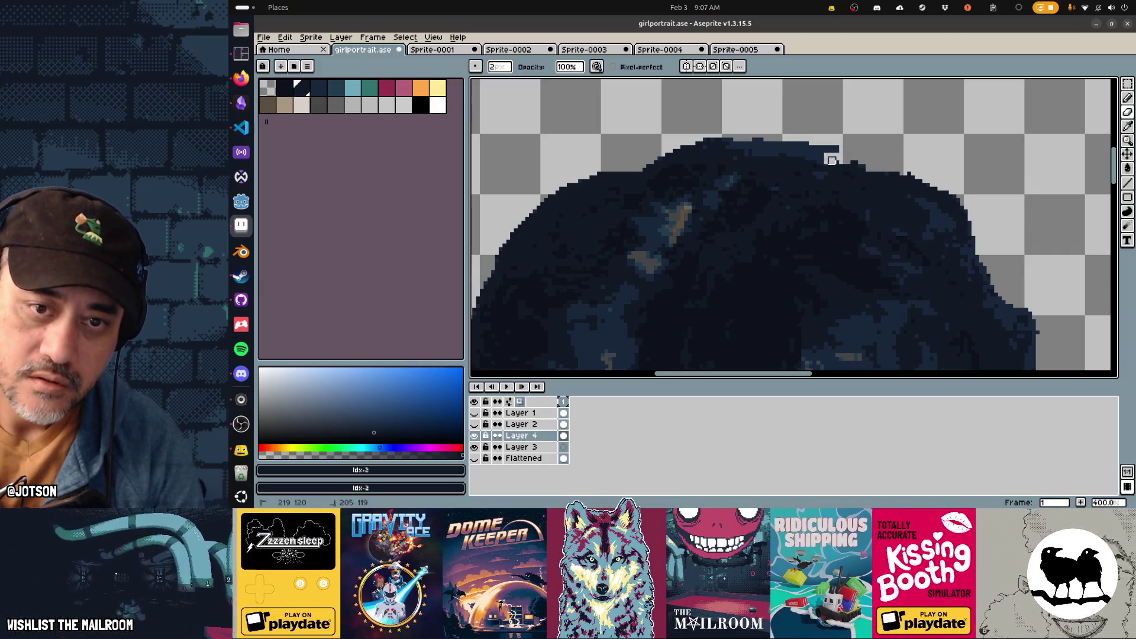
Lower the hair outline at the head top, erasing a stray pixel and a small bump
mouse_move(820, 161)
left_mouse_down()
mouse_move(811, 148)
mouse_move(828, 154)
left_mouse_up()
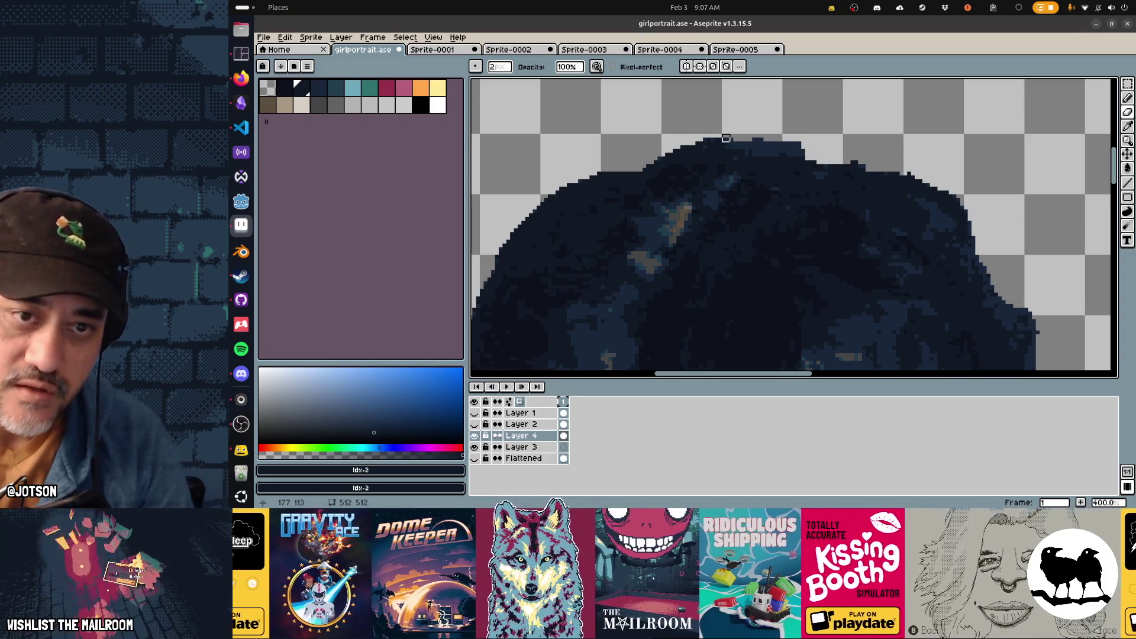
left_click_drag(733, 142, 801, 149)
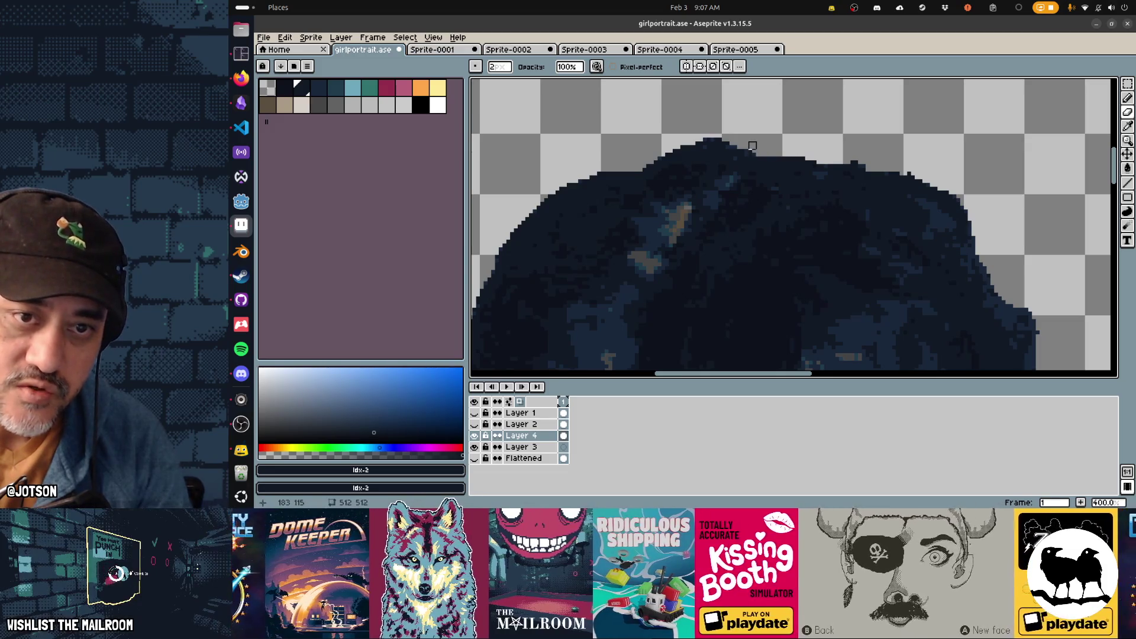
left_click(748, 149)
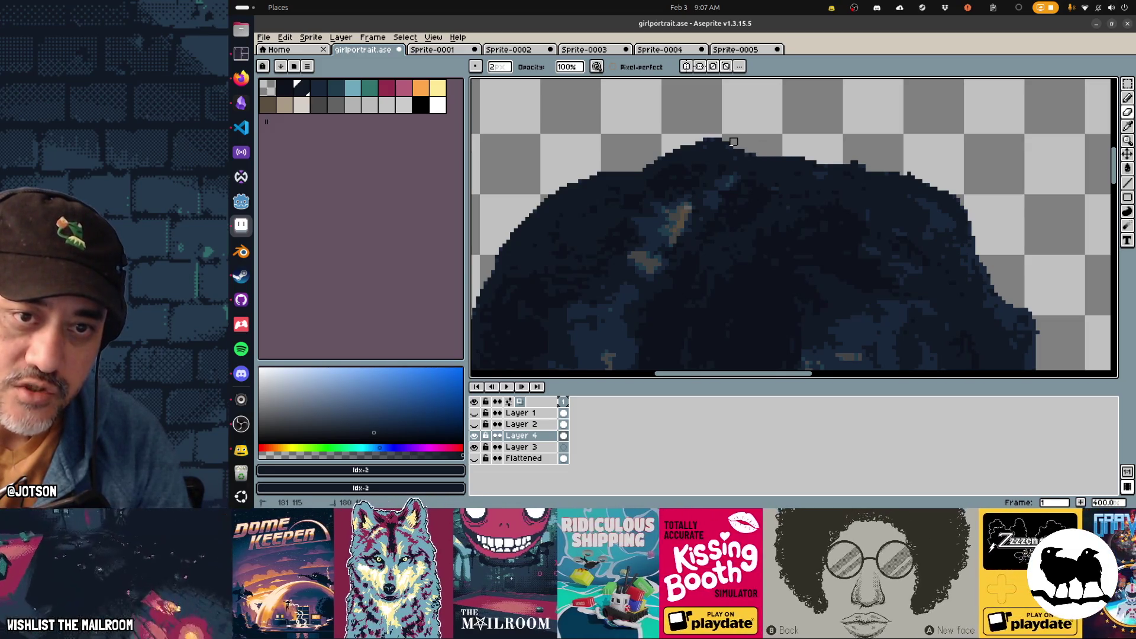
mouse_move(870, 160)
left_mouse_down()
mouse_move(846, 161)
mouse_move(881, 165)
left_mouse_up()
left_click_drag(990, 229, 807, 144)
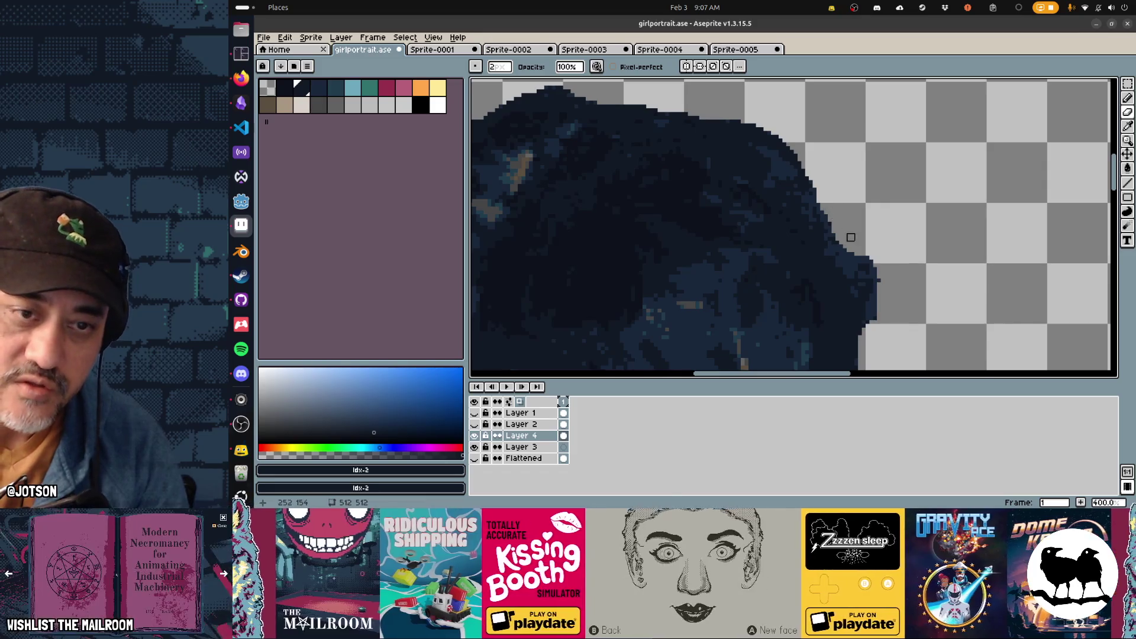
Erase dark pixels along the hair's right edge, undoing one stroke and redoing it more carefully
scroll(802, 289, "down", 3)
scroll(802, 290, "up", 4)
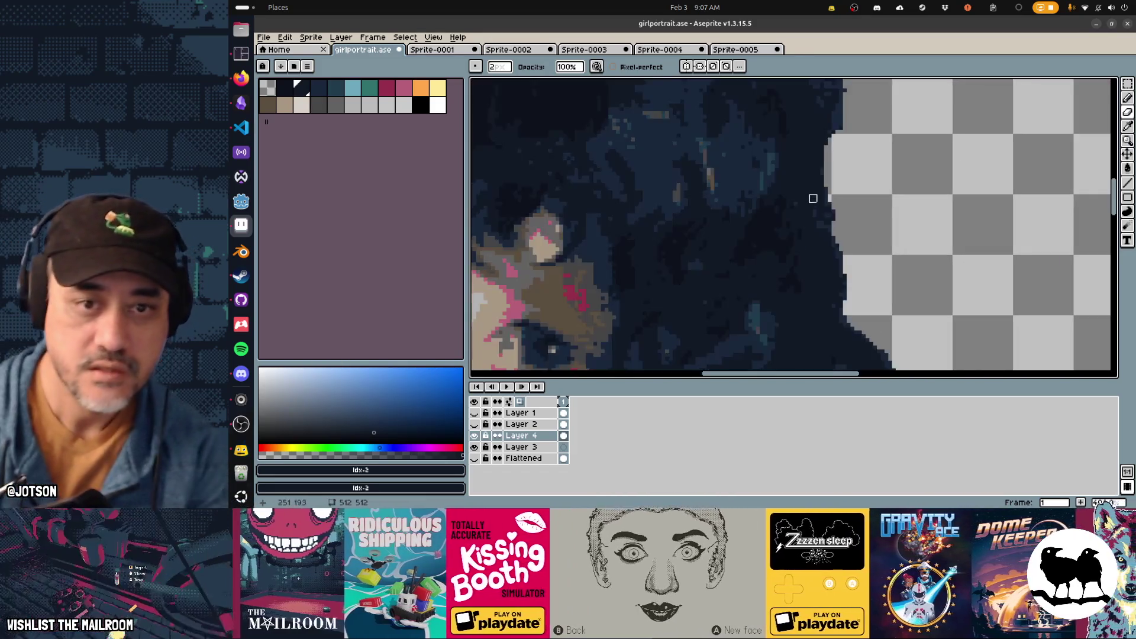
scroll(793, 177, "down", 1)
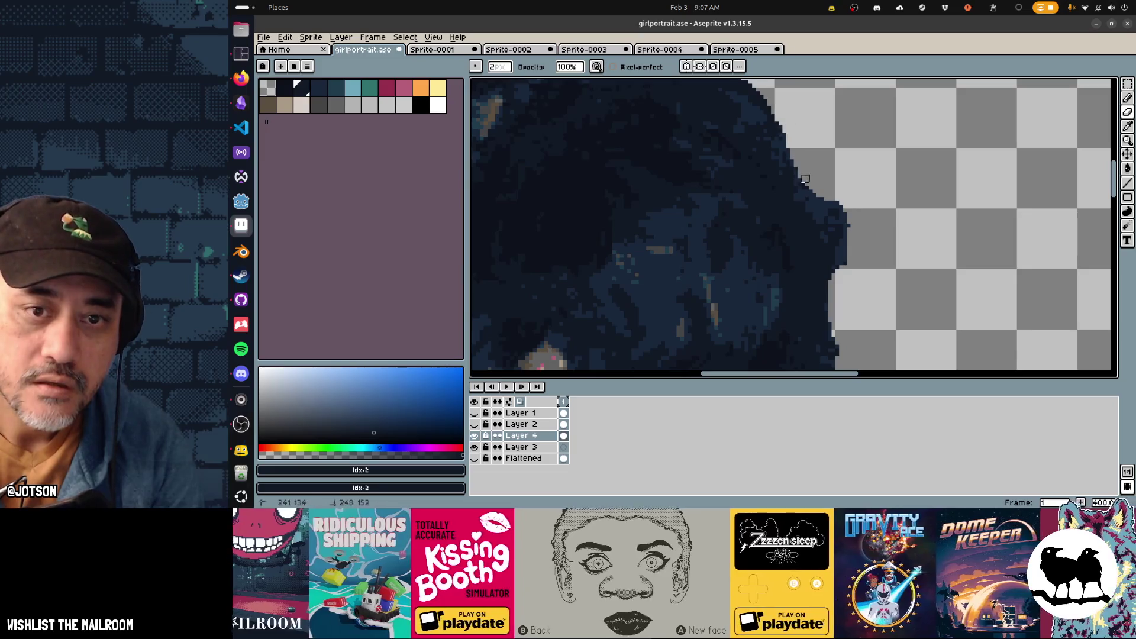
mouse_move(821, 190)
left_mouse_down()
mouse_move(847, 215)
mouse_move(843, 280)
left_mouse_up()
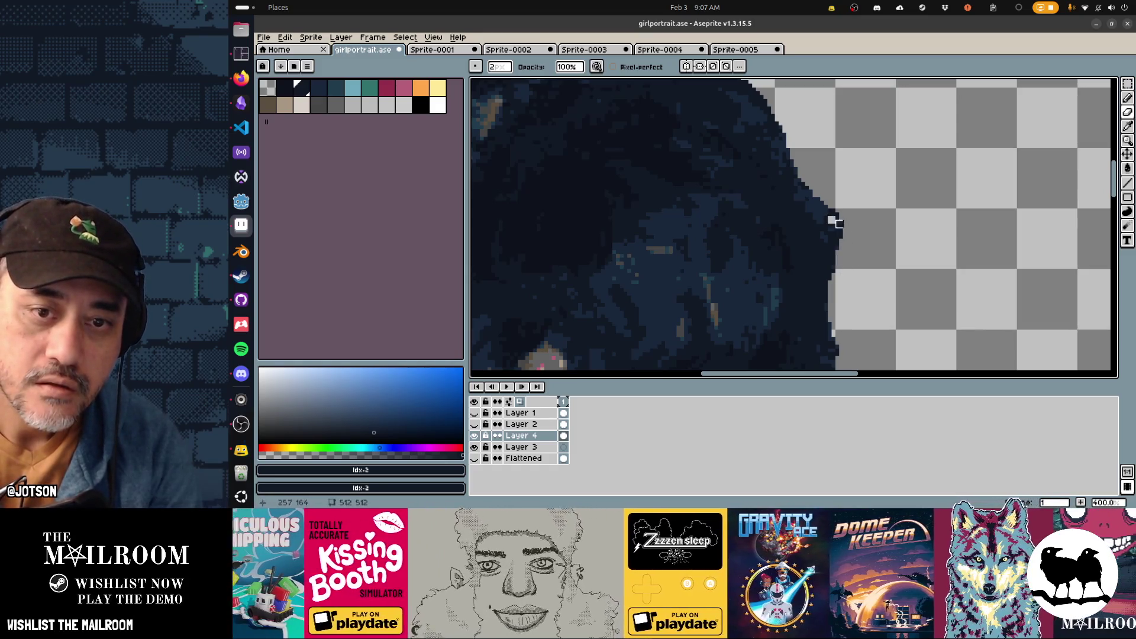
key("ctrl+z")
left_click_drag(865, 280, 841, 162)
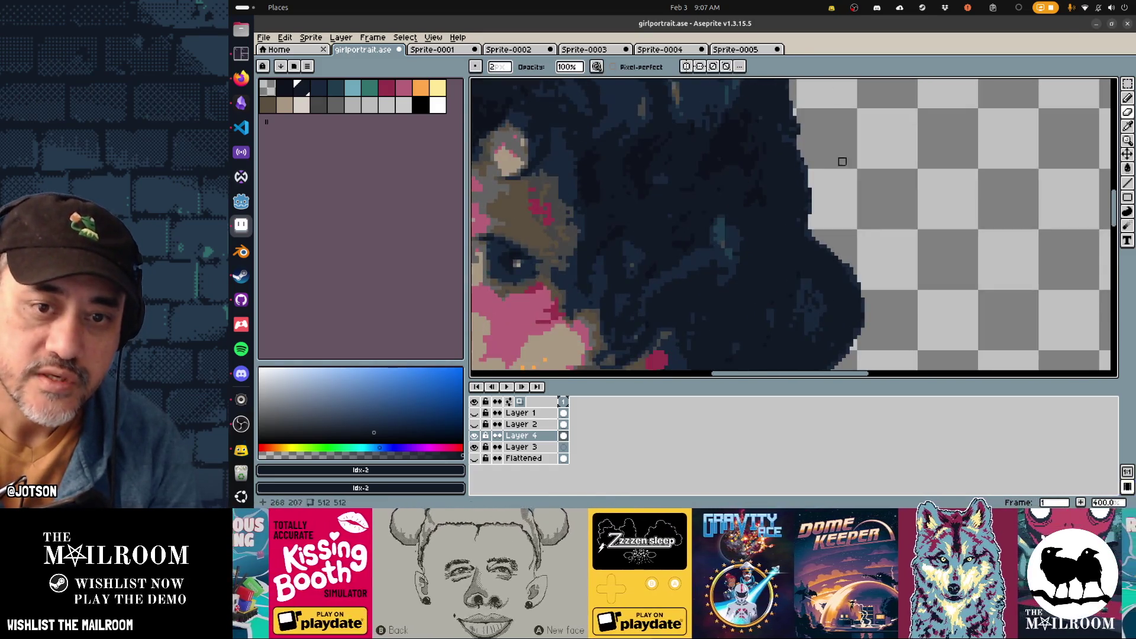
left_click_drag(811, 231, 860, 279)
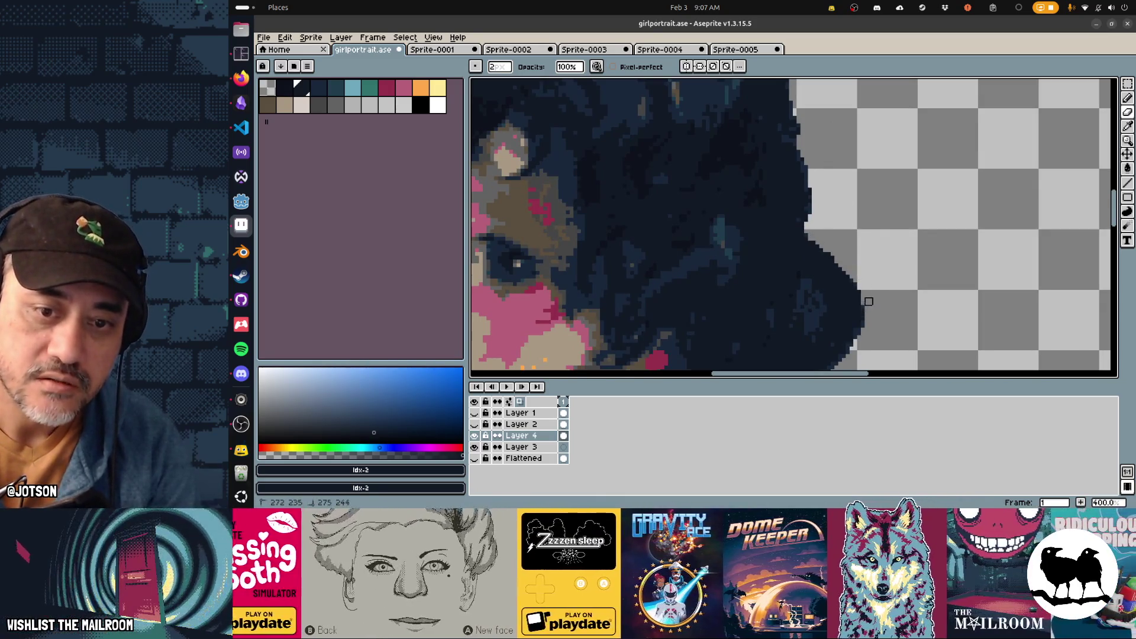
Dismiss the accidentally opened window menu and undo the last pencil stroke
key("alt+space")
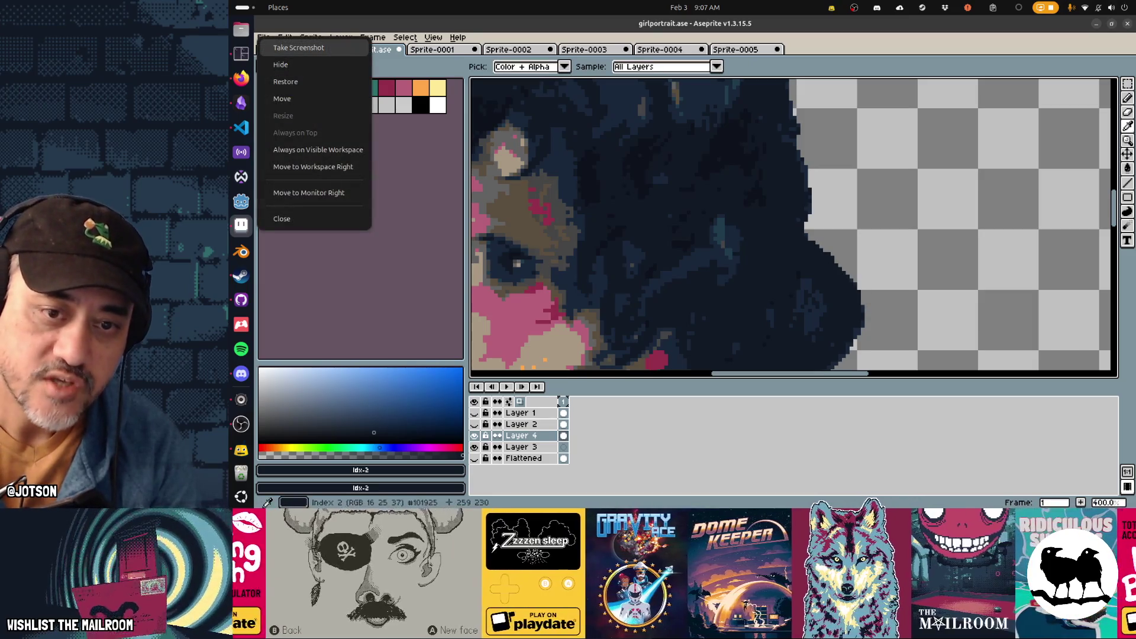
key("Escape")
key("b")
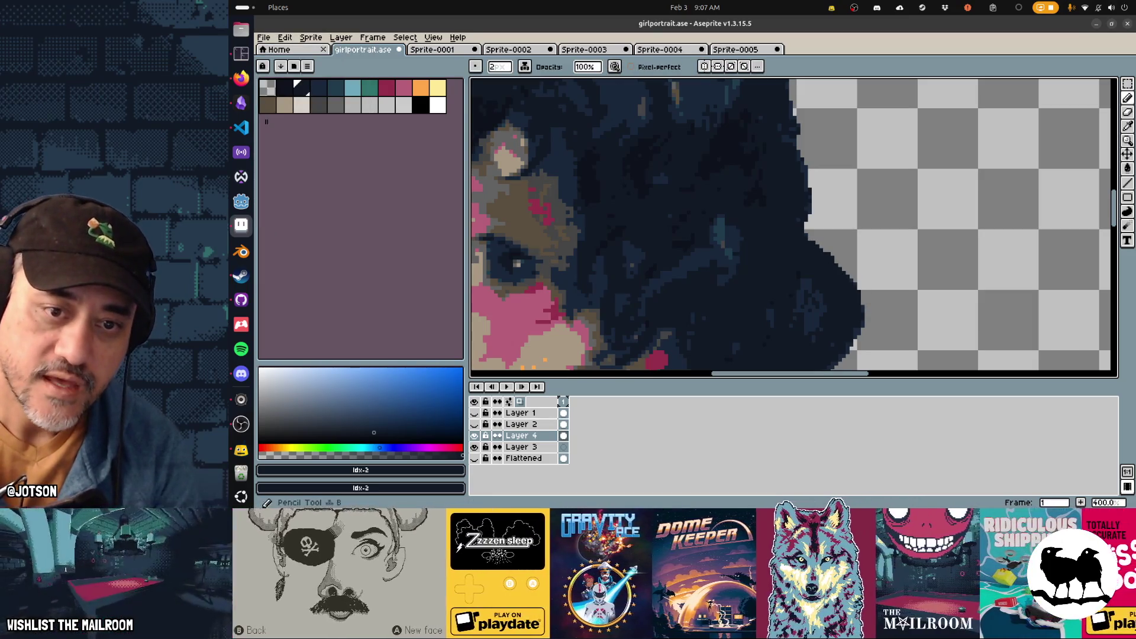
key("ctrl+z")
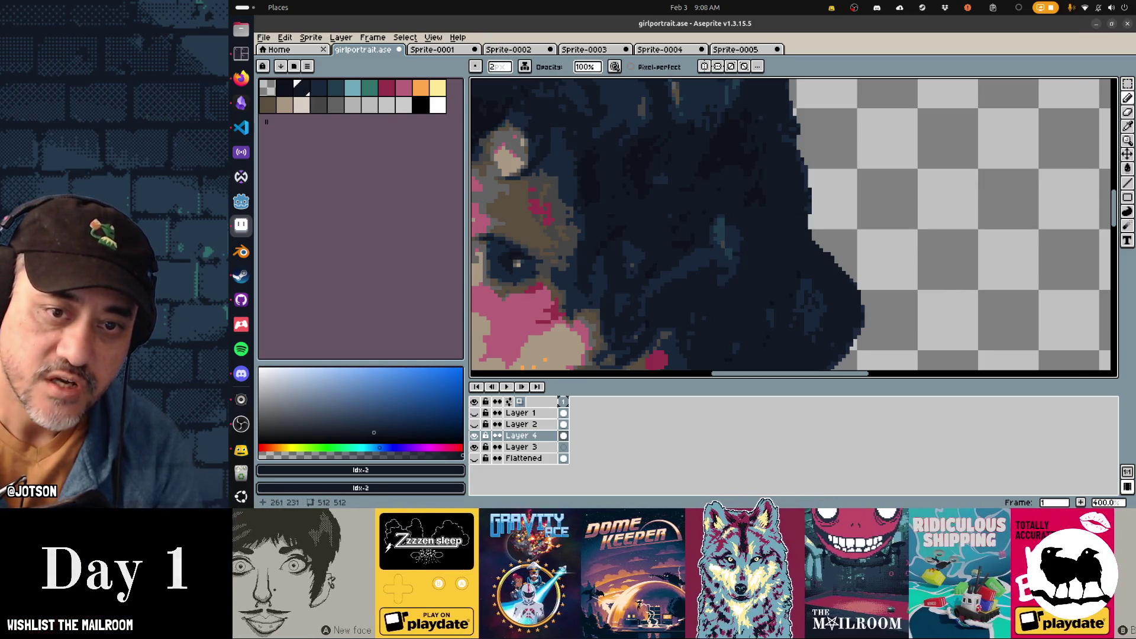
Erase the dark hair edge beside her neck back to transparency
scroll(793, 227, "down", 5)
scroll(793, 227, "right", 3)
scroll(794, 227, "up", 2)
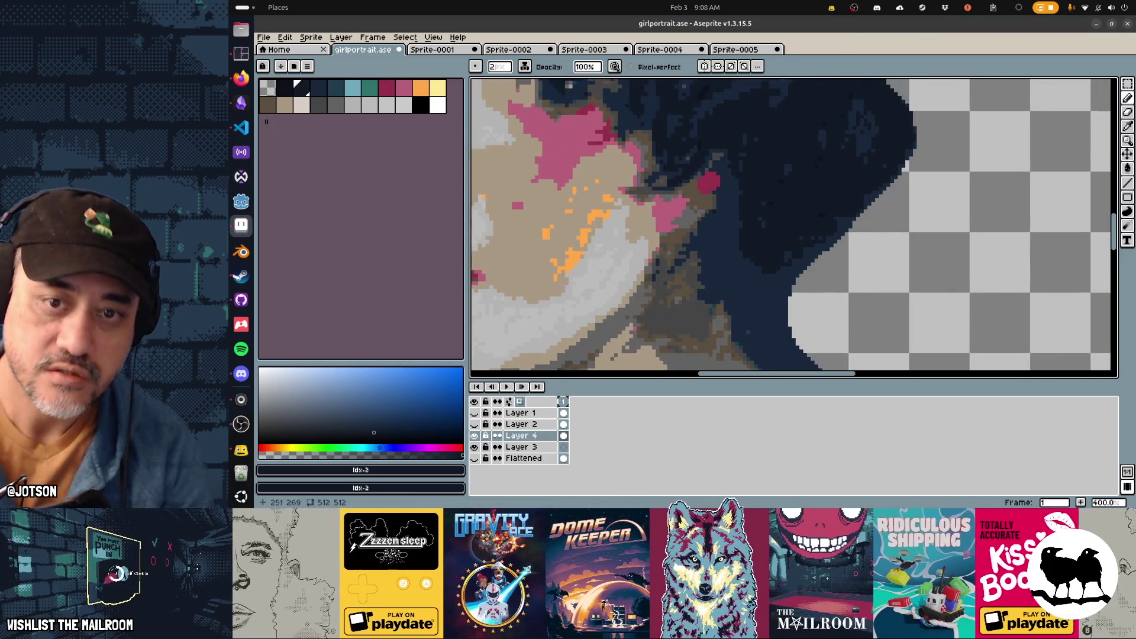
key("e")
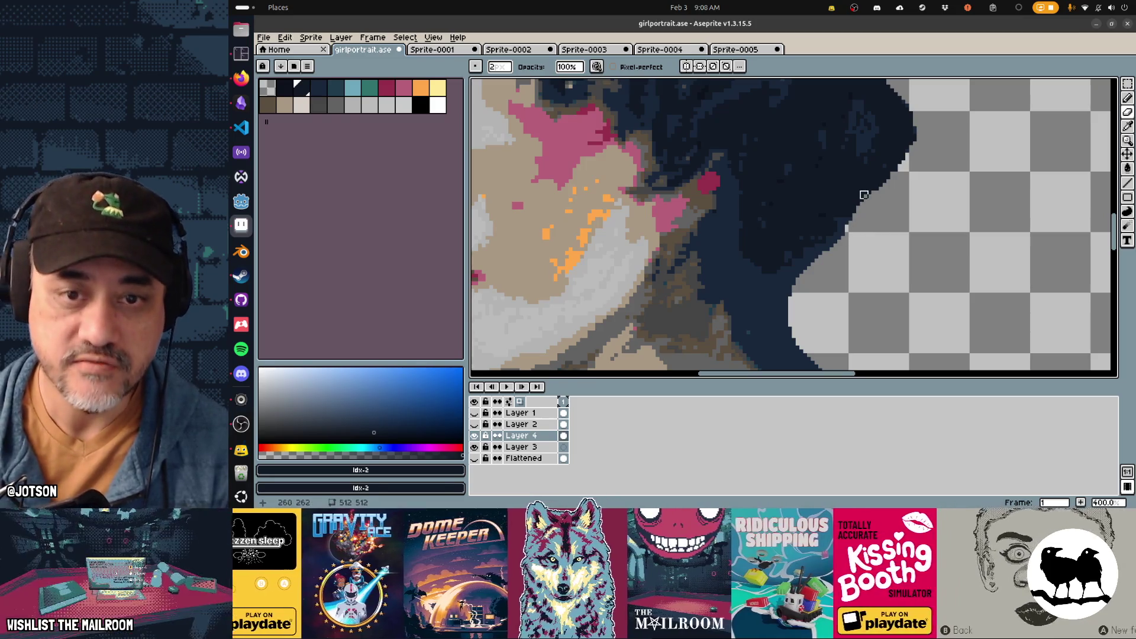
key("b")
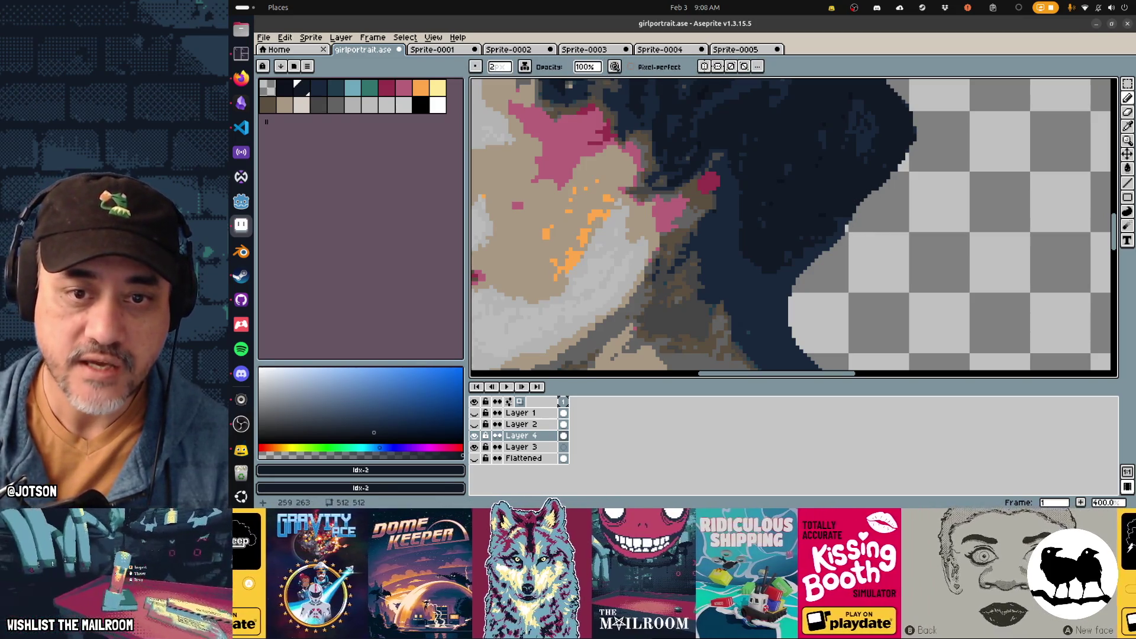
key("e")
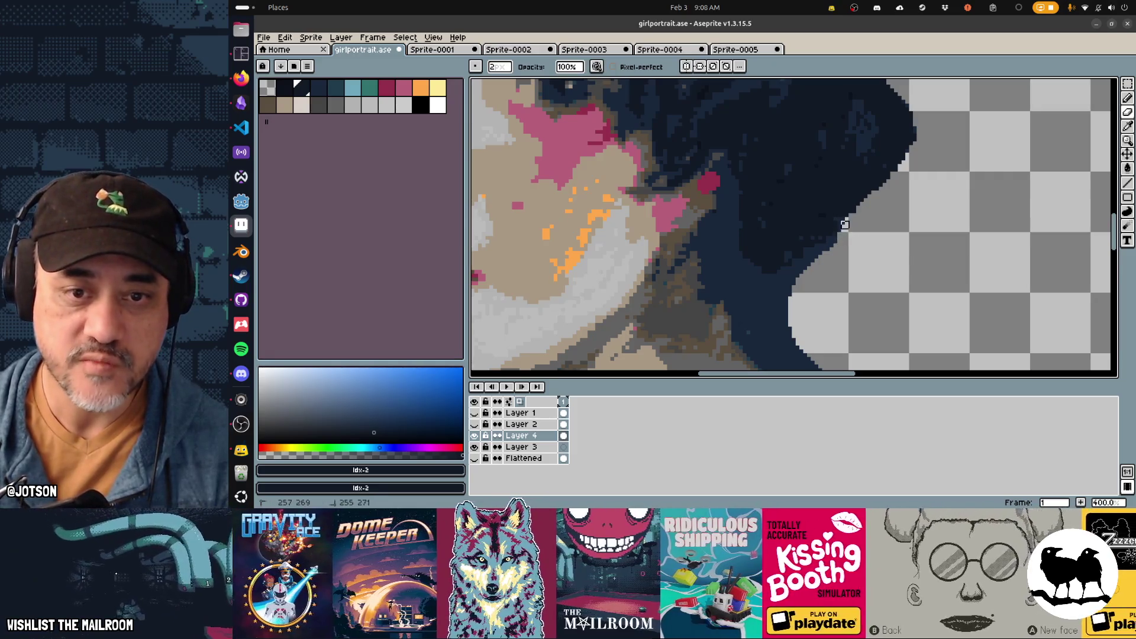
mouse_move(844, 232)
left_mouse_down()
mouse_move(772, 281)
mouse_move(792, 289)
left_mouse_up()
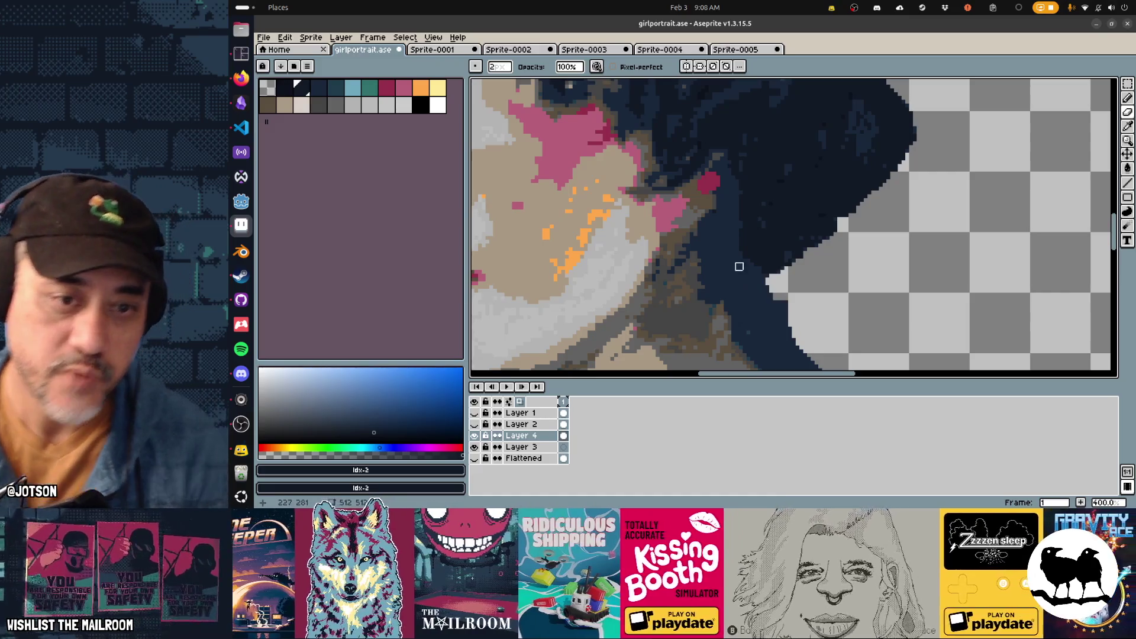
Paint light grey along the lower hair edge beside the neck, filling the gap to the face
left_click_drag(732, 227, 769, 280)
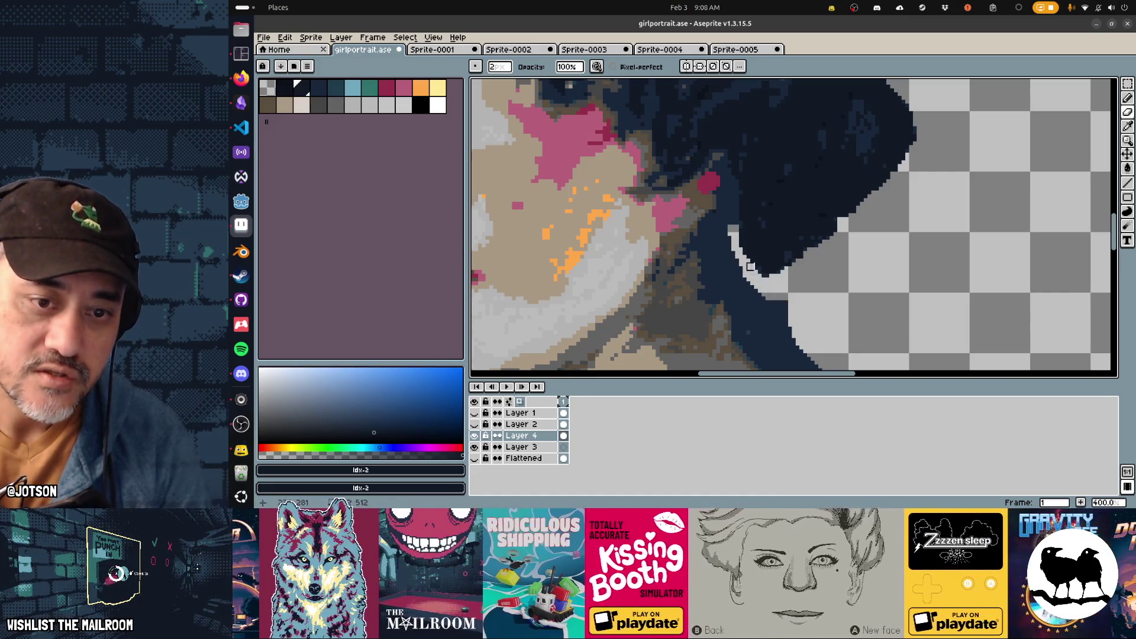
mouse_move(724, 217)
left_mouse_down()
mouse_move(723, 192)
mouse_move(707, 240)
mouse_move(693, 244)
mouse_move(705, 278)
left_mouse_up()
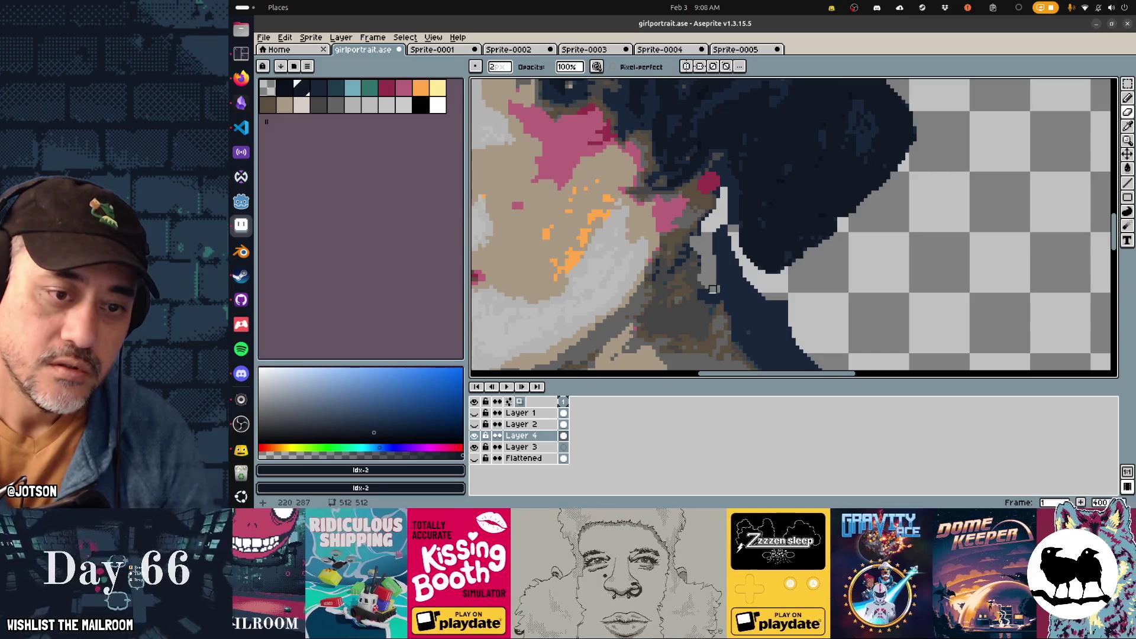
mouse_move(709, 300)
left_mouse_down()
mouse_move(722, 287)
mouse_move(717, 231)
mouse_move(739, 274)
mouse_move(726, 195)
mouse_move(735, 225)
left_mouse_up()
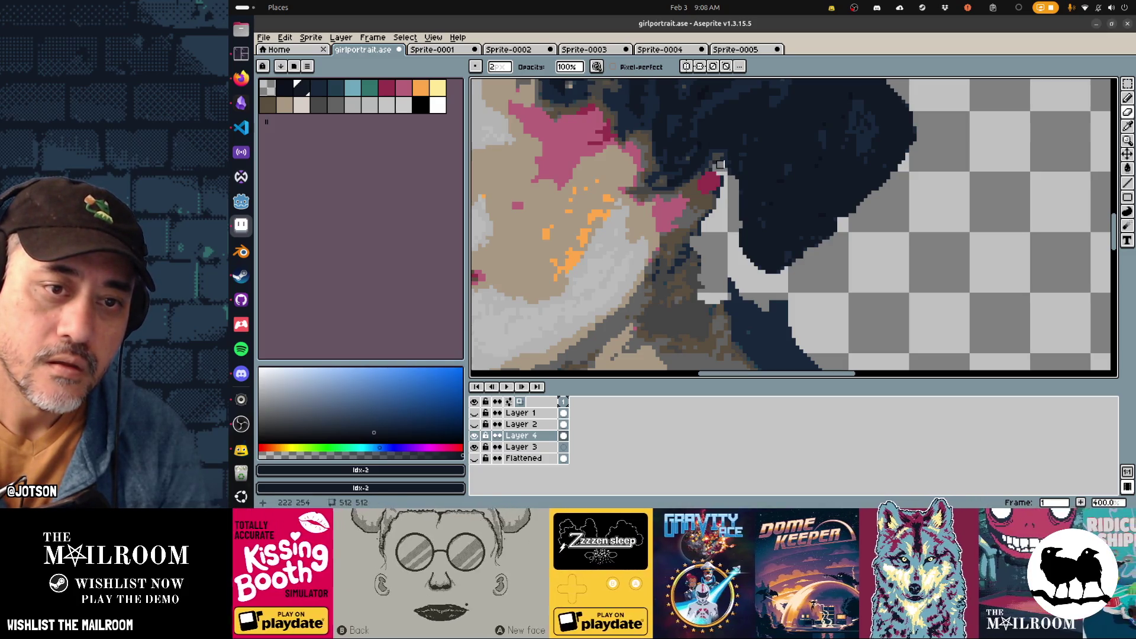
left_click_drag(724, 161, 727, 176)
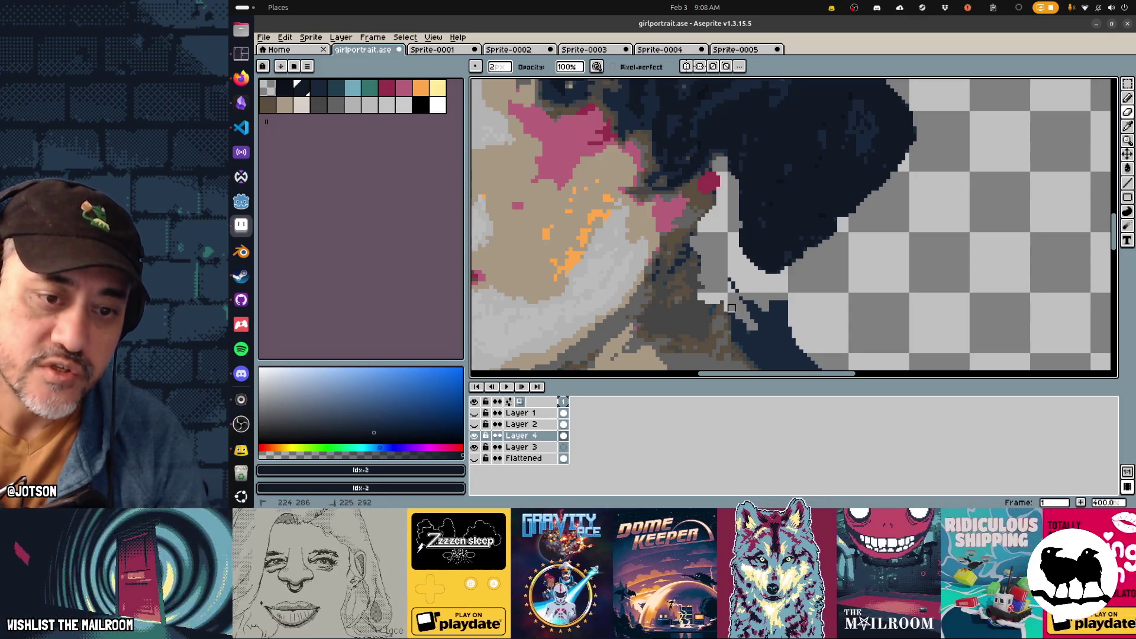
left_click_drag(731, 311, 801, 318)
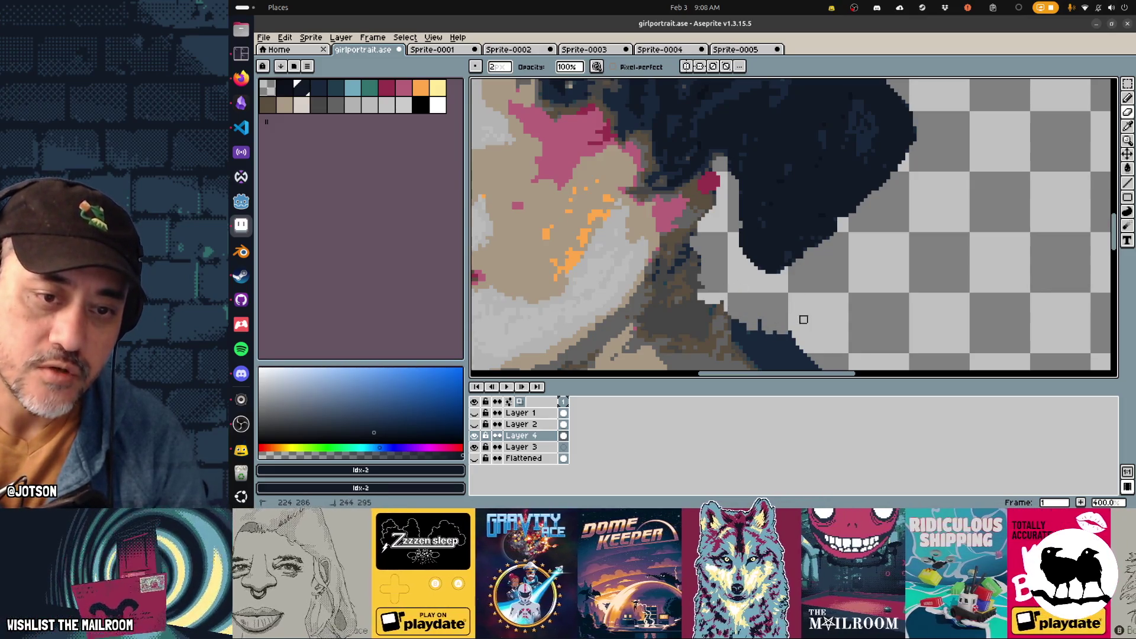
scroll(663, 172, "down", 5)
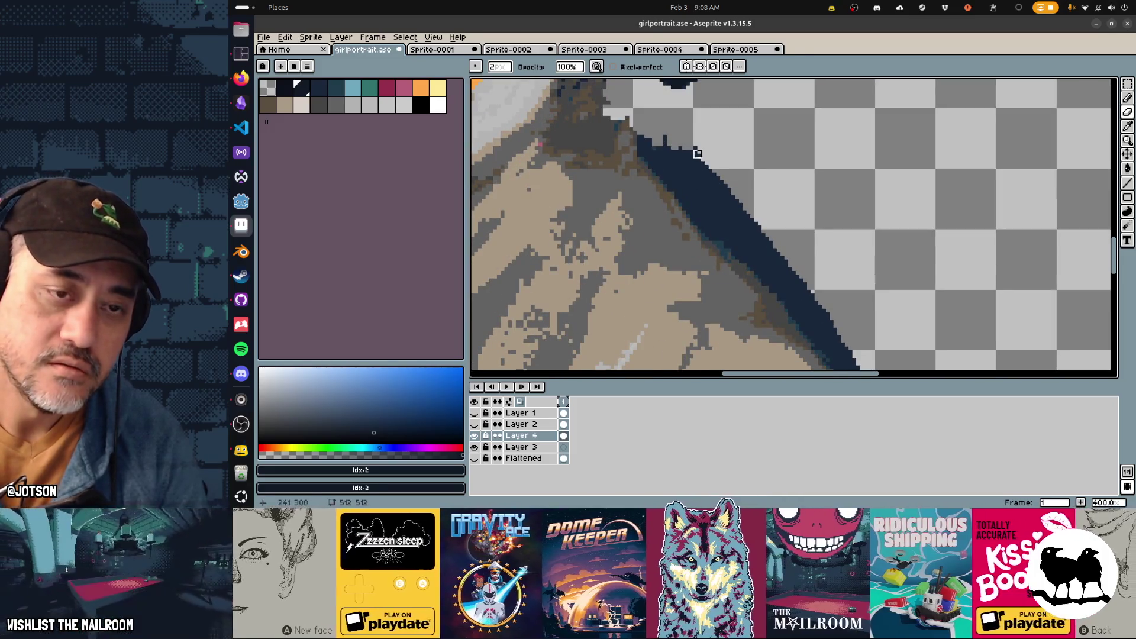
Cover the dark shoulder outline with light grey, then repaint a thin dark edge with a sampled shade
left_click_drag(712, 176, 735, 190)
mouse_move(664, 140)
left_mouse_down()
mouse_move(648, 132)
mouse_move(656, 150)
mouse_move(644, 139)
mouse_move(644, 150)
mouse_move(717, 238)
mouse_move(707, 204)
mouse_move(734, 220)
mouse_move(724, 238)
mouse_move(772, 283)
left_mouse_up()
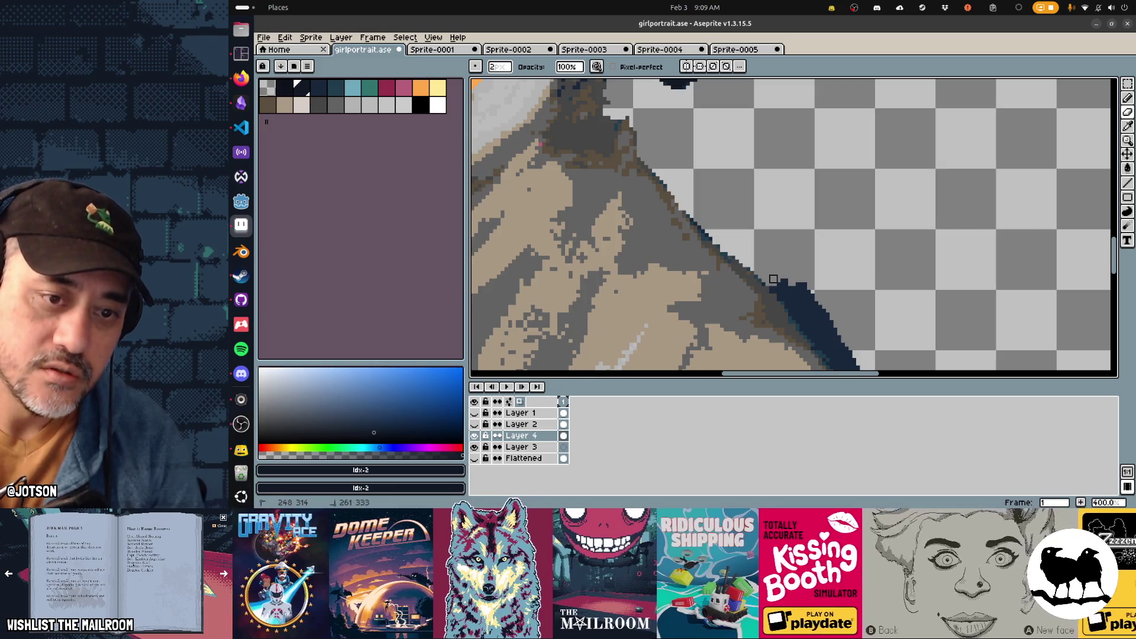
left_click(709, 240, "alt")
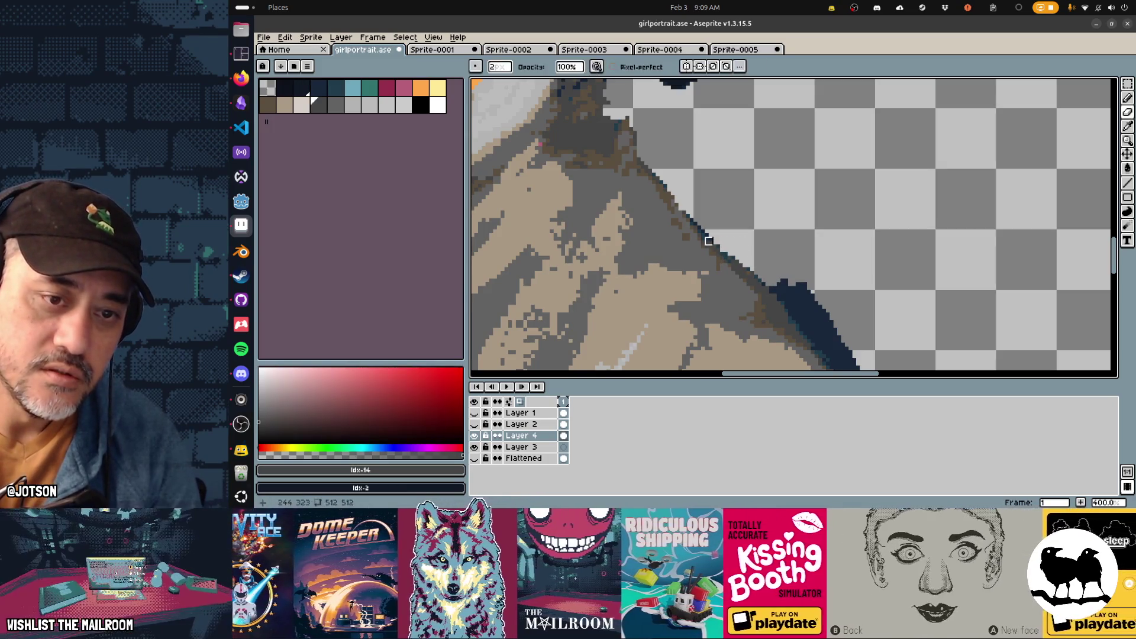
left_click_drag(708, 241, 731, 258)
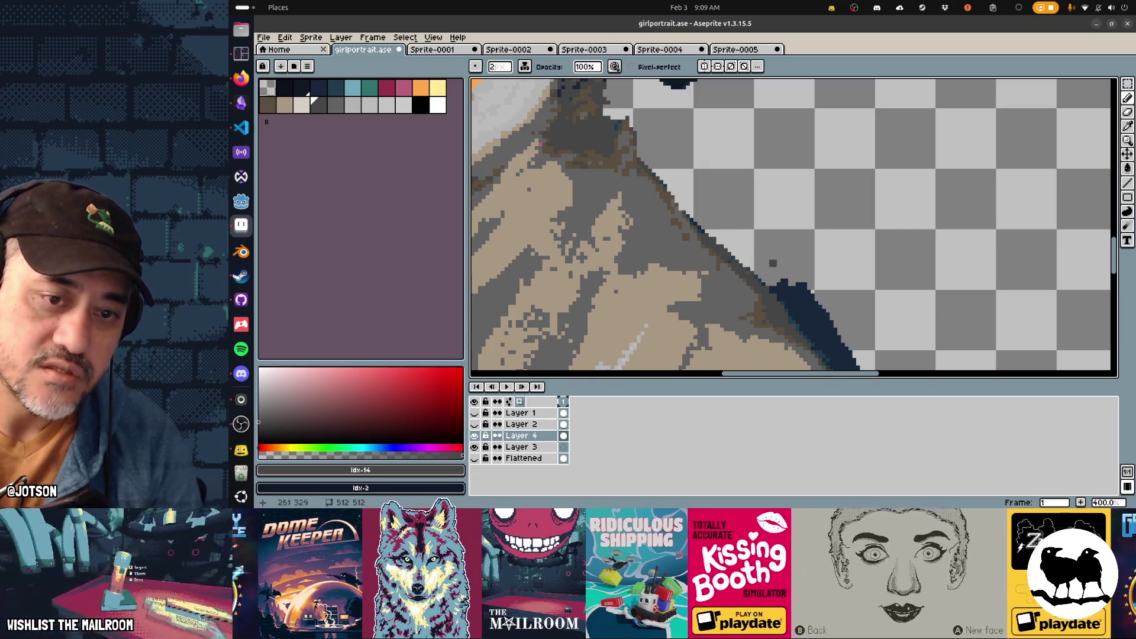
Clean stray dark pixels off the shoulder edge down to the canvas bottom
mouse_move(786, 292)
left_mouse_down()
mouse_move(684, 177)
mouse_move(689, 202)
mouse_move(701, 163)
mouse_move(739, 260)
mouse_move(761, 278)
left_mouse_up()
left_click(728, 242)
left_click(741, 233)
mouse_move(742, 234)
left_mouse_down()
mouse_move(701, 158)
mouse_move(731, 234)
left_mouse_up()
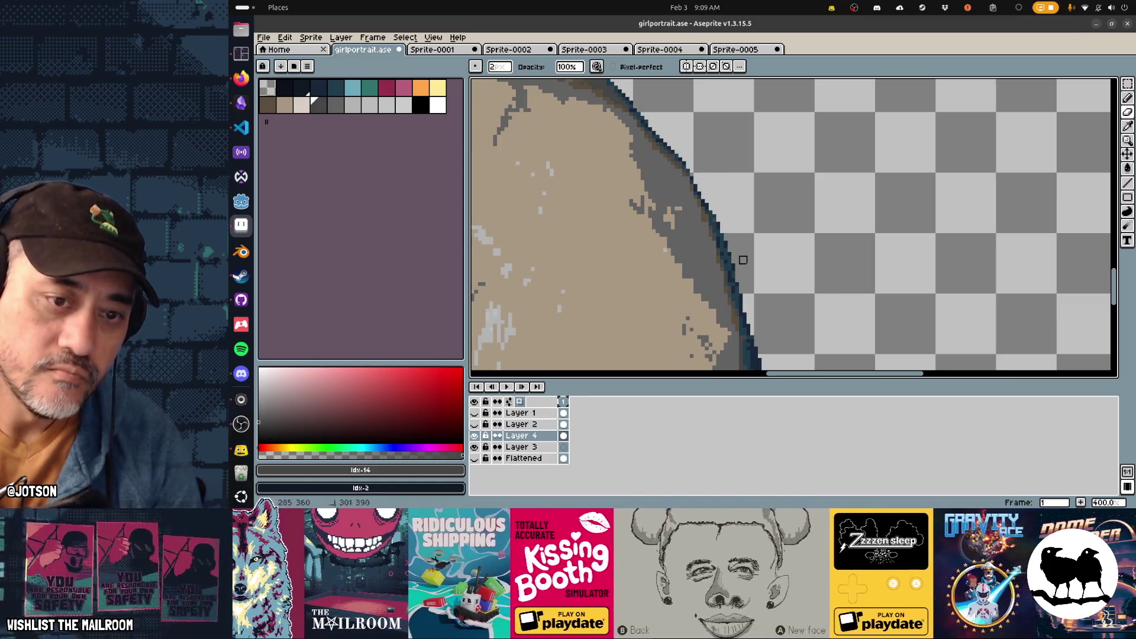
scroll(776, 274, "down", 5)
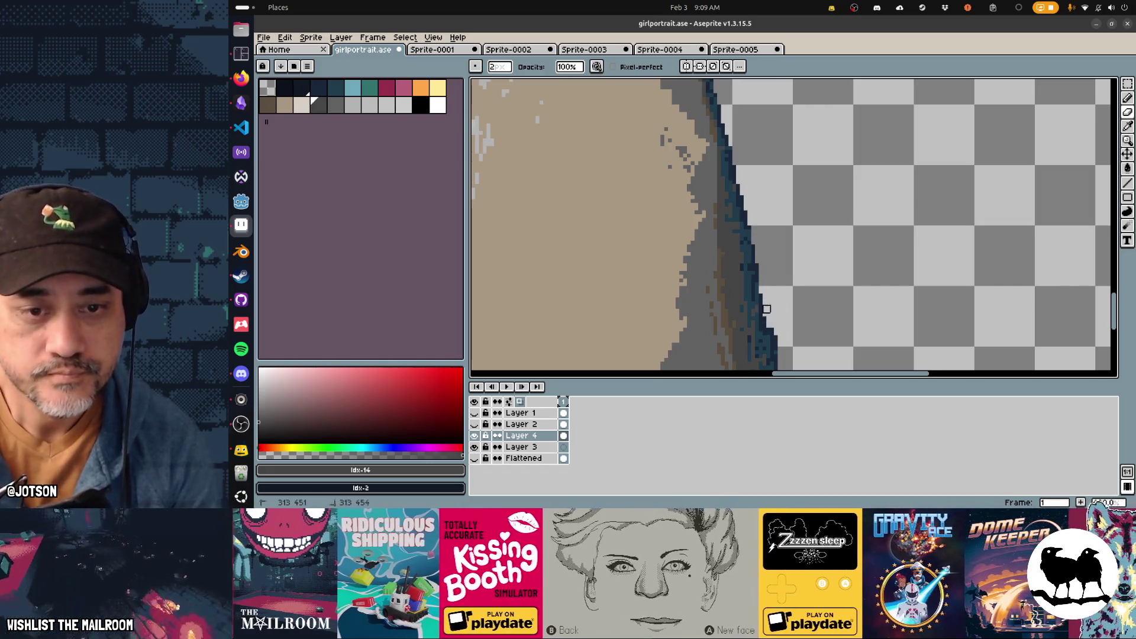
scroll(789, 339, "down", 3)
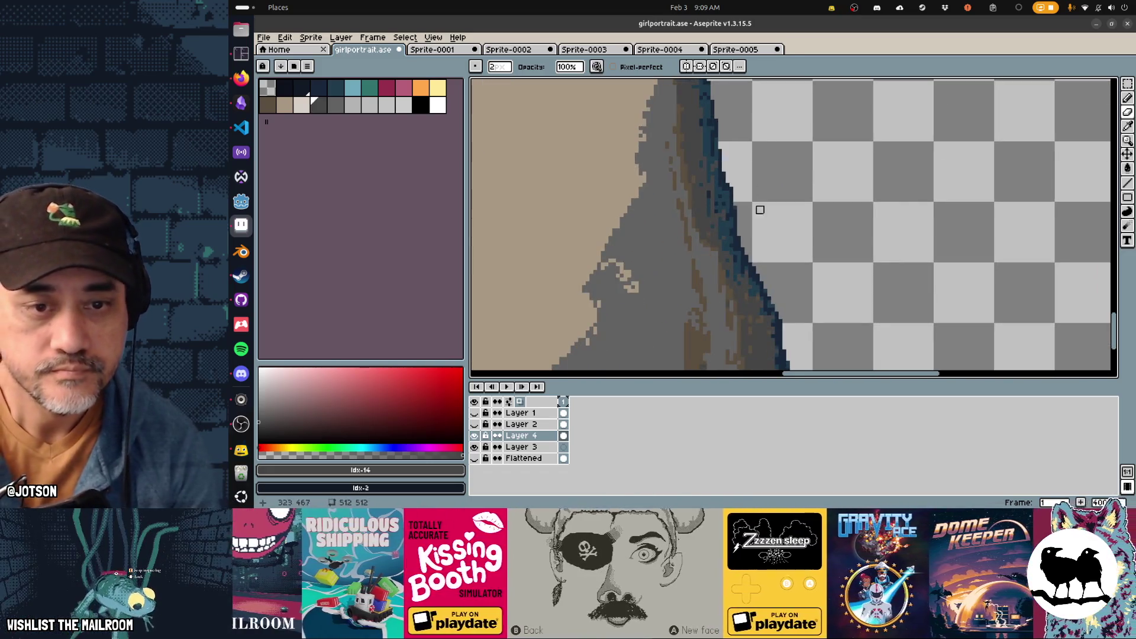
scroll(790, 334, "down", 5)
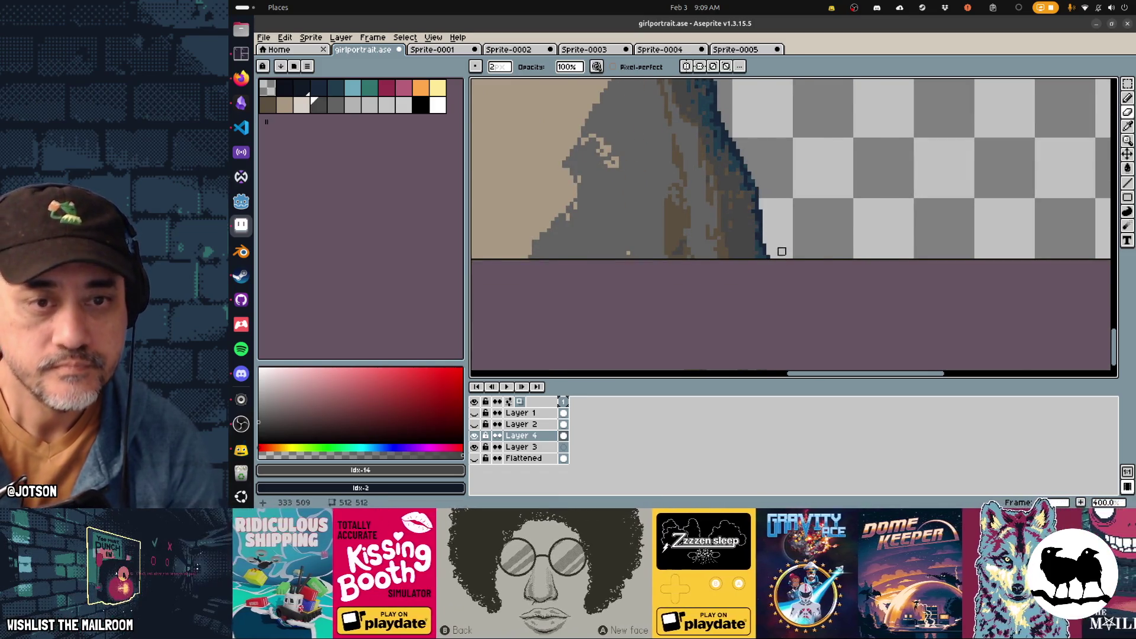
scroll(782, 251, "down", 3)
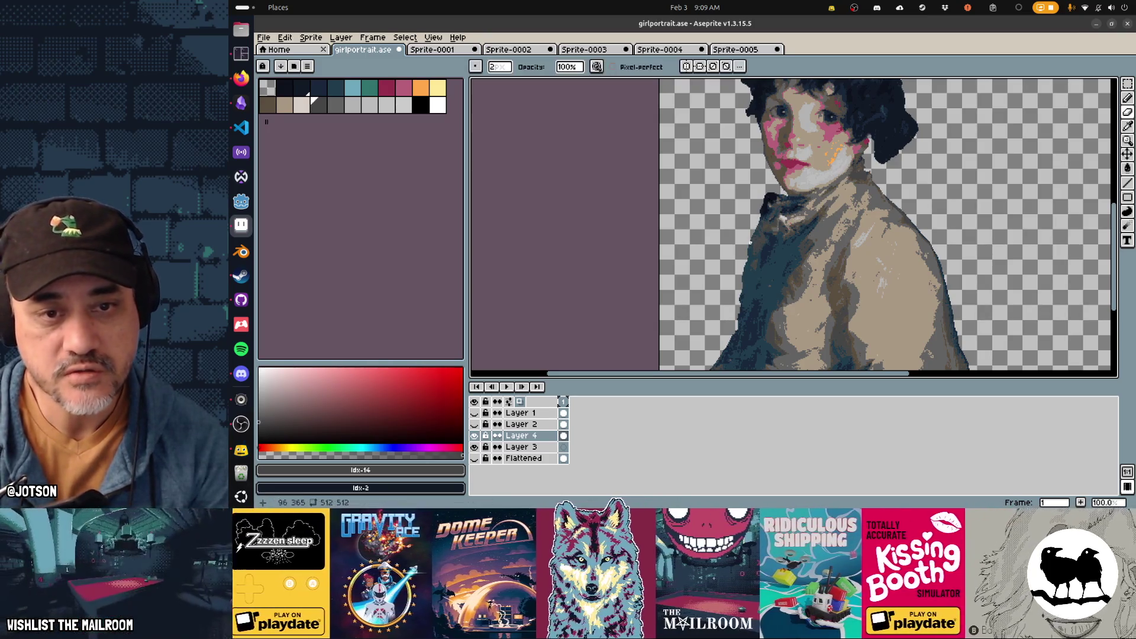
With the Pencil, sample dark teal and navy shades from the coat
key("b")
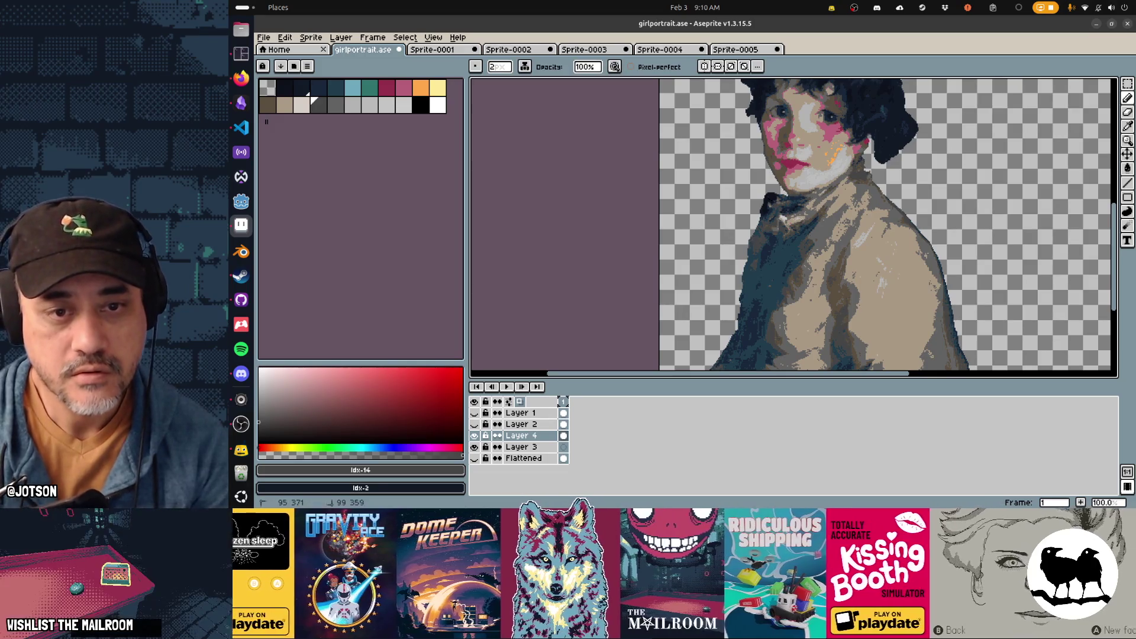
left_click(772, 254, "alt")
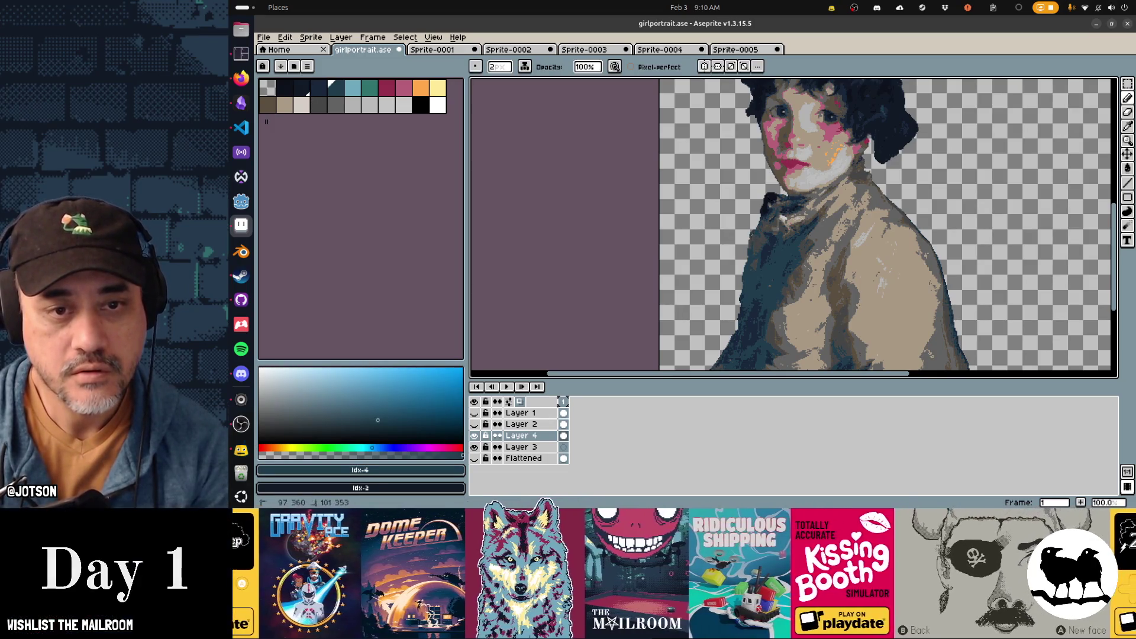
left_click(786, 230, "alt")
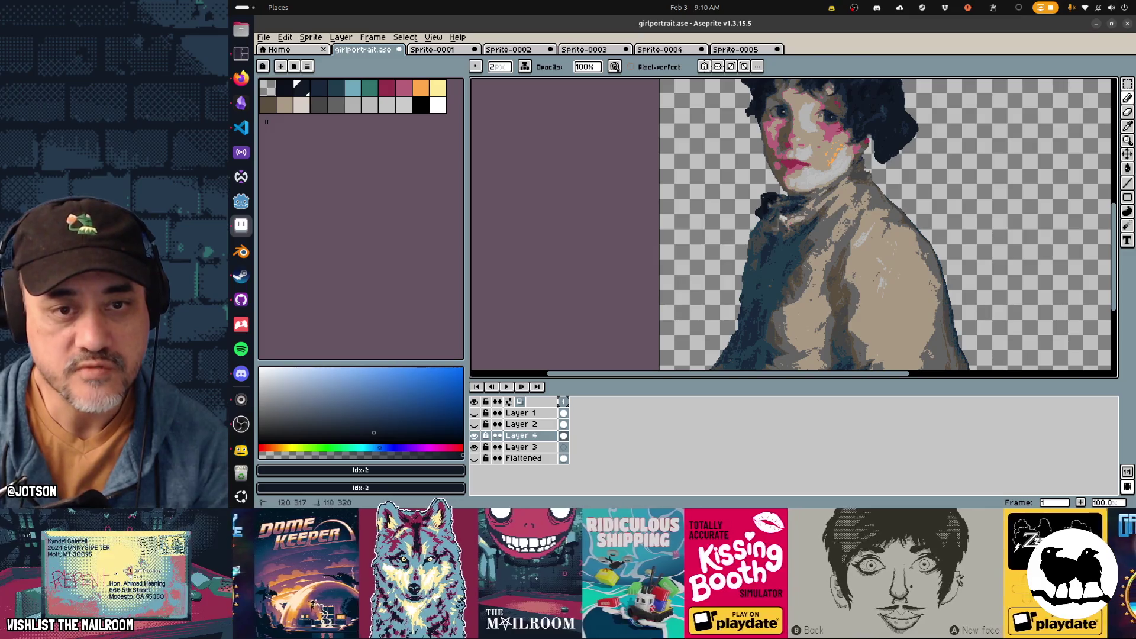
left_click(797, 216, "alt")
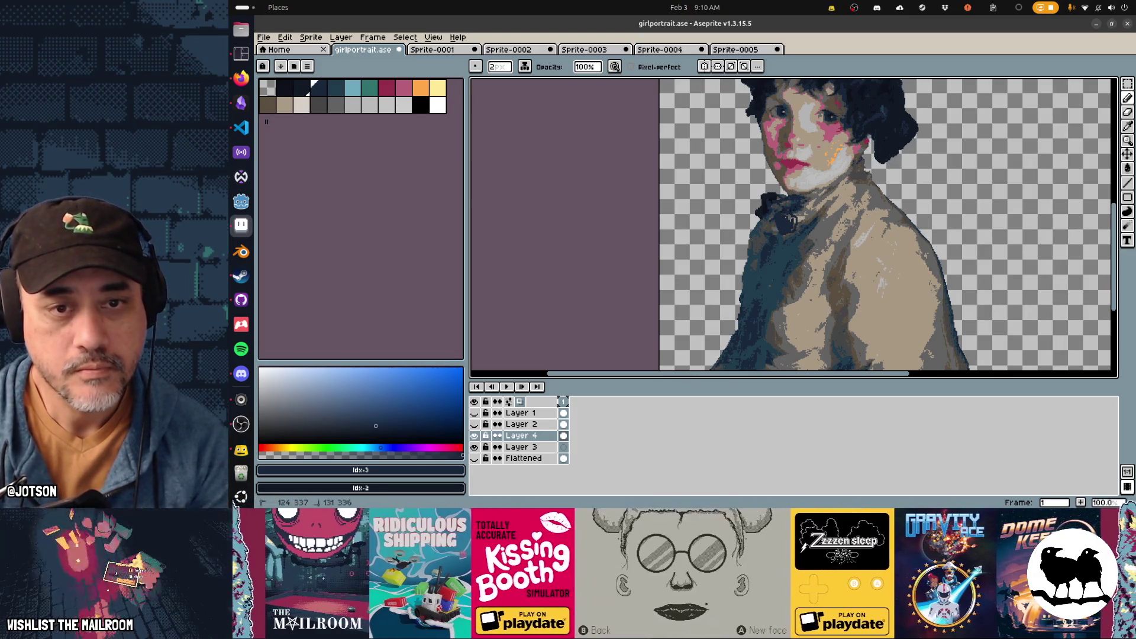
Undo two head edits, then sample the dark navy hair colour and the pink cheek colour
key("ctrl+z")
key("ctrl+z")
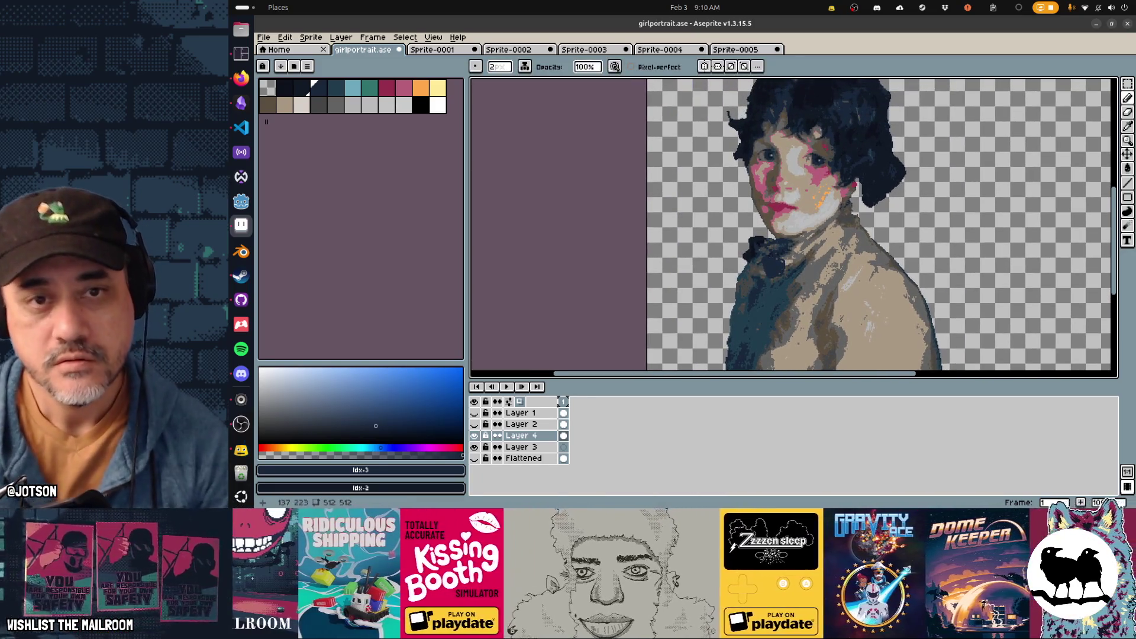
key("ctrl+z")
key("e")
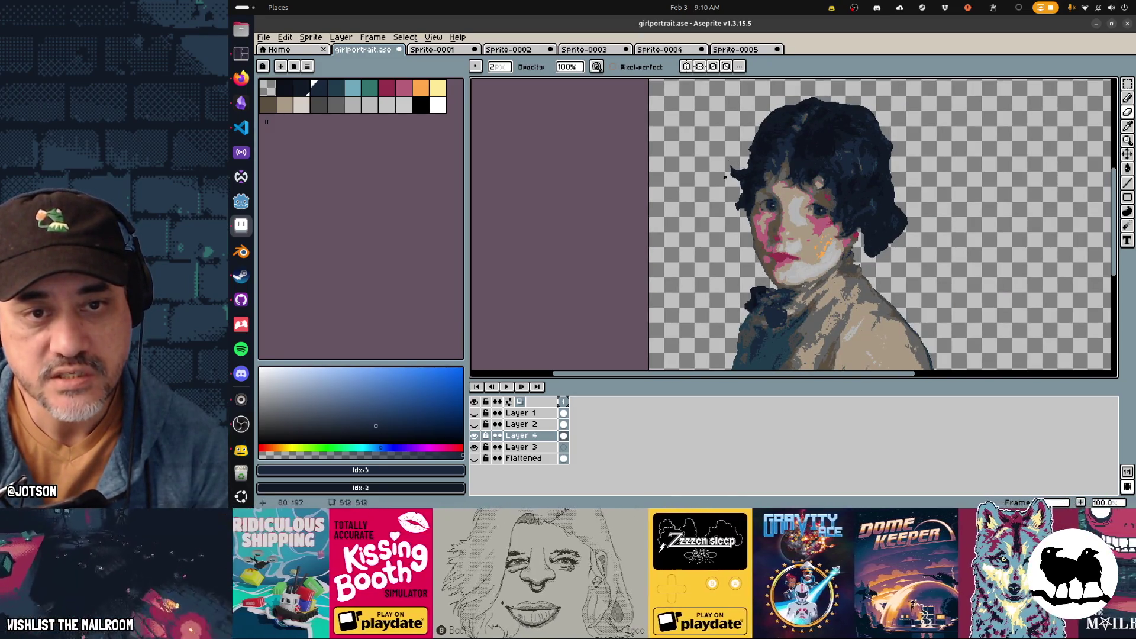
left_click_drag(880, 271, 833, 235)
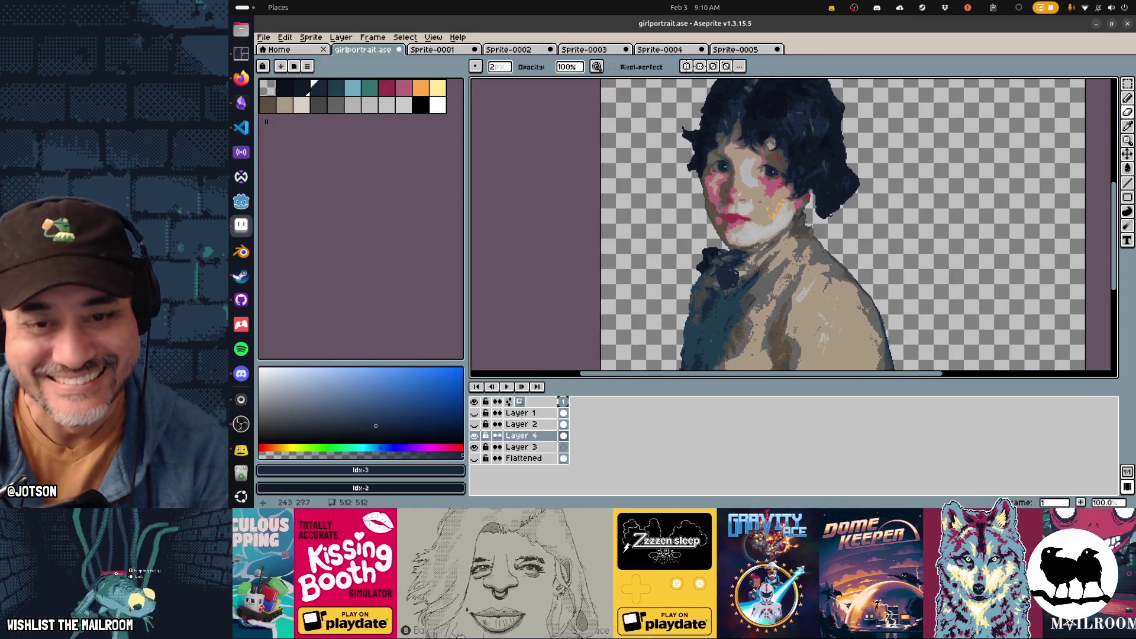
key("b")
left_click(811, 195, "alt")
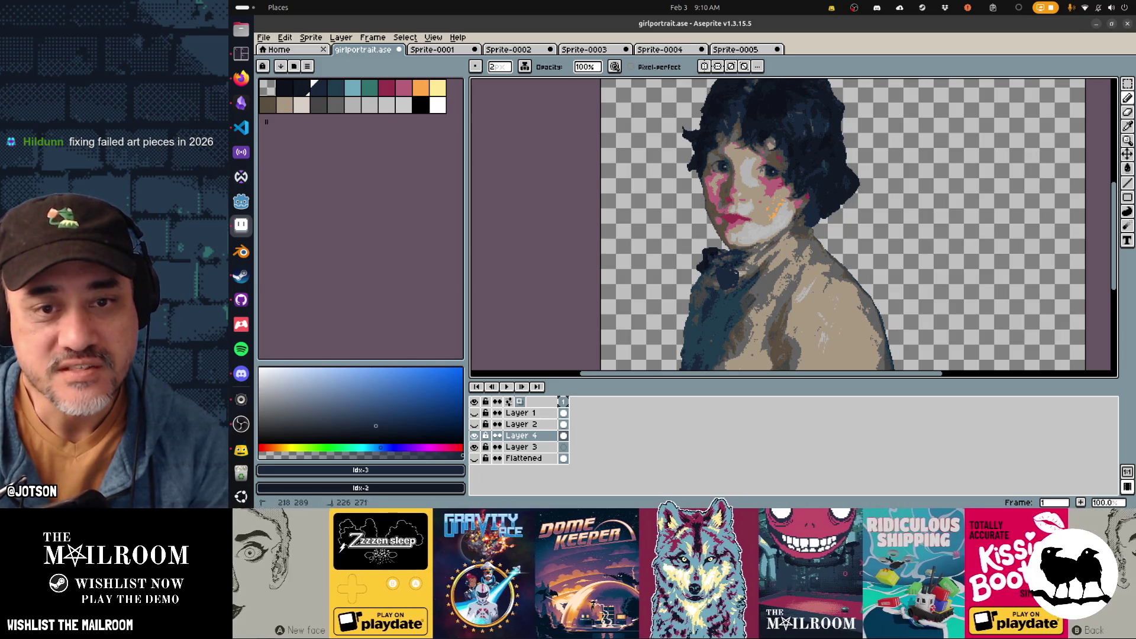
left_click(770, 180, "alt")
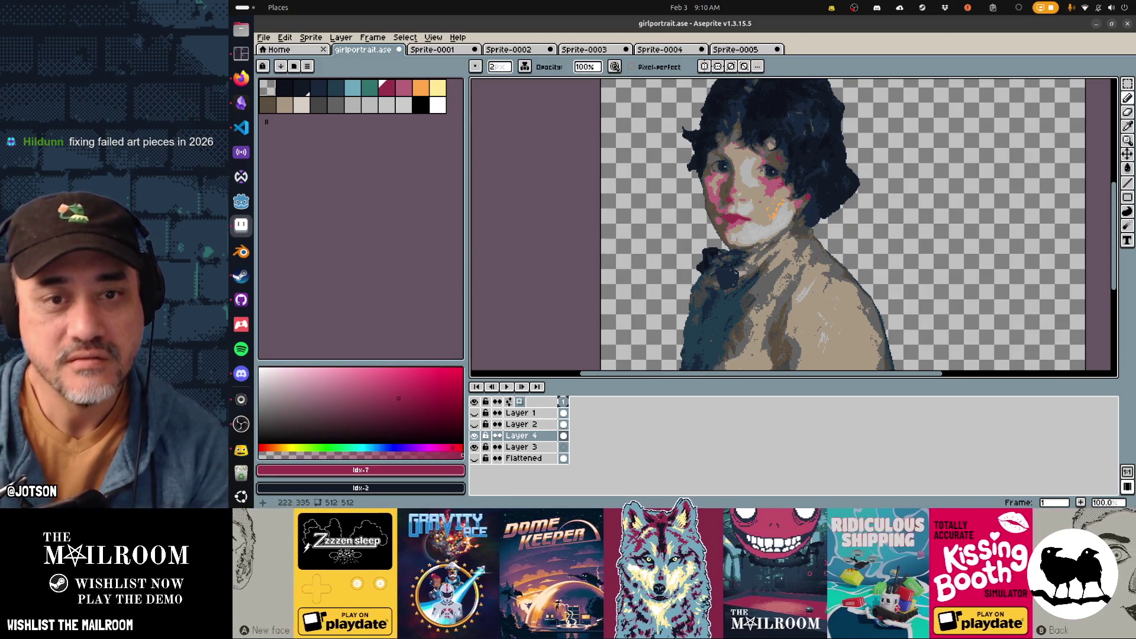
Zoom out to see the whole portrait and compare it with the Catharine reference painting
scroll(798, 319, "up", 1)
scroll(793, 228, "right", 1)
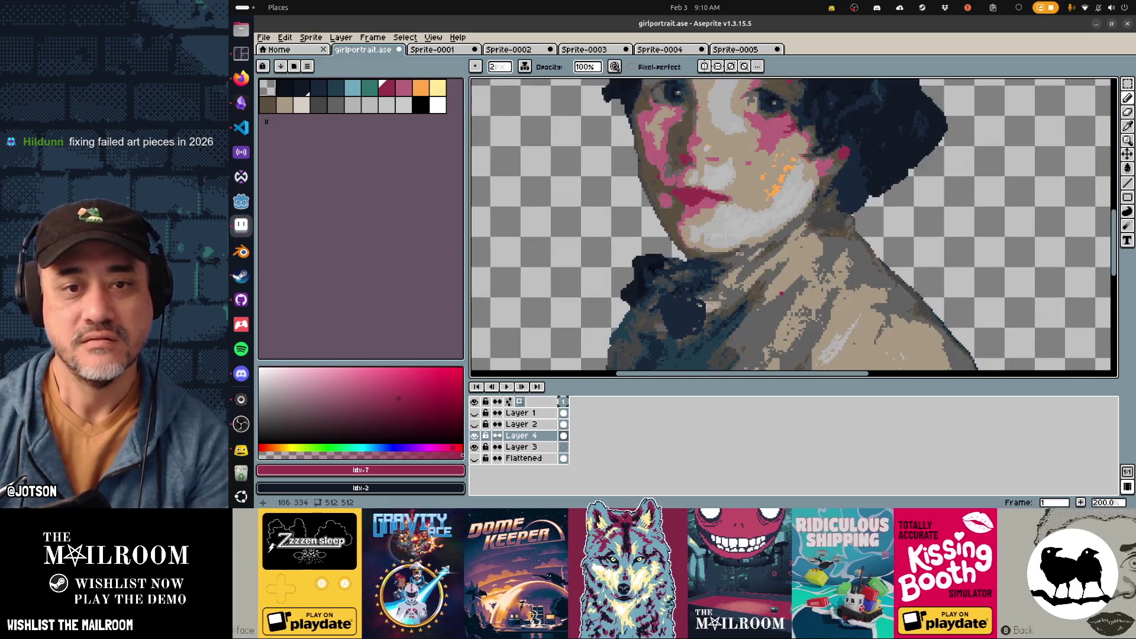
scroll(769, 225, "down", 1)
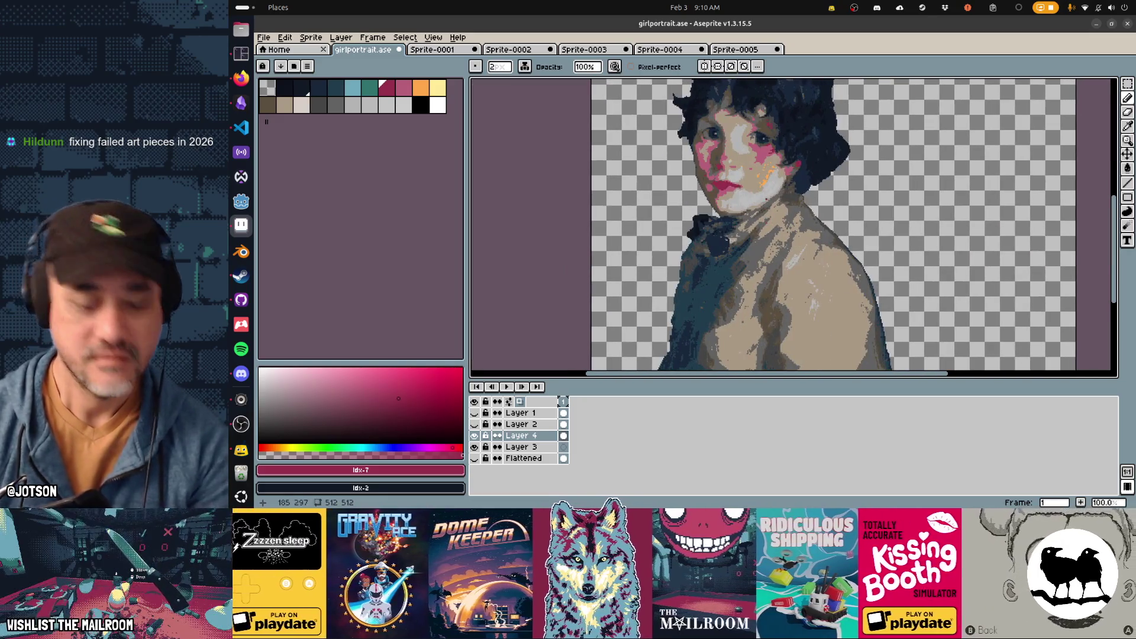
key("v")
key("minus")
key("b")
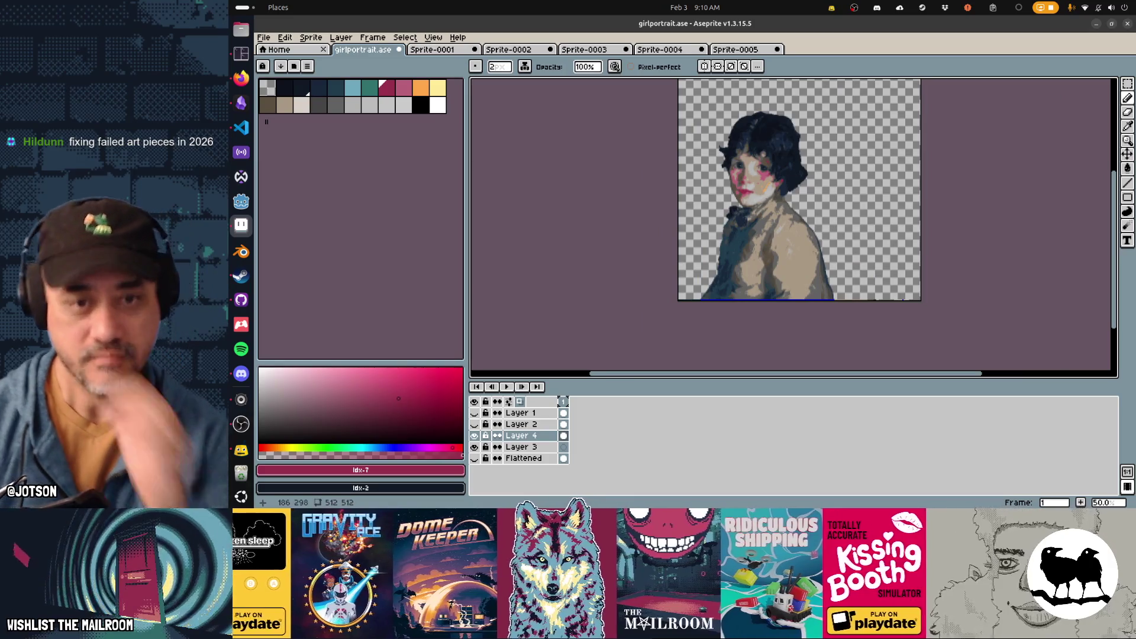
key("alt+Tab")
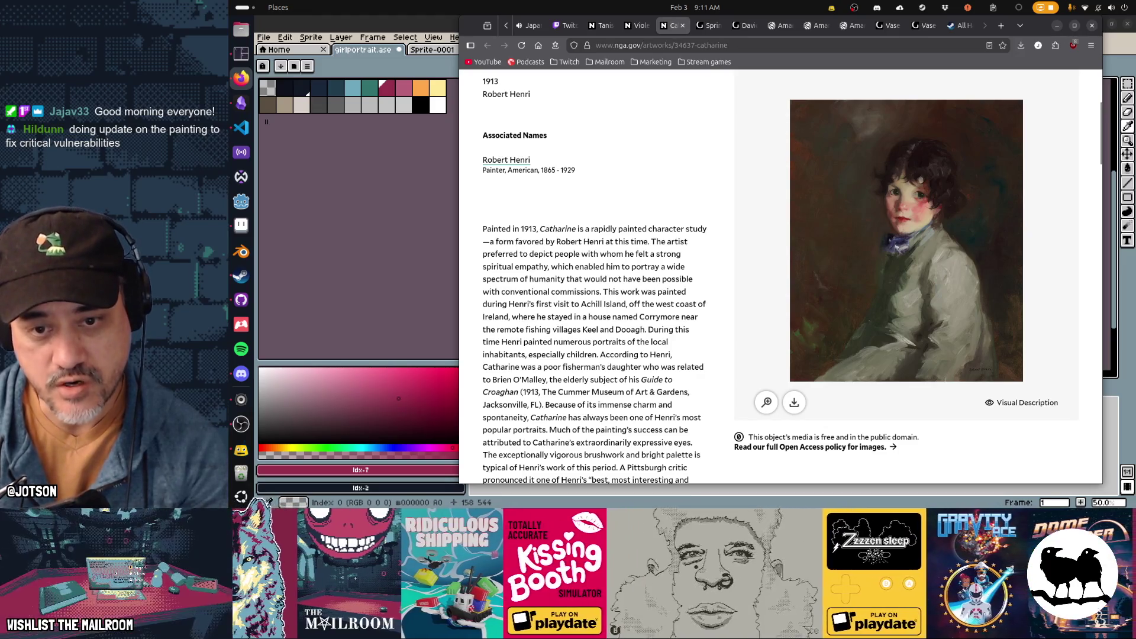
left_click(1106, 502)
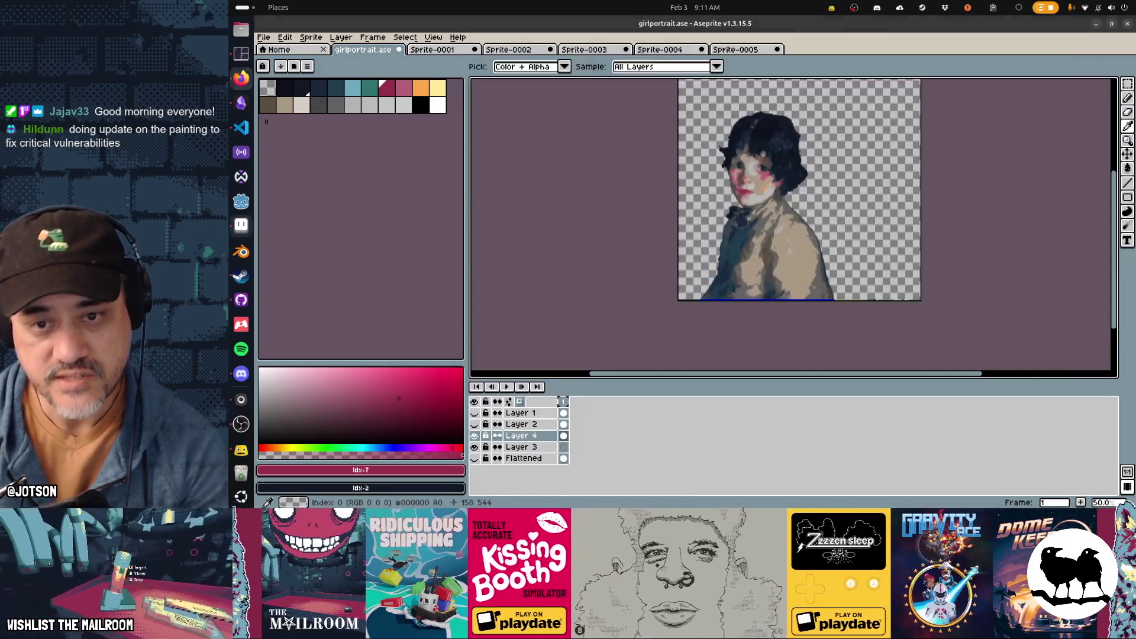
Pick the dark blue palette colour and a darker shade after another reference check
left_click(318, 88)
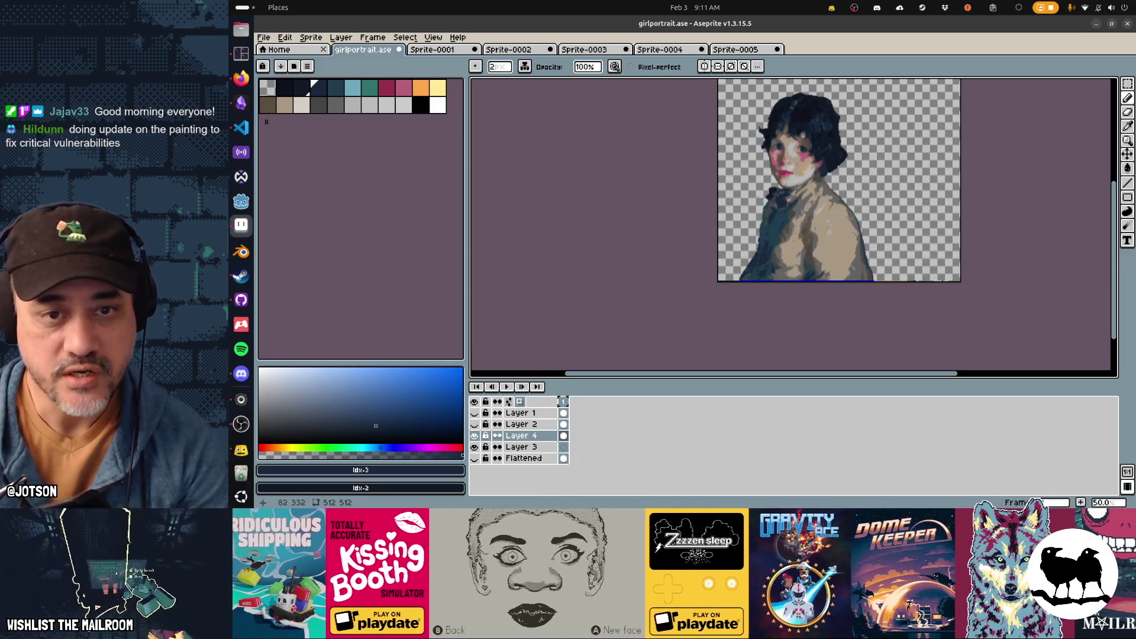
key("alt+Tab")
key("alt+Tab")
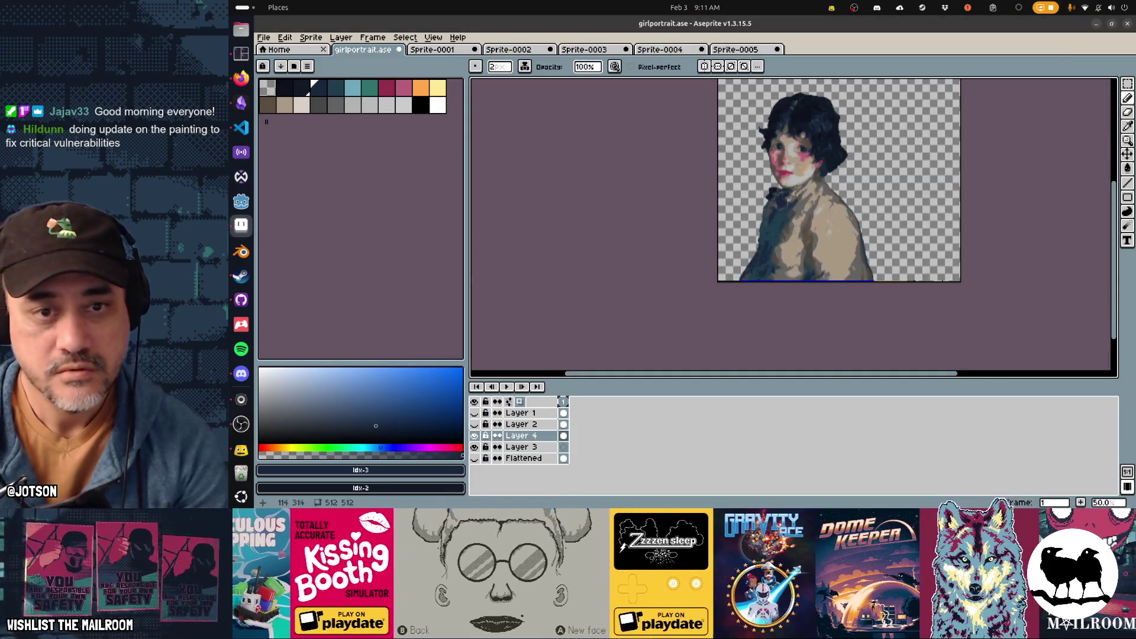
key("bracketleft")
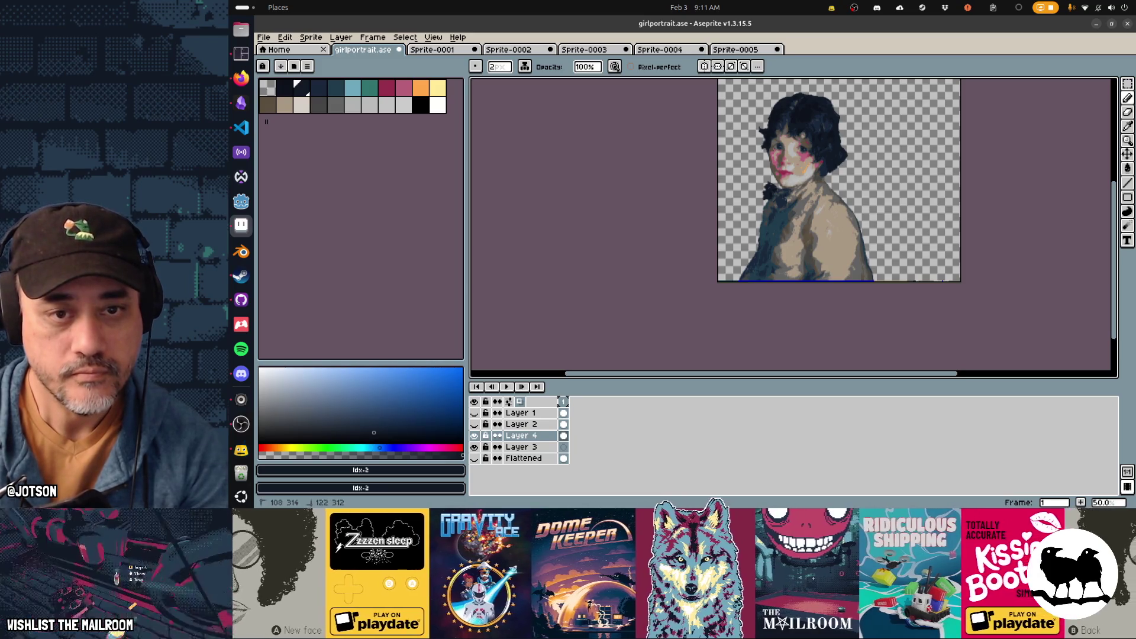
scroll(755, 179, "up", 1)
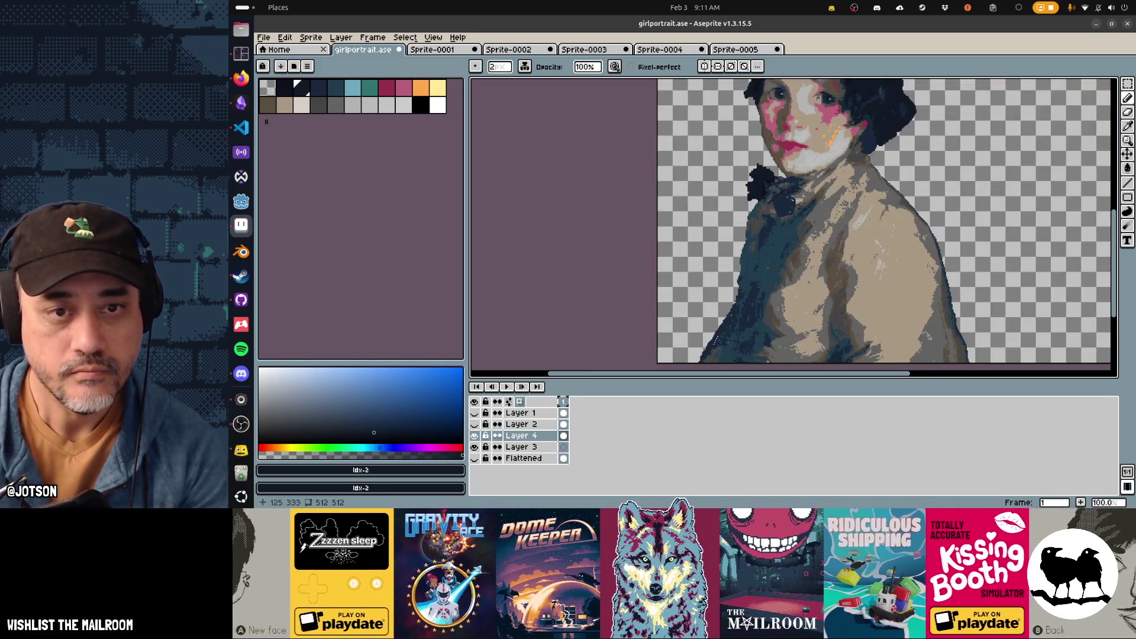
Sample dark navy and coat shades, then pick the dark grey palette colour
key("b")
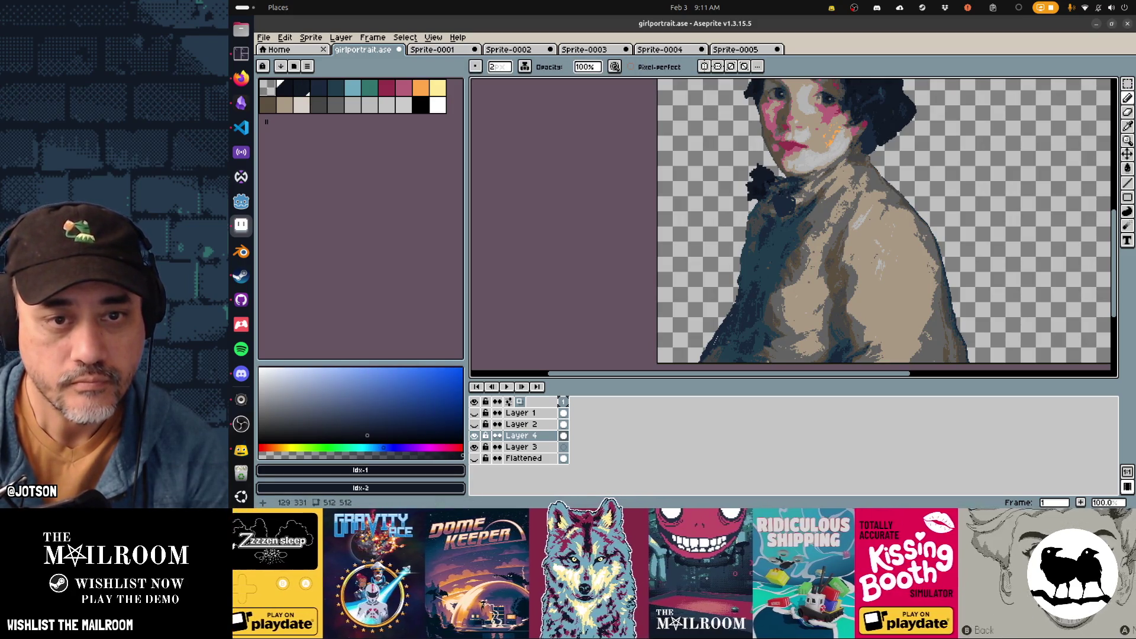
left_click(782, 175, "alt")
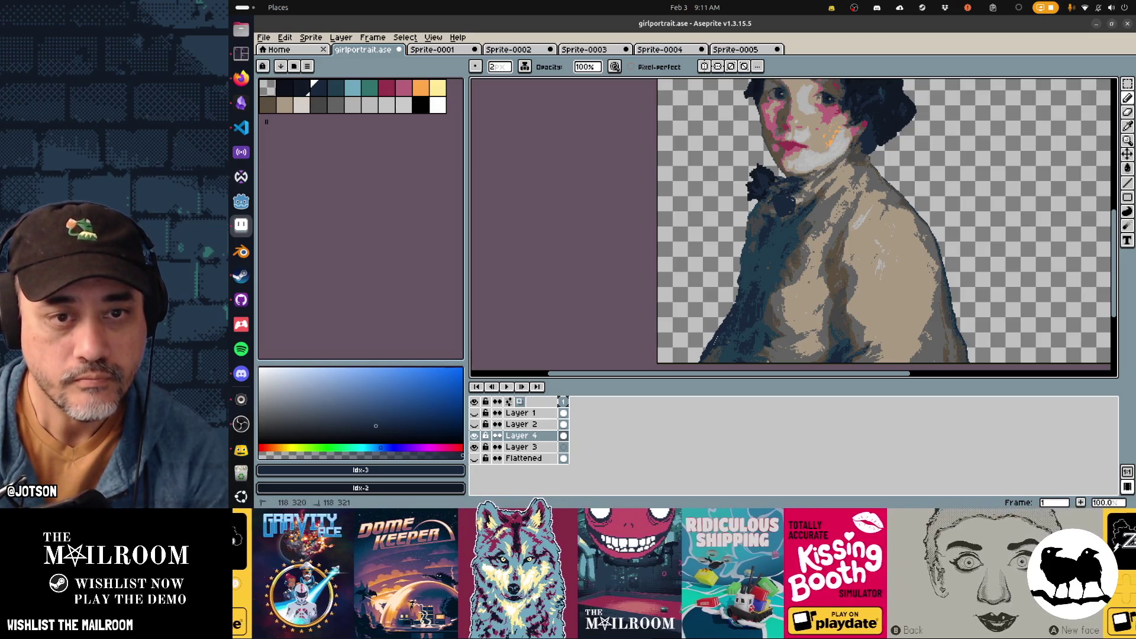
key("alt")
left_click(808, 205, "alt")
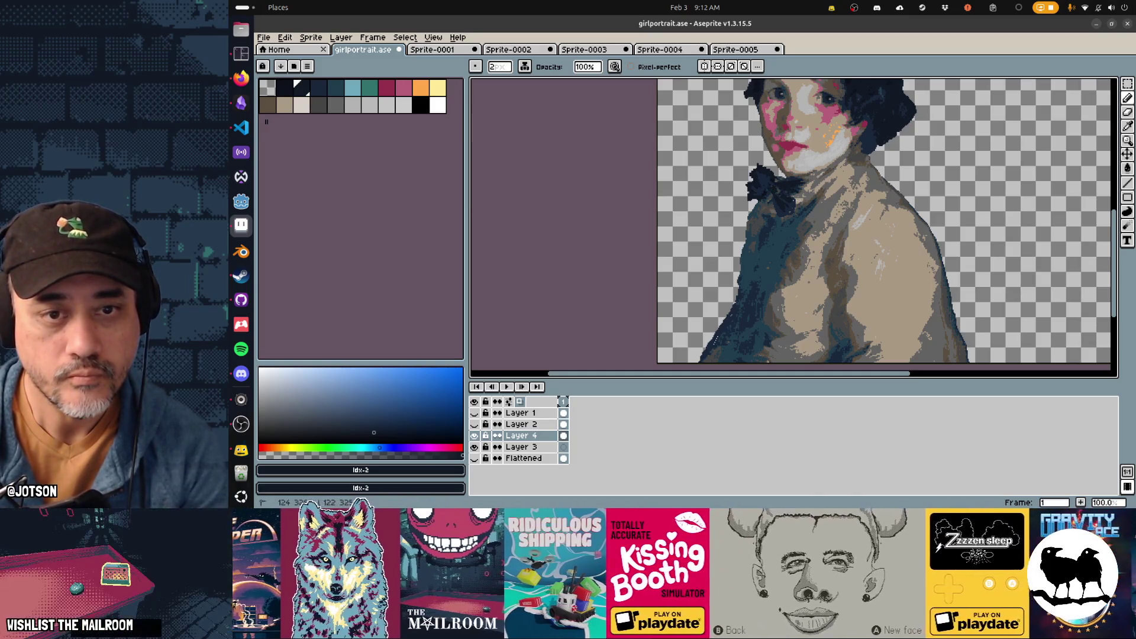
left_click(318, 105)
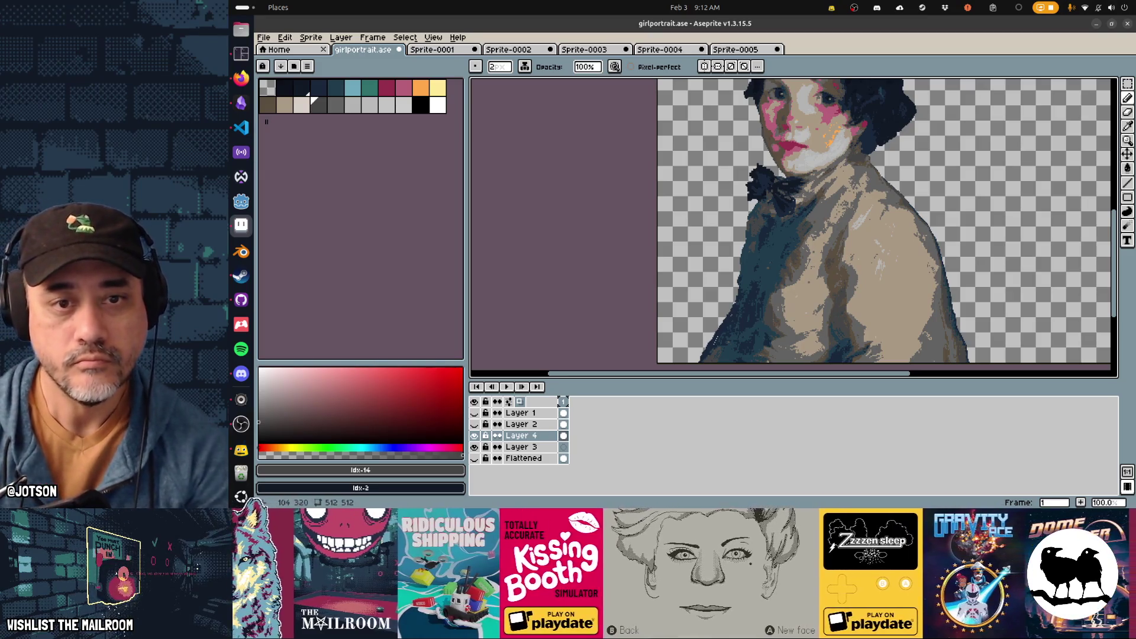
Undo the last erase, recheck the Catharine reference, and zoom in over the bow tie
key("e")
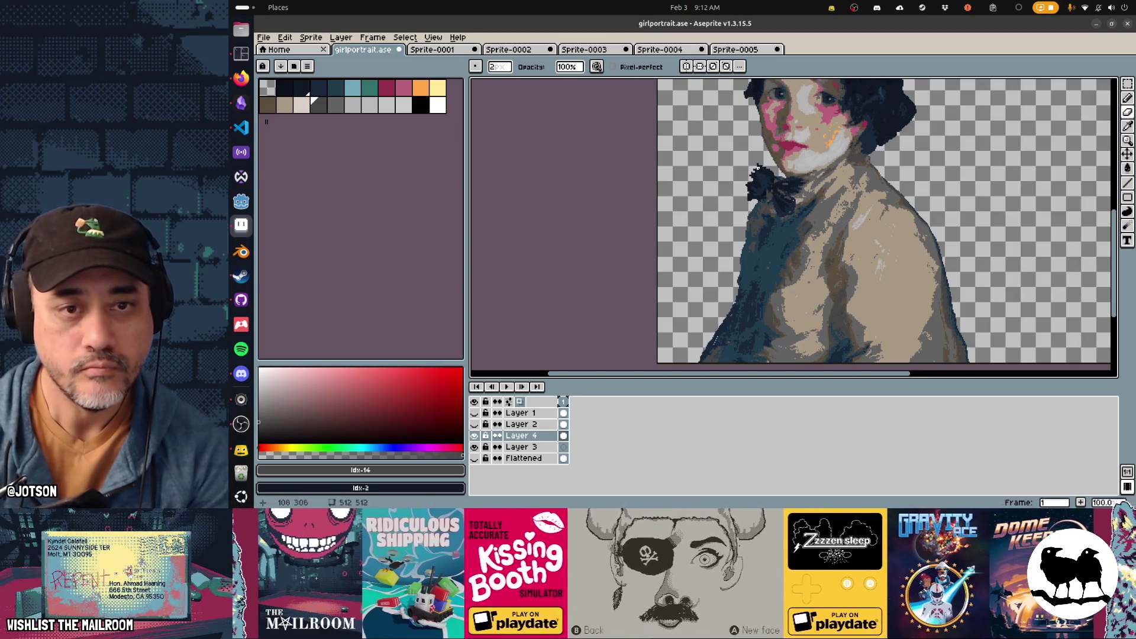
key("ctrl+z")
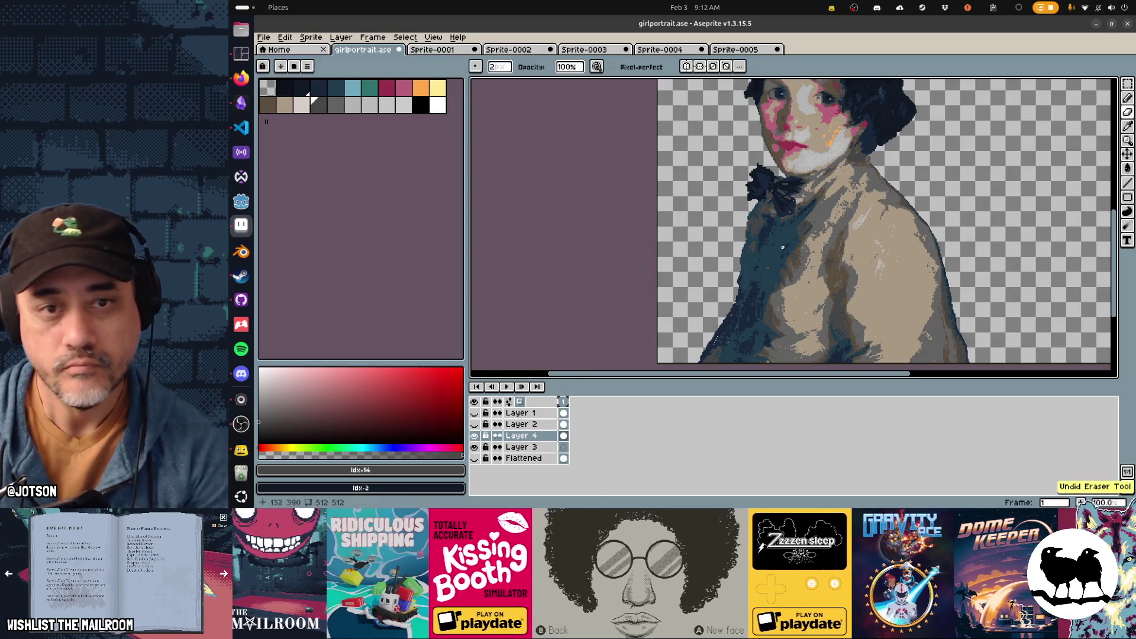
scroll(780, 252, "up", 2)
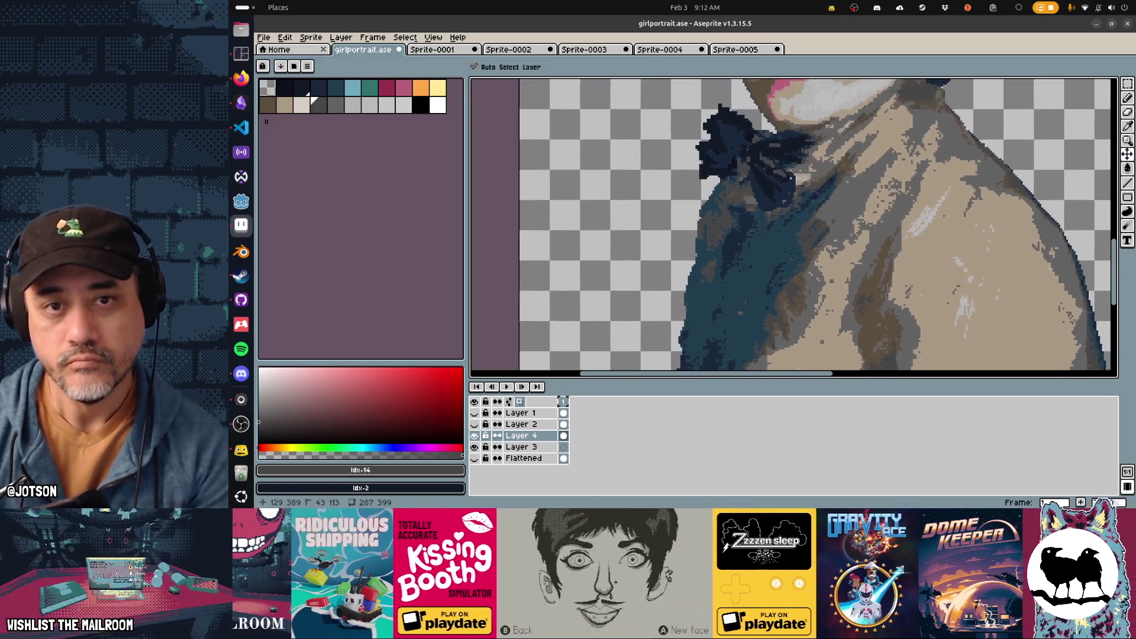
scroll(780, 252, "down", 2)
scroll(803, 325, "down", 1)
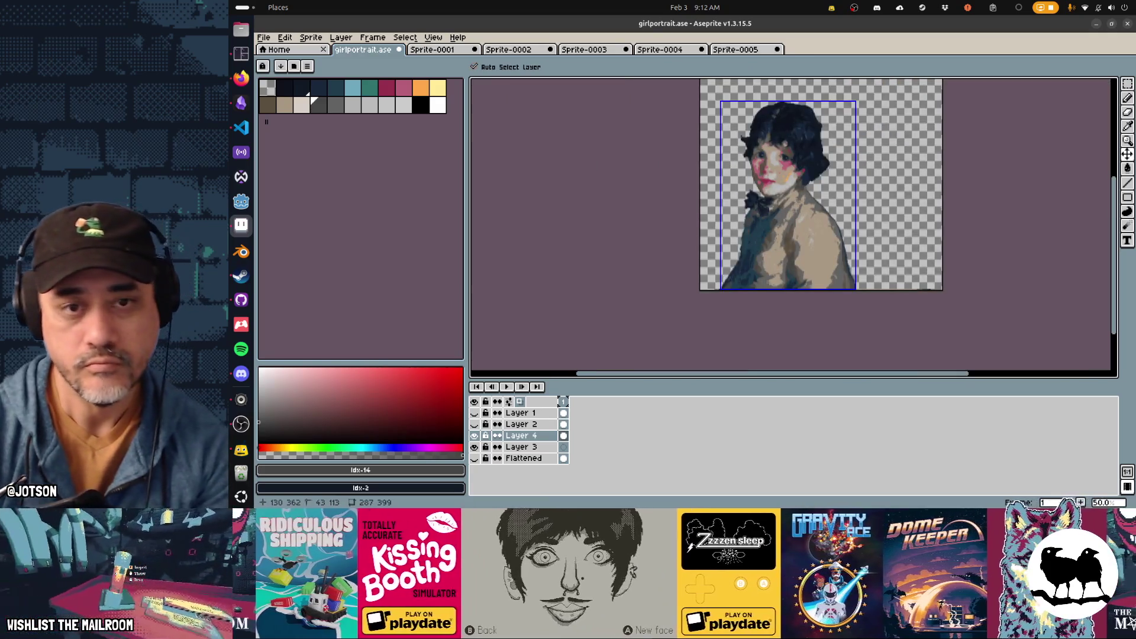
key("alt+Tab")
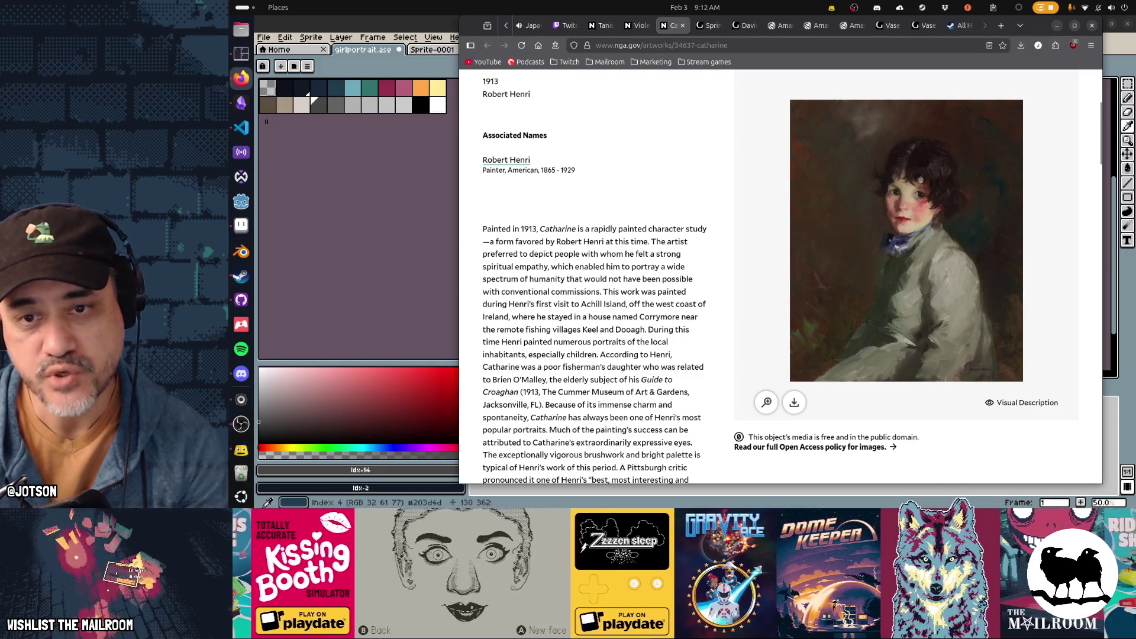
key("alt+Tab")
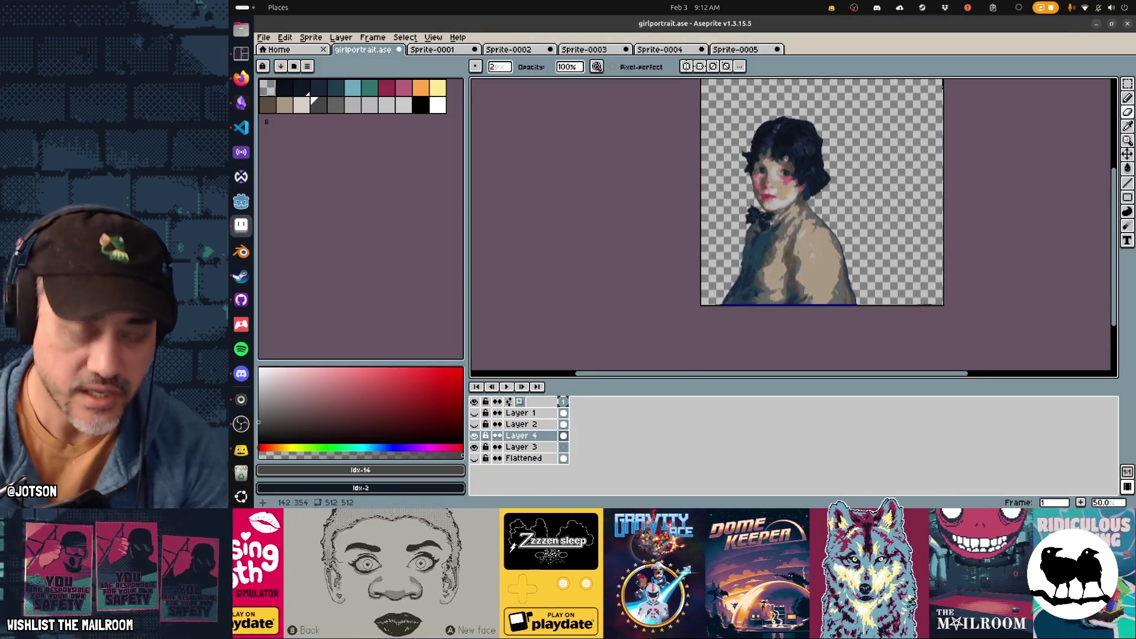
scroll(770, 225, "up", 4)
Outline the bow tie with a freehand selection, then deselect it
key("q")
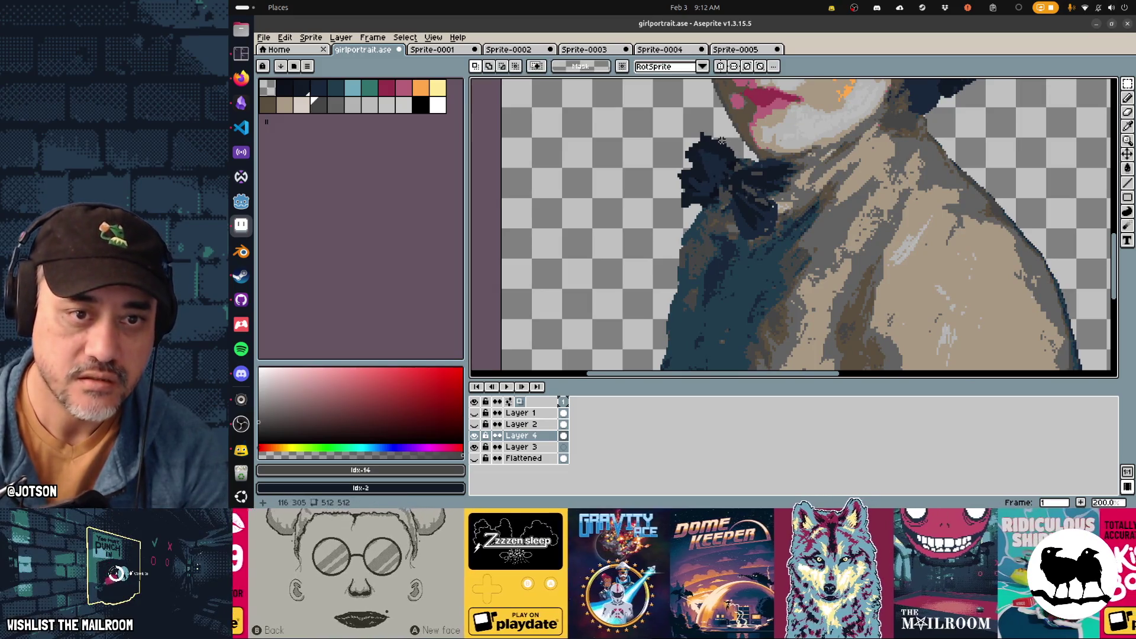
mouse_move(736, 140)
left_mouse_down()
mouse_move(673, 155)
mouse_move(680, 213)
mouse_move(710, 204)
mouse_move(768, 232)
mouse_move(793, 181)
mouse_move(734, 137)
mouse_move(749, 195)
mouse_move(755, 186)
left_mouse_up()
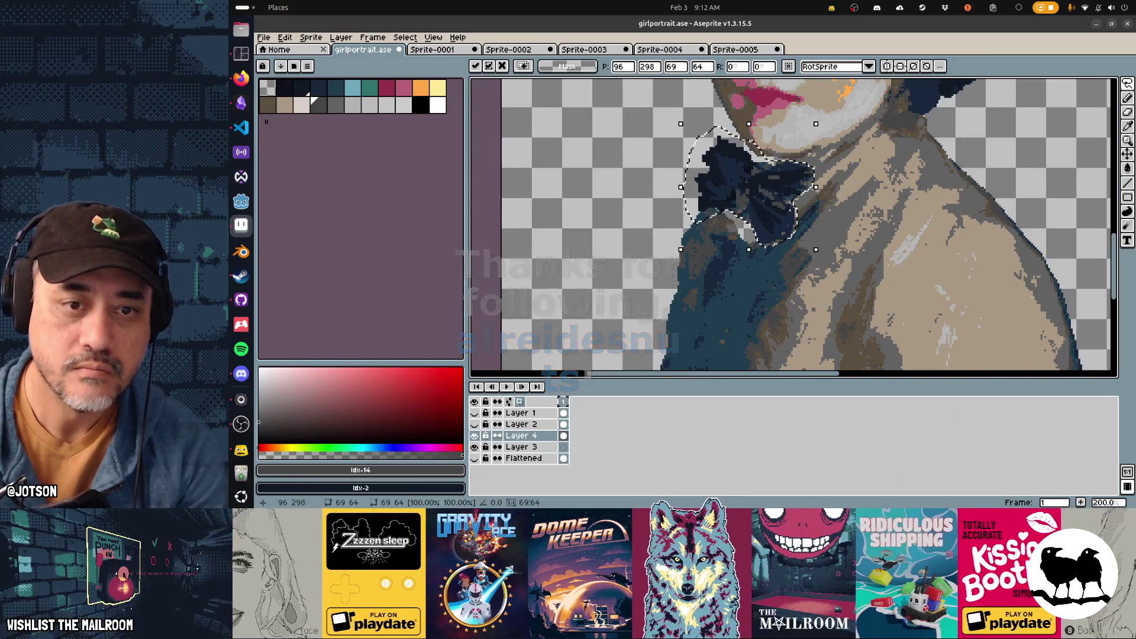
key("ctrl+d")
Pencil dark pixels over the light patch below the bow, then pick palette swatches 2 and 14
key("b")
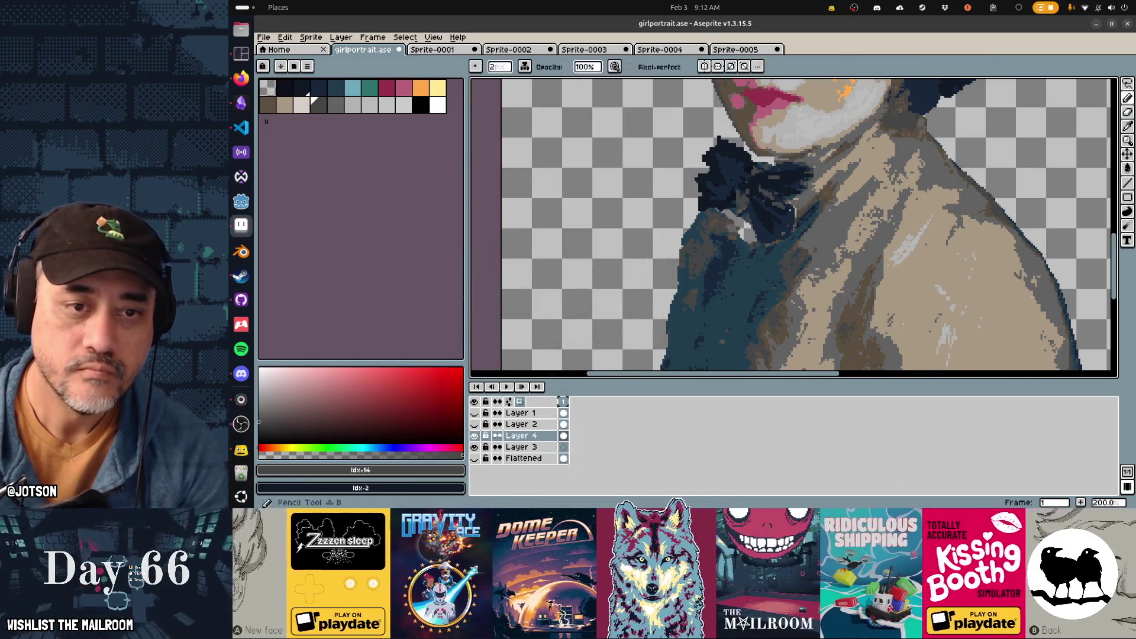
mouse_move(734, 216)
left_mouse_down()
mouse_move(750, 237)
mouse_move(744, 229)
left_mouse_up()
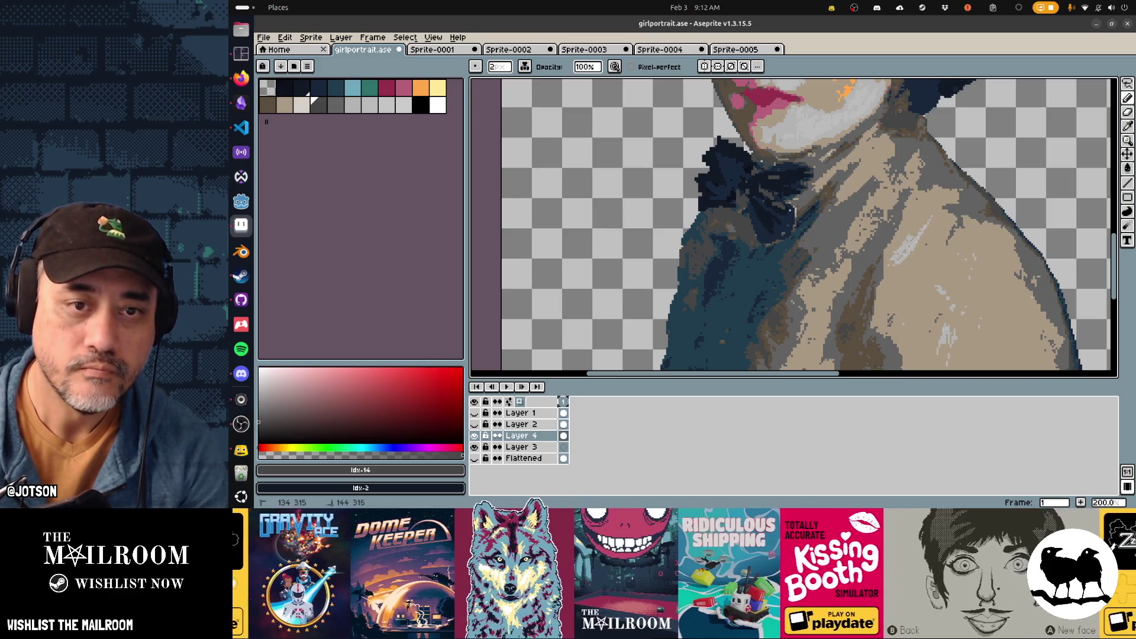
left_click(758, 161, "alt")
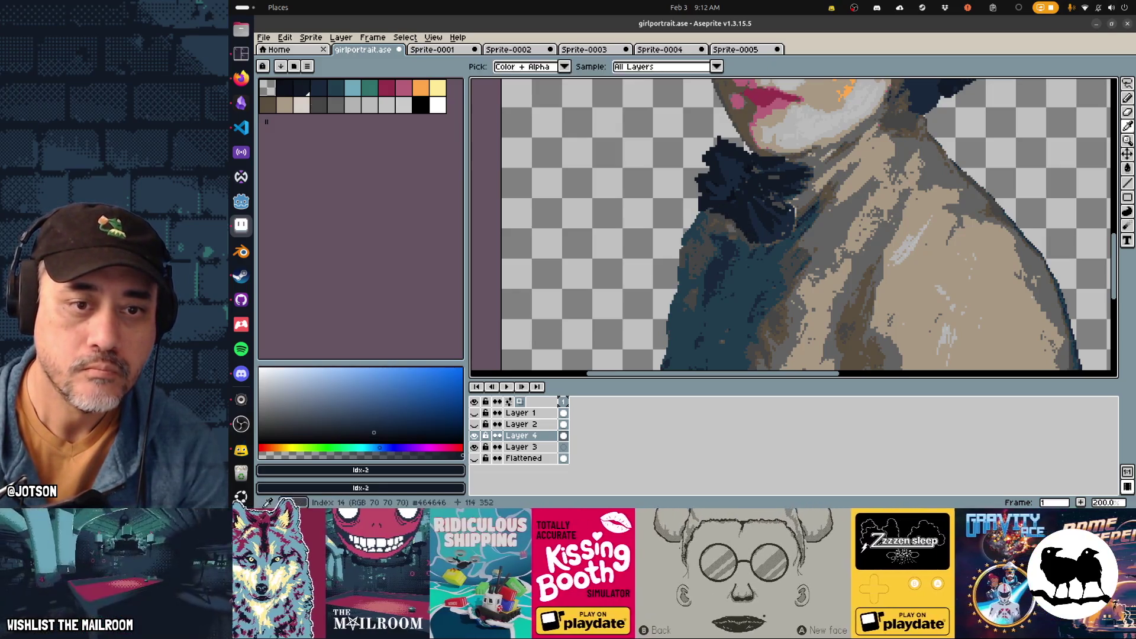
left_click(718, 203, "alt")
scroll(763, 284, "down", 1)
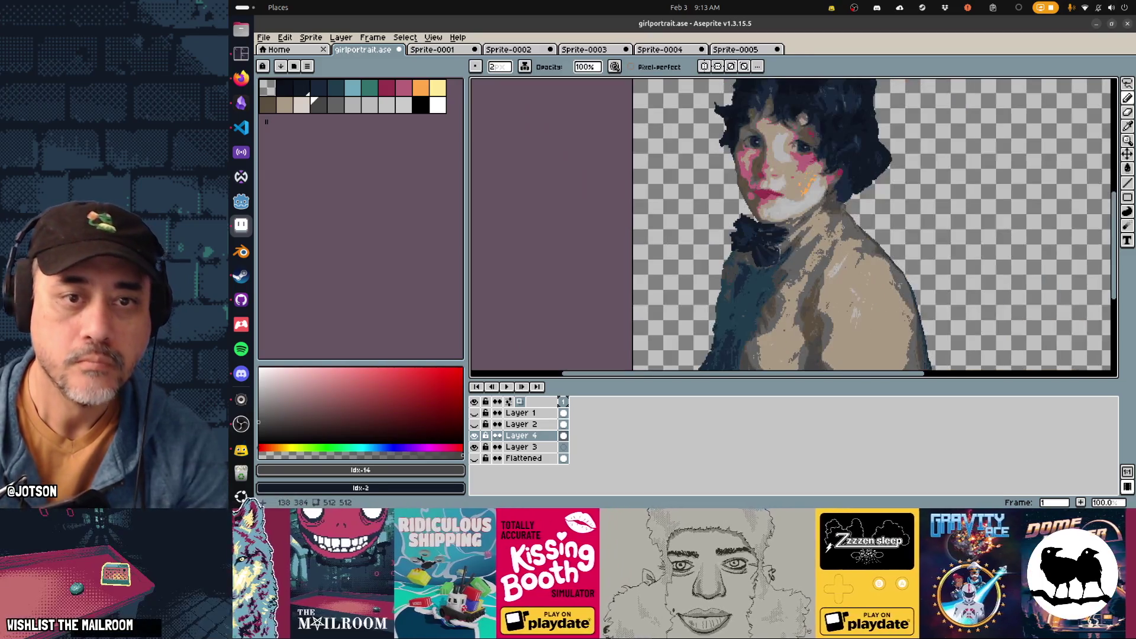
Eyedrop colours 15, 11 and 3 from the portrait's shoulder, then bring up the National Gallery page
scroll(763, 284, "up", 4)
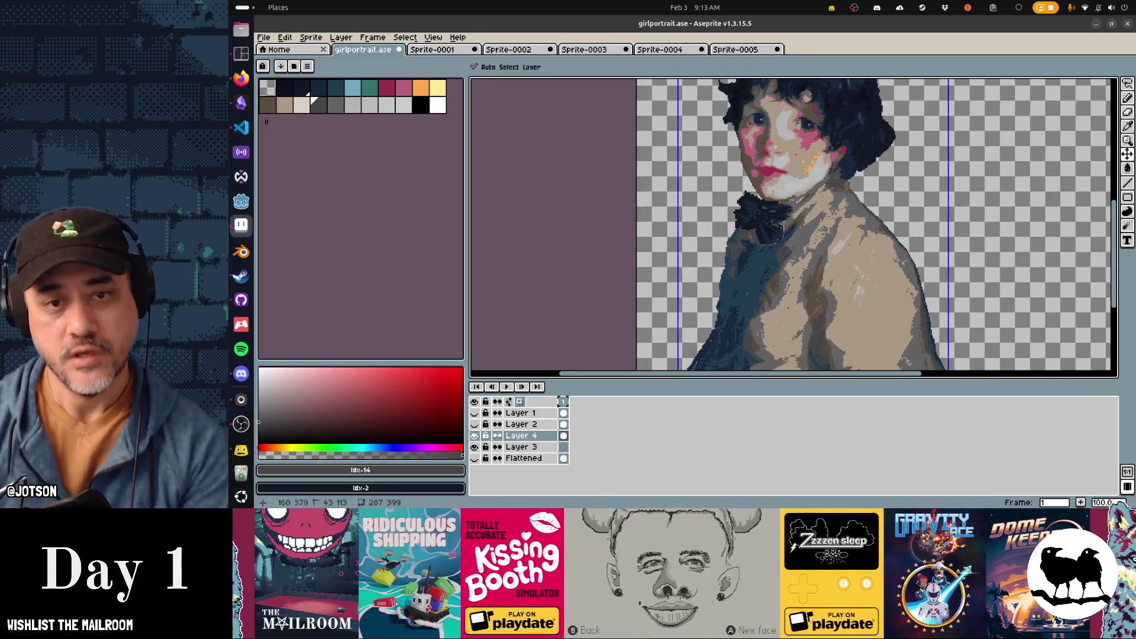
left_click(707, 201, "alt")
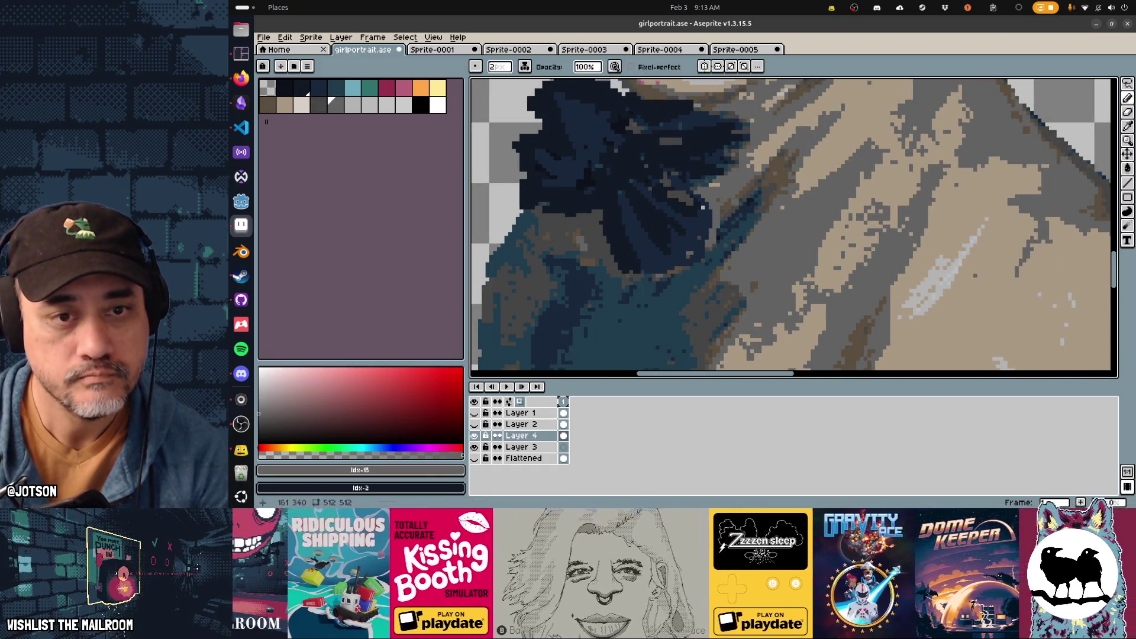
left_click(719, 207, "alt")
left_click(702, 207, "alt")
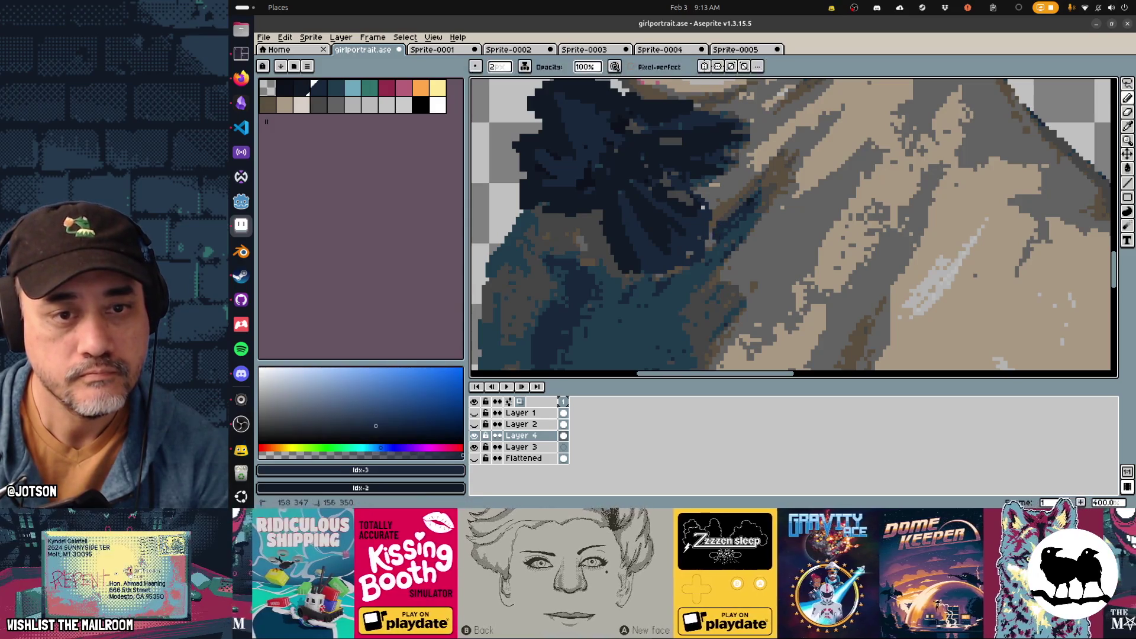
scroll(740, 263, "down", 3)
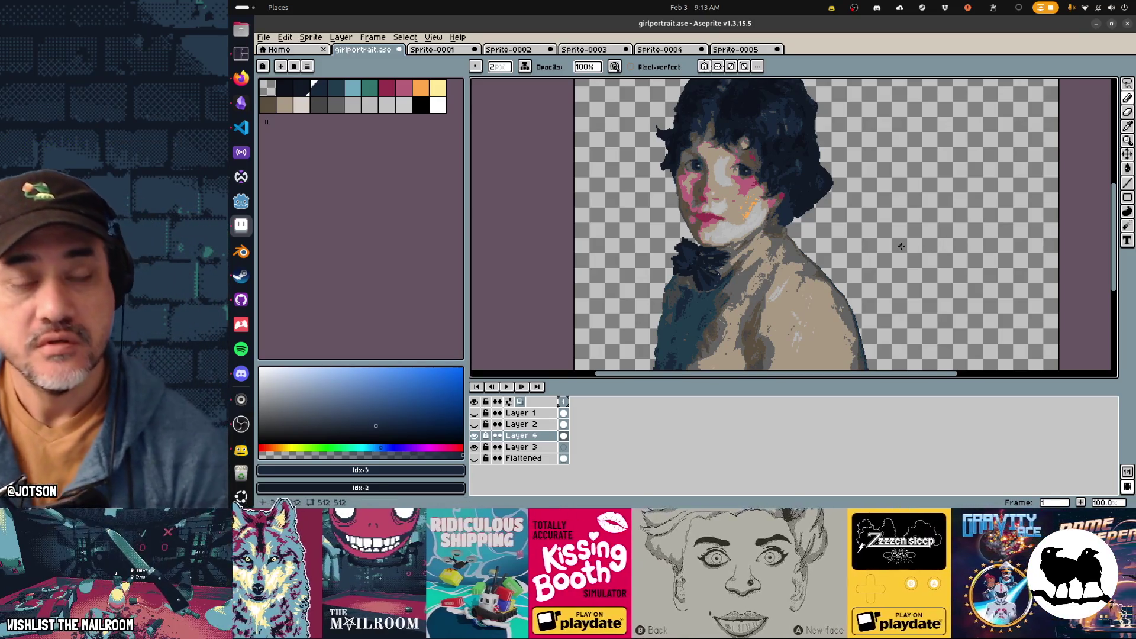
key("alt+Tab")
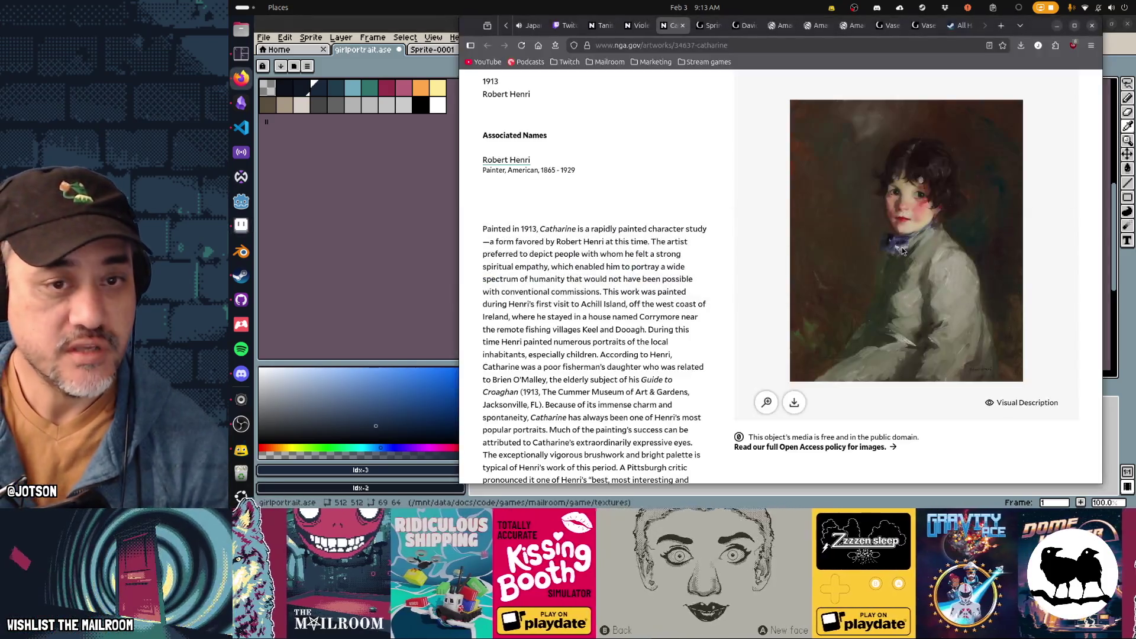
Scroll through the description of Henri's 'Catharine' on the NGA page, then return to Aseprite
scroll(641, 267, "up", 2)
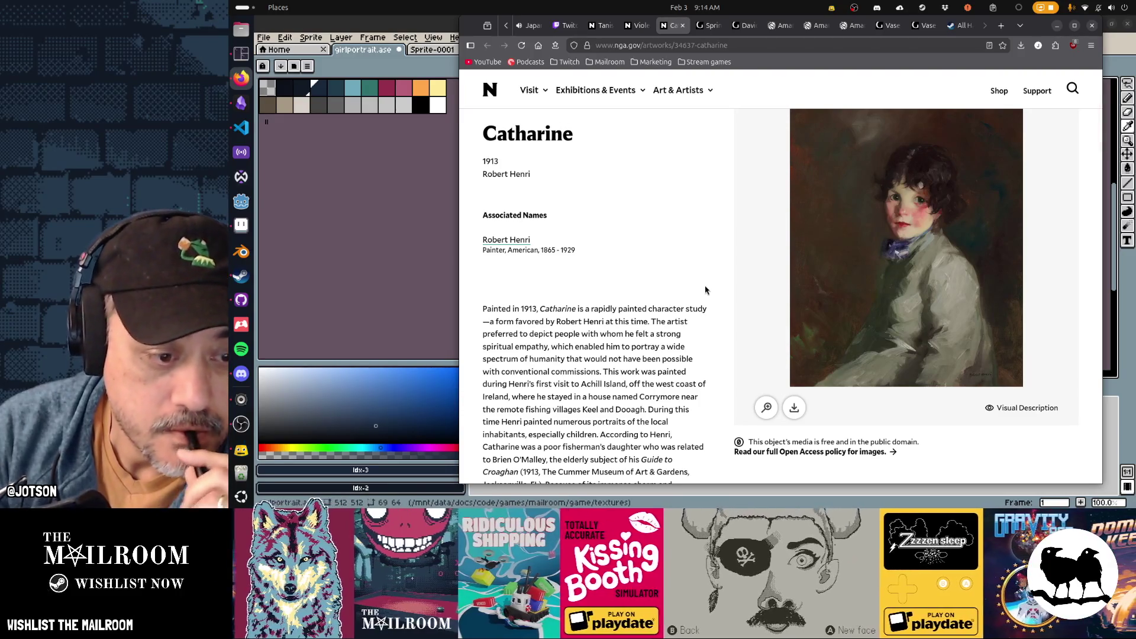
scroll(704, 286, "down", 5)
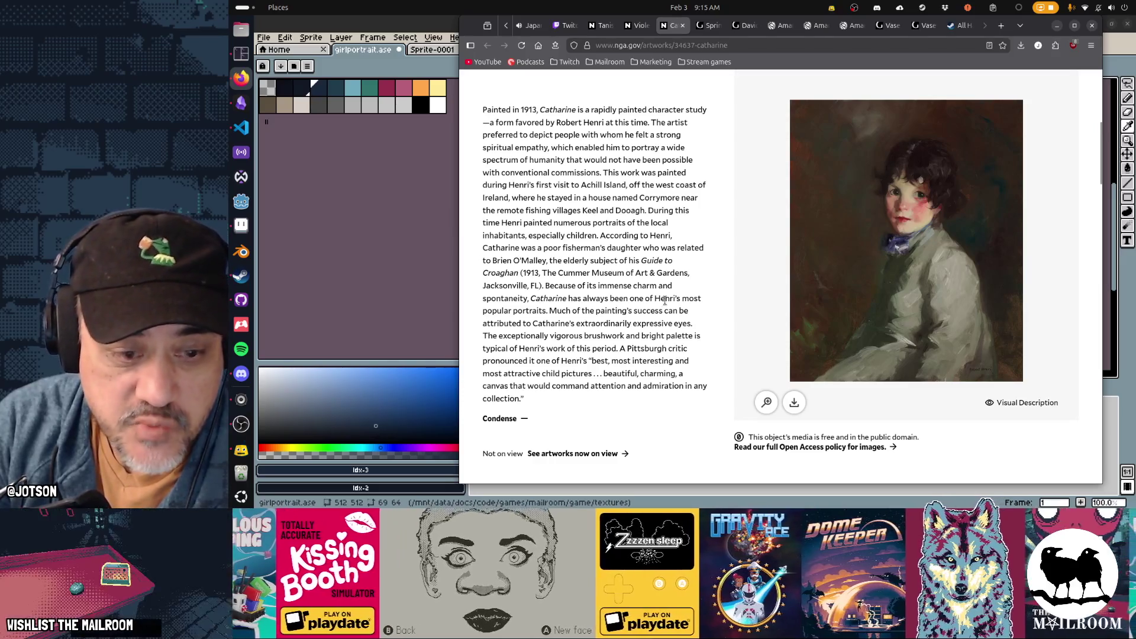
scroll(664, 300, "up", 5)
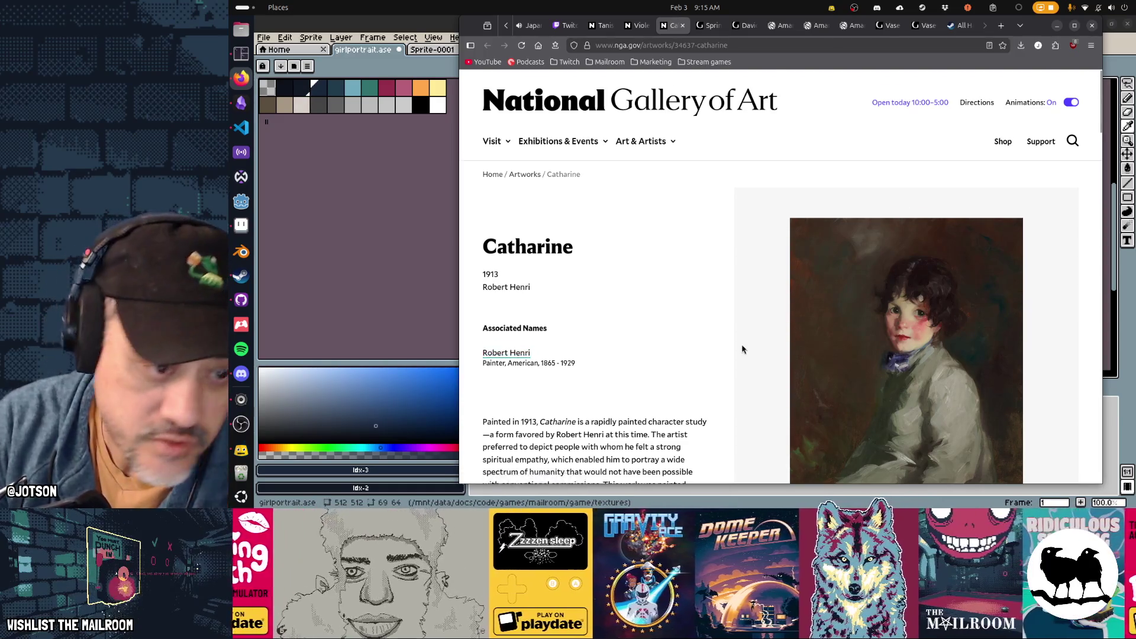
scroll(741, 348, "down", 5)
scroll(742, 349, "down", 1)
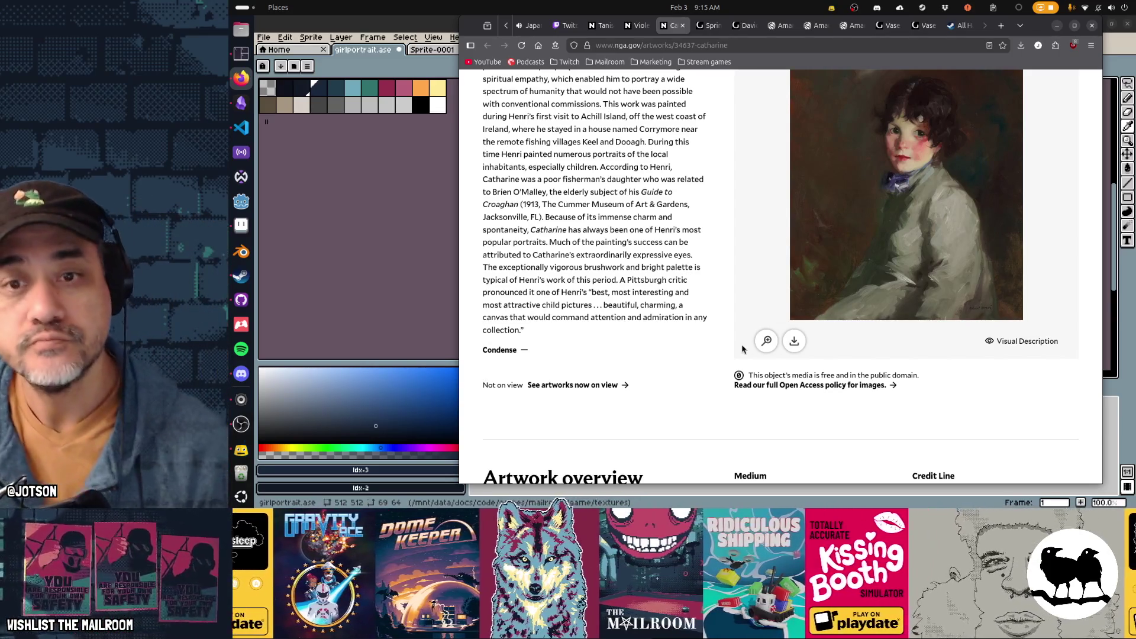
key("alt+Tab")
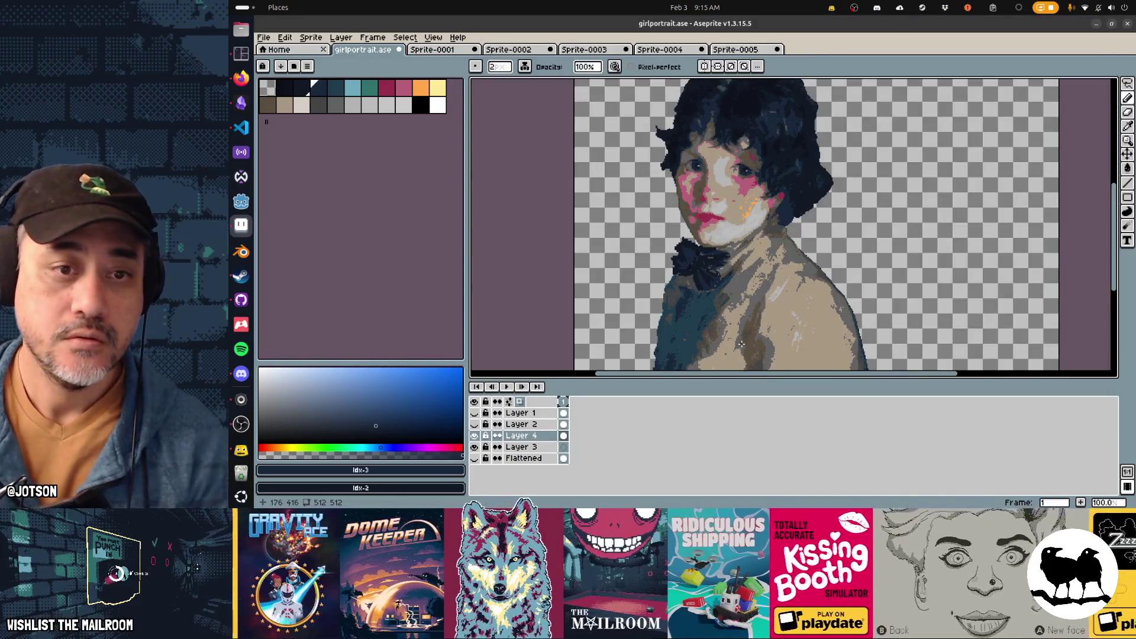
Switch to the Sprite-0003 lily image and start a new 252×302 sprite from its selection
scroll(784, 278, "up", 2)
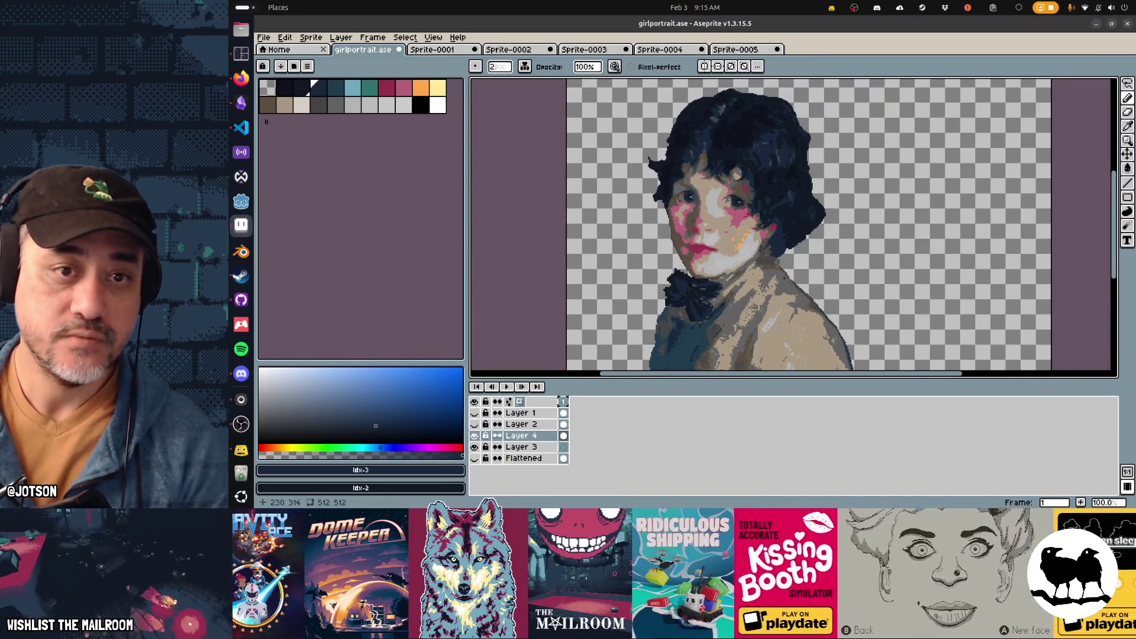
scroll(777, 226, "down", 1)
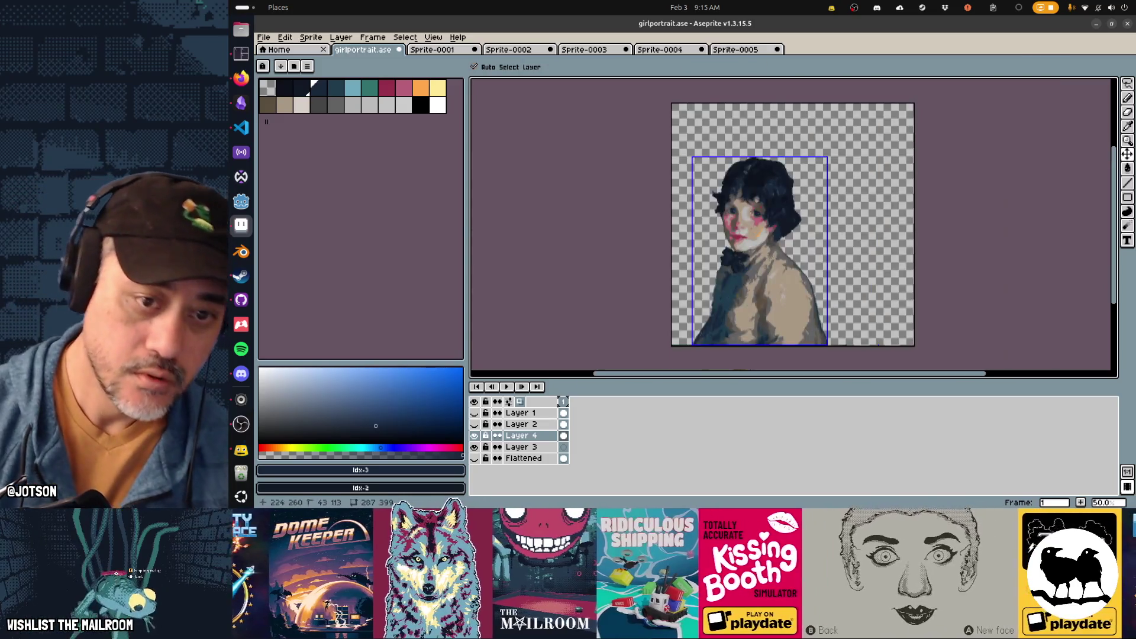
key("ctrl+Tab")
key("ctrl+Tab")
key("ctrl+Tab")
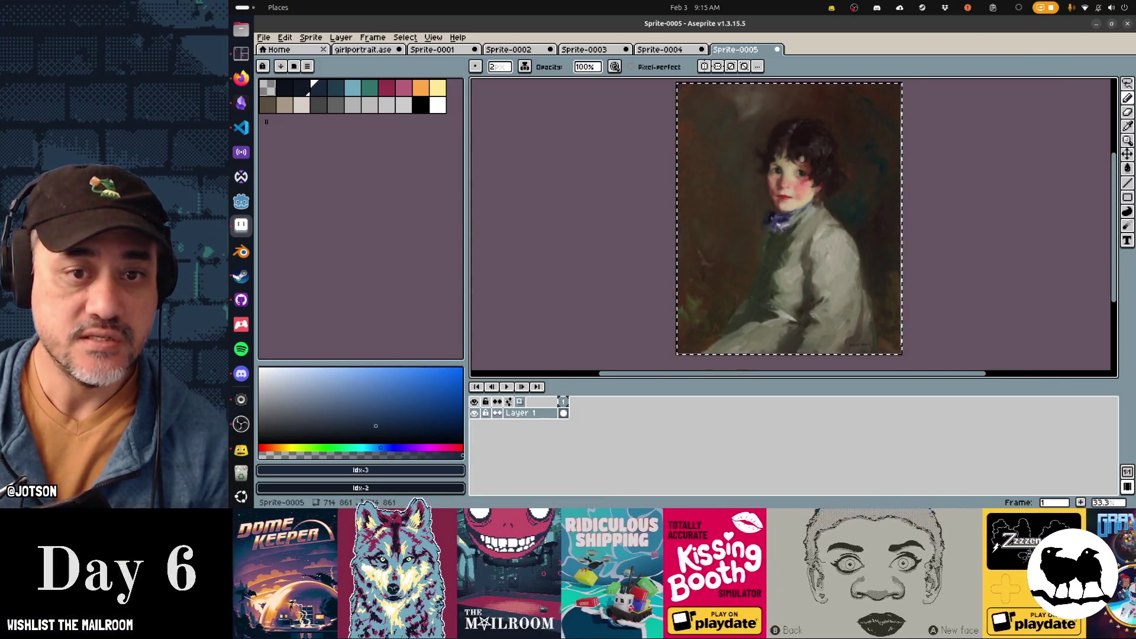
key("ctrl+shift+Tab")
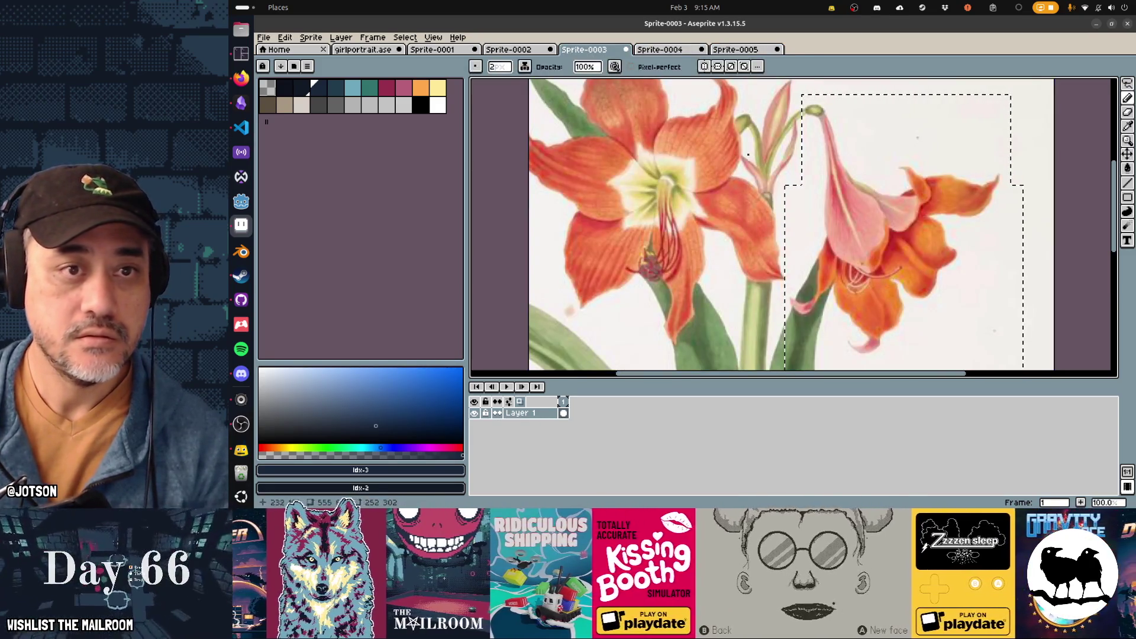
key("ctrl+n")
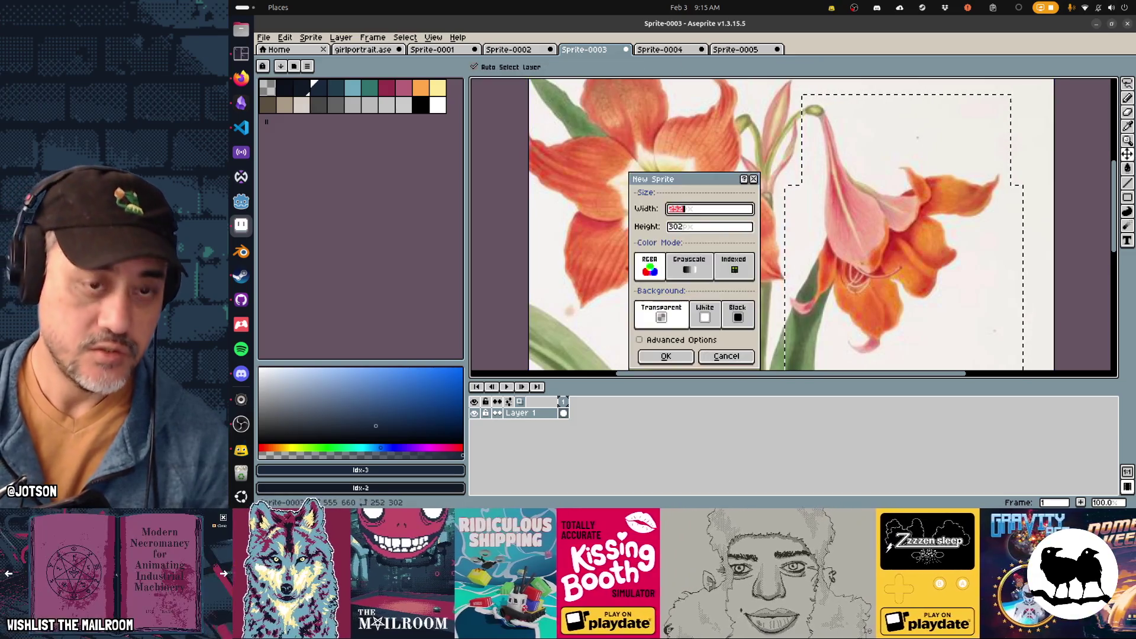
Create the 252×302 sprite, paste the lily in, and trial-delete its white background
key("Return")
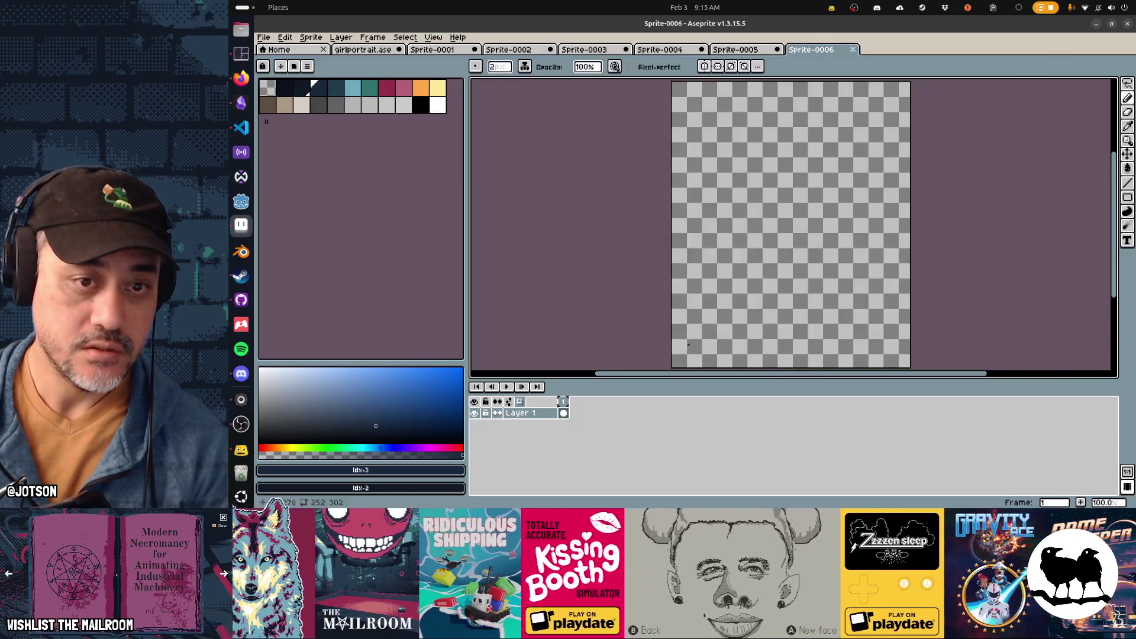
key("ctrl+v")
key("w")
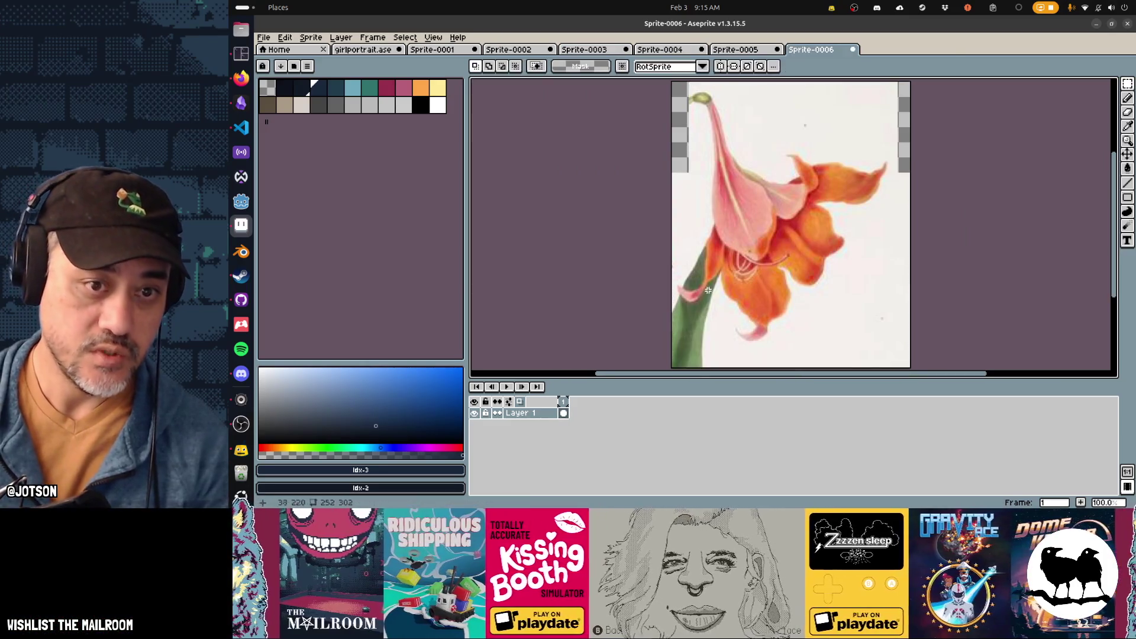
left_click(692, 233)
key("Delete")
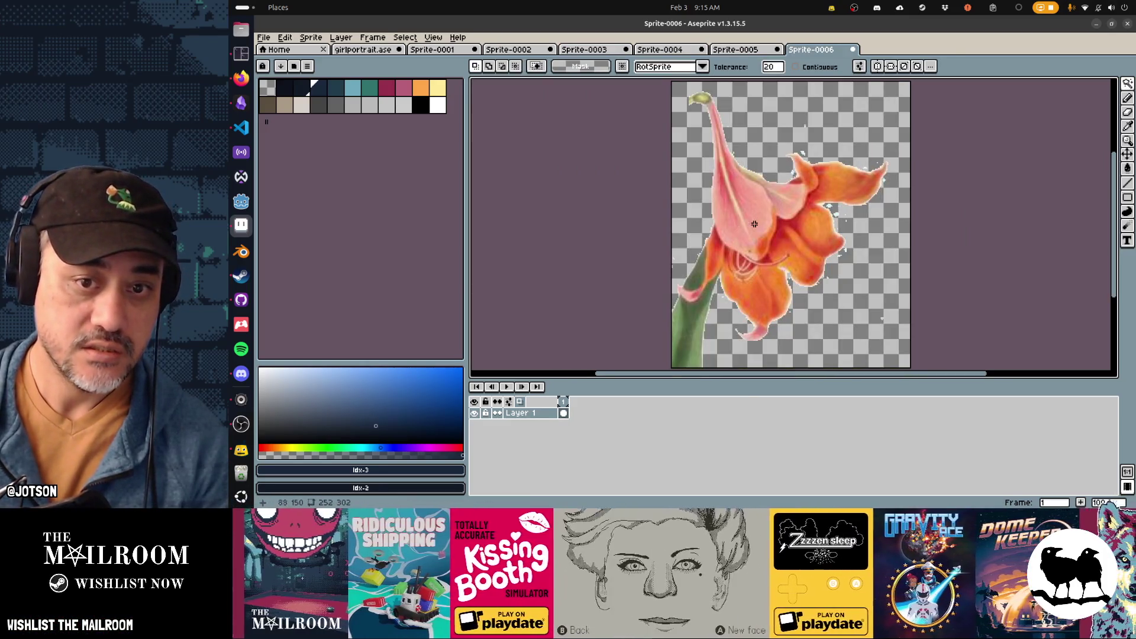
key("ctrl+z")
key("ctrl+d")
Raise the magic wand tolerance to 56 and reselect the lily's white background
left_click_drag(772, 66, 784, 92)
left_click(783, 114)
key("Delete")
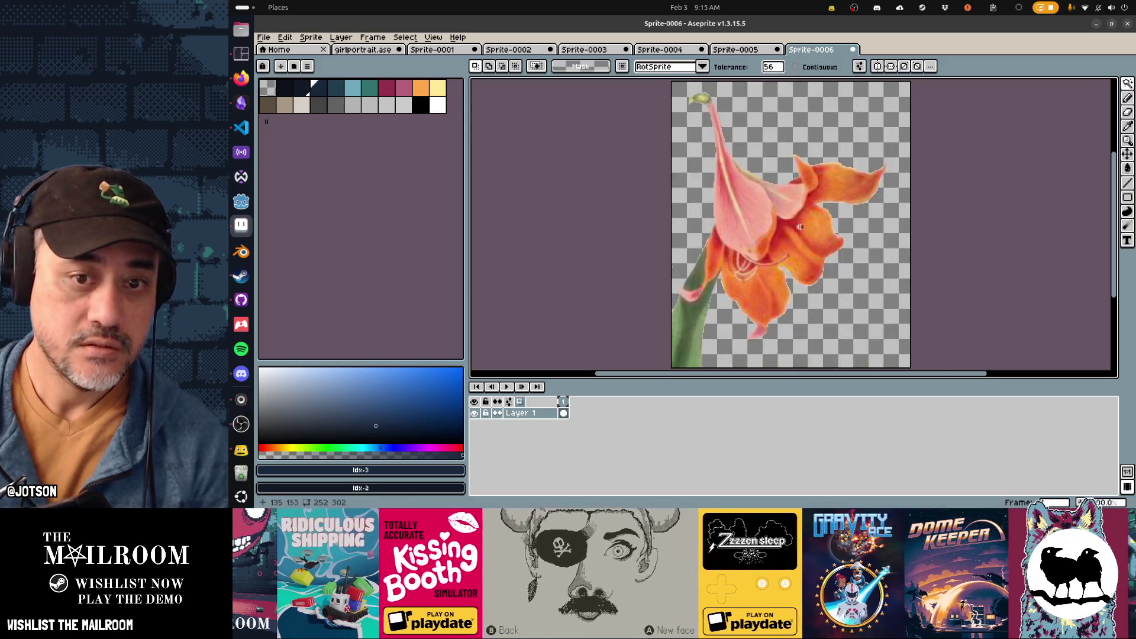
key("ctrl+z")
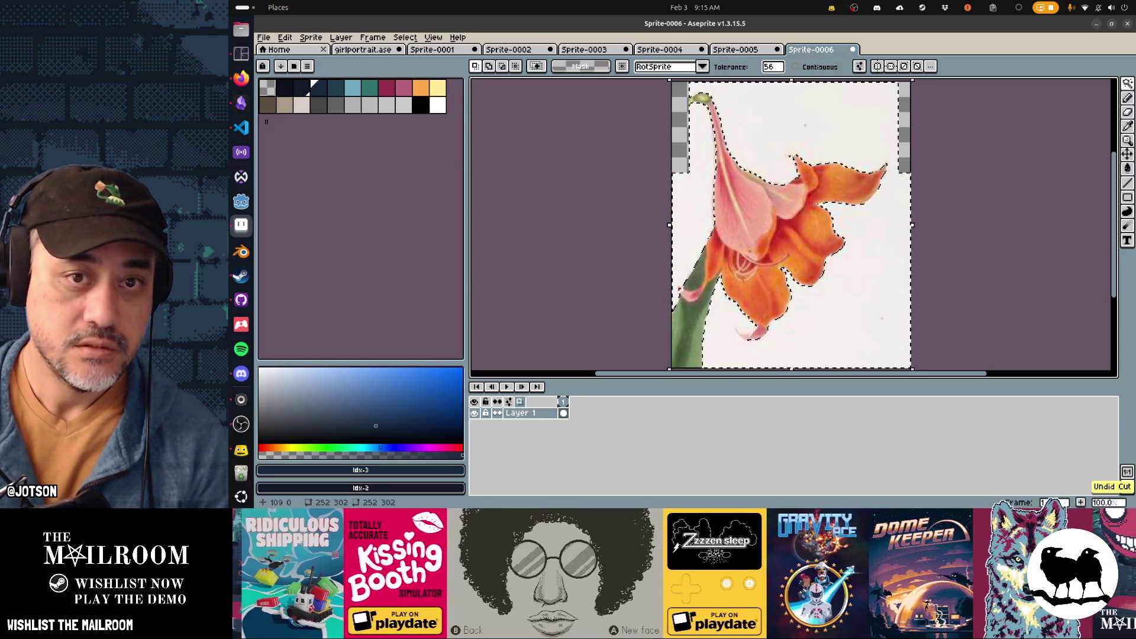
key("ctrl+d")
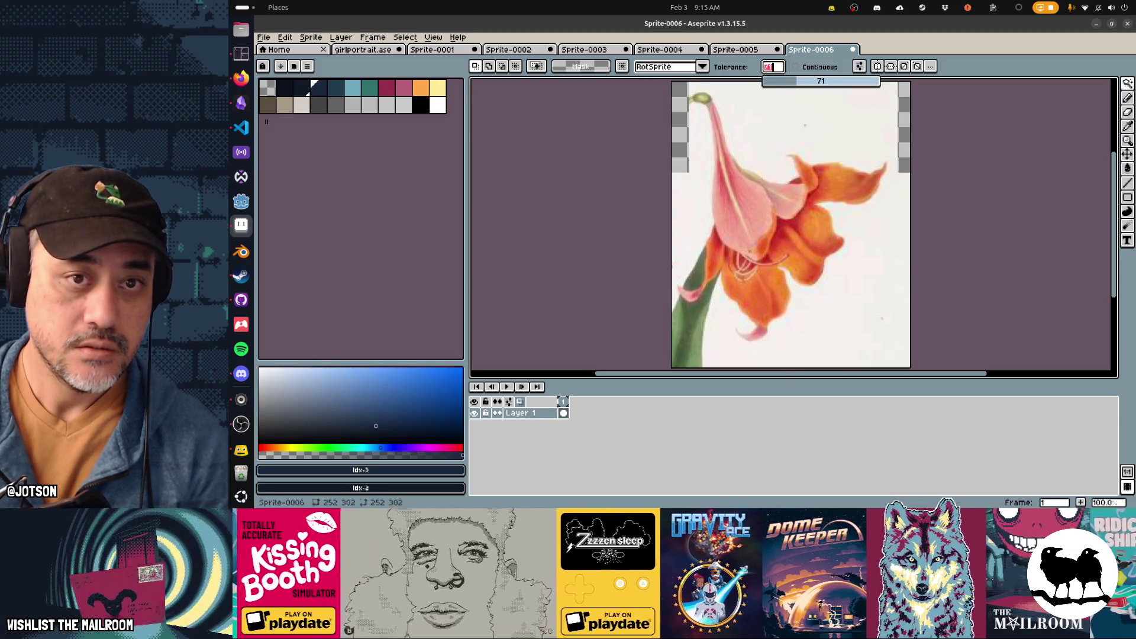
left_click(775, 81)
key("ctrl+d")
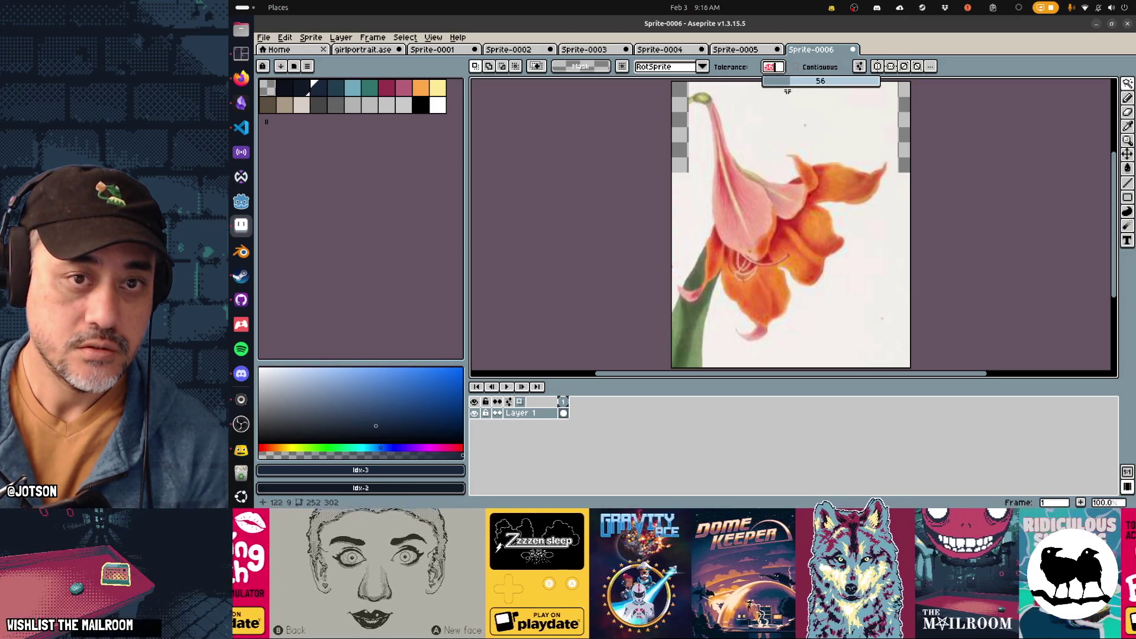
left_click(784, 111)
key("Delete")
key("ctrl+z")
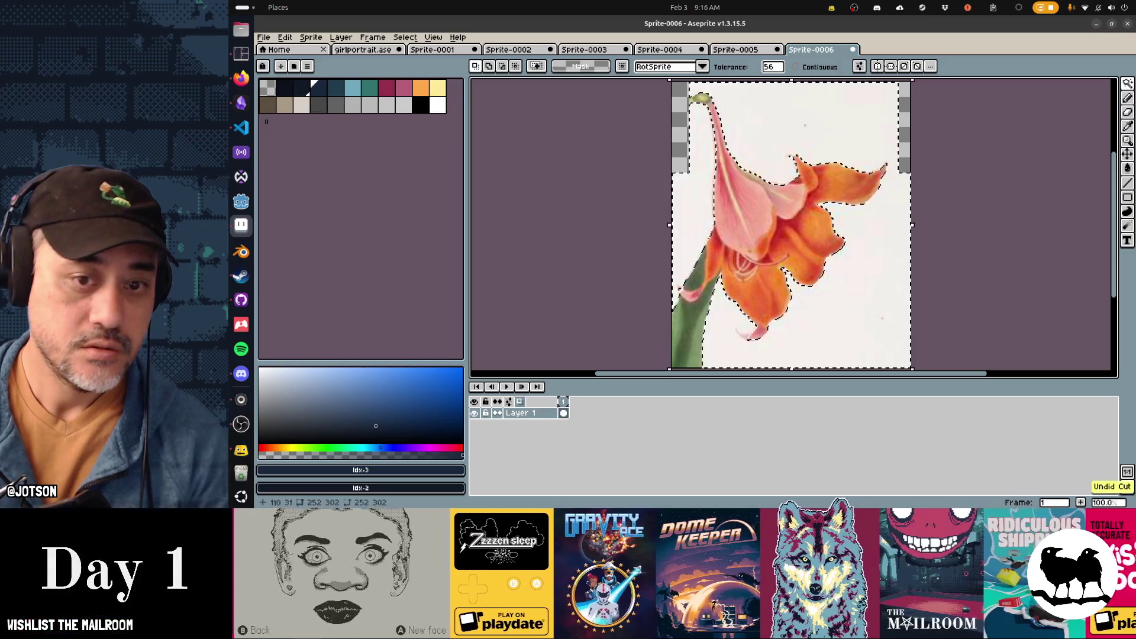
Expand the background selection outward and delete it, leaving the lily on transparency
left_click(406, 37)
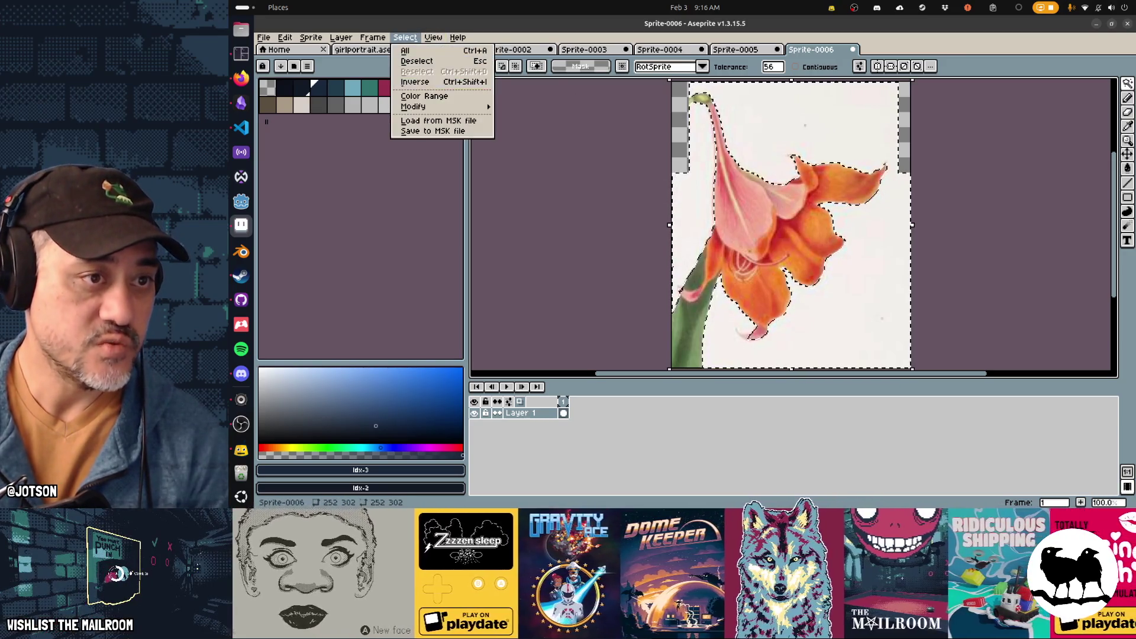
mouse_move(414, 107)
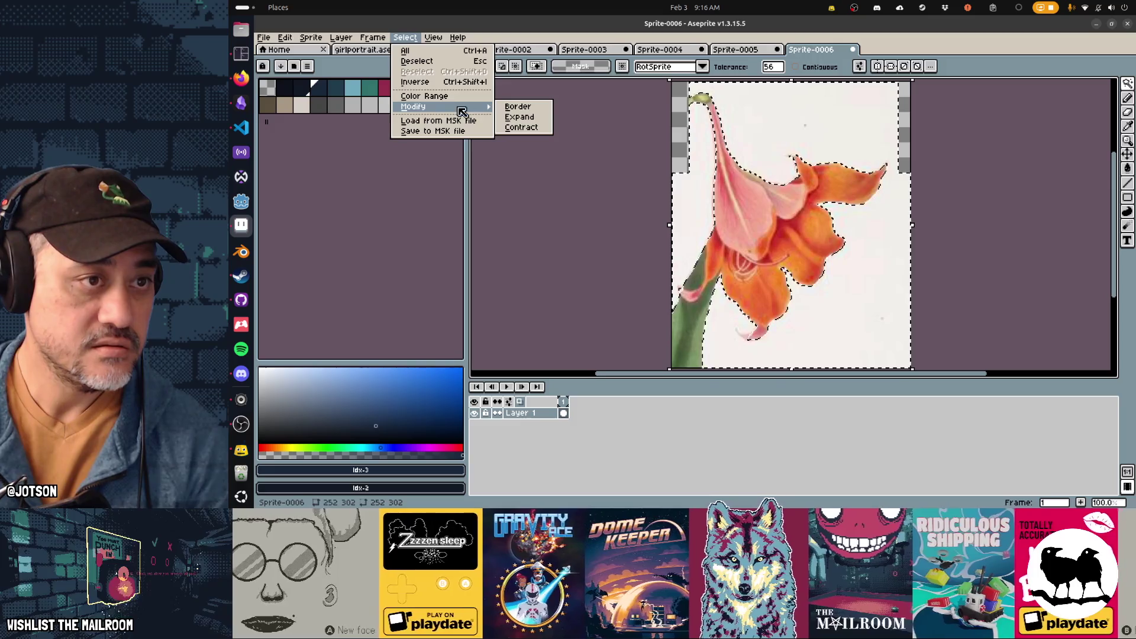
left_click(518, 116)
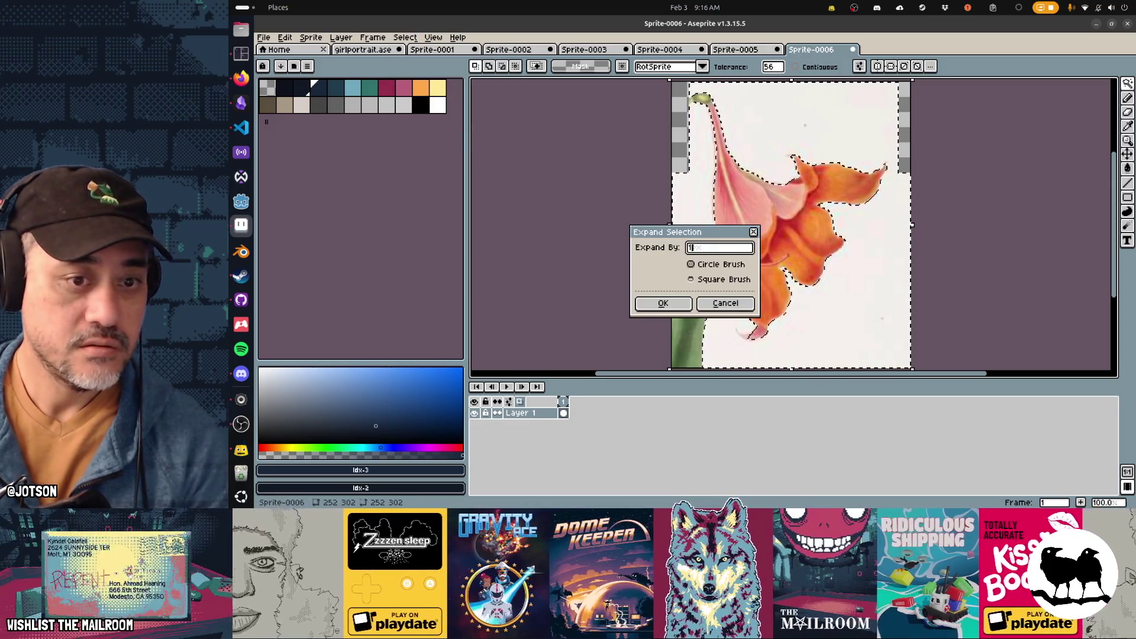
key("Return")
key("Delete")
key("ctrl+d")
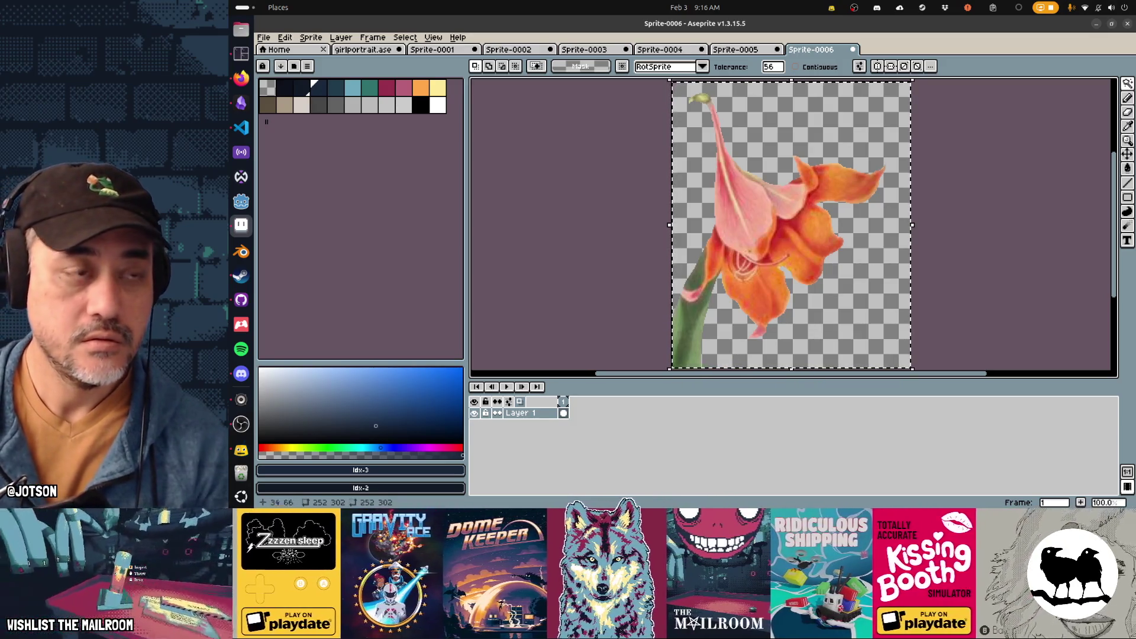
Shift the lily's hue from orange to pink, then return to girlportrait.ase
key("ctrl+u")
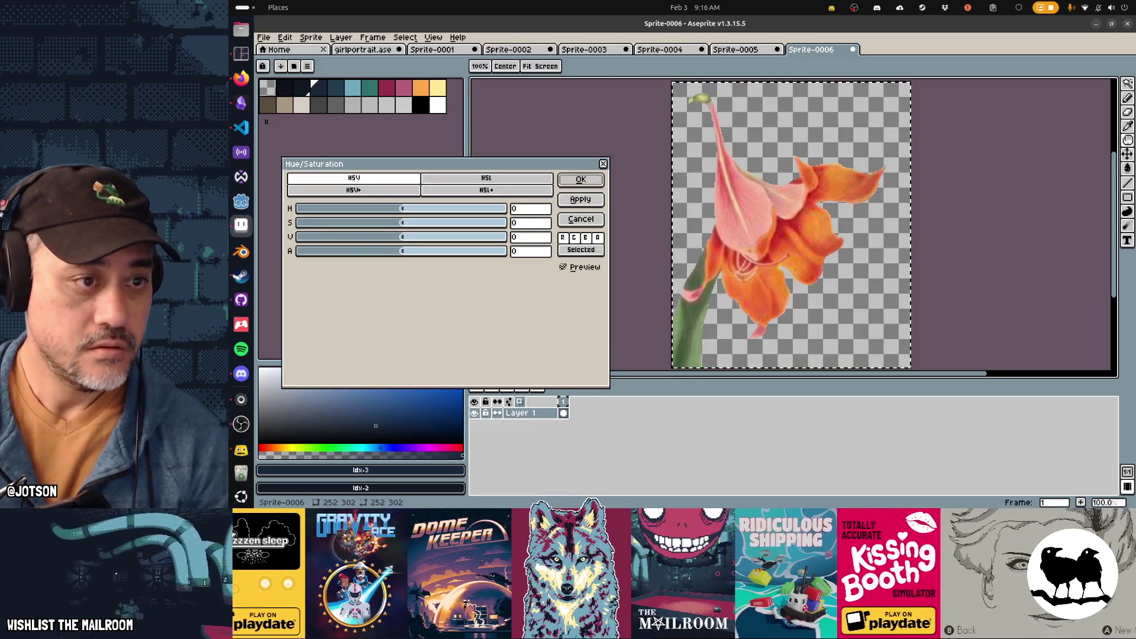
mouse_move(402, 208)
left_mouse_down()
mouse_move(414, 208)
mouse_move(382, 208)
left_mouse_up()
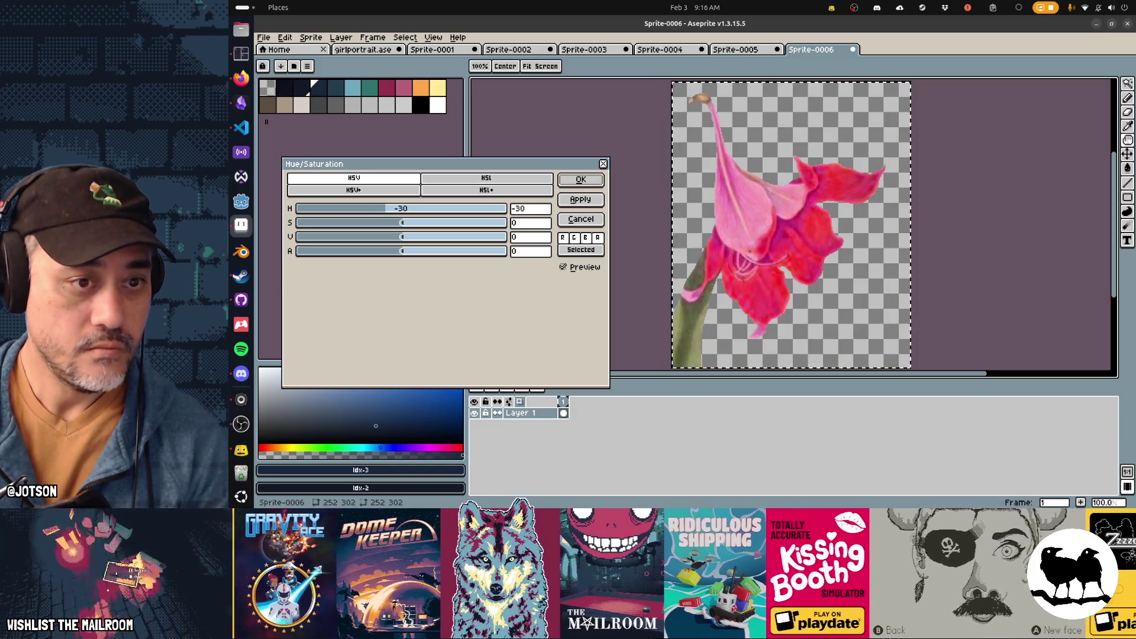
left_click(582, 180)
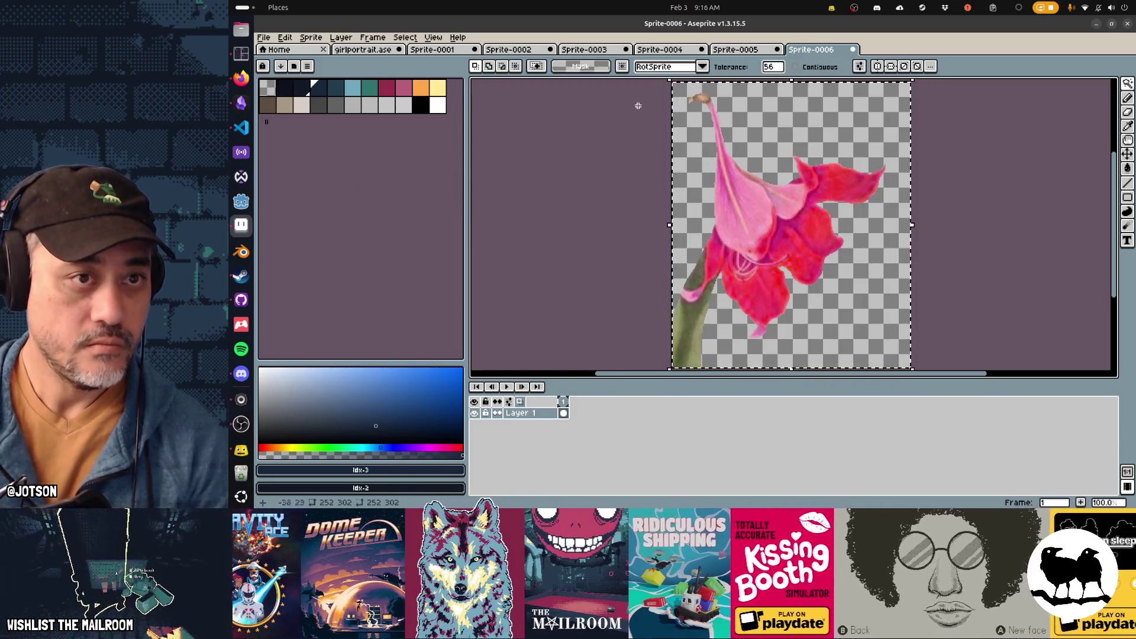
left_click(367, 50)
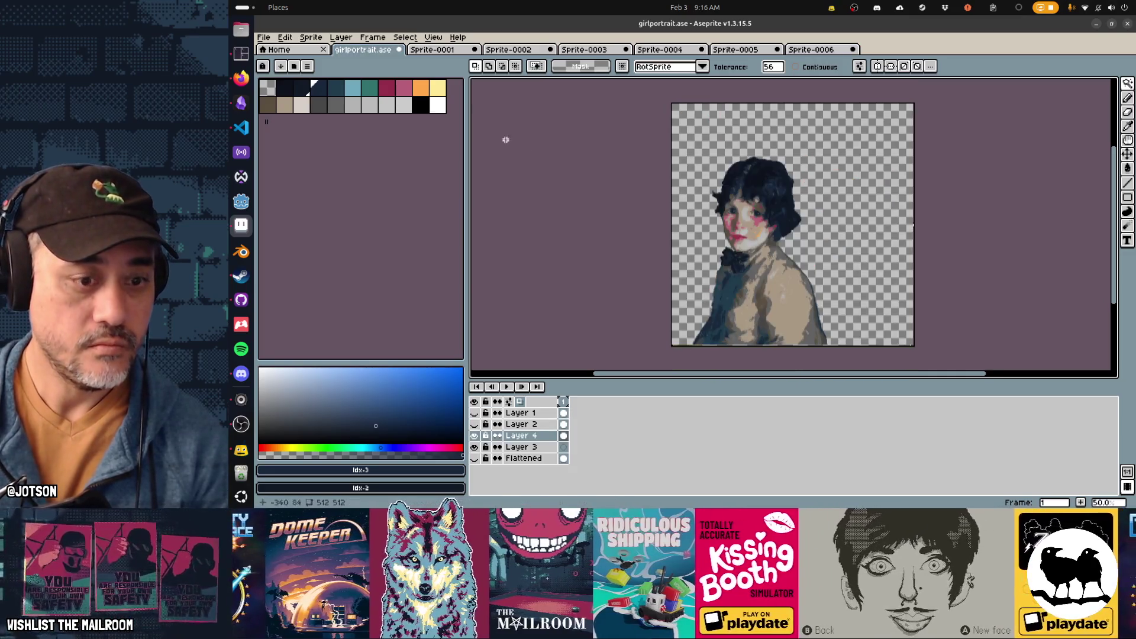
Add Layer 5 to the portrait and paste the pink lily from Sprite-0006 onto it
key("shift+n")
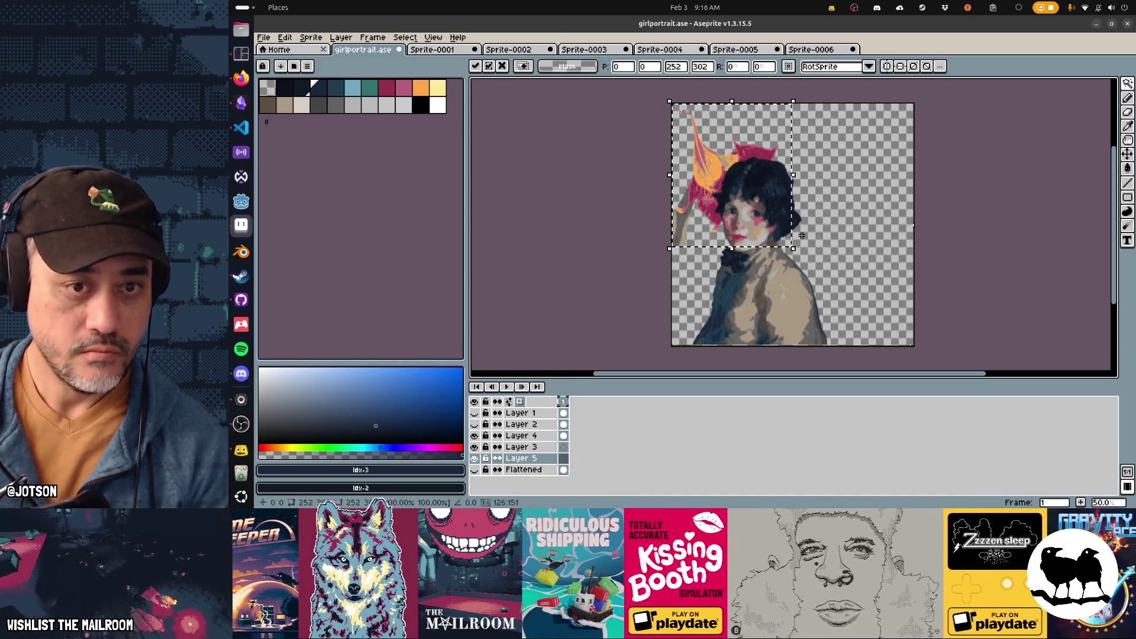
key("ctrl+Tab")
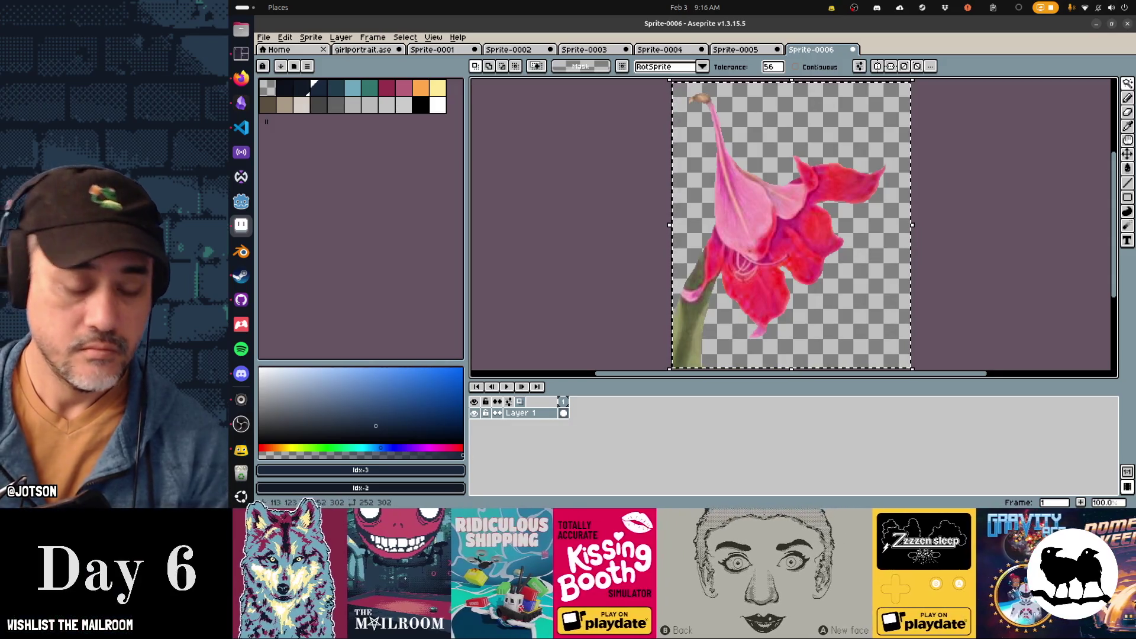
key("ctrl+c")
key("ctrl+shift+Tab")
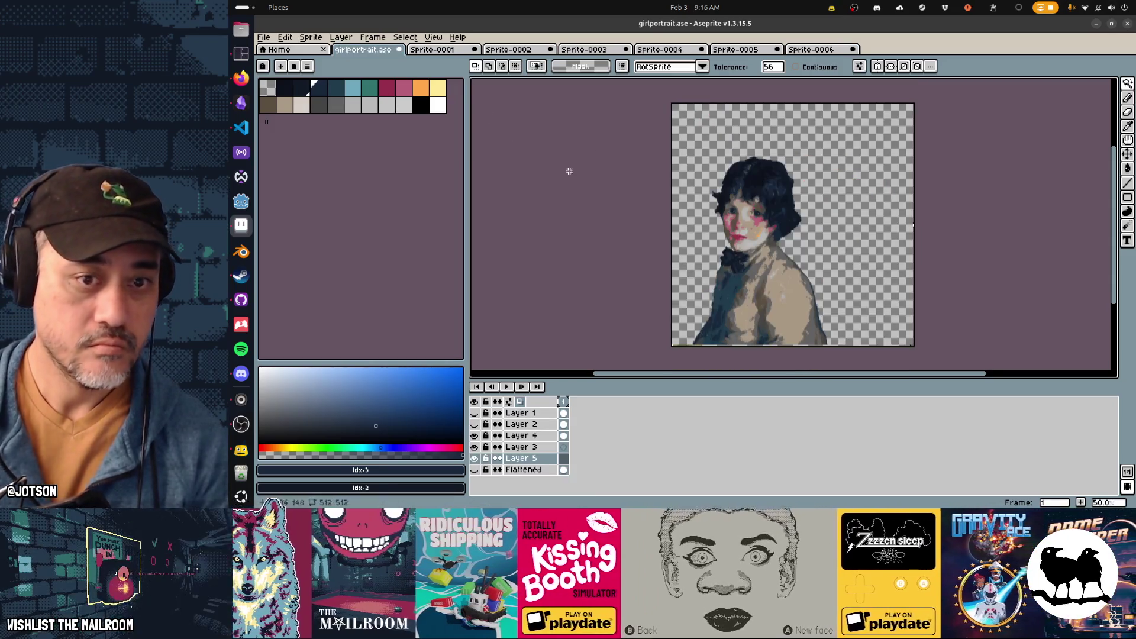
key("ctrl+v")
Enlarge the lily to about 385×462 and position it behind the girl's head
mouse_move(733, 177)
left_mouse_down()
mouse_move(817, 248)
mouse_move(841, 227)
mouse_move(743, 159)
mouse_move(761, 284)
mouse_move(739, 177)
left_mouse_up()
key("Left")
key("Left")
left_click_drag(800, 245, 894, 356)
left_click_drag(875, 201, 961, 184)
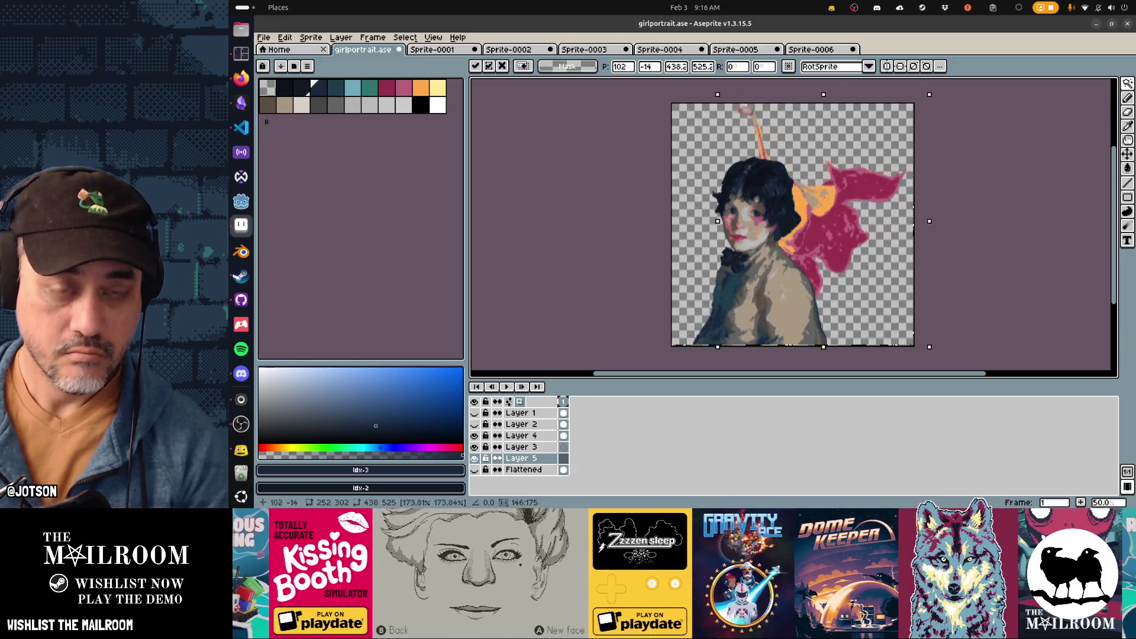
mouse_move(906, 299)
left_mouse_down()
mouse_move(828, 230)
mouse_move(732, 198)
left_mouse_up()
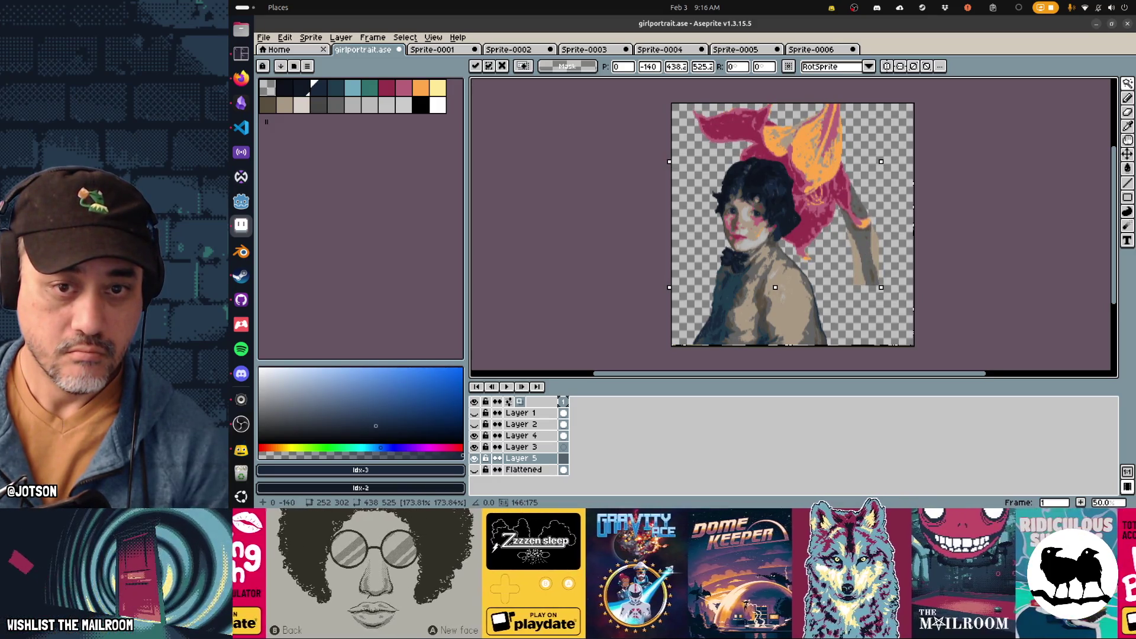
key("Down")
key("Down")
key("Down")
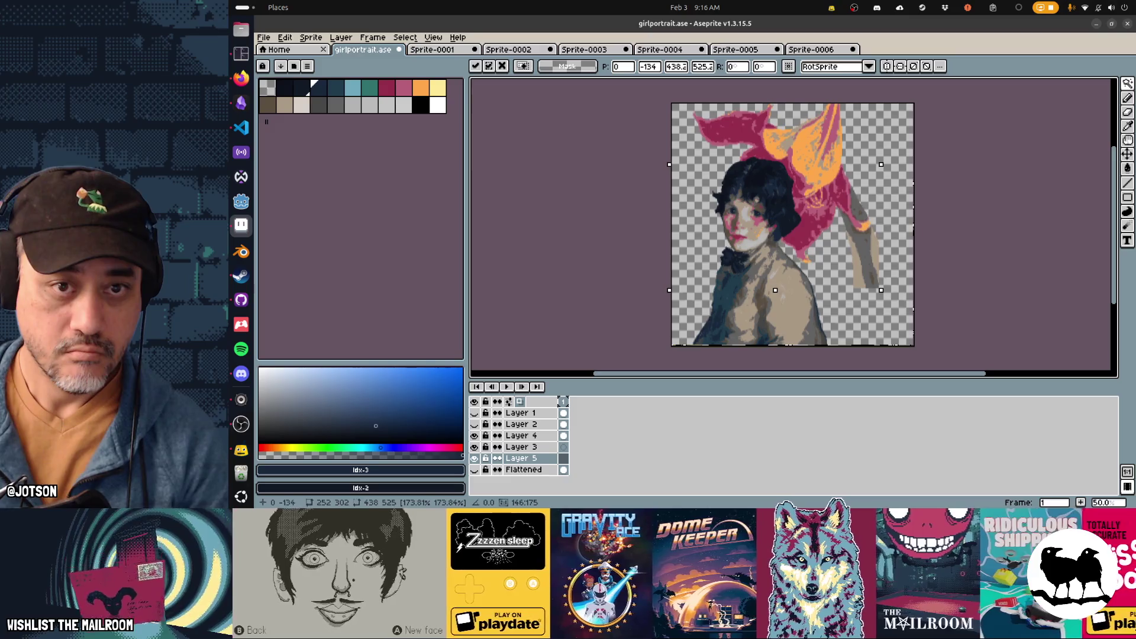
key("Right")
key("Right")
key("Right")
key("Down")
key("Down")
key("Down")
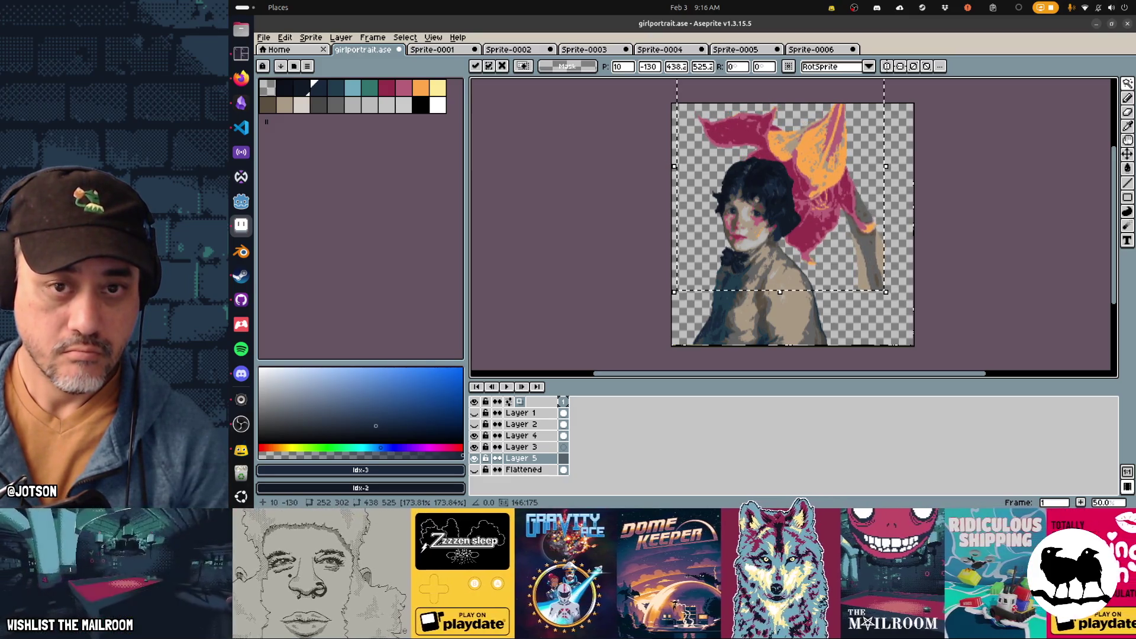
mouse_move(884, 167)
left_mouse_down()
mouse_move(838, 129)
mouse_move(814, 163)
mouse_move(827, 142)
left_mouse_up()
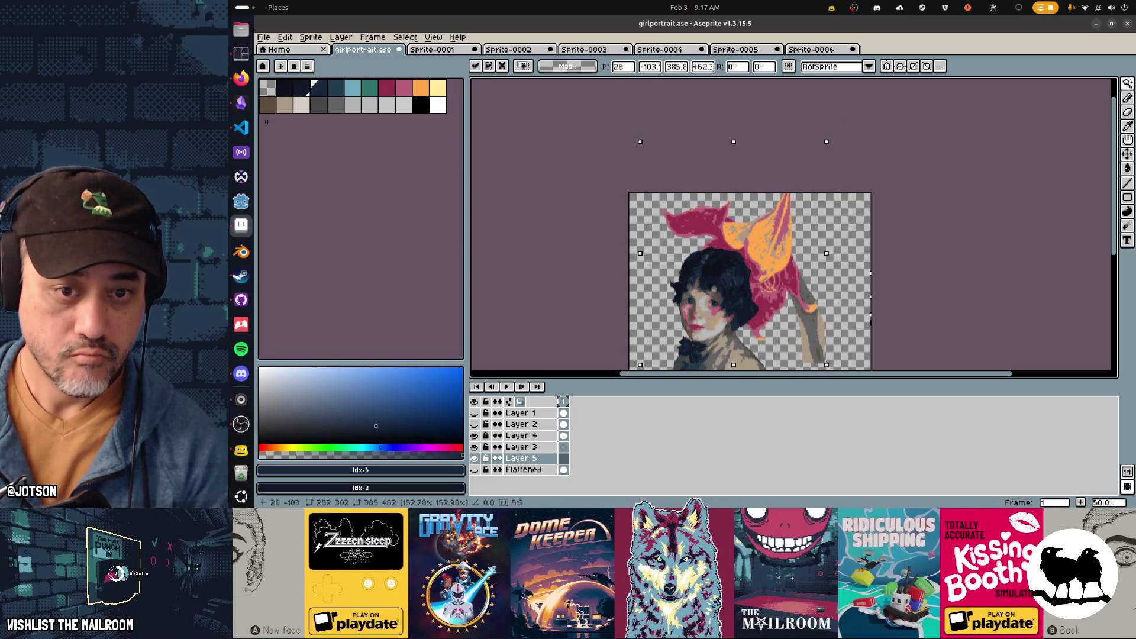
Drop the lily in place and try a tolerance-15 colour selection, undoing accidental deletions
key("w")
scroll(760, 210, "up", 4)
scroll(763, 231, "up", 5)
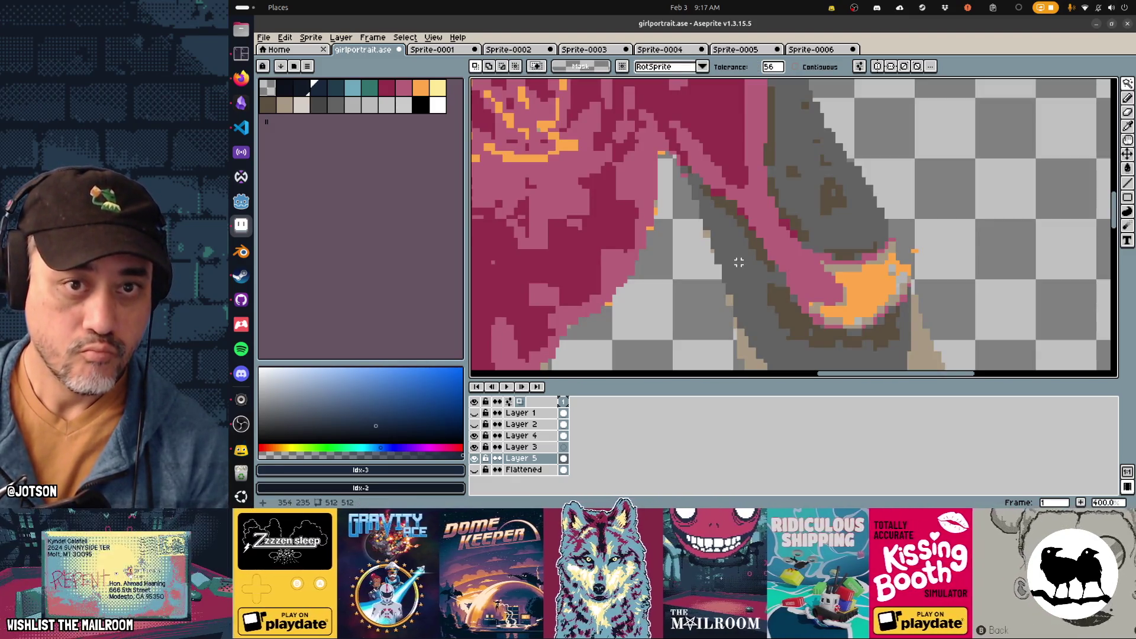
scroll(749, 270, "down", 3)
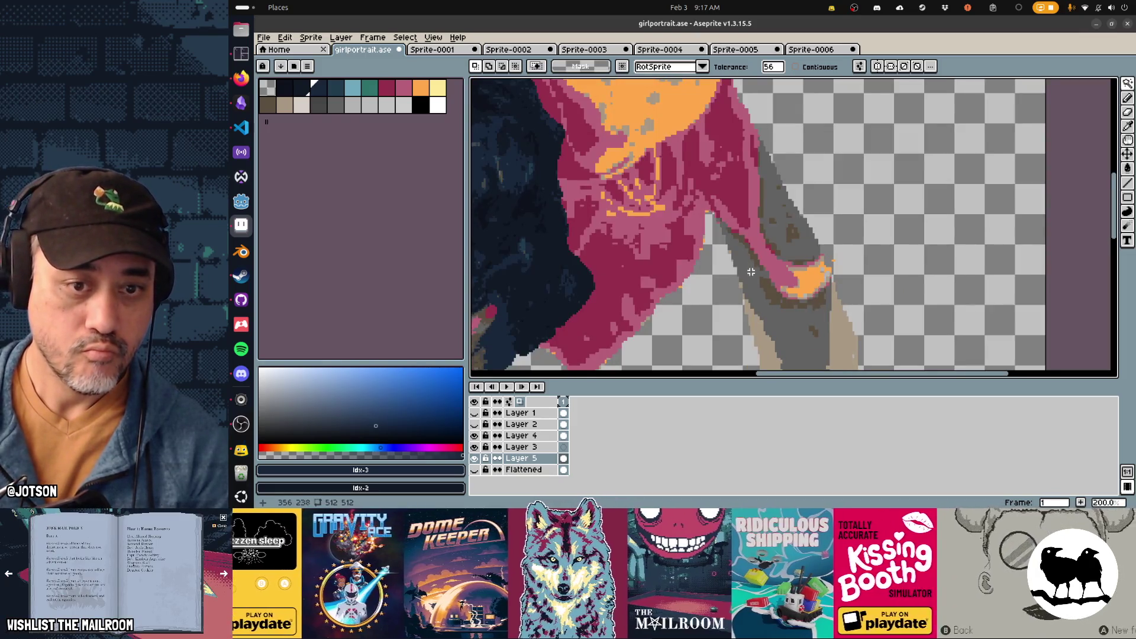
scroll(737, 237, "up", 1)
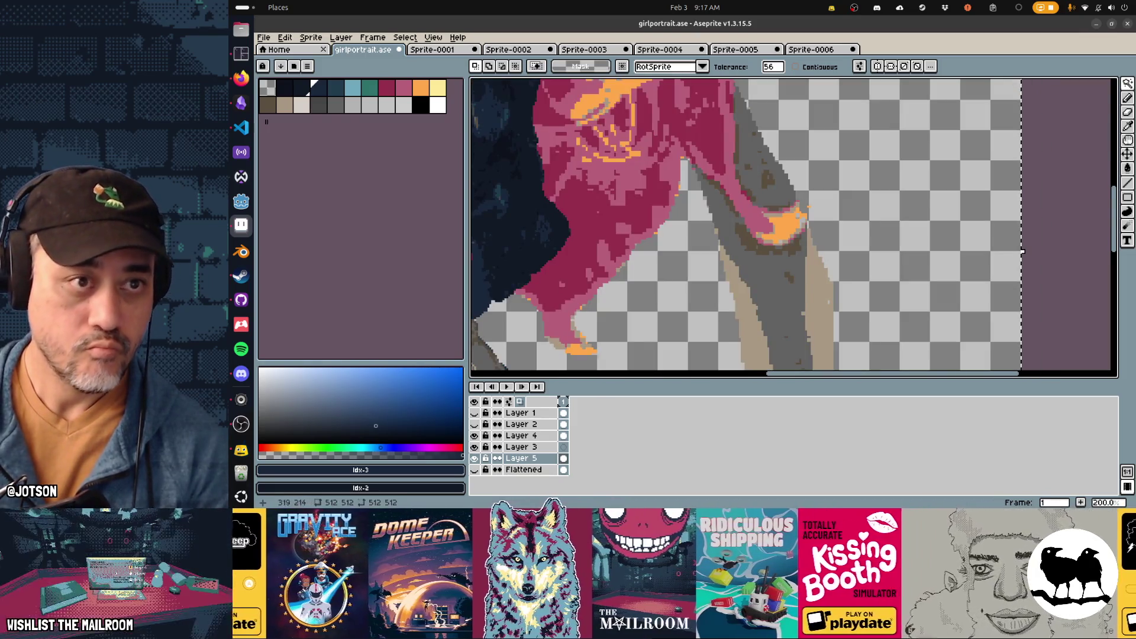
left_click_drag(773, 66, 768, 67)
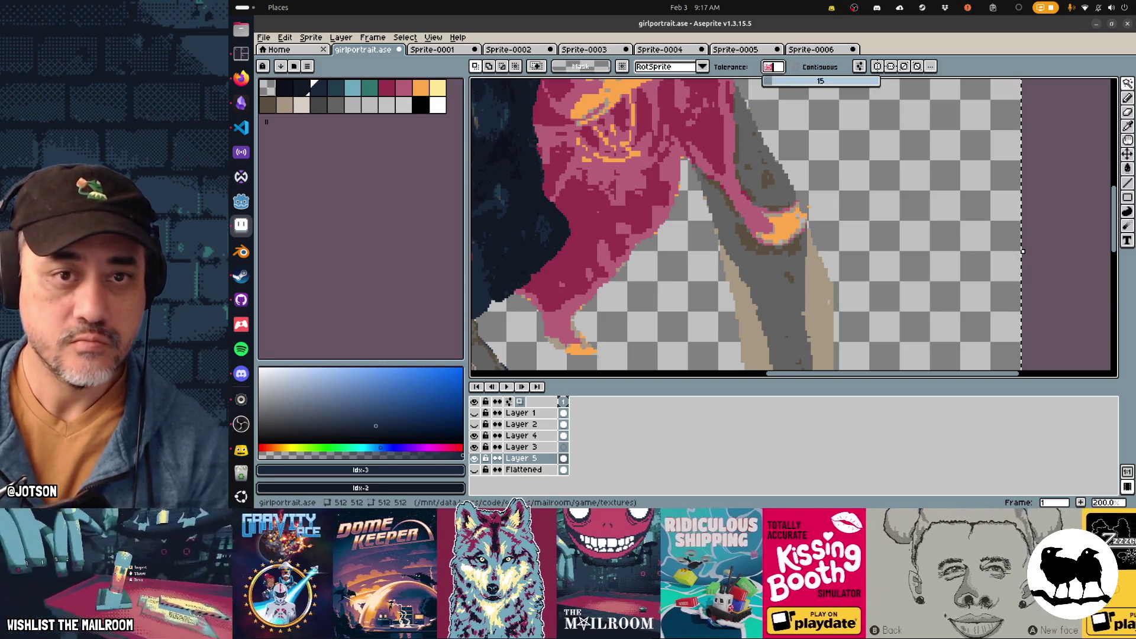
left_click(835, 252)
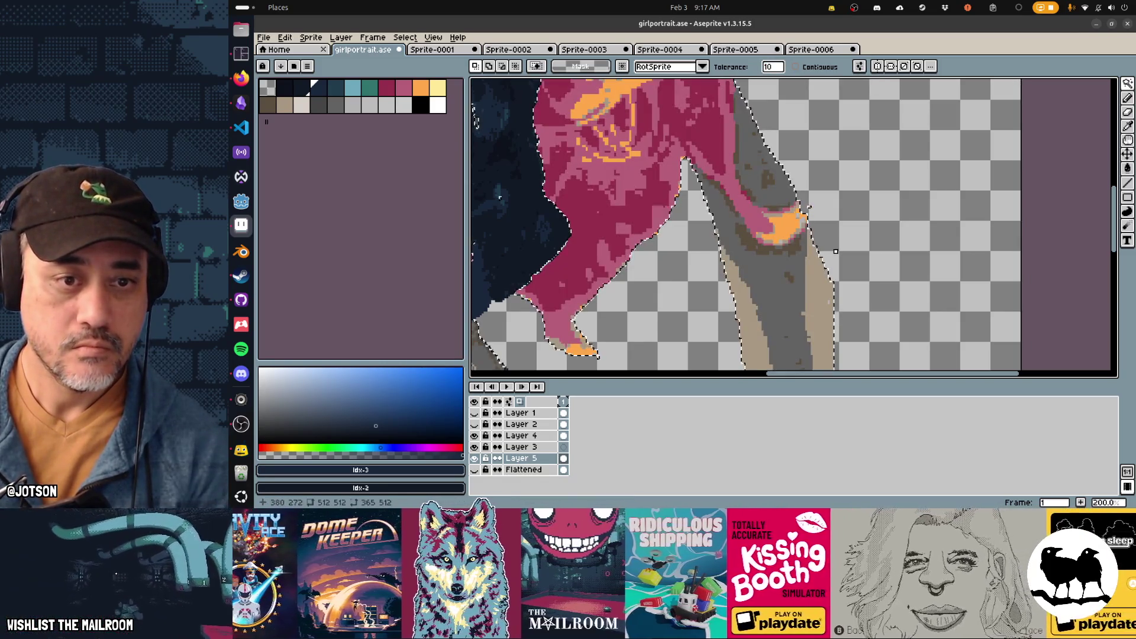
key("ctrl+d")
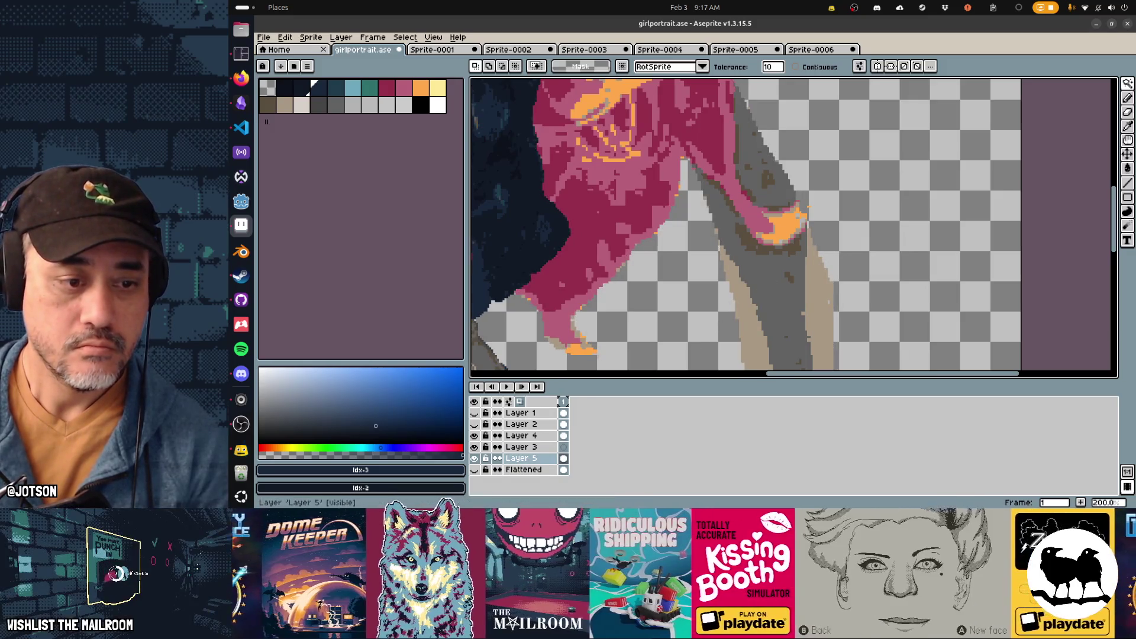
key("Delete")
key("ctrl+z")
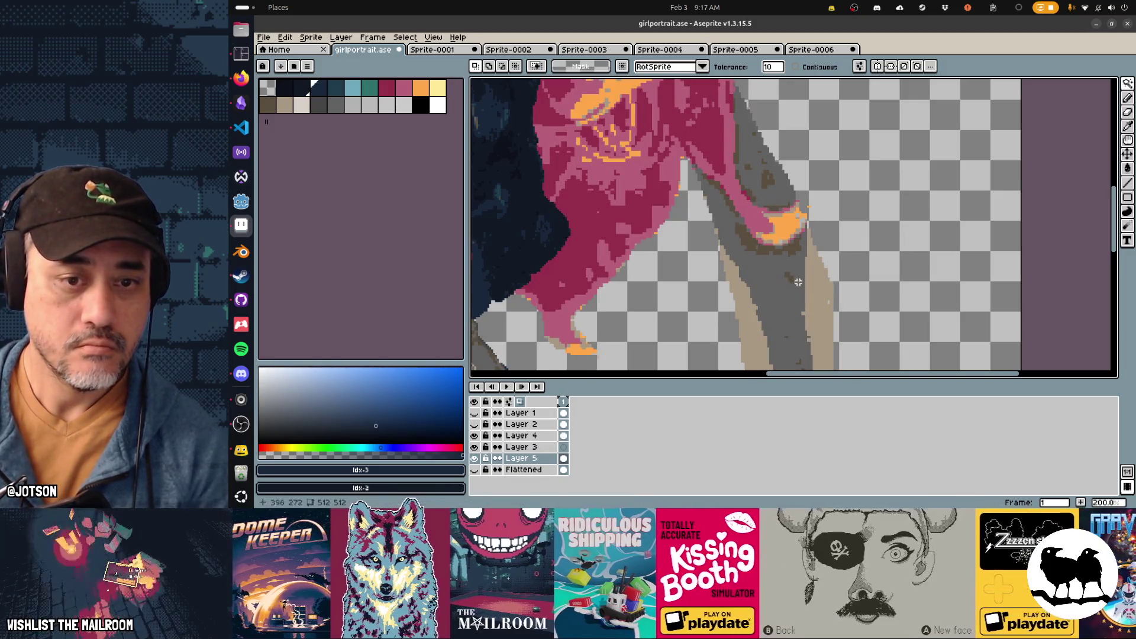
key("Delete")
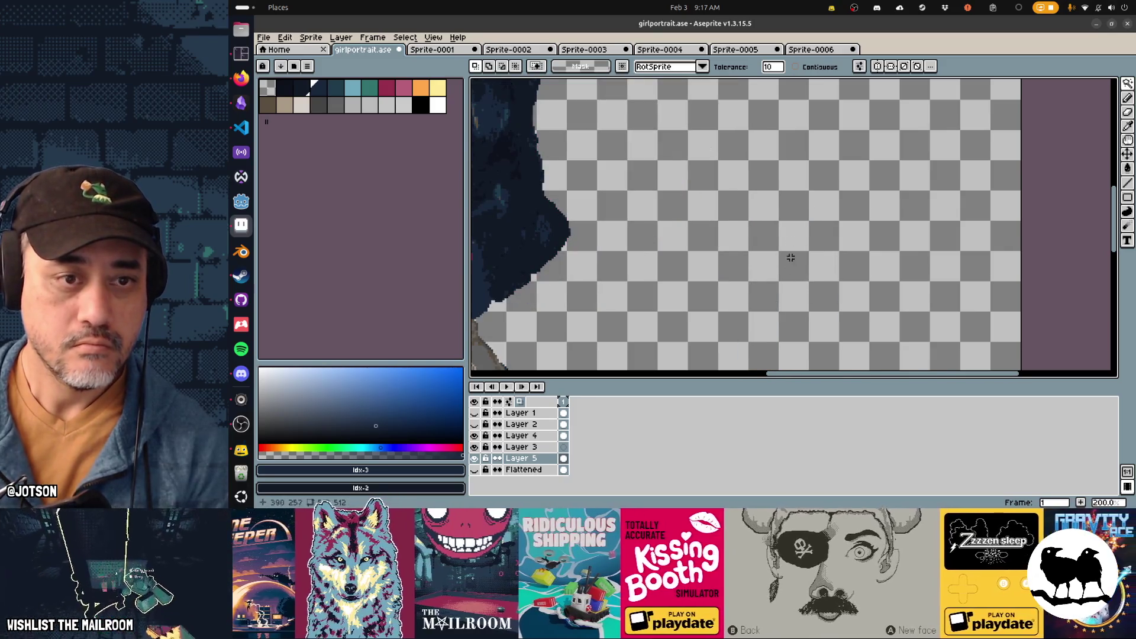
scroll(791, 257, "down", 1)
key("ctrl+z")
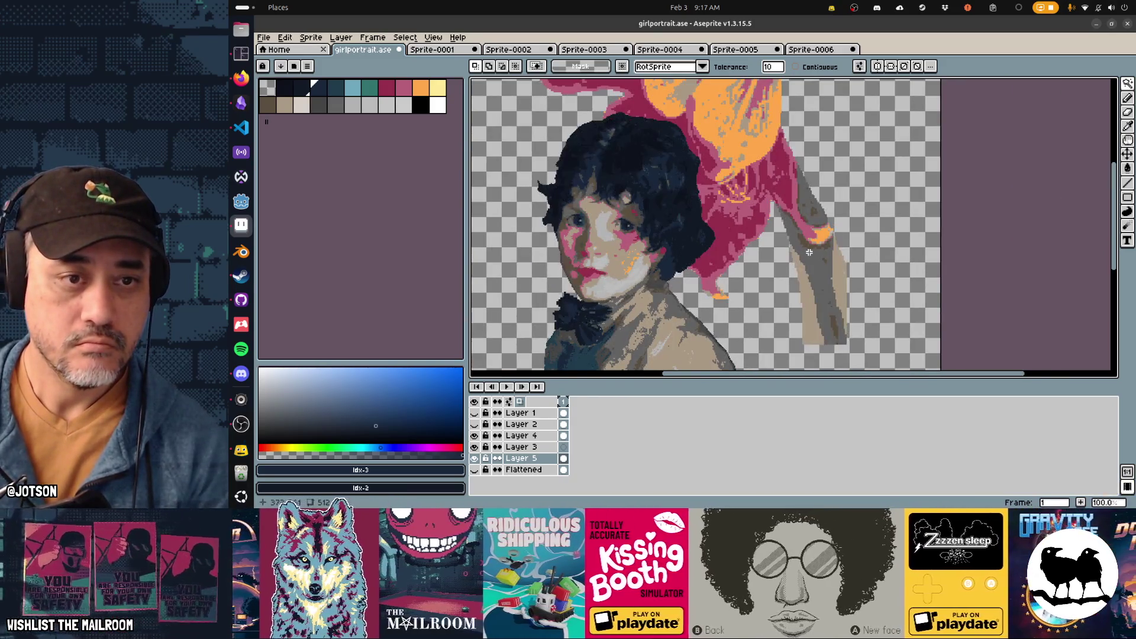
With magic wand tolerance 0 and Contiguous on, select and delete the gray stem pixels
left_click(768, 66)
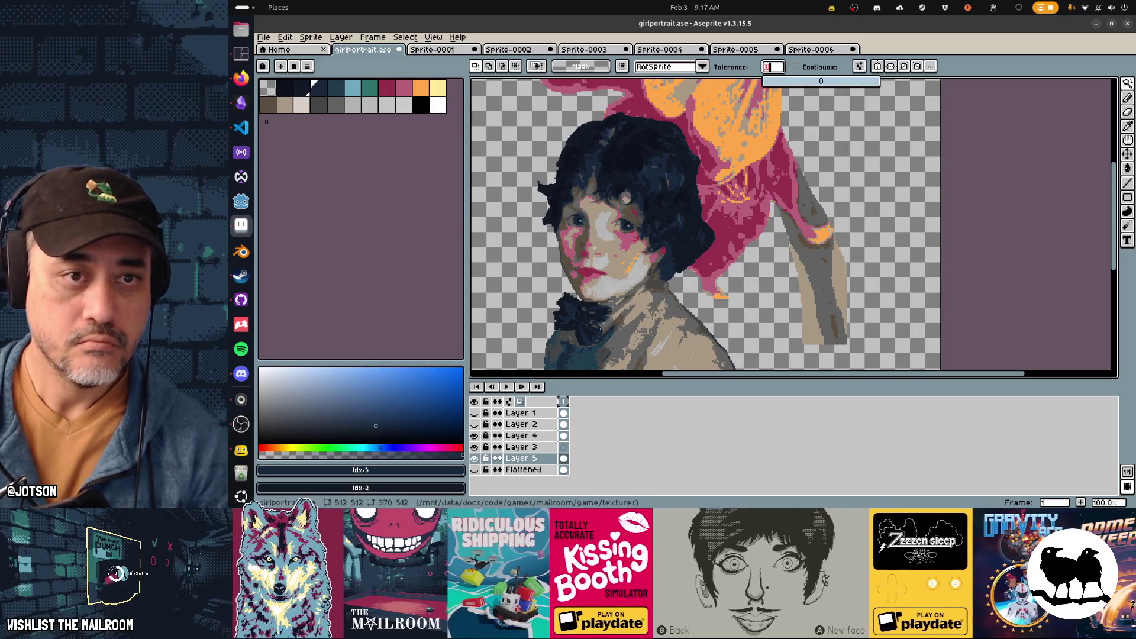
left_click(789, 209)
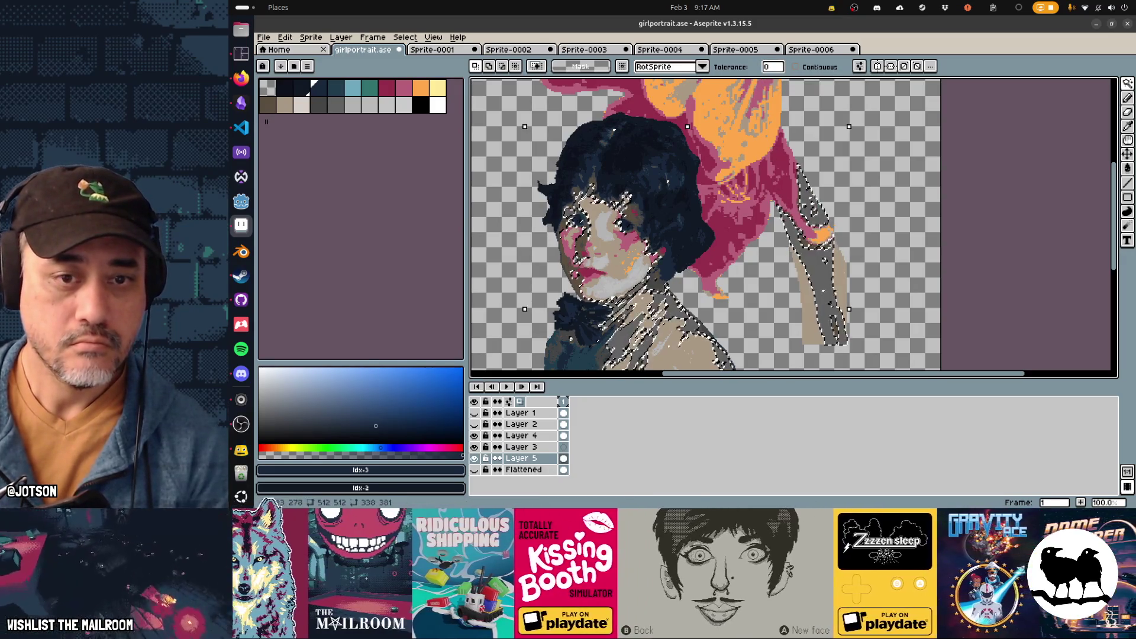
key("ctrl+d")
left_click(795, 66)
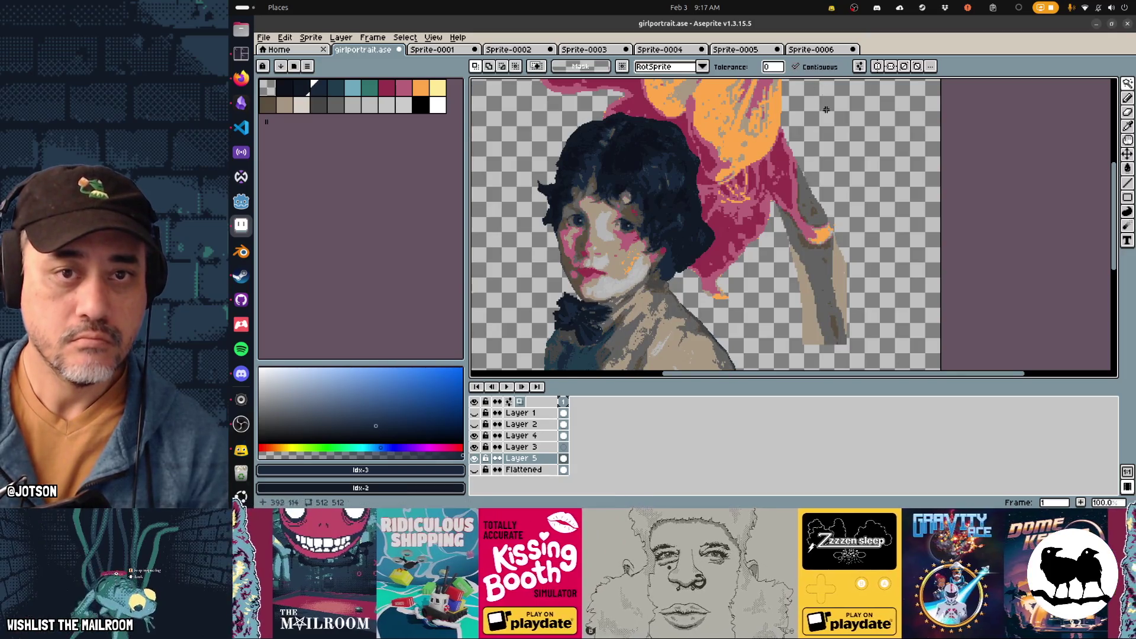
left_click(827, 247)
key("Delete")
key("ctrl+d")
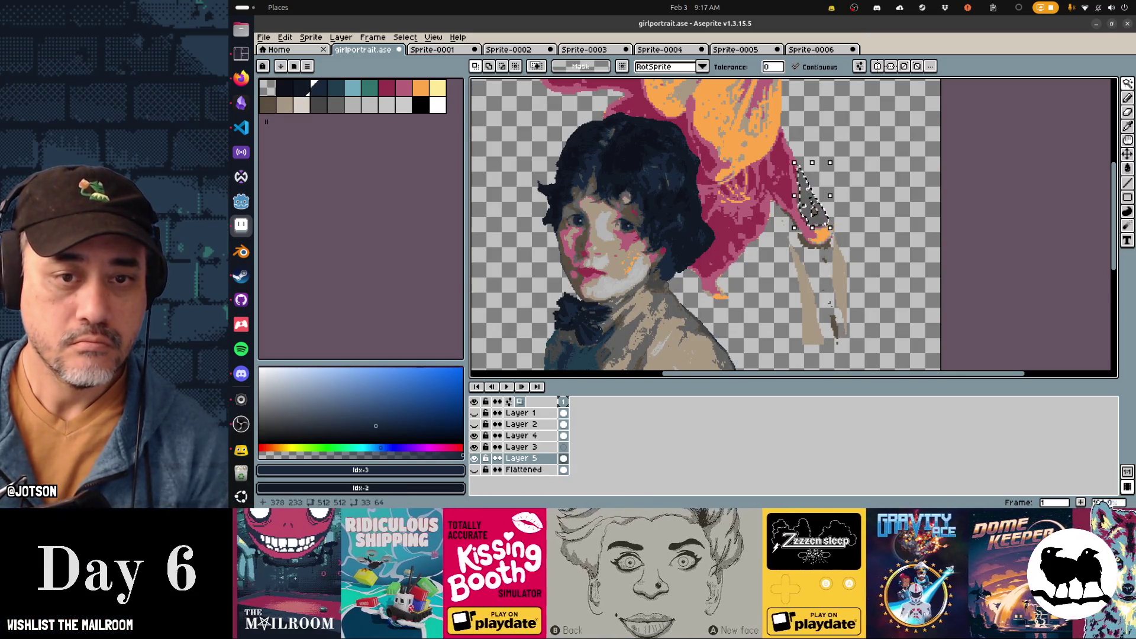